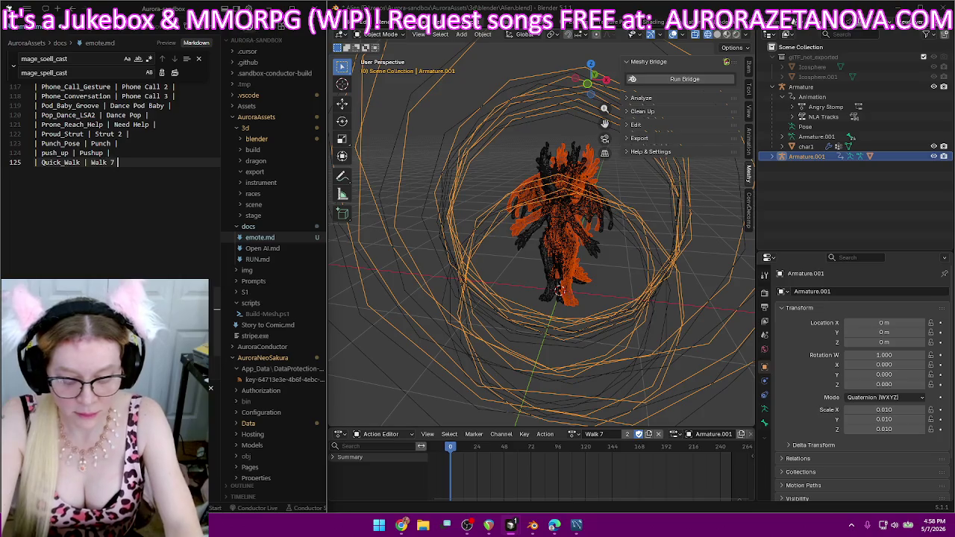
- End the Walk 7 row in emote.md with ' |' and a new line, leaving the Walk 7 action unchanged
text(|)
key(Return)
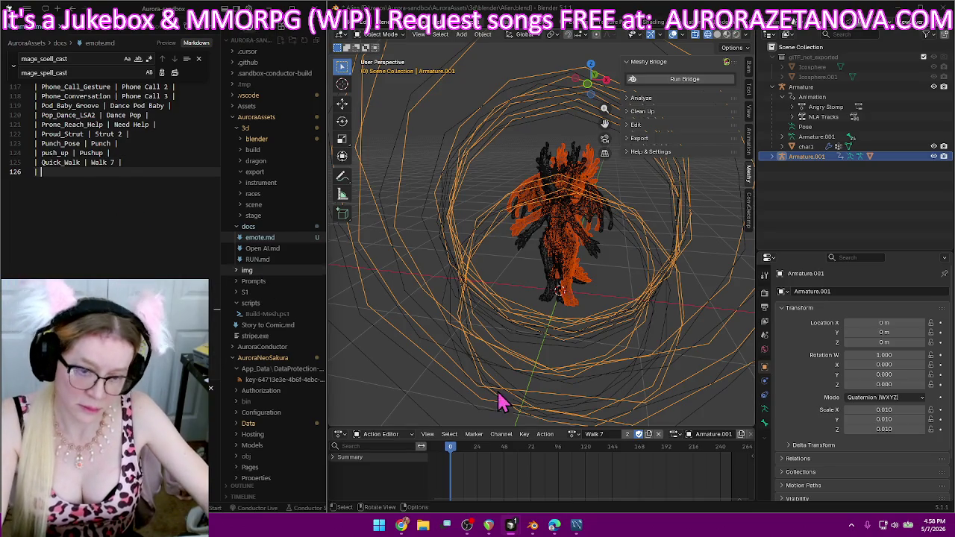
click(571, 434)
key(Down)
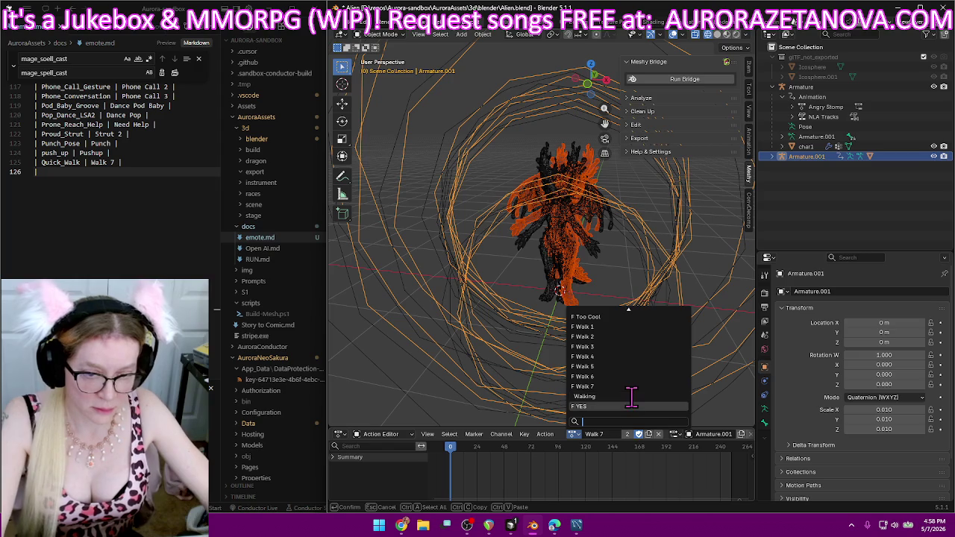
key(Escape)
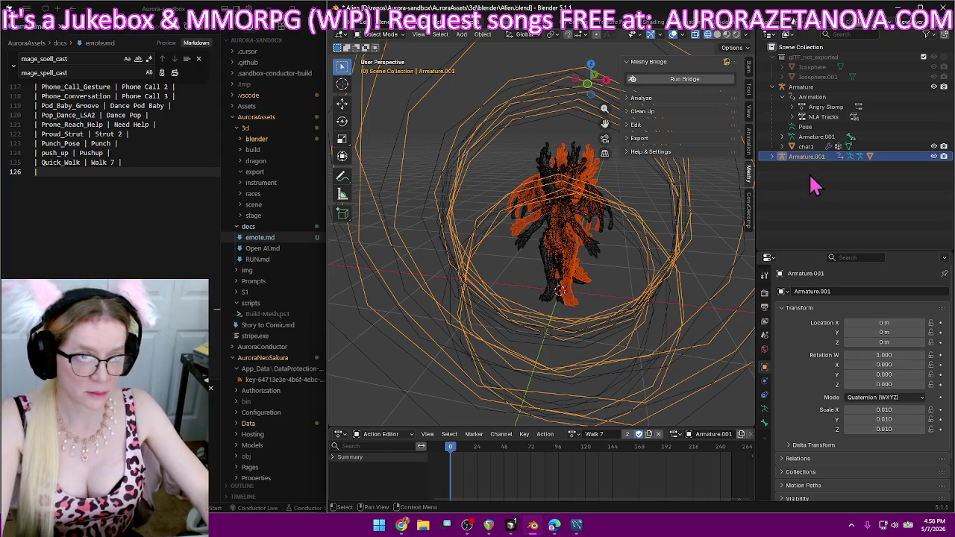
- Delete the old Armature.001 and Icosphere.001, then purge unused data from the file
key(Delete)
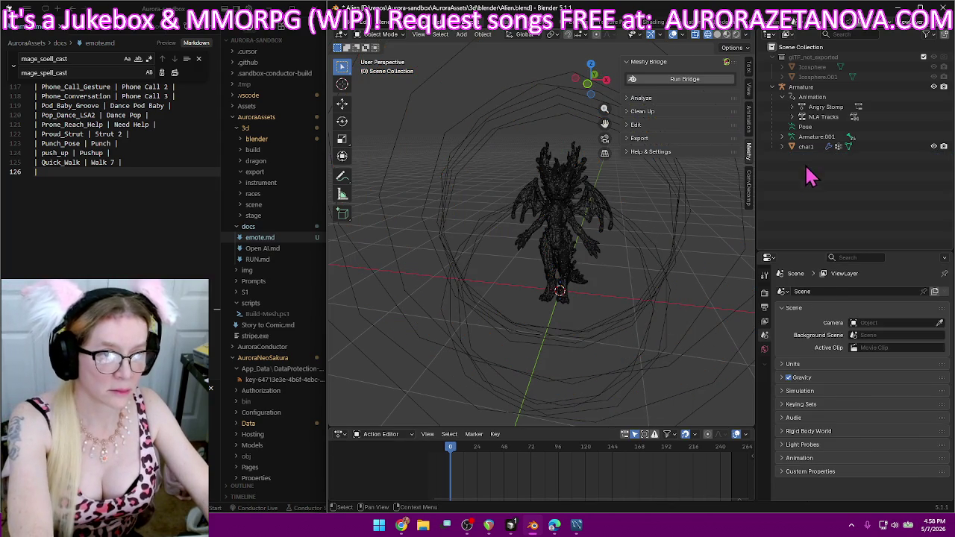
click(820, 76)
key(Delete)
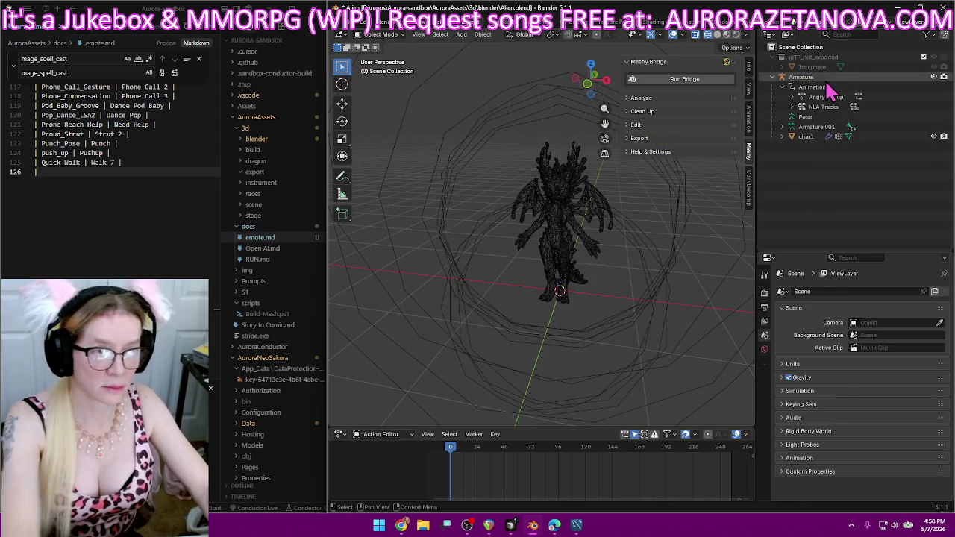
click(351, 22)
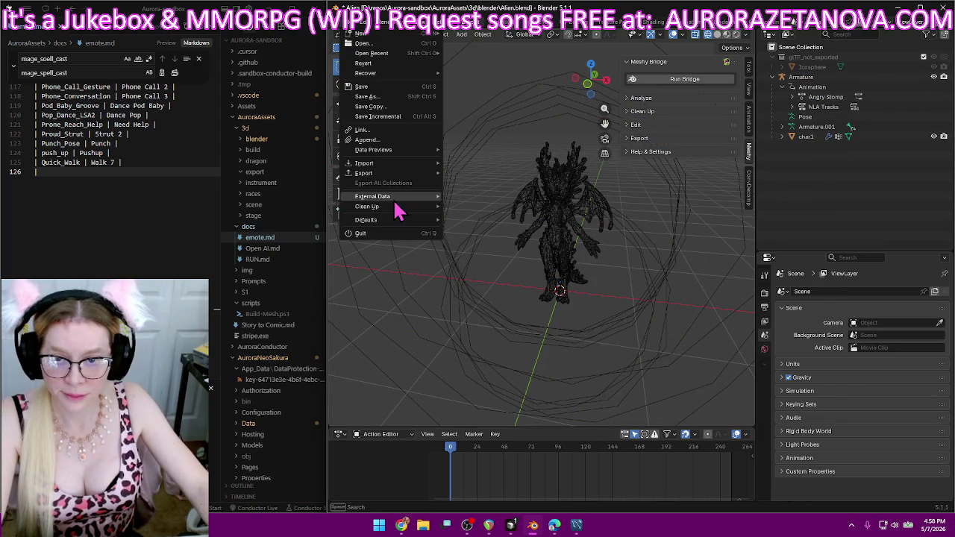
click(512, 213)
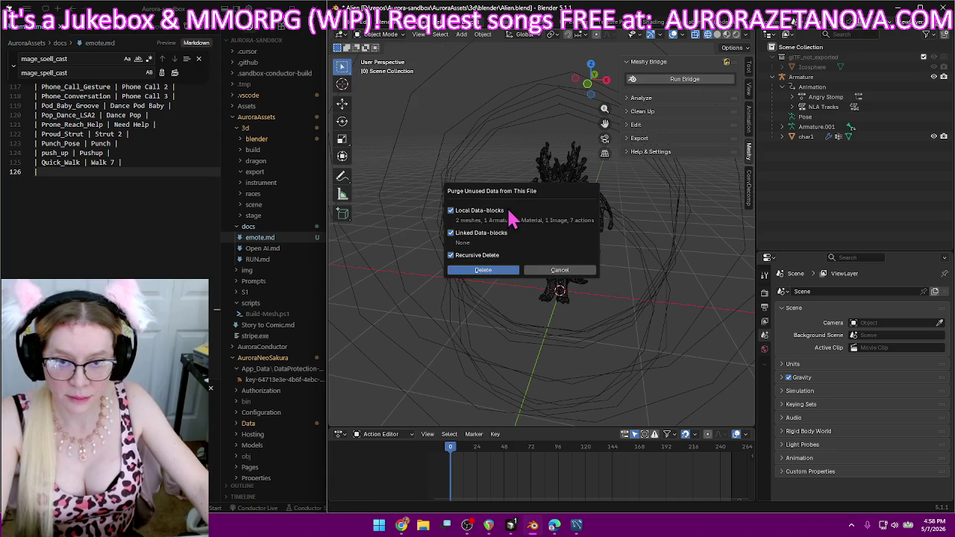
click(494, 271)
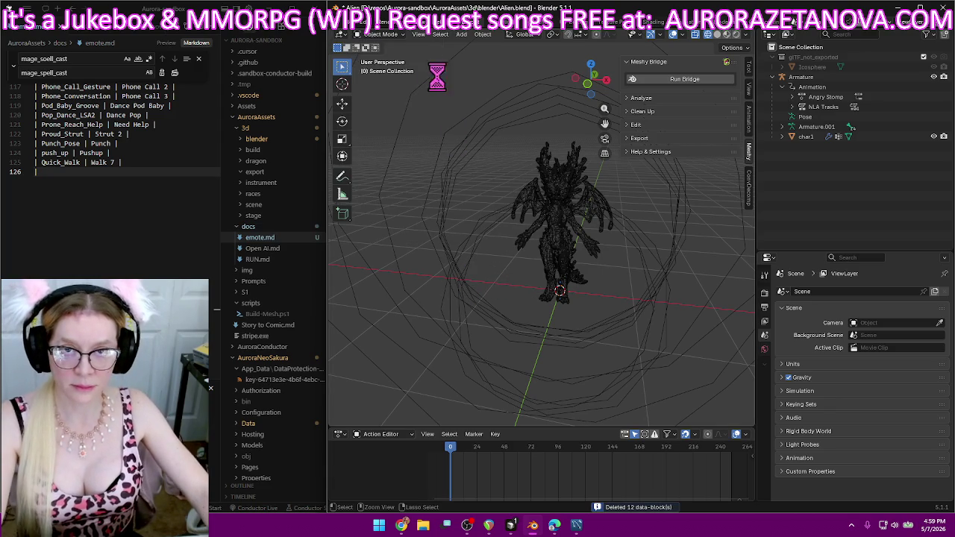
- Import the Meshy dragon's Merged_Animations .glb as glTF 2.0 from the dragon biped folder
click(348, 34)
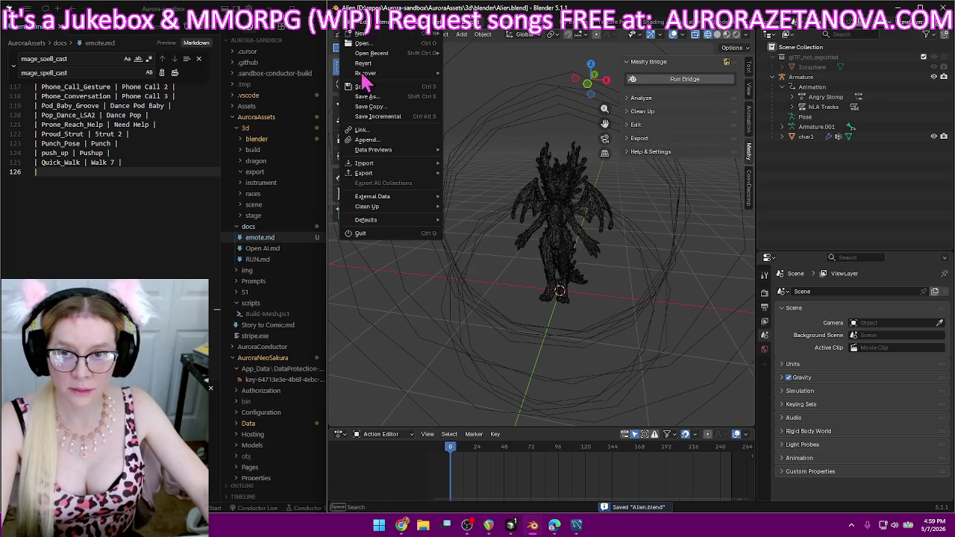
mouse_move(364, 163)
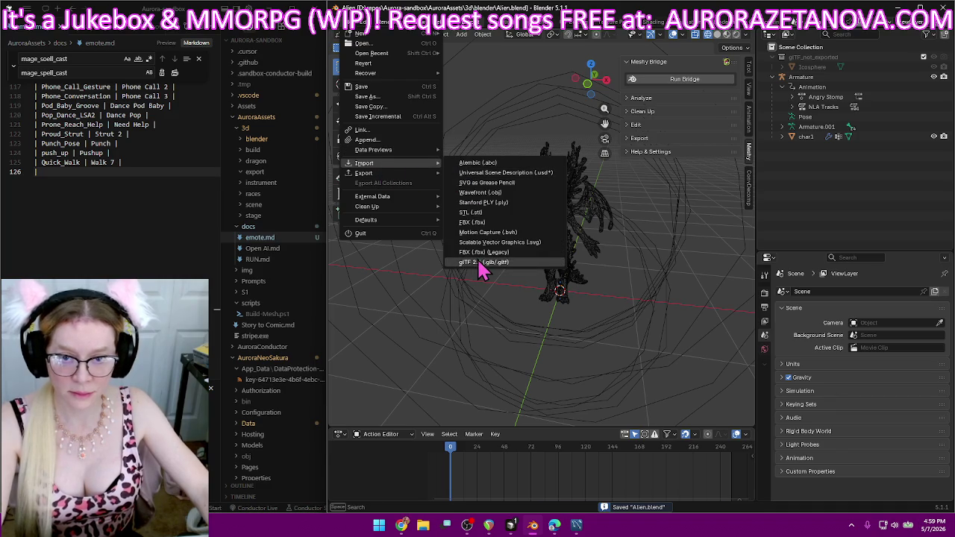
click(481, 263)
click(299, 128)
click(299, 128)
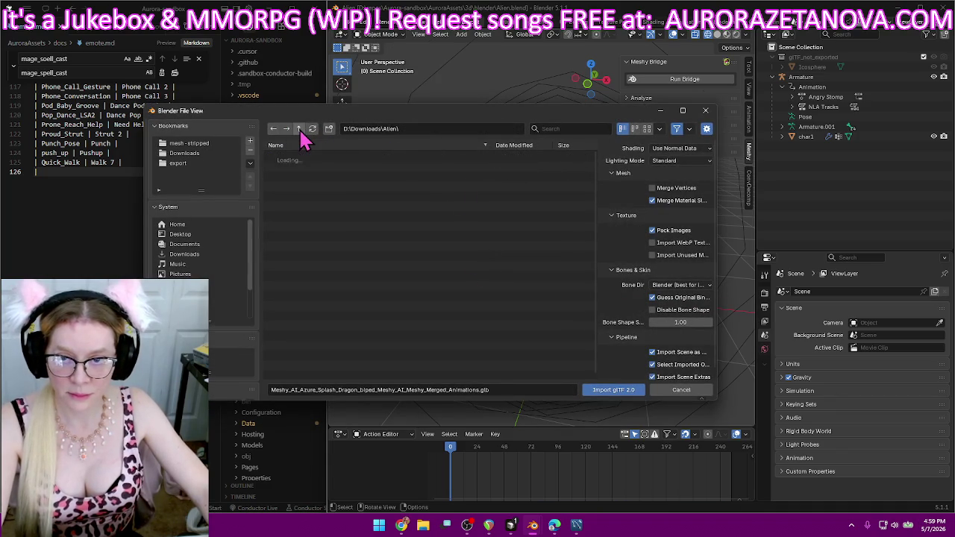
key(Delete)
click(375, 237)
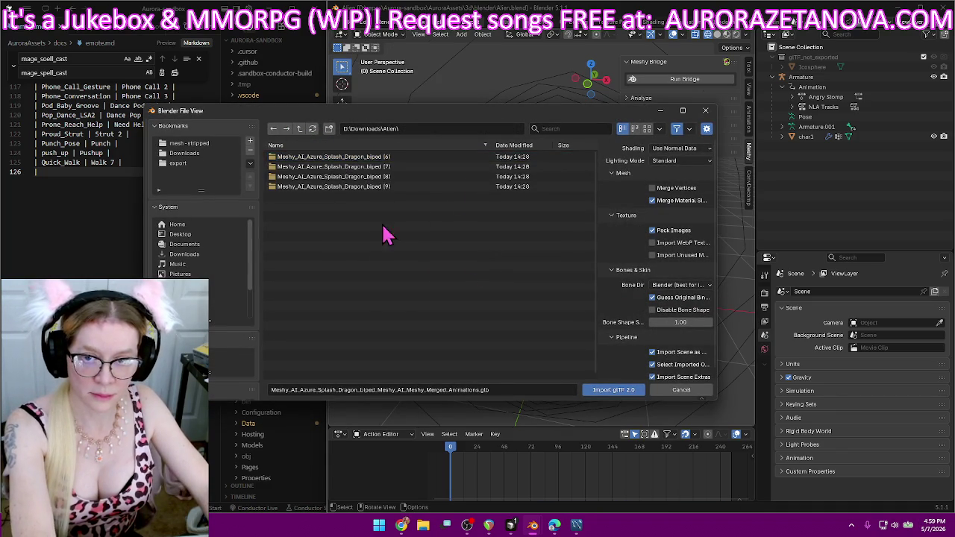
double_click(405, 164)
double_click(406, 165)
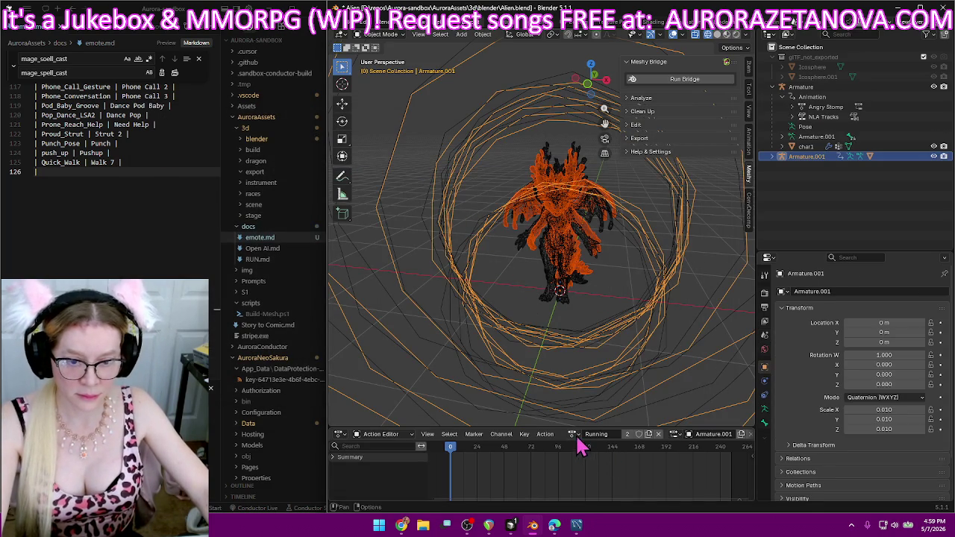
- Rename the run_fast_10_inplace action to Run 2 and log '| Run 2' in emote.md
click(575, 434)
scroll(597, 317, up, 4)
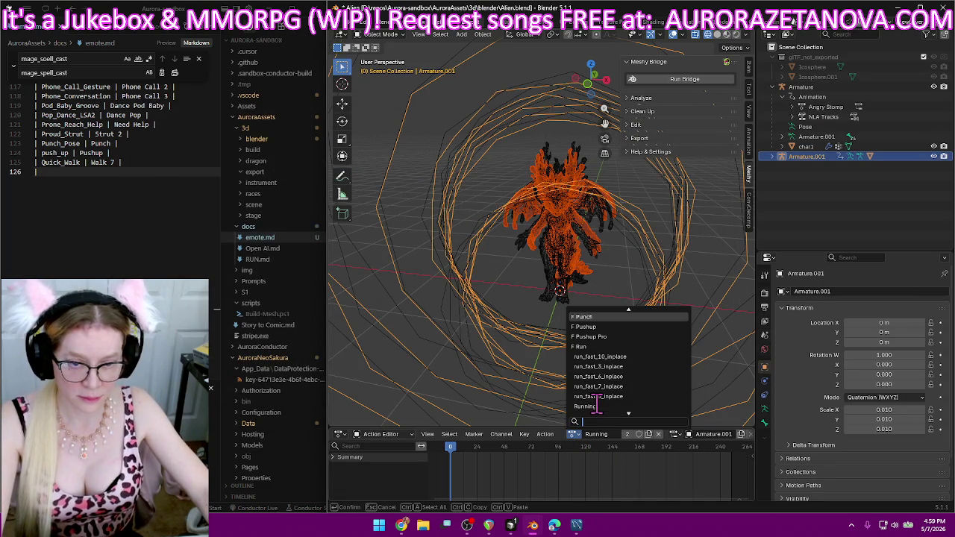
click(633, 357)
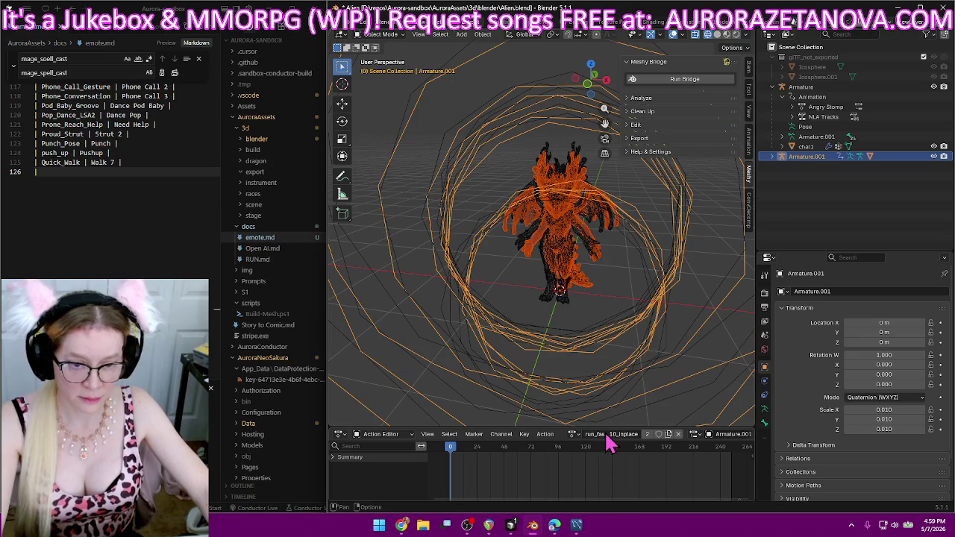
click(607, 436)
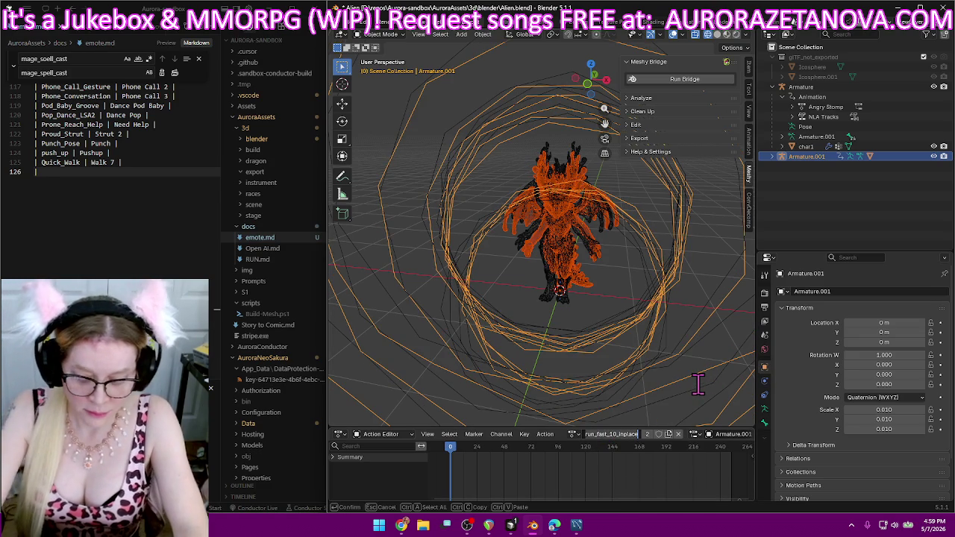
key(BackSpace)
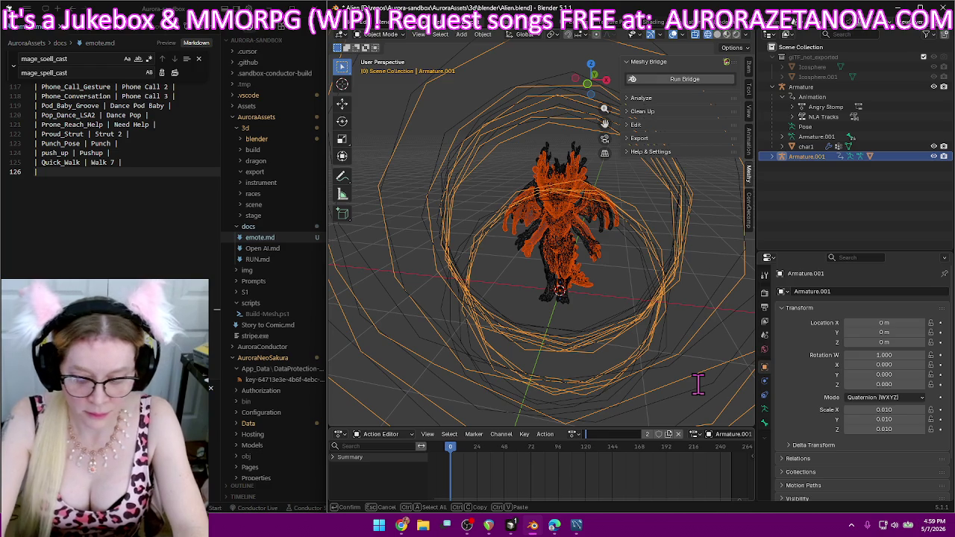
text(Run 2)
key(Return)
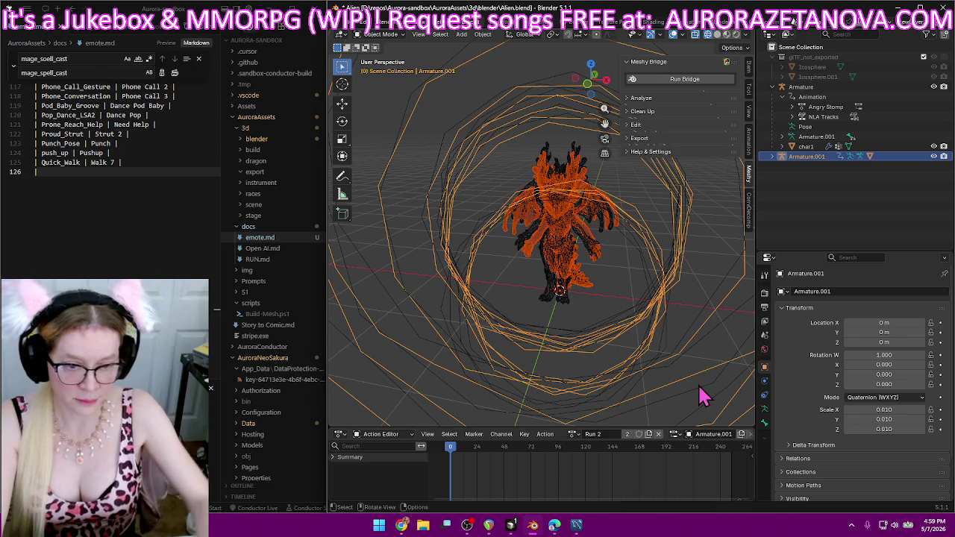
click(173, 170)
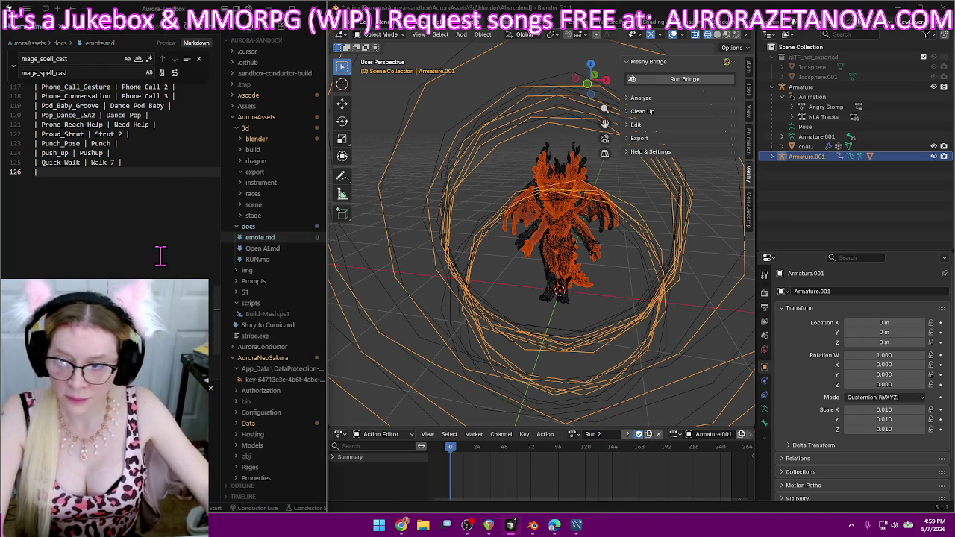
text(| Run )
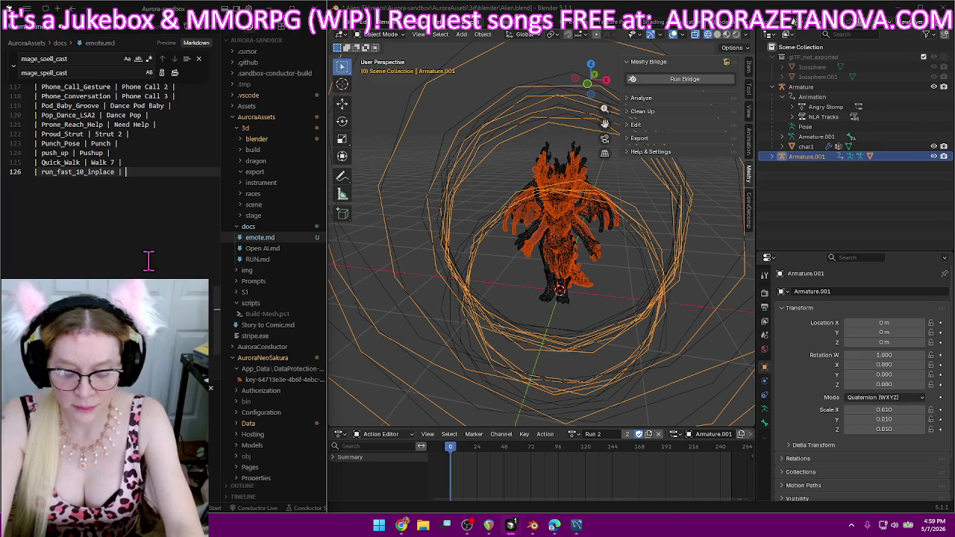
text(2 |)
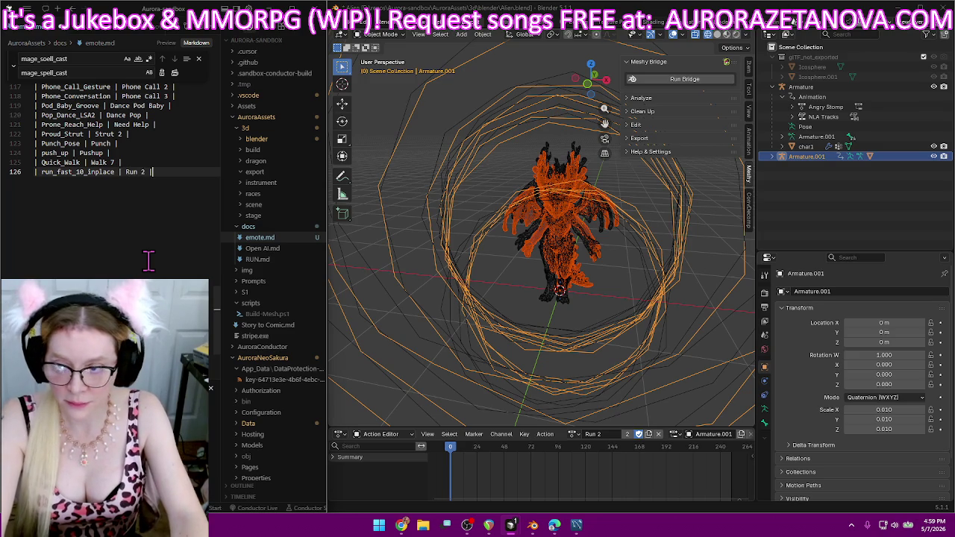
key(Return)
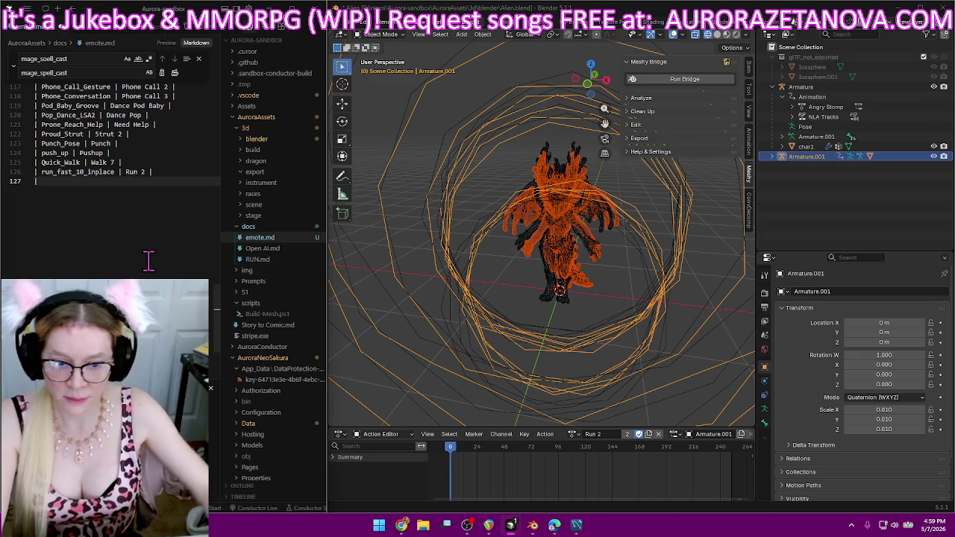
text(|)
- Switch the armature to the Run action and rename it Run 1
click(572, 435)
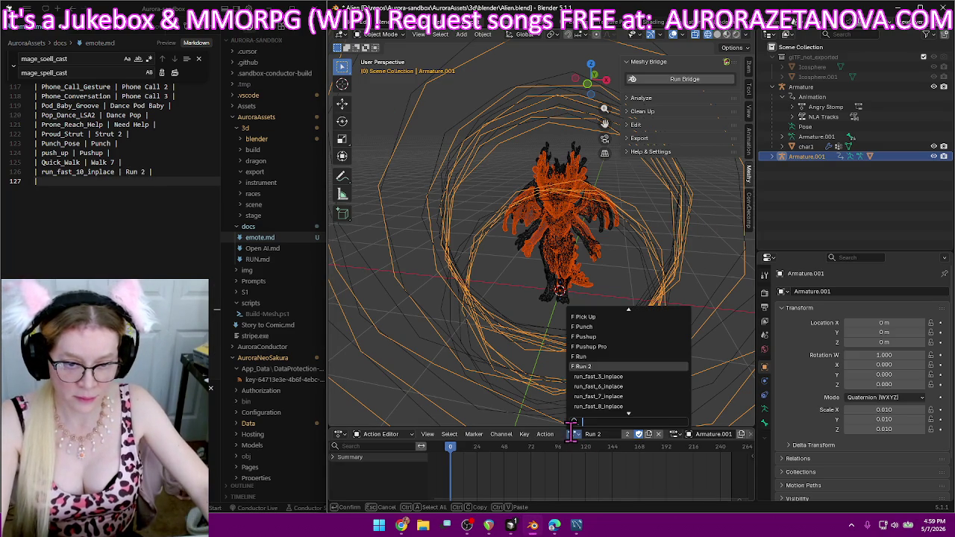
click(596, 357)
click(604, 434)
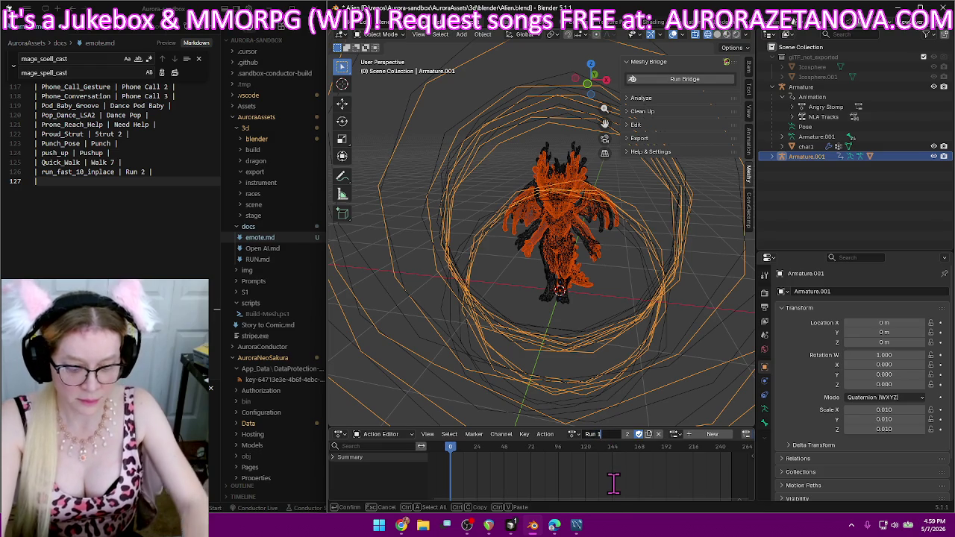
key(Return)
scroll(212, 262, up, 3)
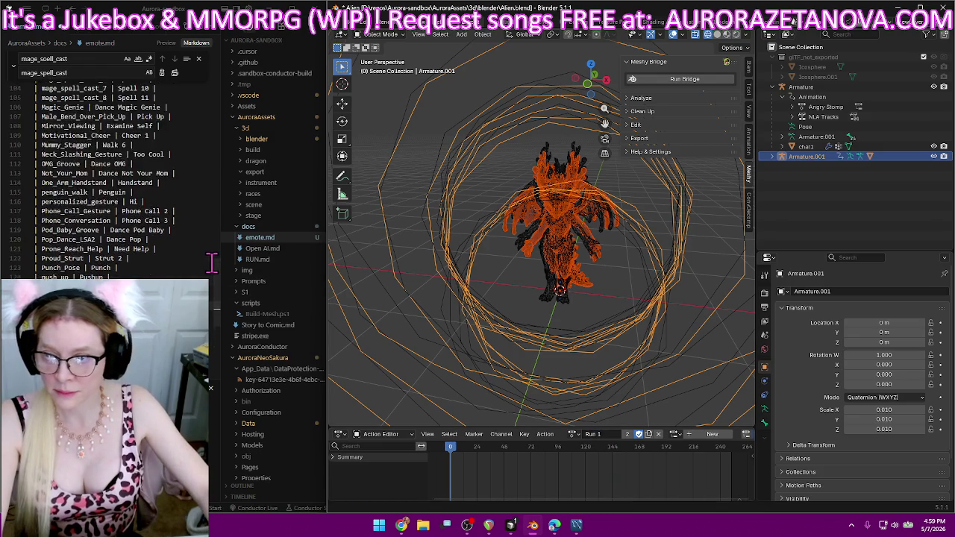
scroll(212, 262, up, 2)
scroll(205, 263, up, 1)
scroll(206, 262, up, 2)
scroll(206, 263, up, 2)
scroll(206, 263, up, 2)
scroll(205, 262, up, 1)
scroll(205, 262, up, 2)
scroll(205, 263, up, 2)
scroll(206, 262, up, 2)
scroll(205, 262, up, 2)
scroll(203, 259, up, 3)
scroll(203, 260, up, 2)
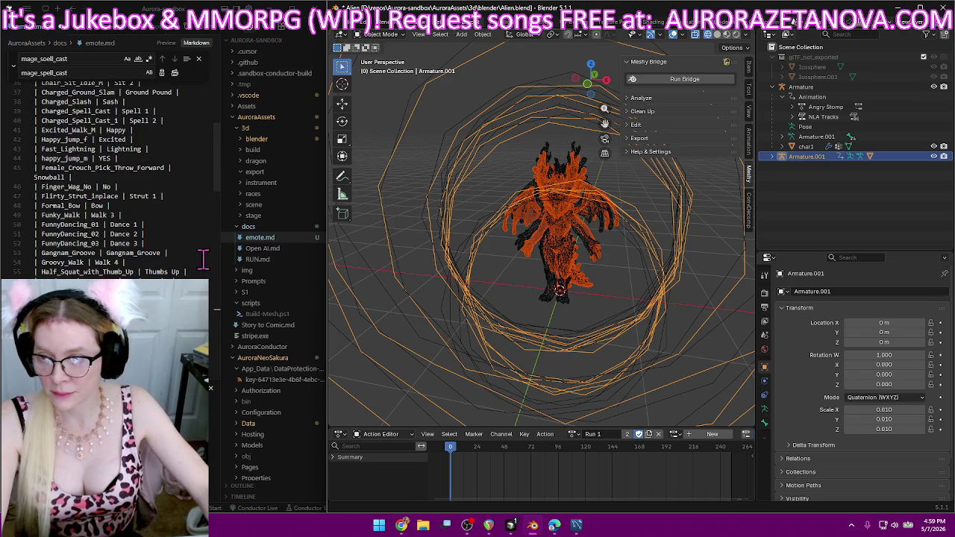
scroll(203, 256, up, 4)
scroll(206, 228, up, 4)
scroll(207, 231, up, 4)
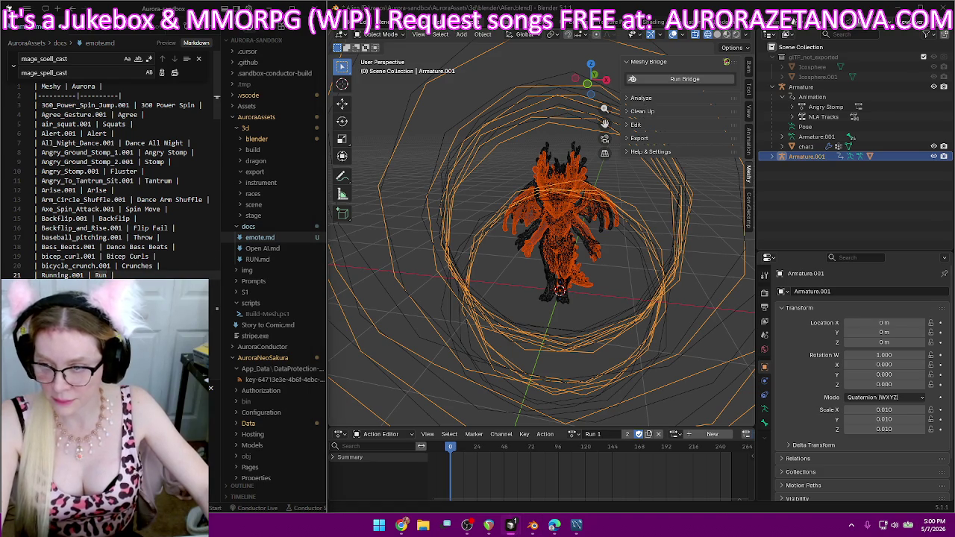
scroll(112, 179, down, 1)
scroll(111, 179, down, 10)
scroll(112, 179, down, 15)
scroll(112, 179, down, 7)
scroll(174, 265, down, 4)
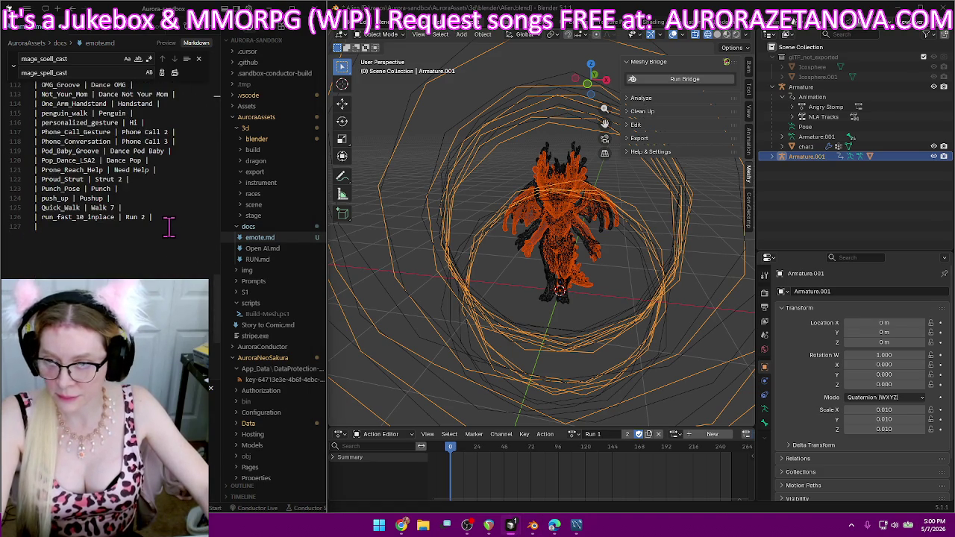
scroll(169, 228, down, 4)
scroll(170, 226, up, 2)
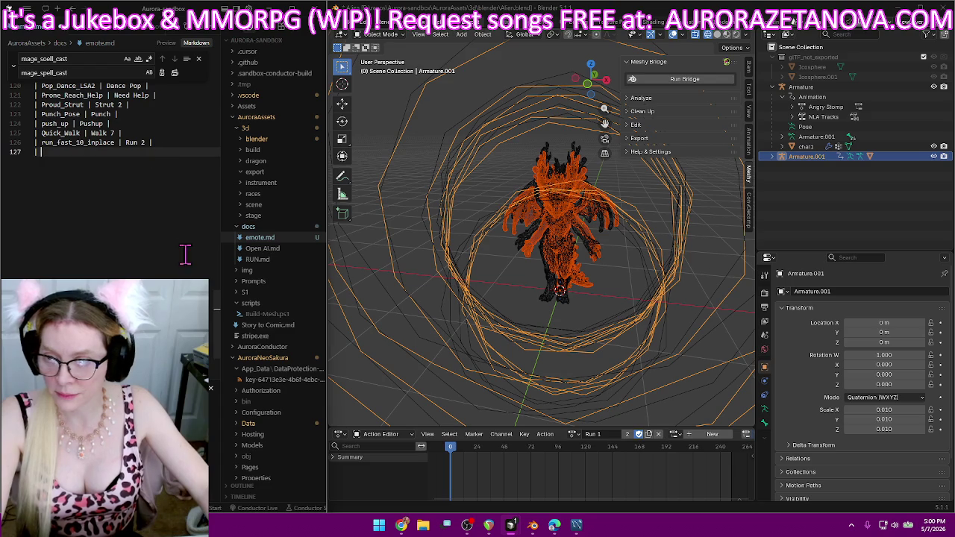
- Rename the run_fast_3_inplace action to Run 3 and enable its Fake User
click(572, 435)
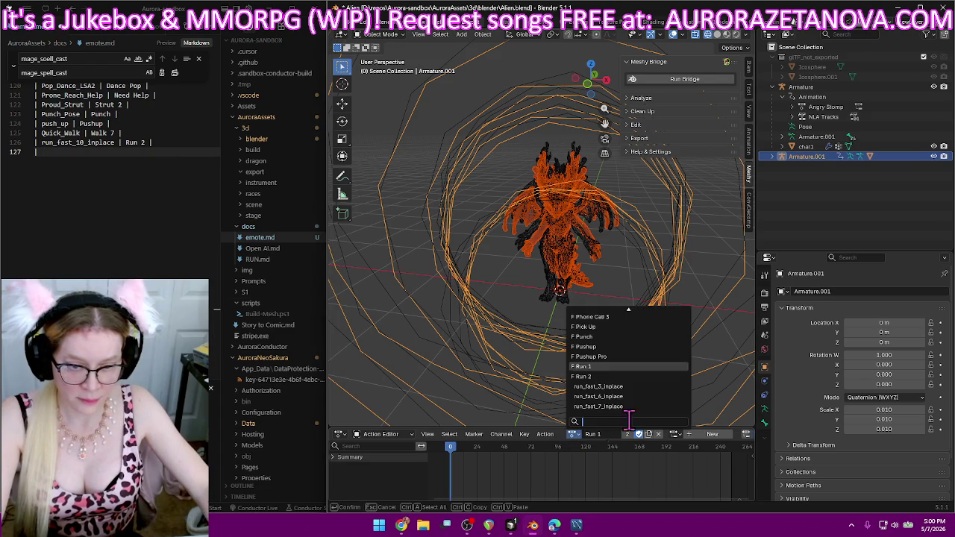
click(643, 386)
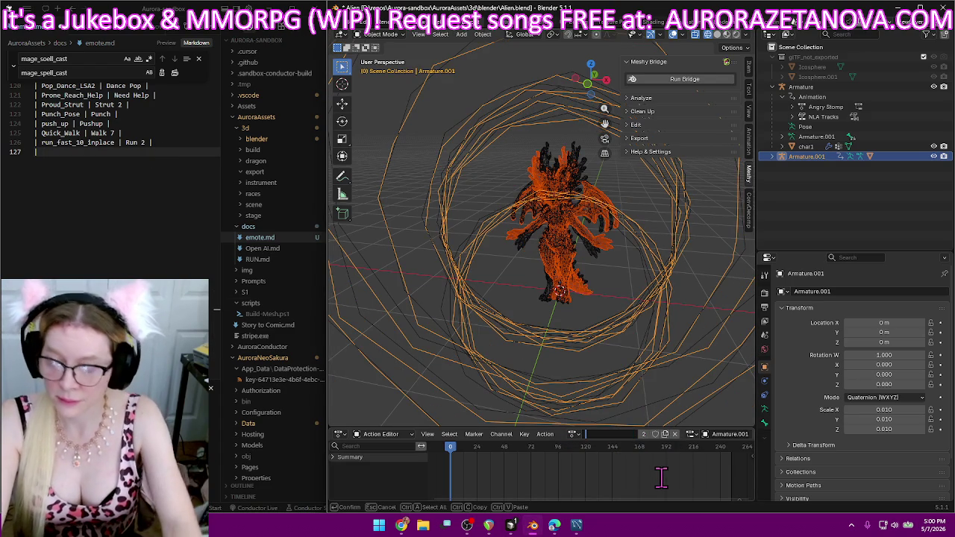
text(Run 3)
key(Return)
click(638, 434)
- Add a 'run_fast_3_inplace | Run 3' row to emote.md
click(183, 156)
text(run_fast_3_inplace |)
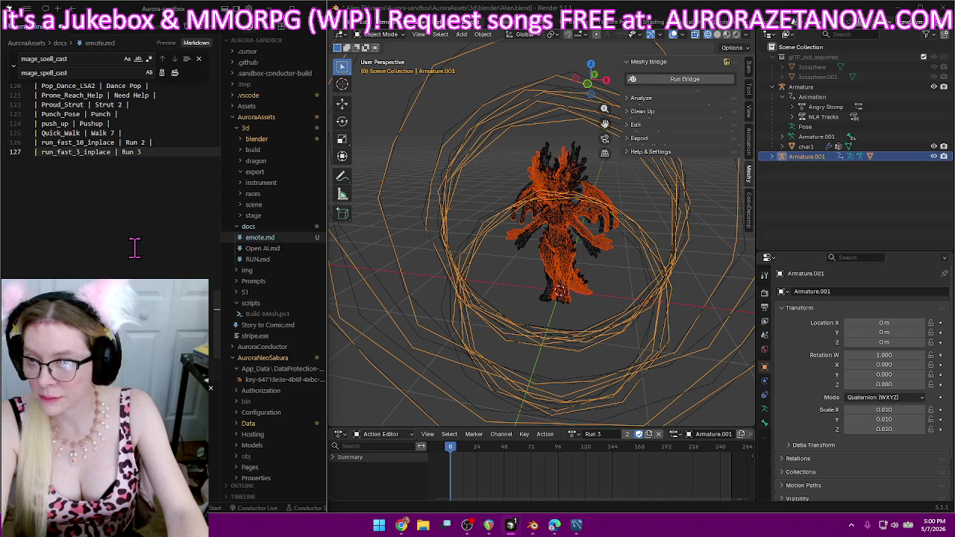
key(Return)
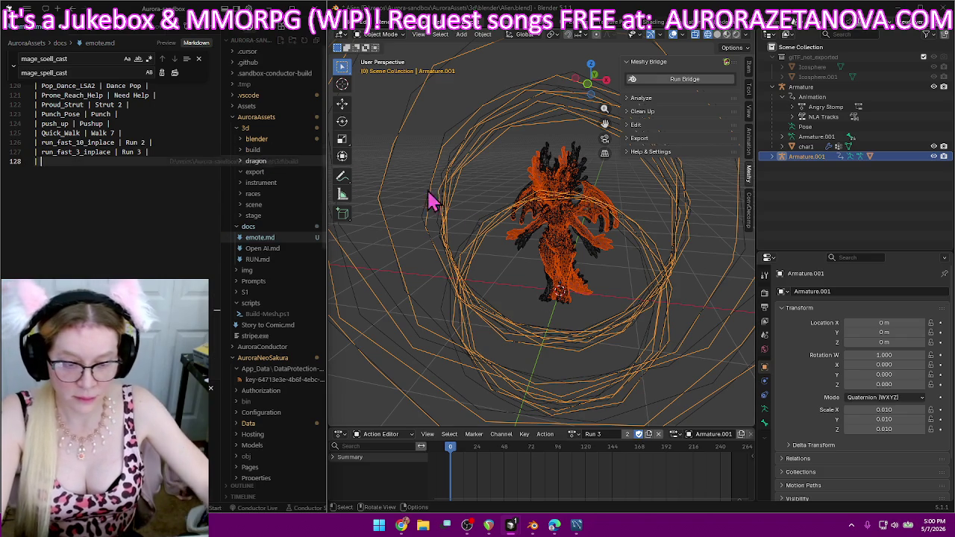
- Rename run_fast_6_inplace to Run 4 and add its row to emote.md
click(573, 433)
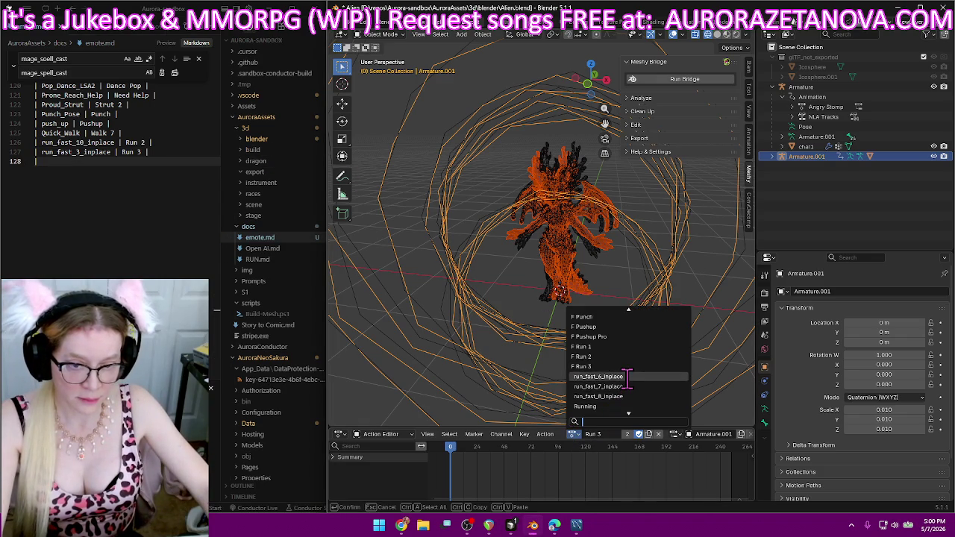
click(604, 386)
double_click(608, 433)
text(Run)
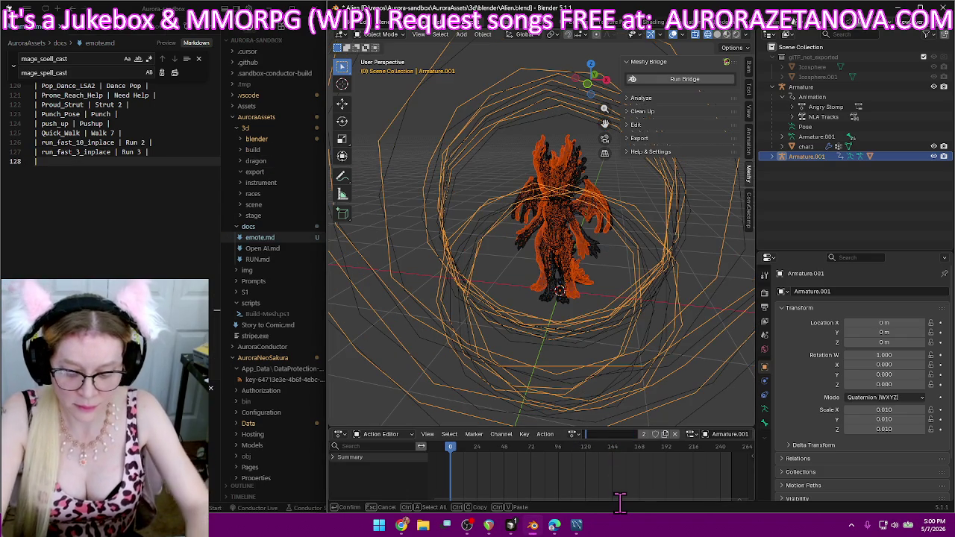
text( 4)
key(Return)
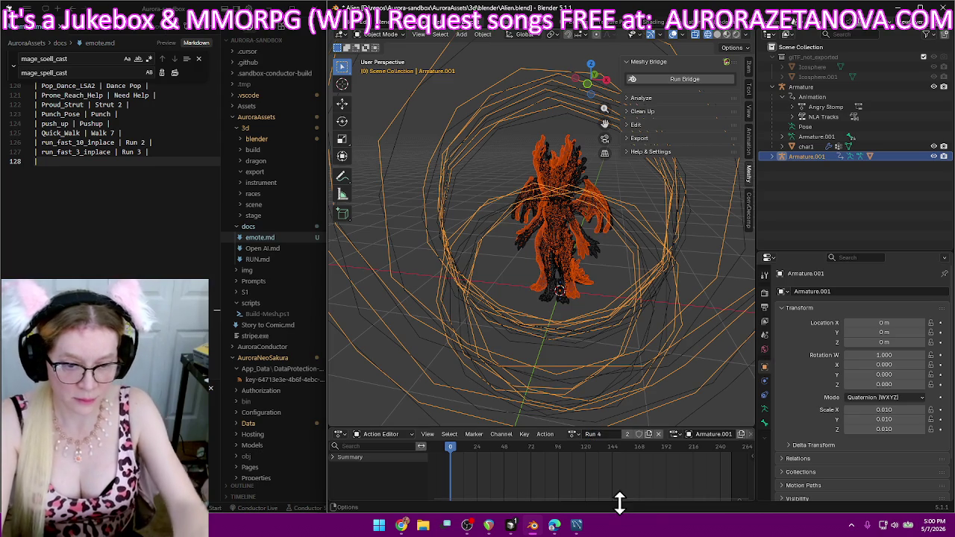
click(105, 179)
text(| run_fast_6_inplace)
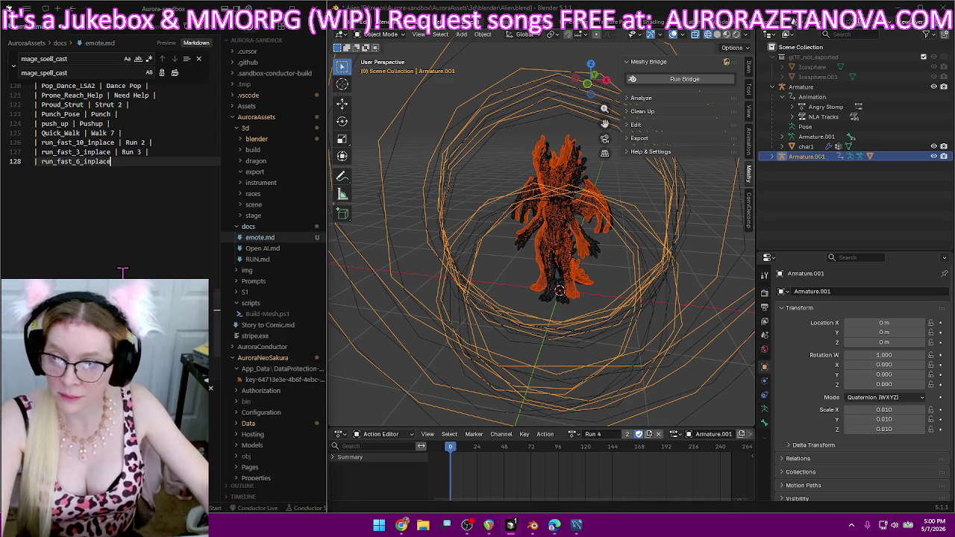
text( | Run 4 |)
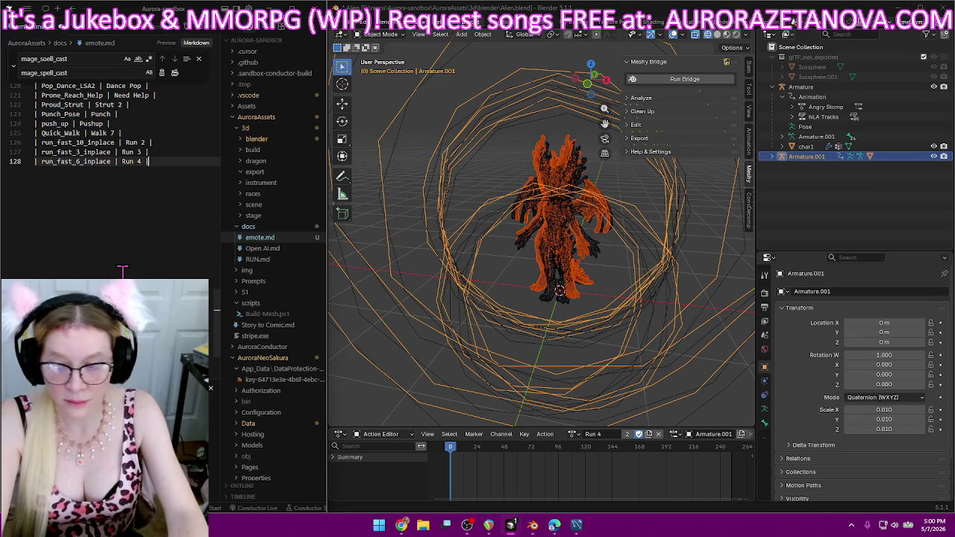
key(Return)
text(|)
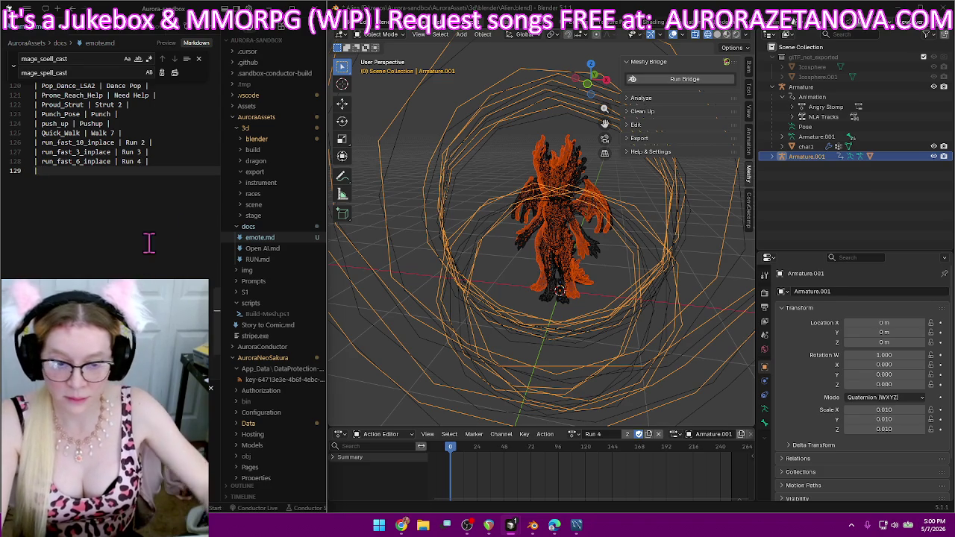
- Rename run_fast_7_inplace to Run 5 with Fake User and log 'run_fast_7_inplace | Run 5'
click(573, 435)
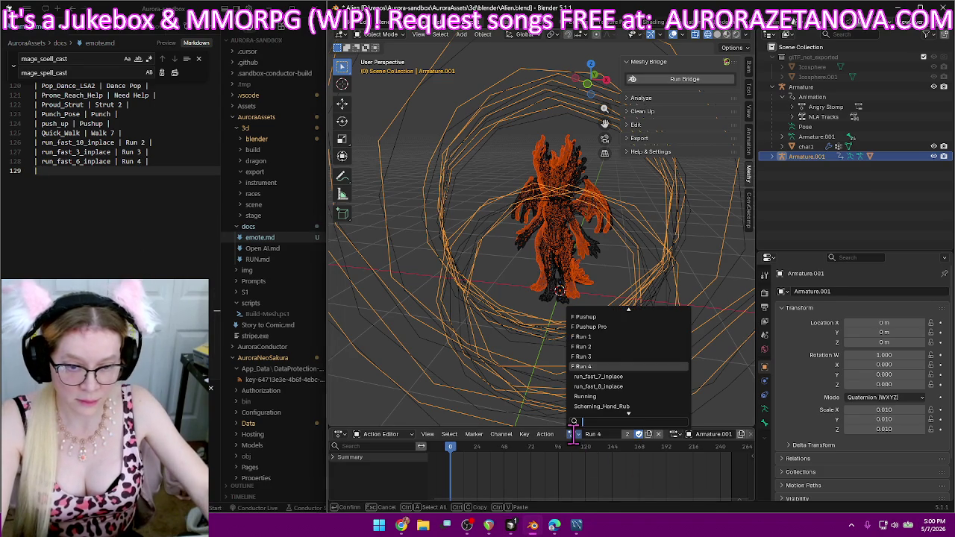
click(618, 376)
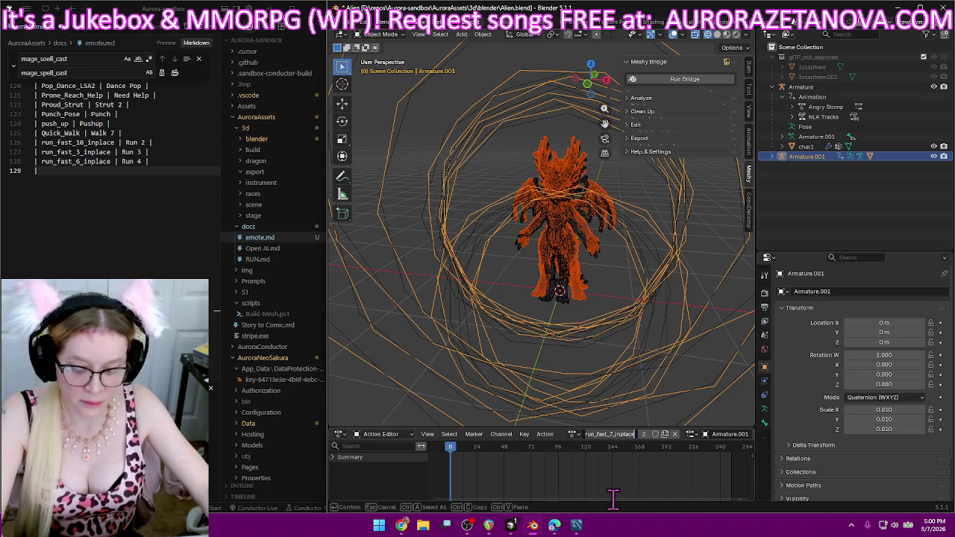
key(BackSpace)
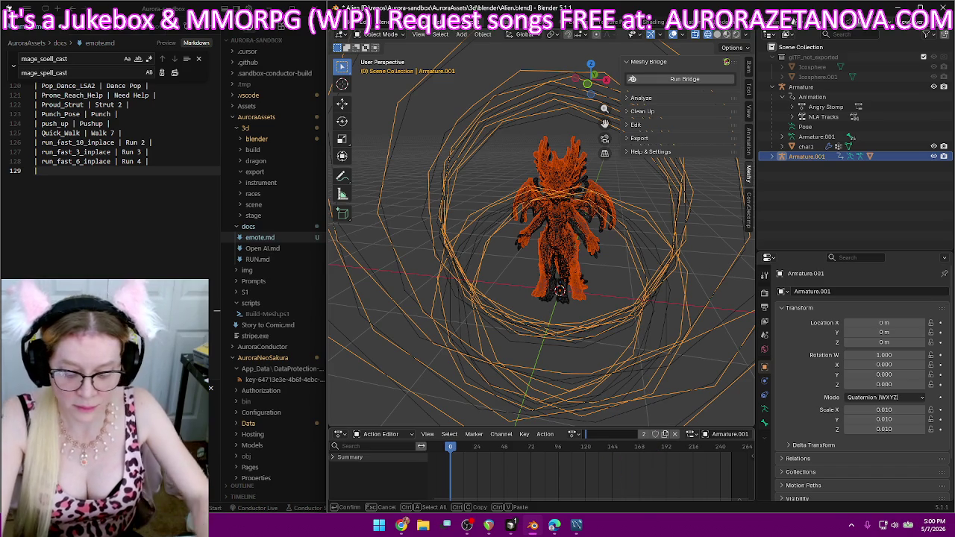
text(Run 5)
key(Return)
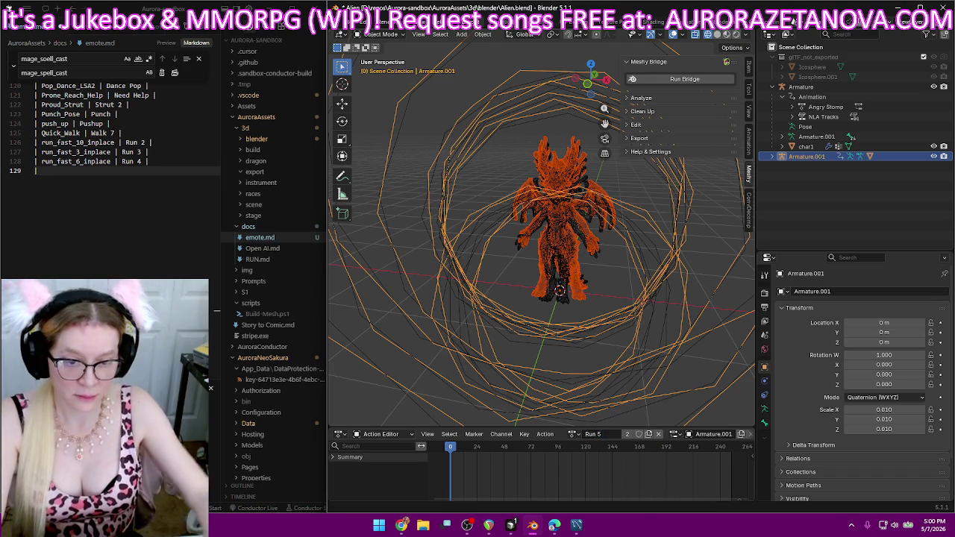
click(639, 434)
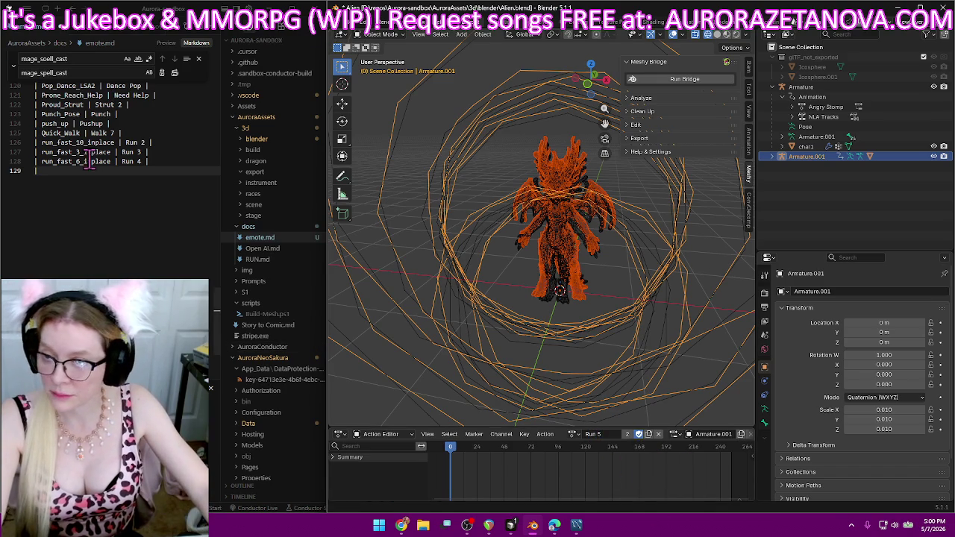
text(run_fast_7_inplace)
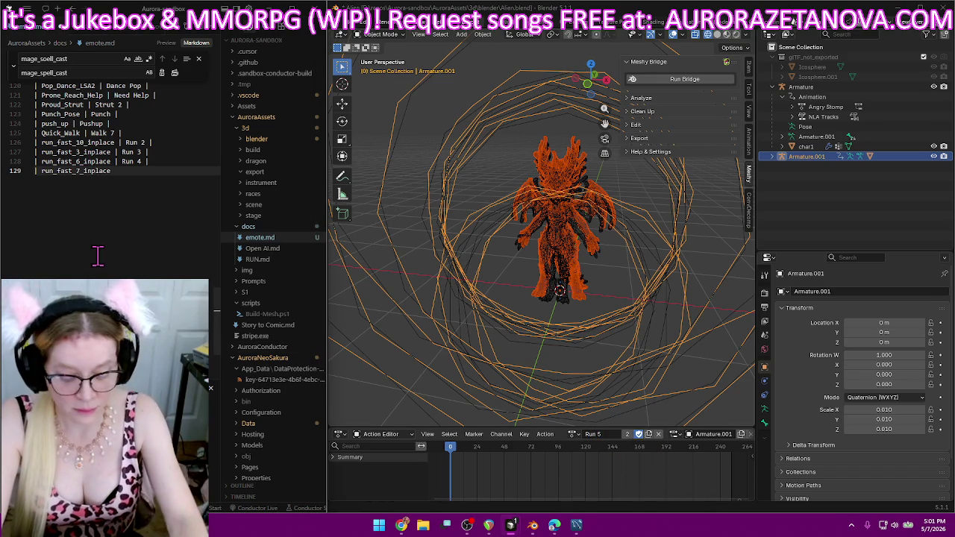
text( | Run )
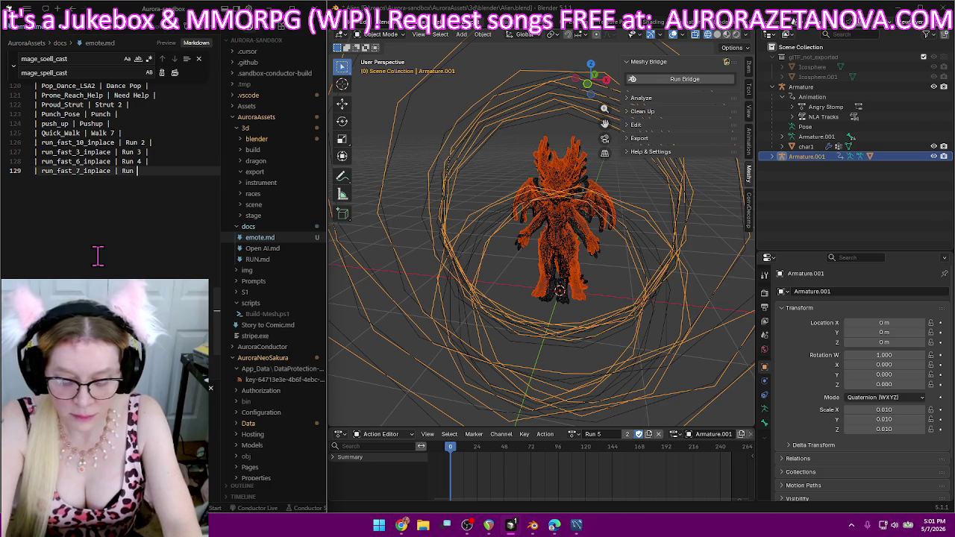
text(5 |)
key(Return)
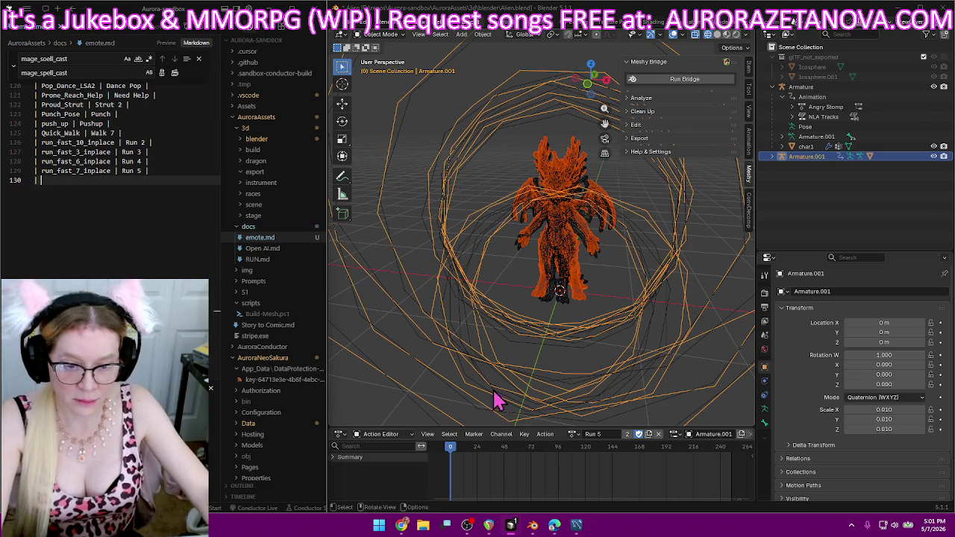
- Load run_fast_8_inplace and add its Run 6 row to emote.md
click(576, 434)
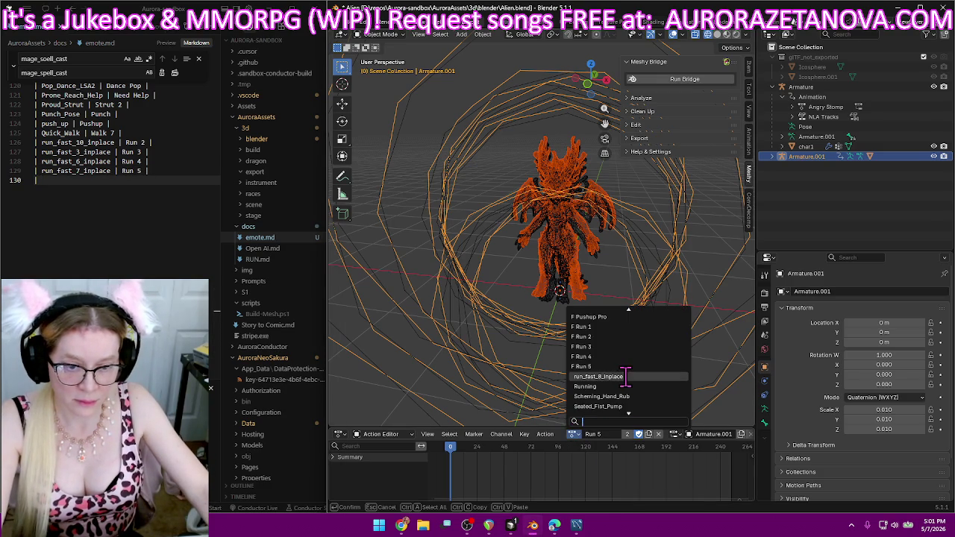
click(598, 376)
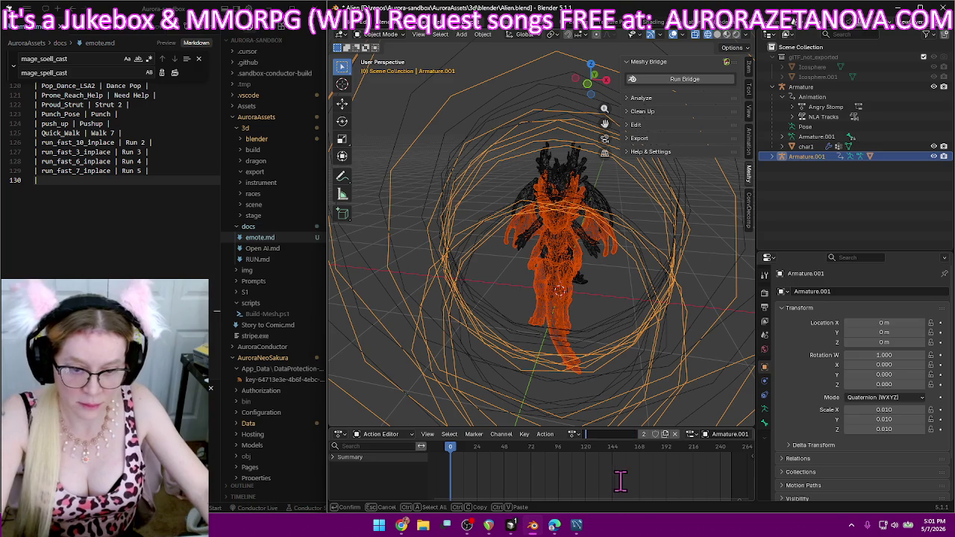
click(167, 178)
text(run_fast_8_inplace)
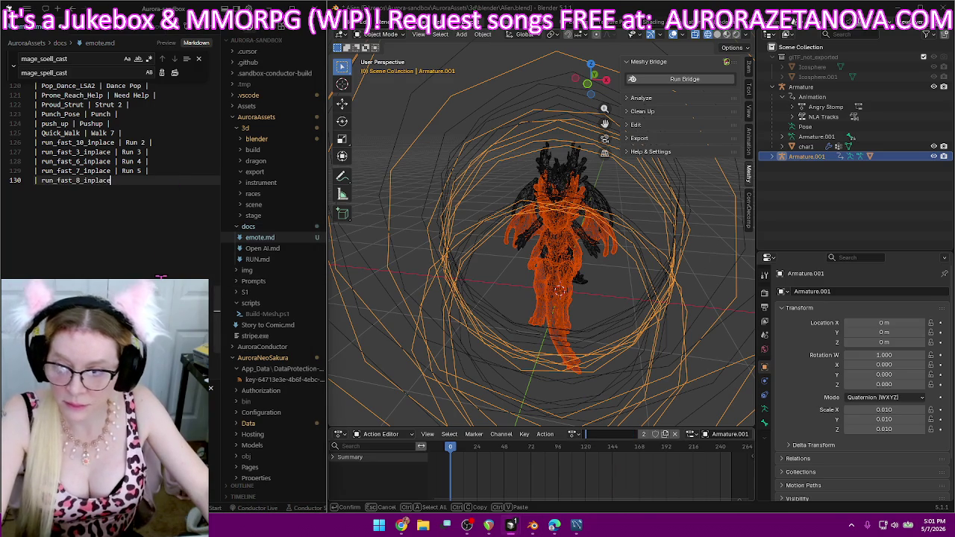
text( | Run 6 |)
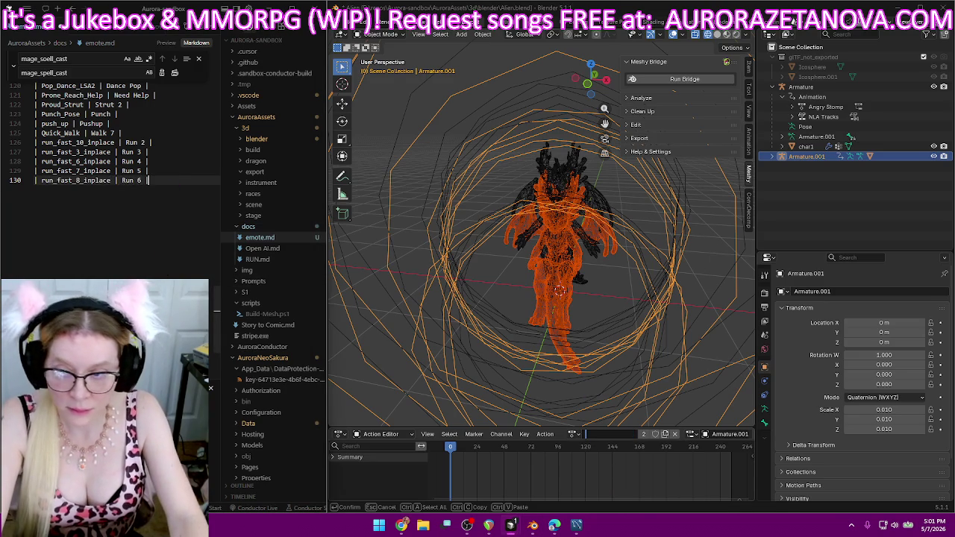
key(Return)
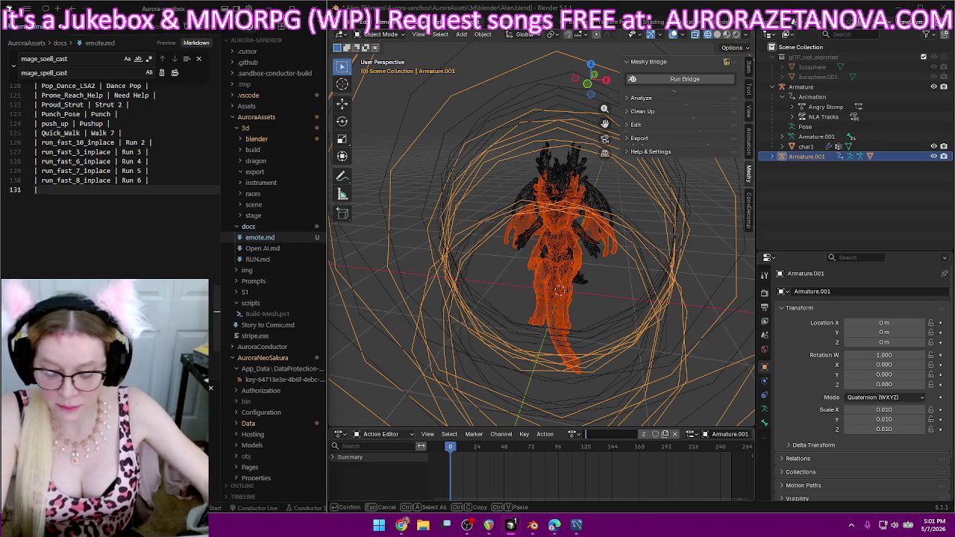
text(|)
click(573, 434)
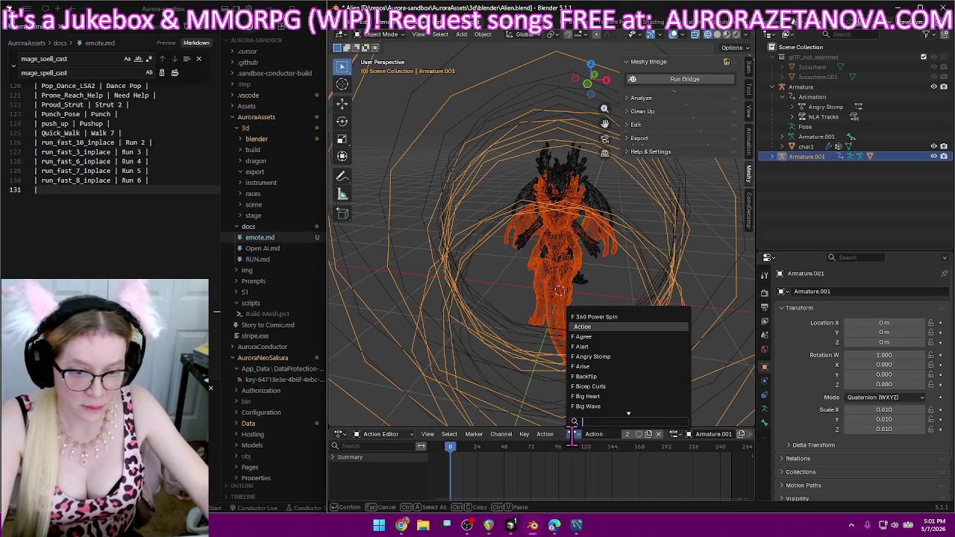
- Browse the action list without switching, then play the current animation to preview it
scroll(646, 339, down, 6)
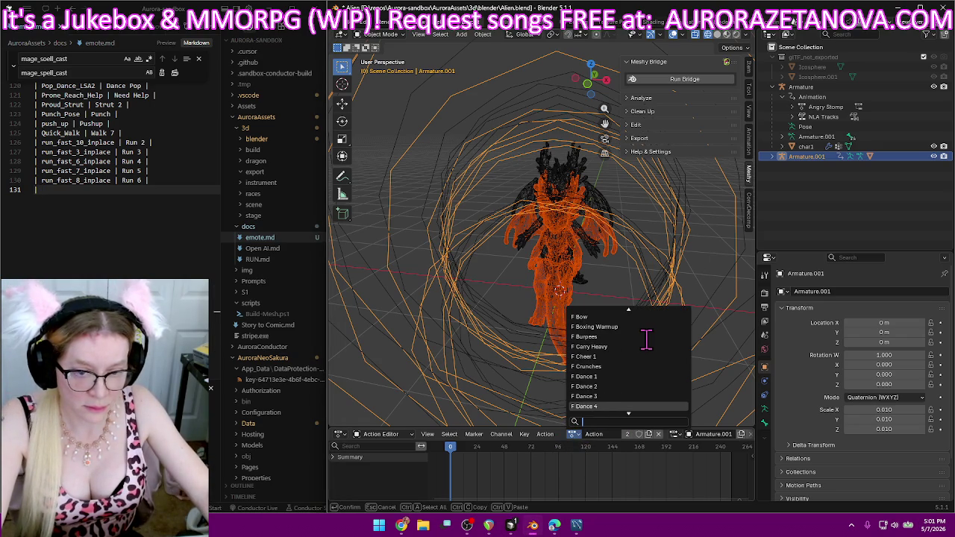
scroll(646, 337, up, 5)
scroll(646, 337, up, 4)
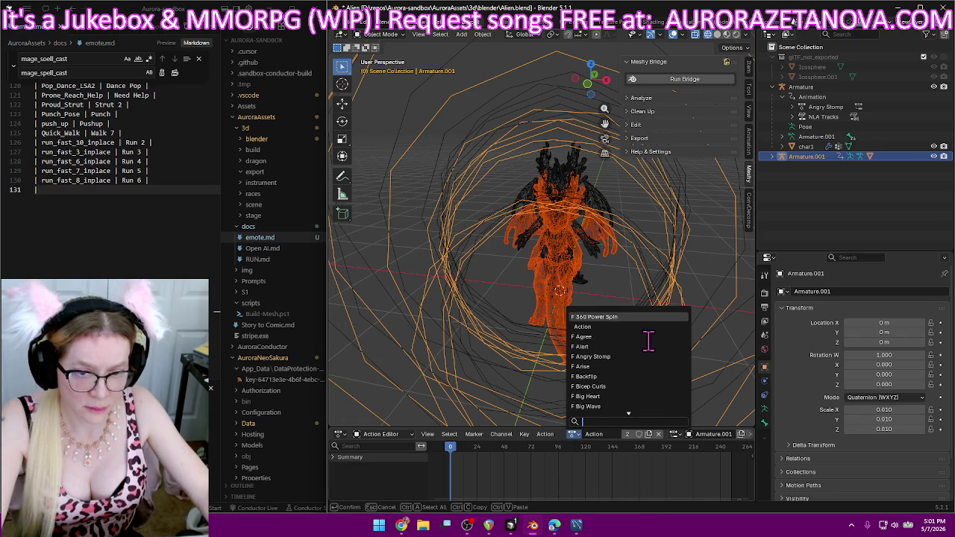
click(615, 330)
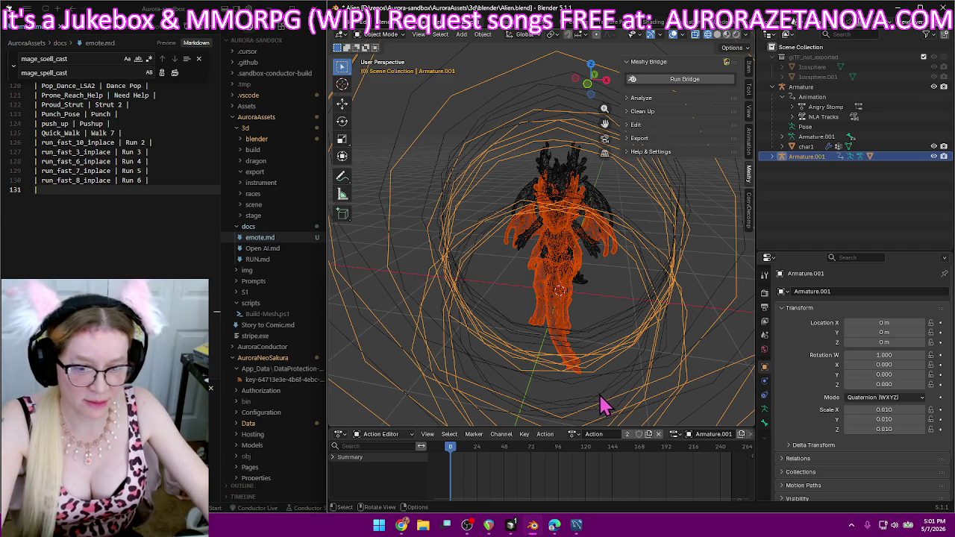
key(space)
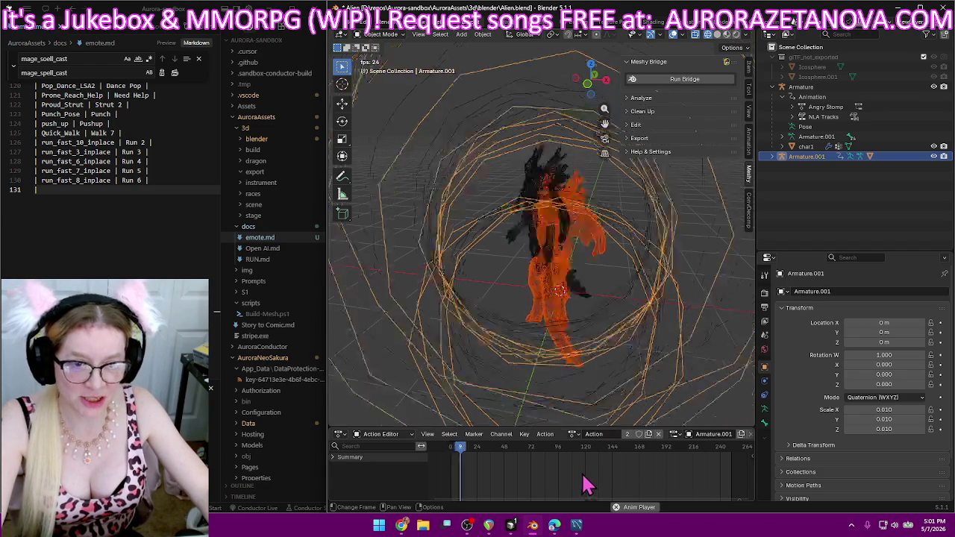
- Load the Scheming_Hand_Rub action and rename it Scheme
click(571, 434)
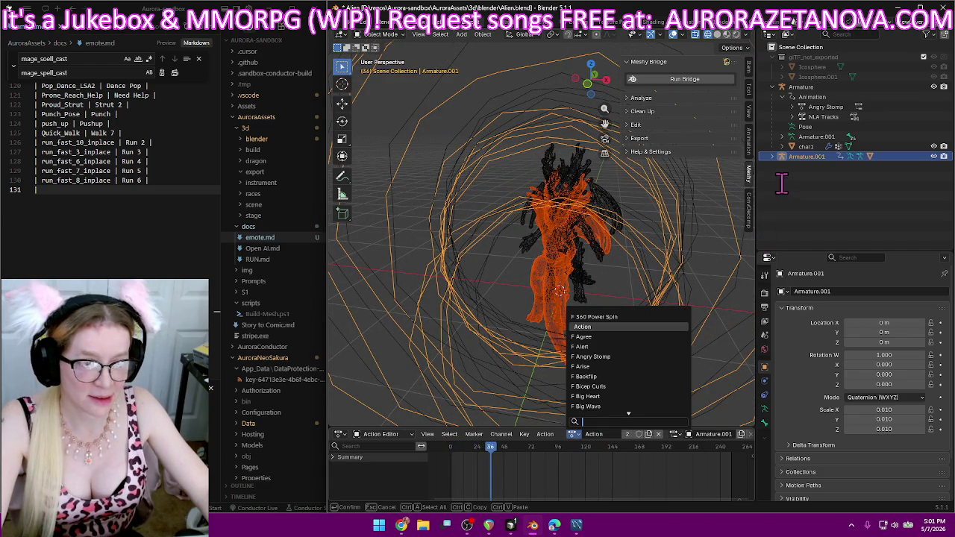
scroll(633, 381, down, 5)
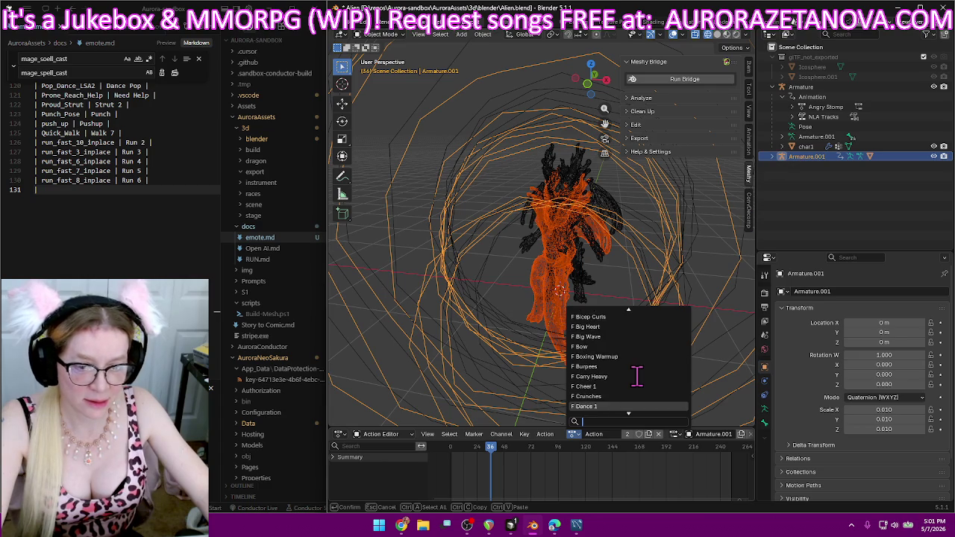
scroll(638, 377, down, 4)
scroll(639, 377, down, 4)
scroll(639, 377, down, 4)
scroll(640, 377, down, 4)
scroll(640, 377, down, 3)
scroll(640, 376, down, 3)
scroll(640, 377, down, 3)
scroll(640, 376, down, 3)
scroll(640, 377, down, 3)
scroll(639, 375, down, 3)
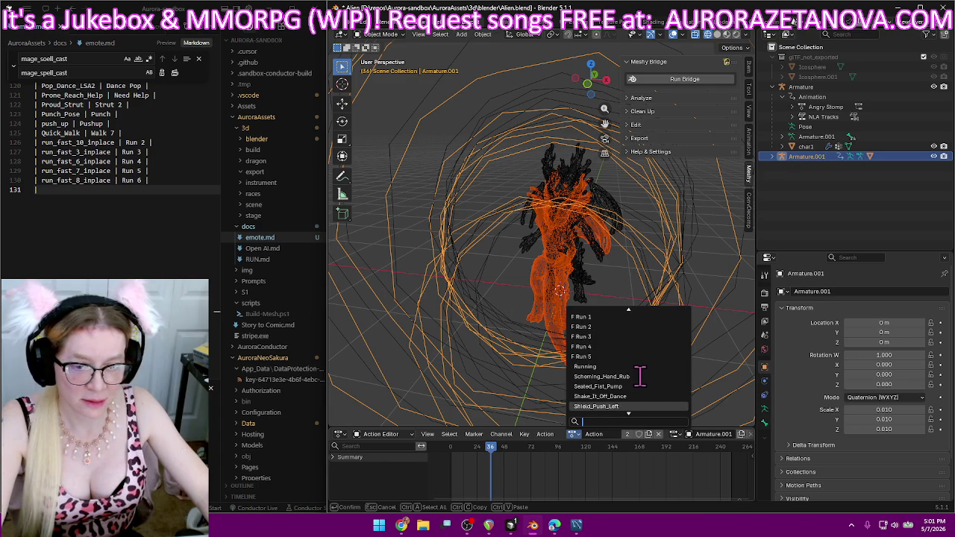
click(641, 377)
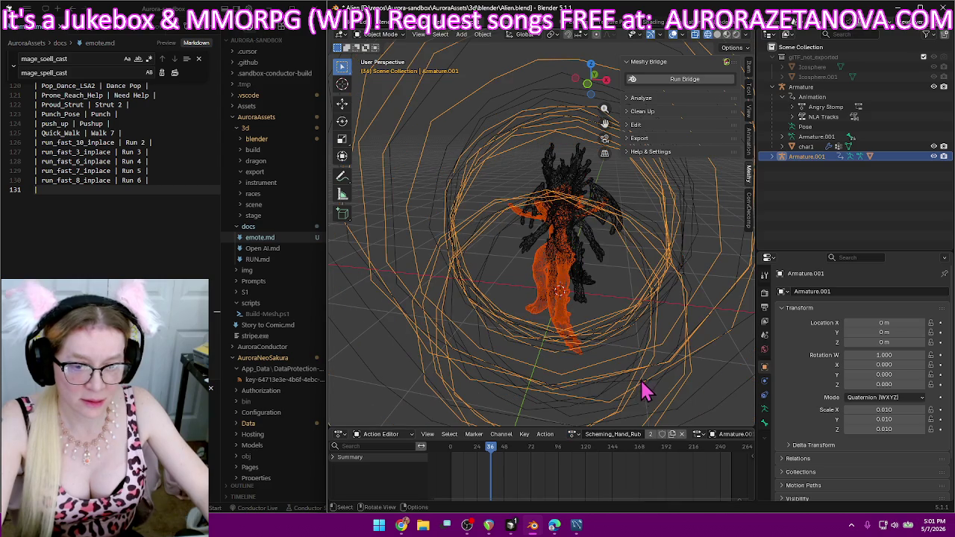
double_click(614, 434)
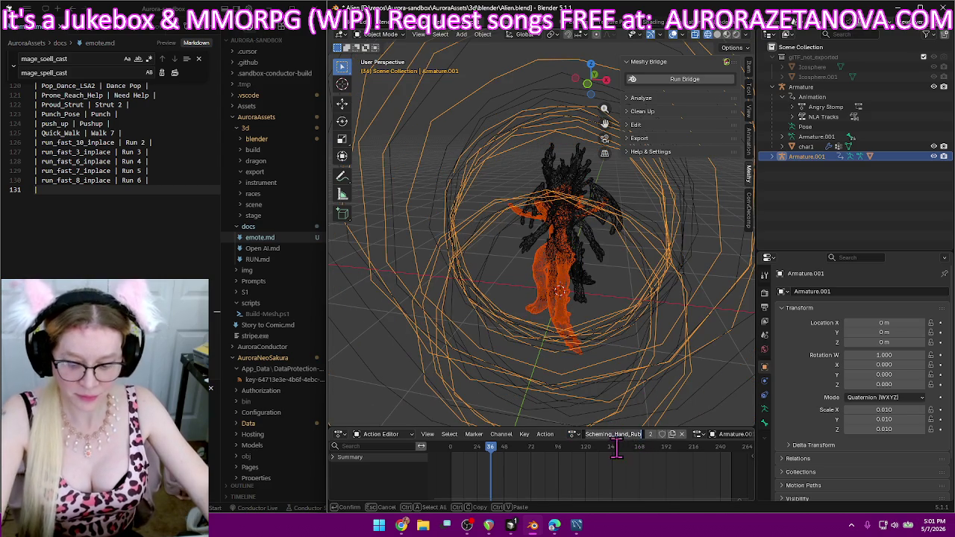
text(Schem)
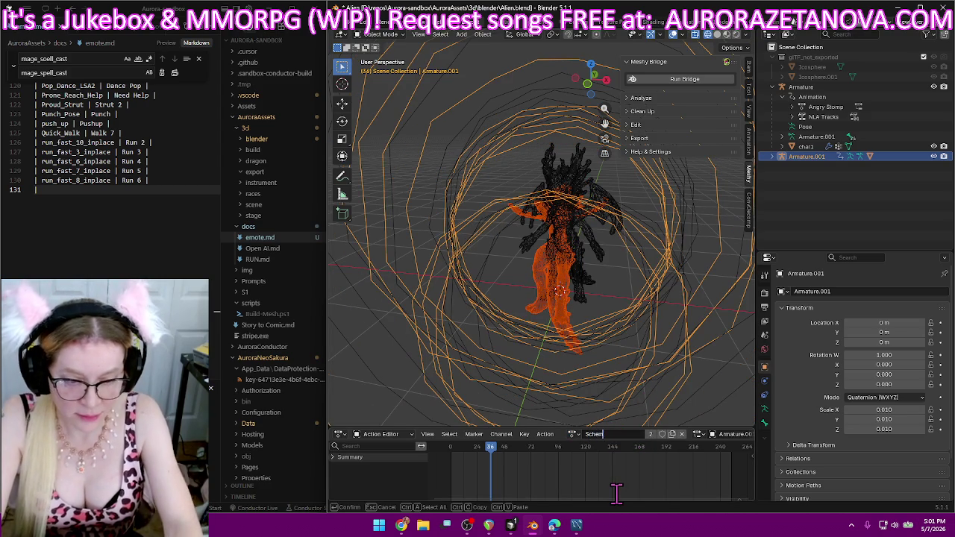
text(e)
key(Return)
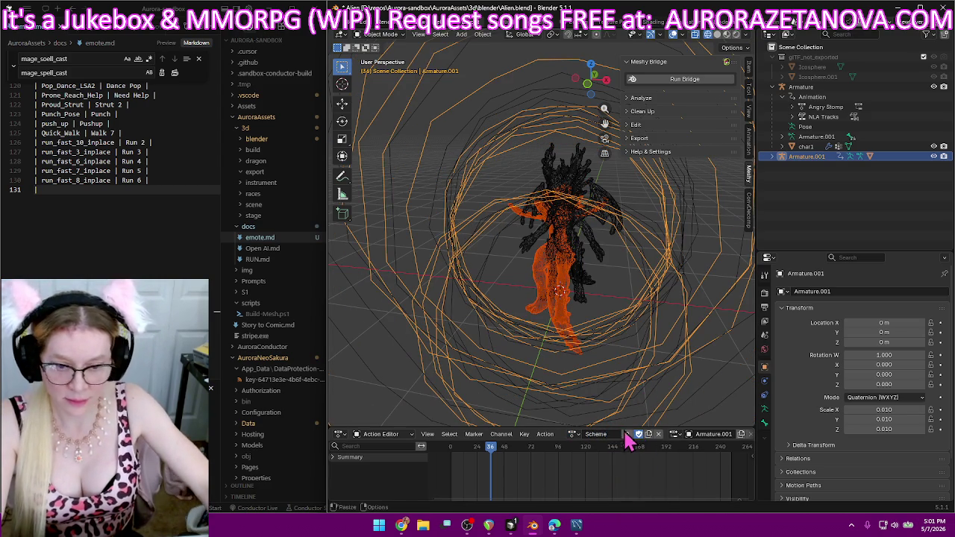
- Add a '| Scheming_Hand_Rub | Scheme |' row to emote.md
click(177, 226)
text(| Scheming_Hand_Rub)
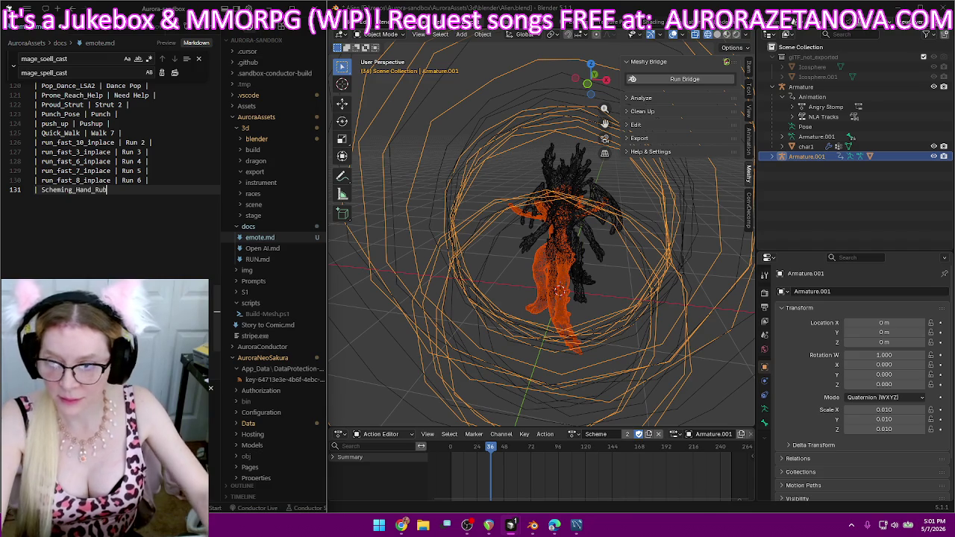
text( |)
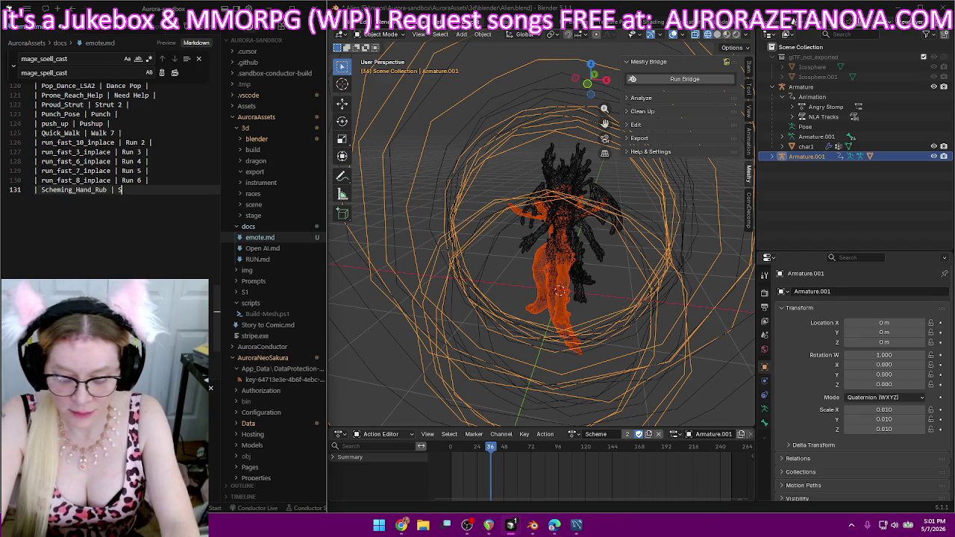
text( Scheme |)
key(Return)
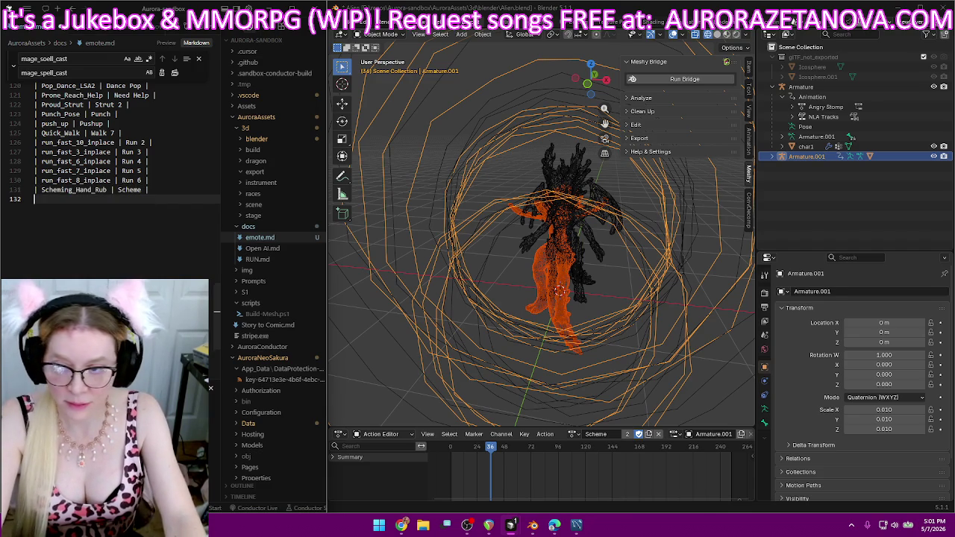
click(571, 434)
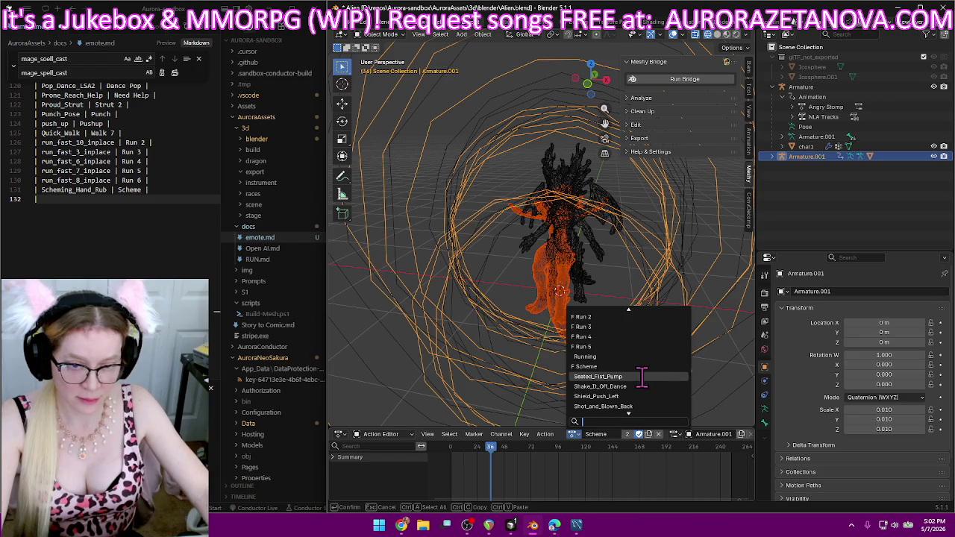
- Load Seated_Fist_Pump, rename it Sit Fist Pump, and log 'Seated_Fist_Pump | Sit Fist Pump' in emote.md
click(641, 377)
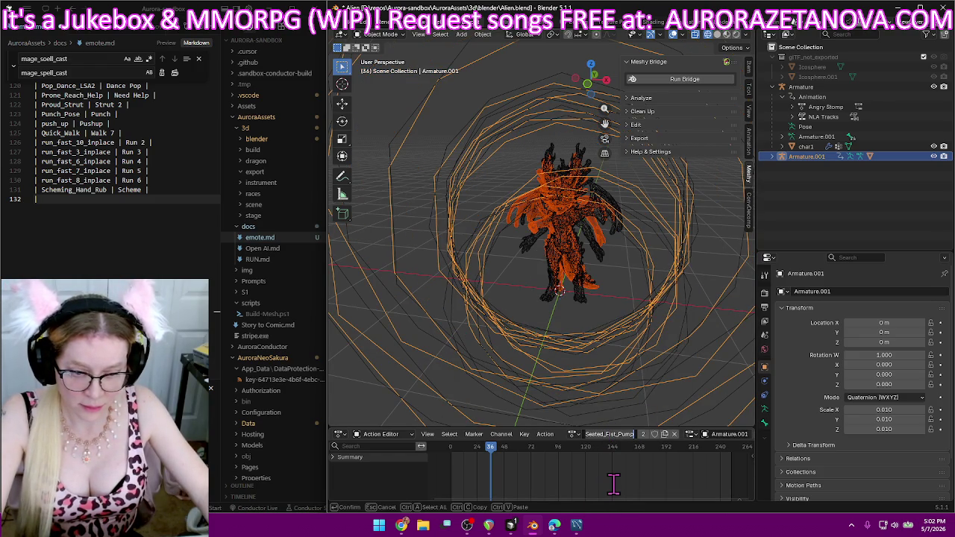
text(Sit Fist)
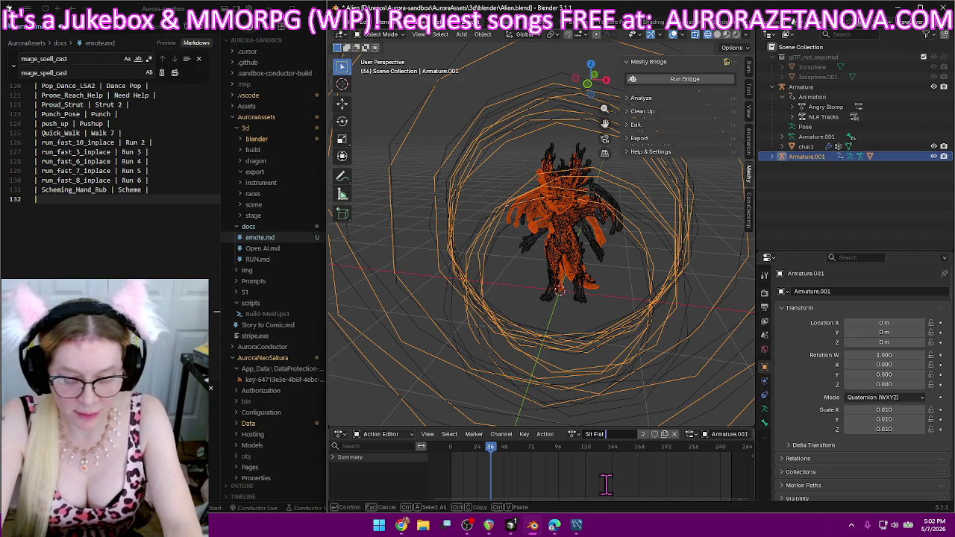
key(Return)
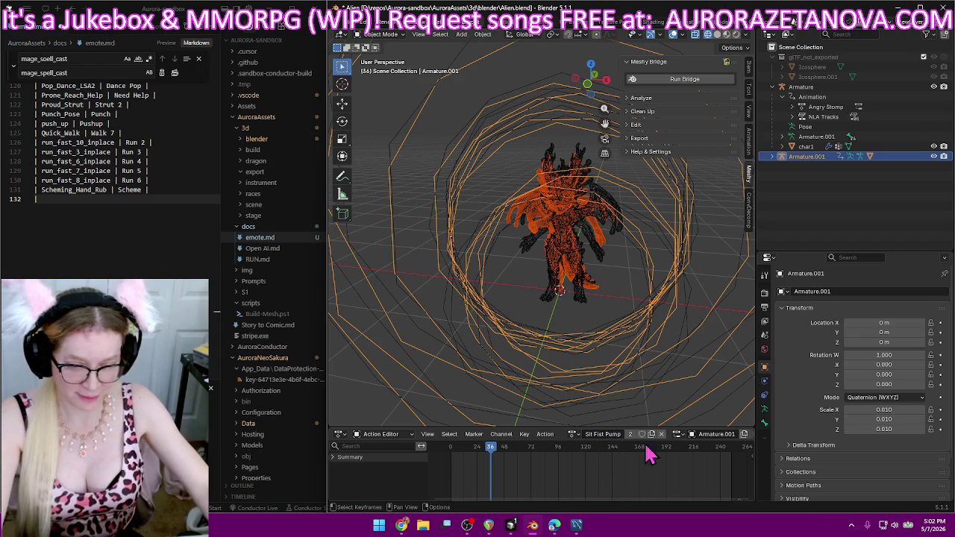
click(154, 198)
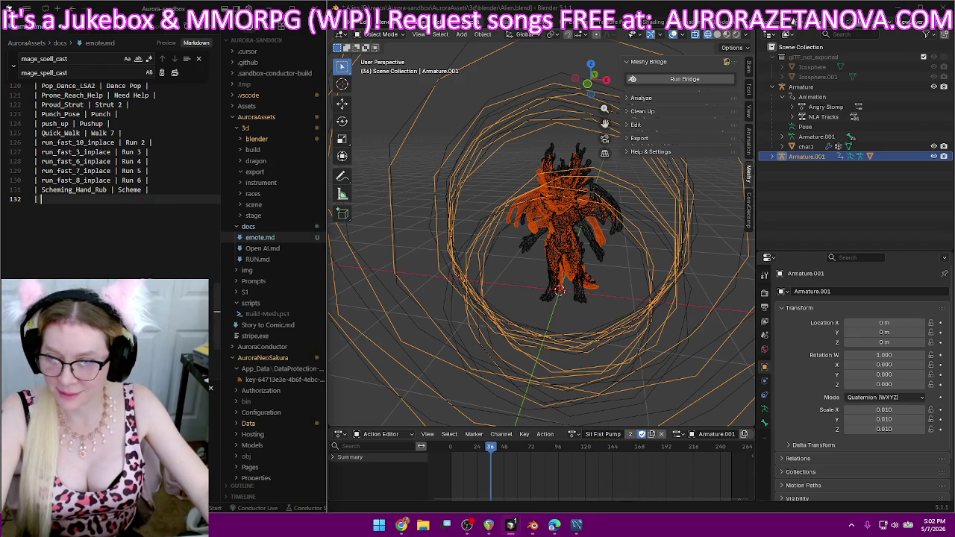
text(Seated_Fist_Pump | Sit Fist)
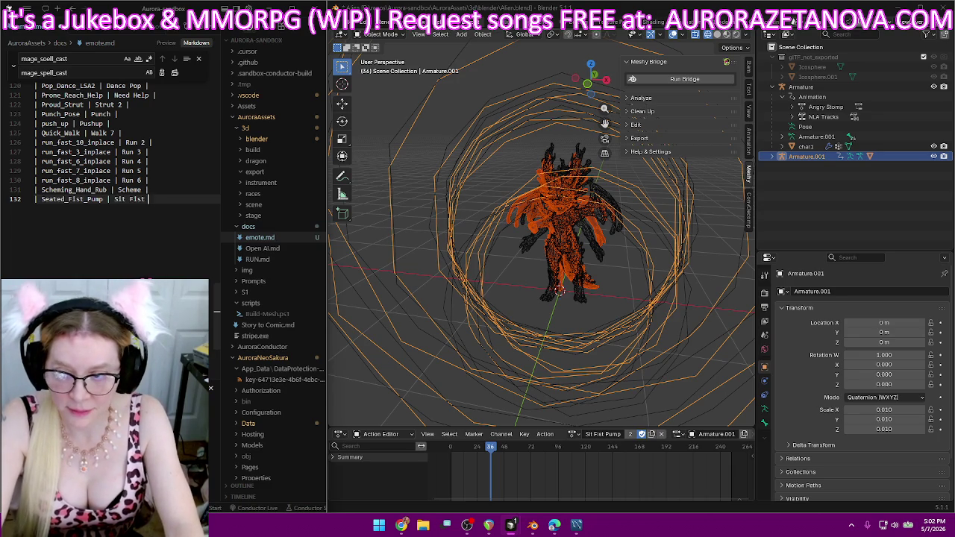
text( |)
key(Return)
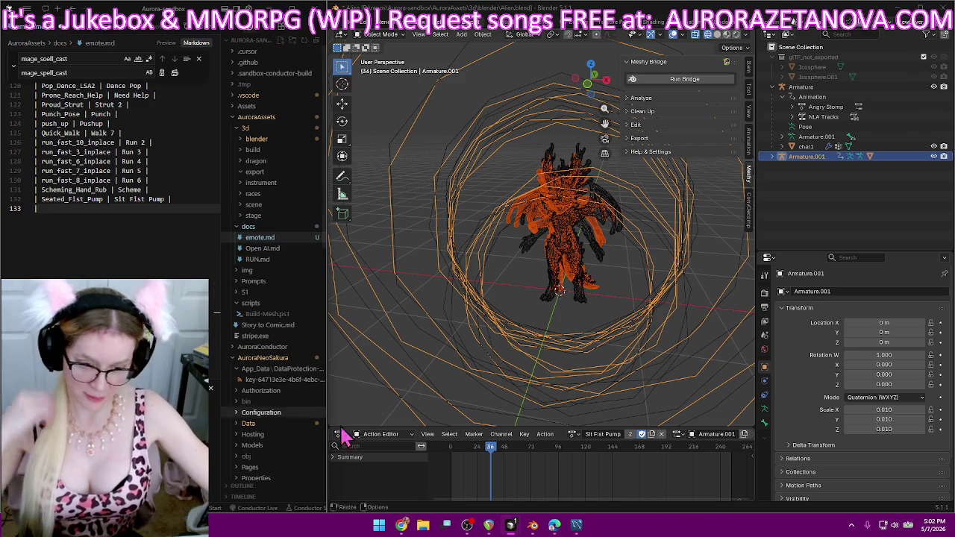
- Rename Sit_Cheer_with_Left_Hand to Sit Cheer 1 and paste its row into emote.md
click(573, 435)
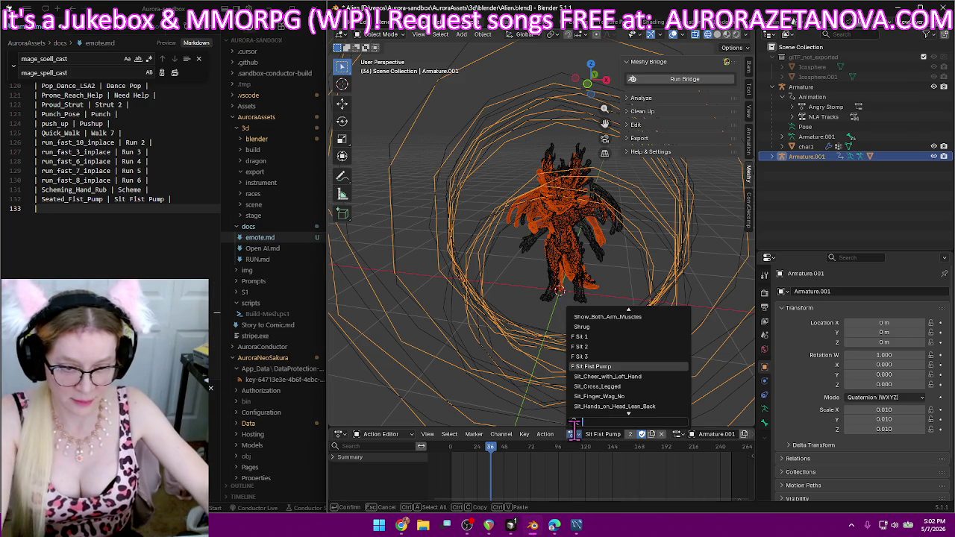
click(617, 376)
double_click(632, 434)
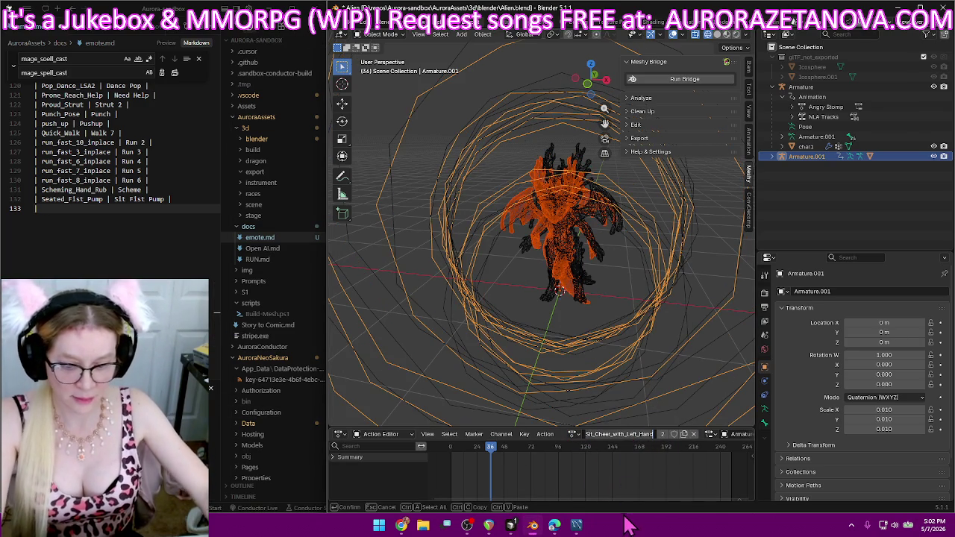
key(BackSpace)
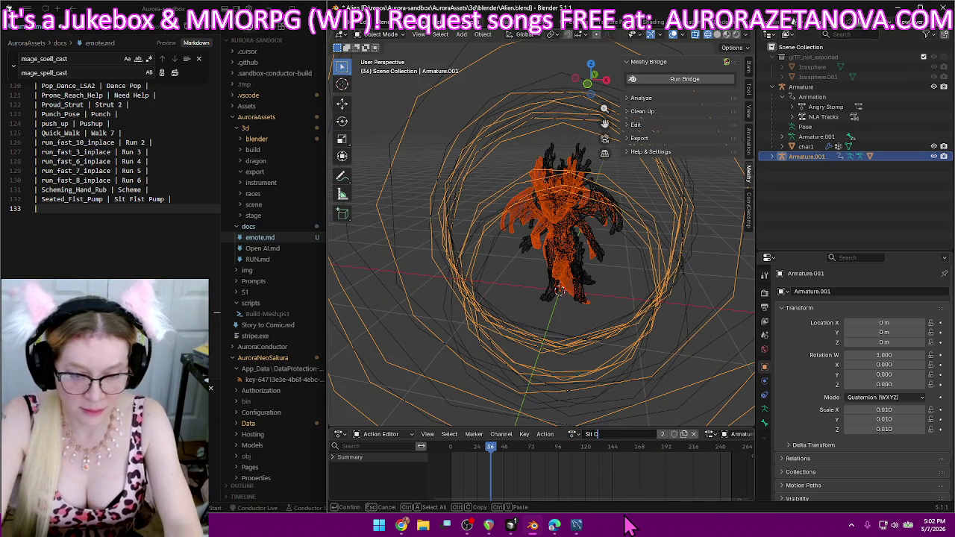
text(heer 1)
key(Return)
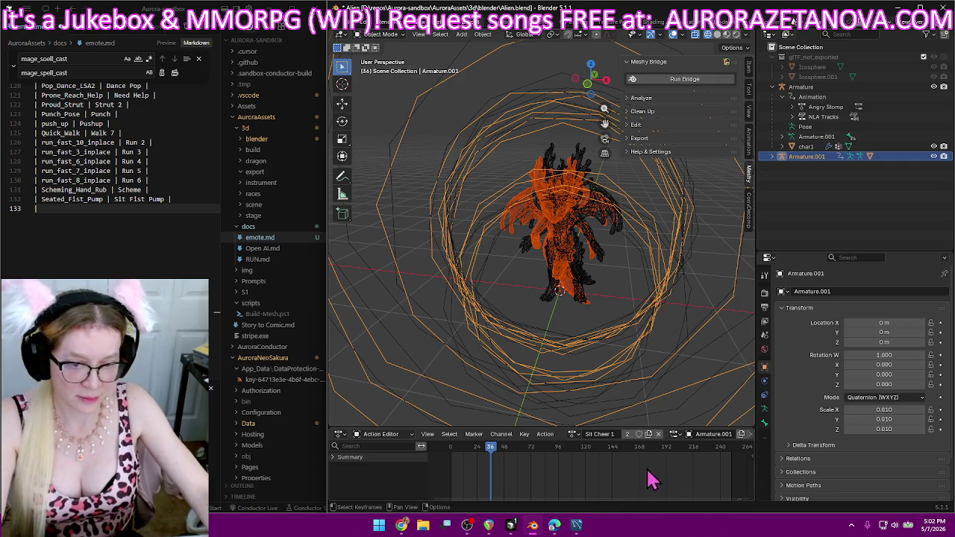
click(165, 215)
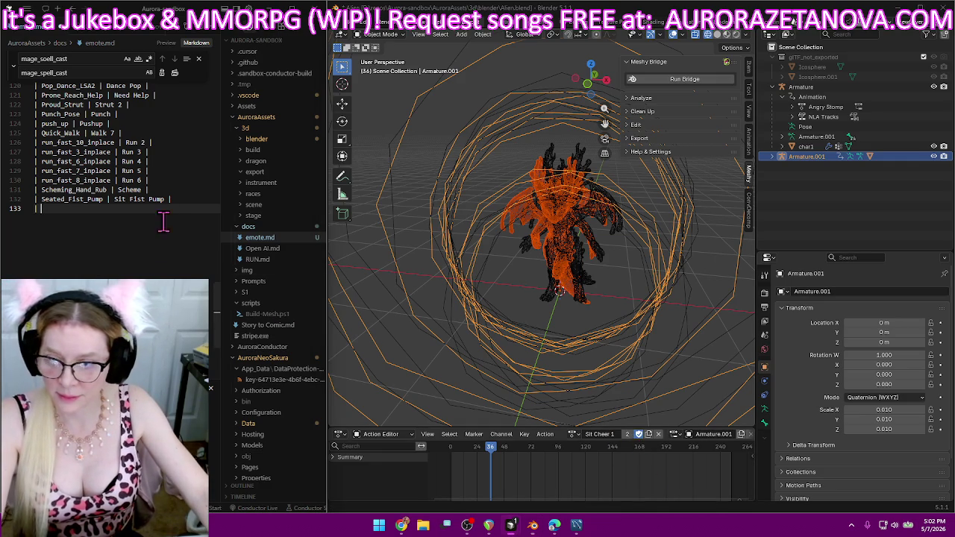
text(Sit_Cheer_with_Left_Hand)
text(| )
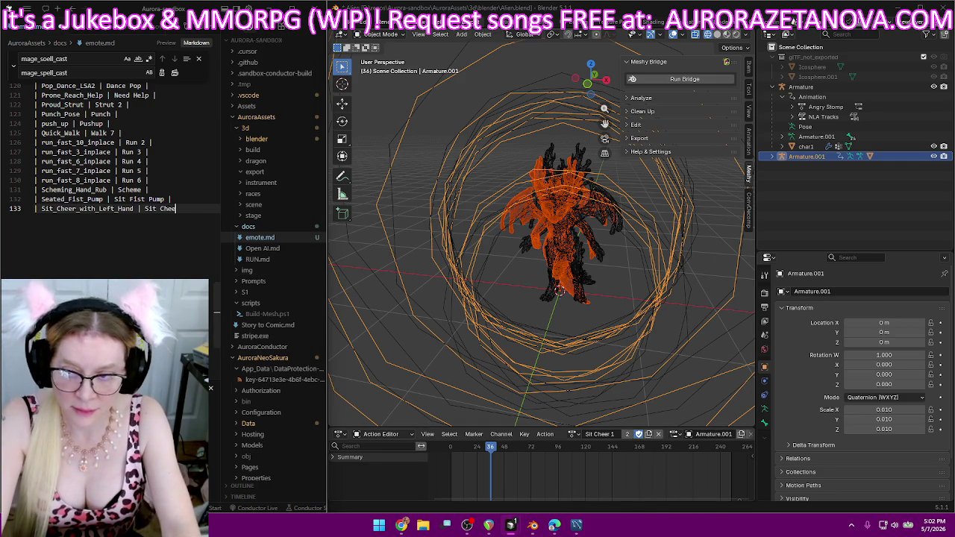
text( |)
key(Return)
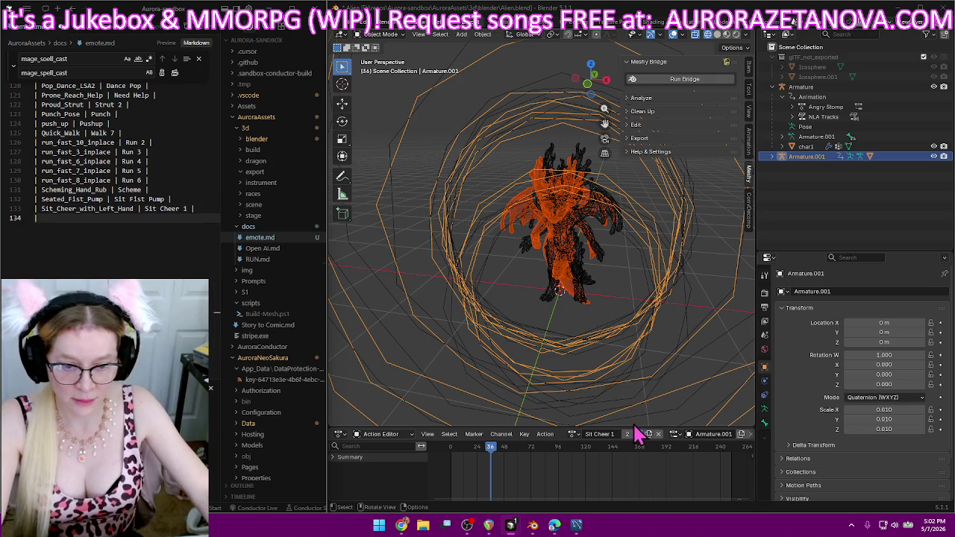
- Rename Sit_Cross_Legged to Sit 4 and log 'Sit_Cross_Legged | Sit 4 |' in emote.md
click(576, 433)
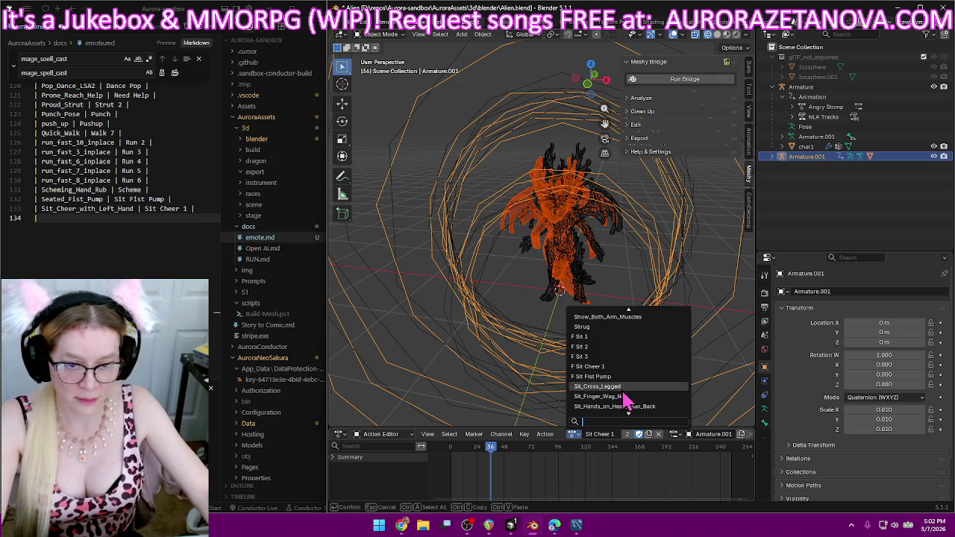
click(619, 386)
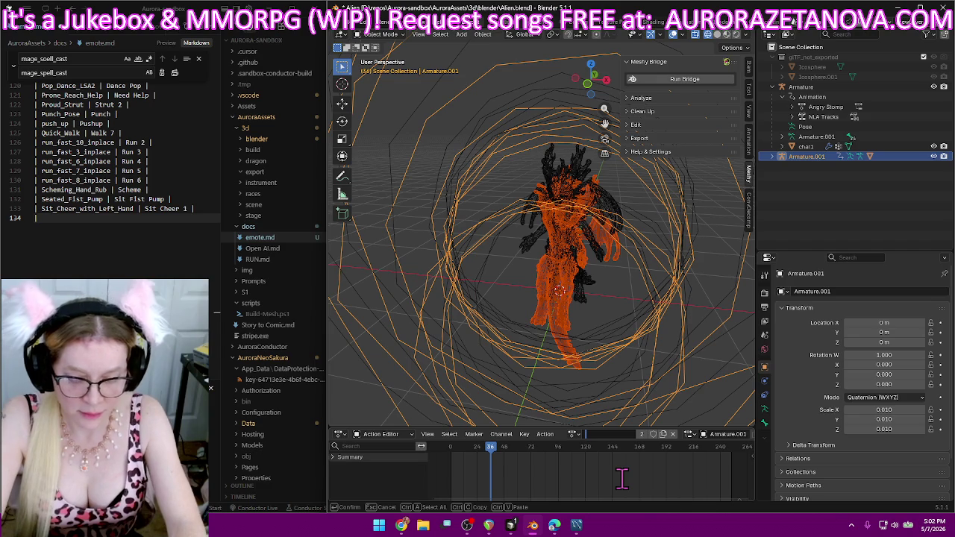
click(612, 433)
text(Sit)
key(Return)
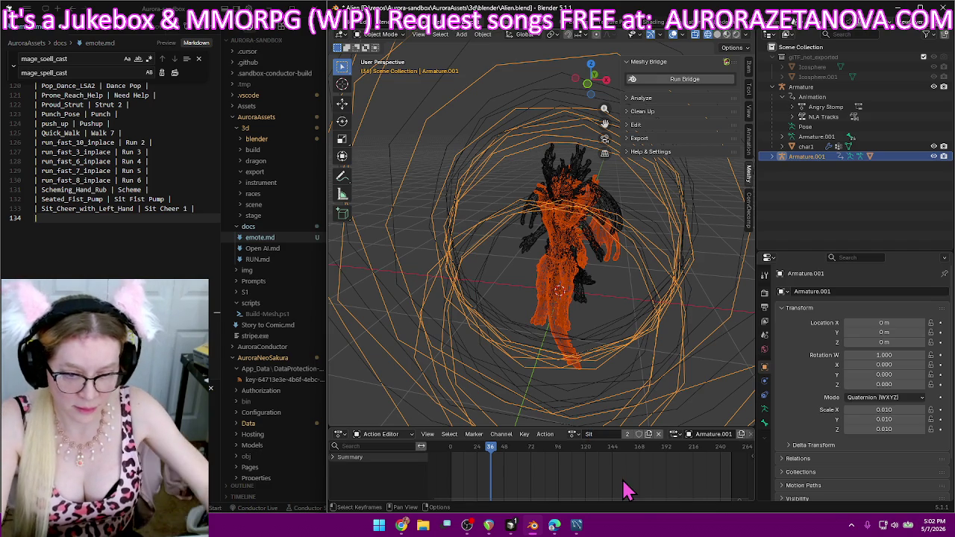
click(573, 434)
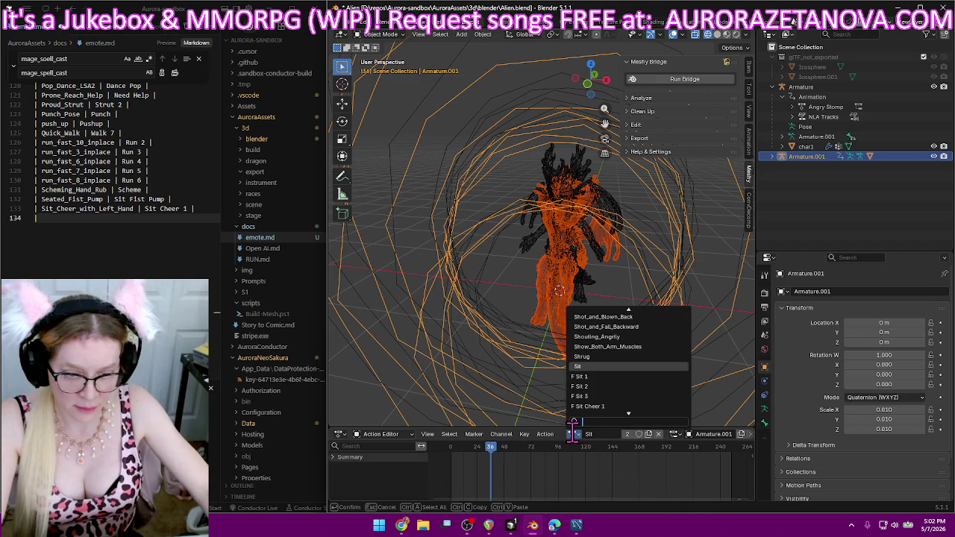
key(Escape)
click(600, 434)
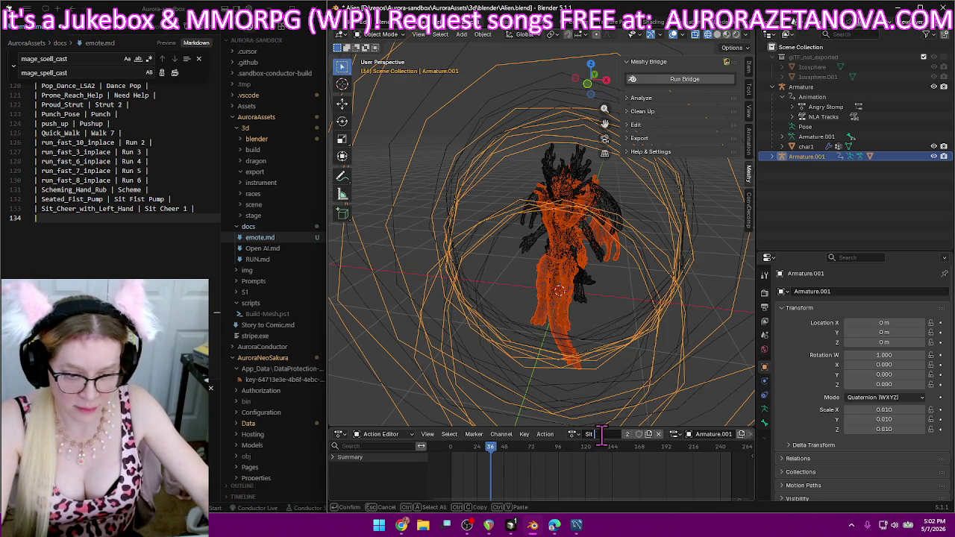
text(4)
key(Return)
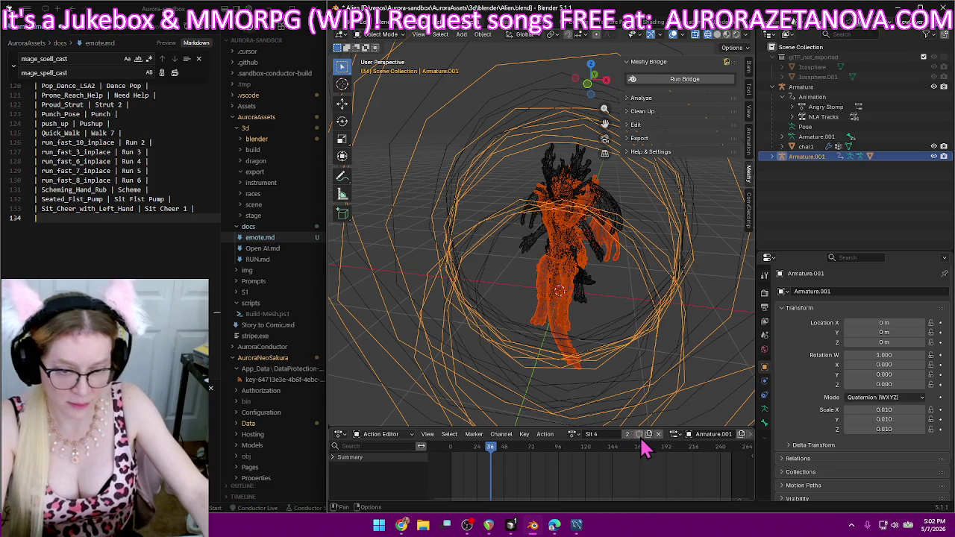
click(137, 216)
text(Sit_Cross_Legged)
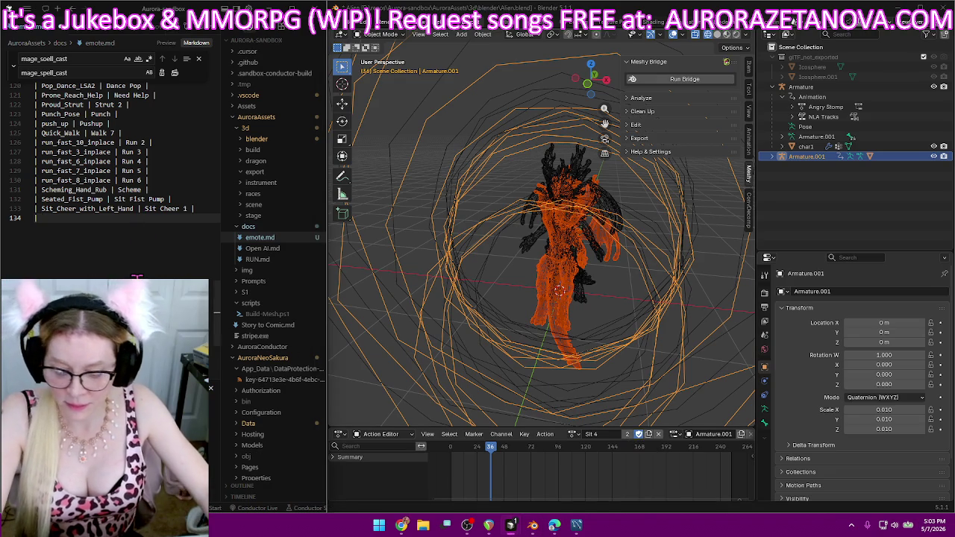
text( | Sit_Cross_Legged |)
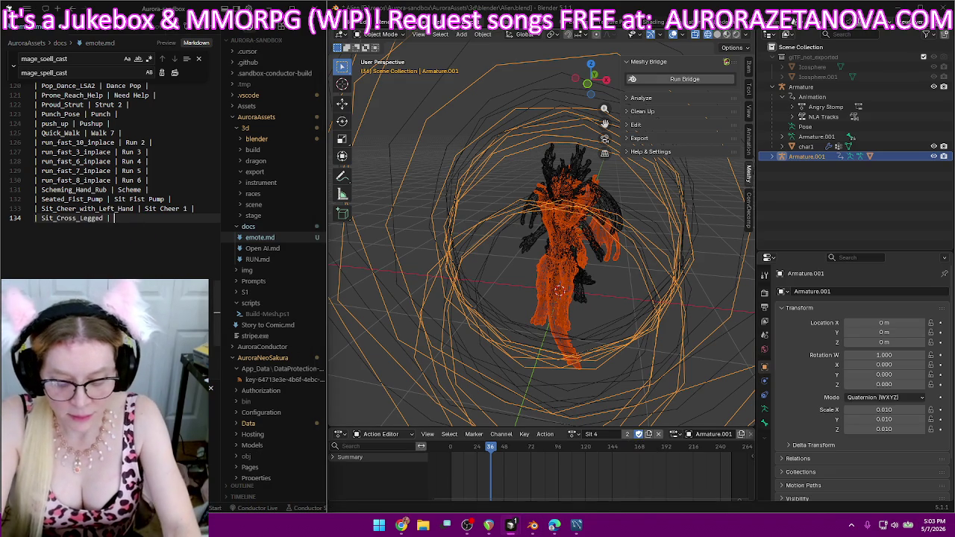
text( 4 |)
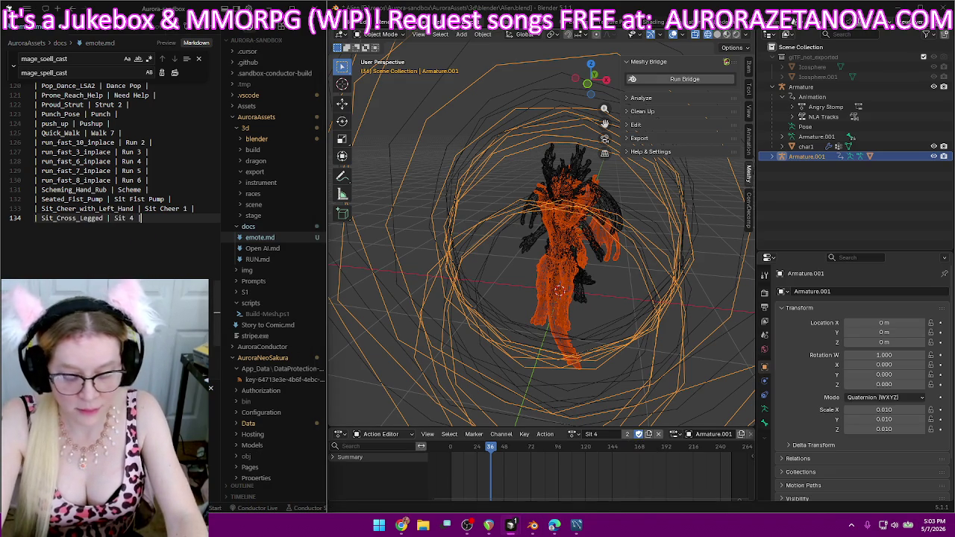
key(Return)
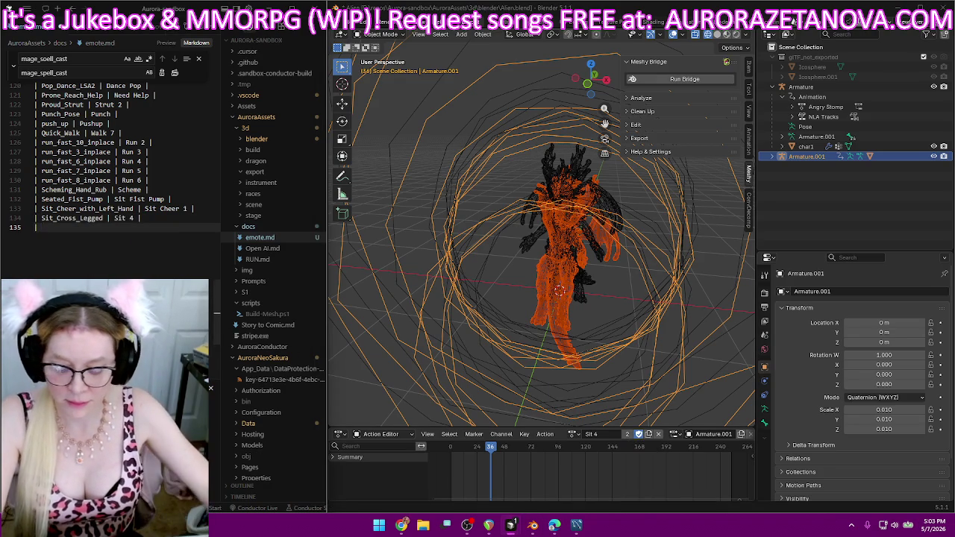
text(|)
- Rename Sit_Finger_Wag_No to Sit No and add '| Sit_Finger_Wag_No | Sit No' to emote.md
click(576, 434)
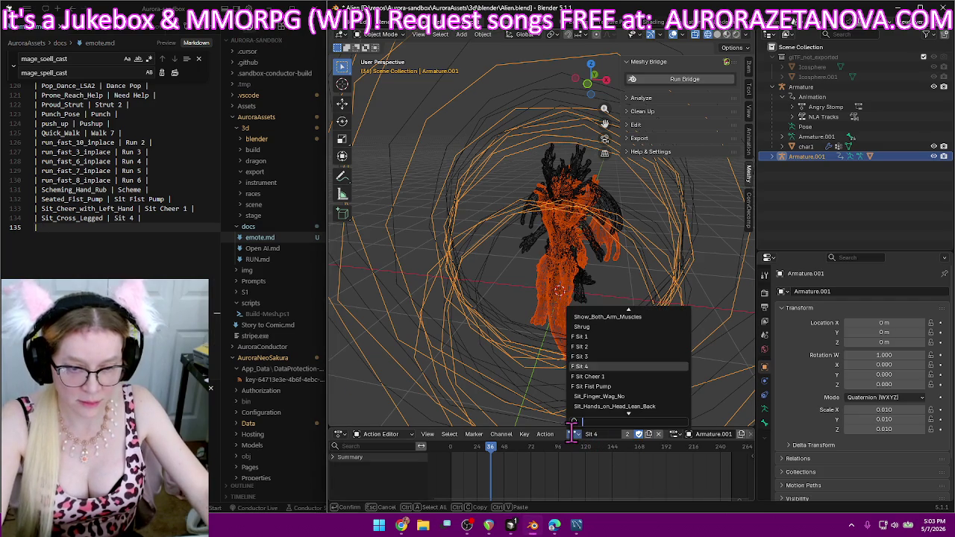
click(644, 396)
double_click(623, 434)
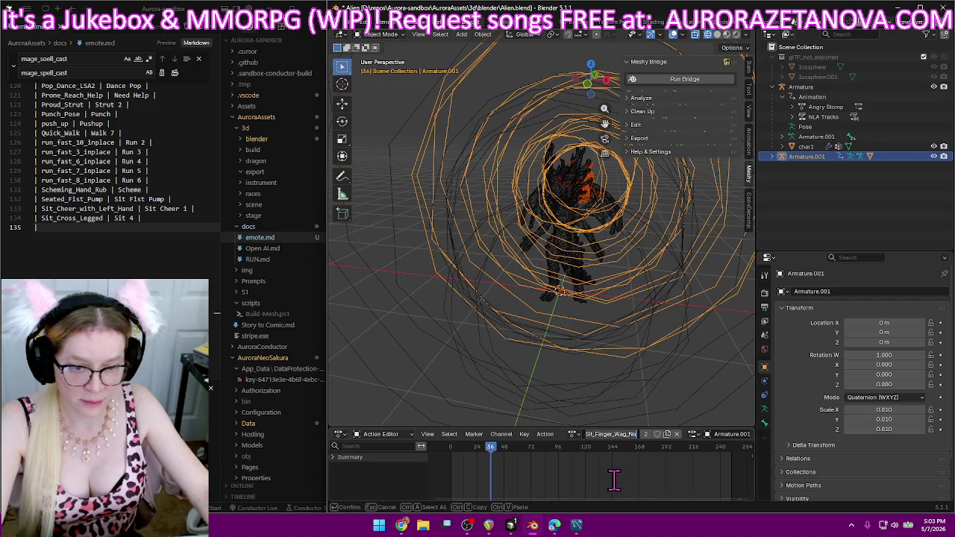
text(Sit)
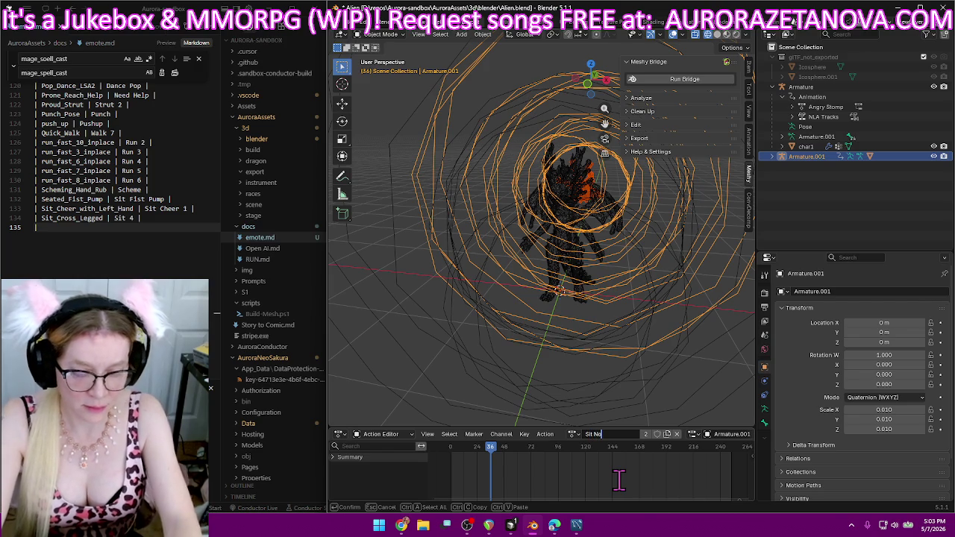
key(Return)
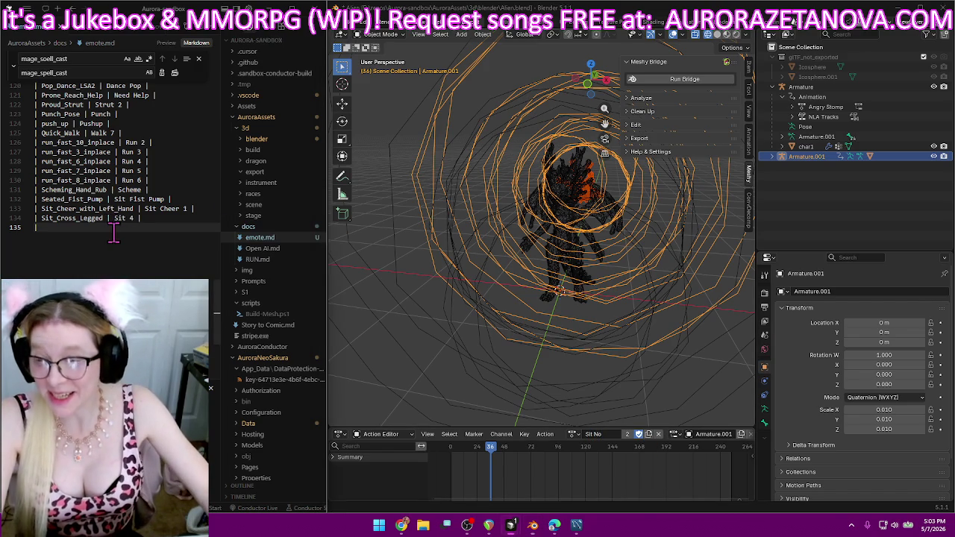
text(| )
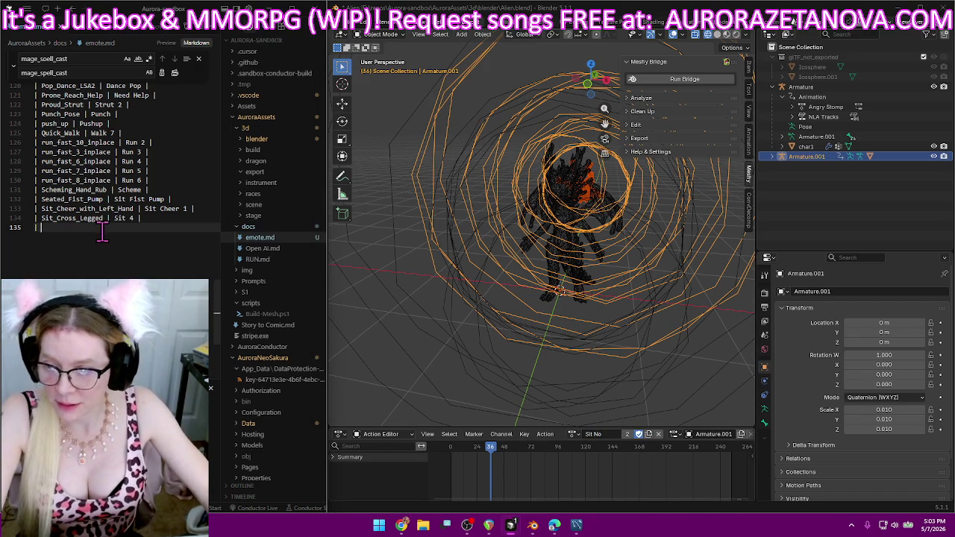
text(Sit_Finger_Wag_No |)
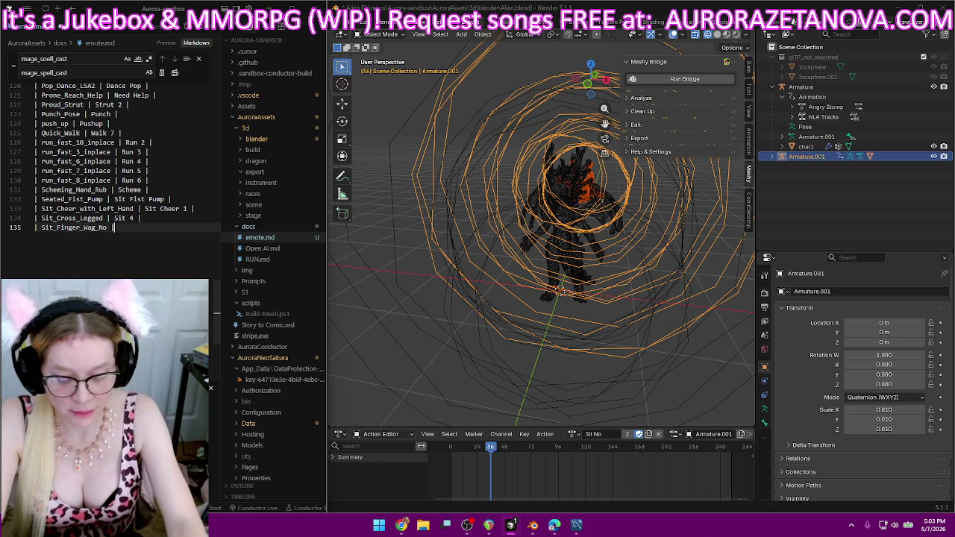
text( Sit No |)
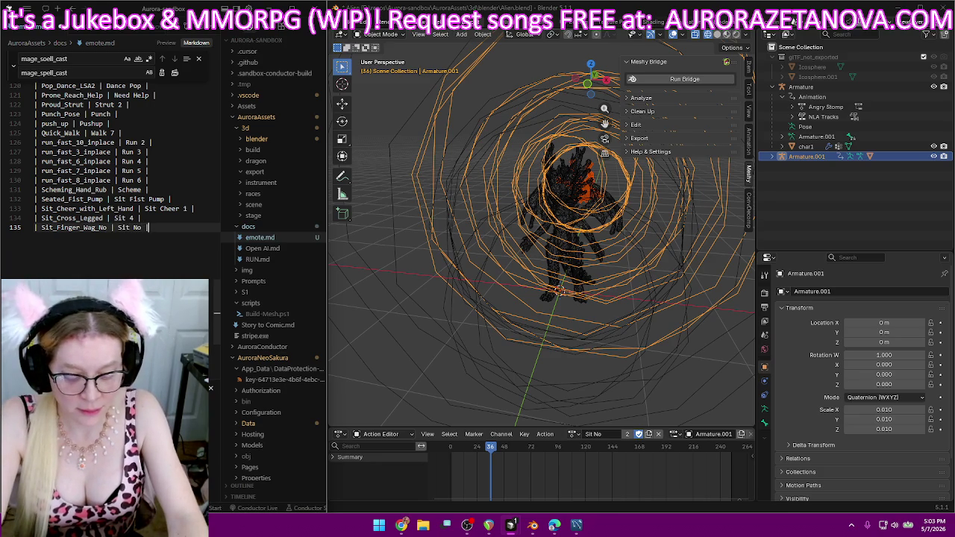
key(Return)
text(|)
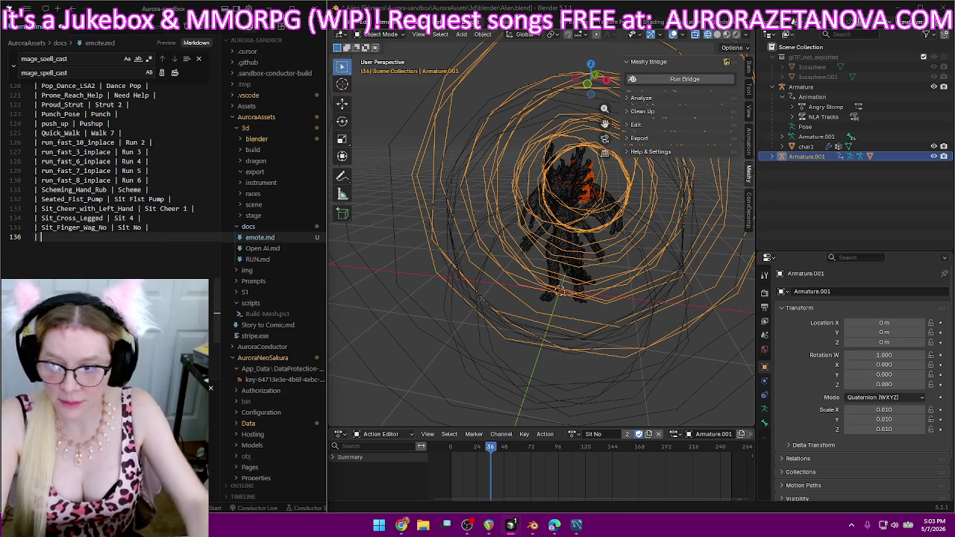
click(573, 433)
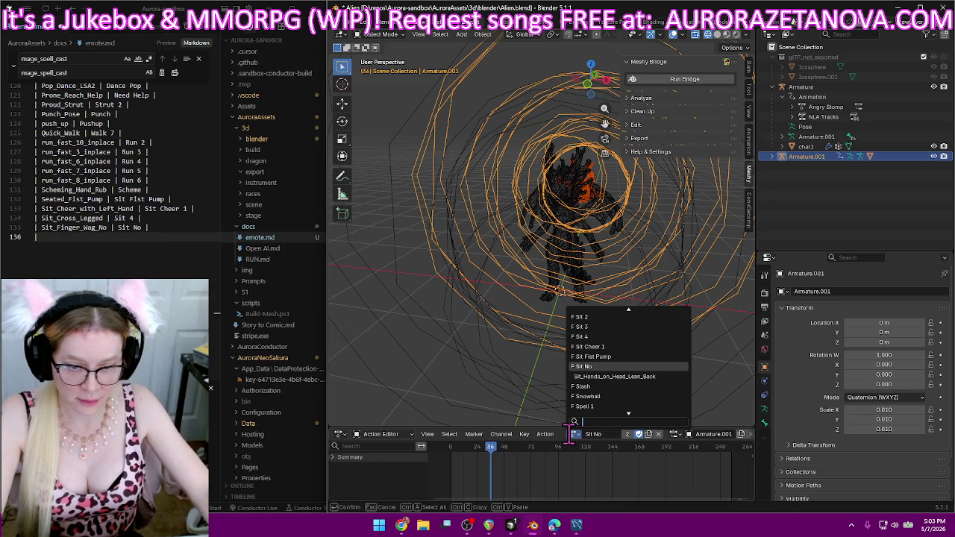
- Load the Sit_Hands_on_Head_Lean_Back action and rename it 'Sit Oh No'
click(641, 377)
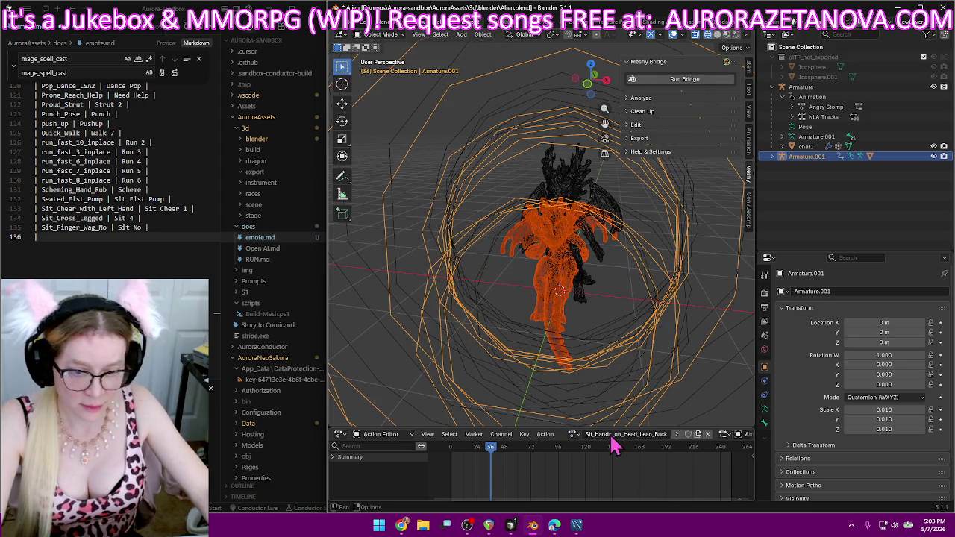
double_click(610, 434)
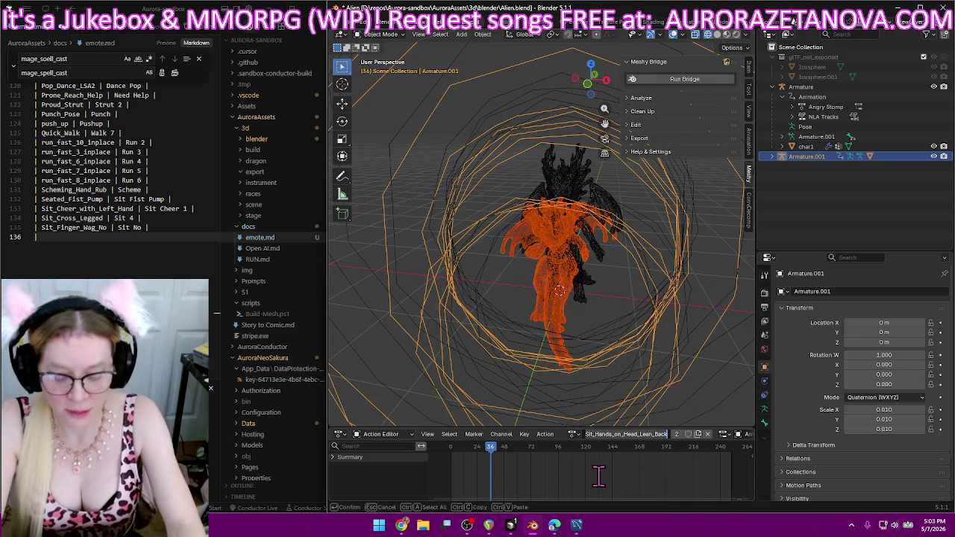
key(BackSpace)
text(Sit H)
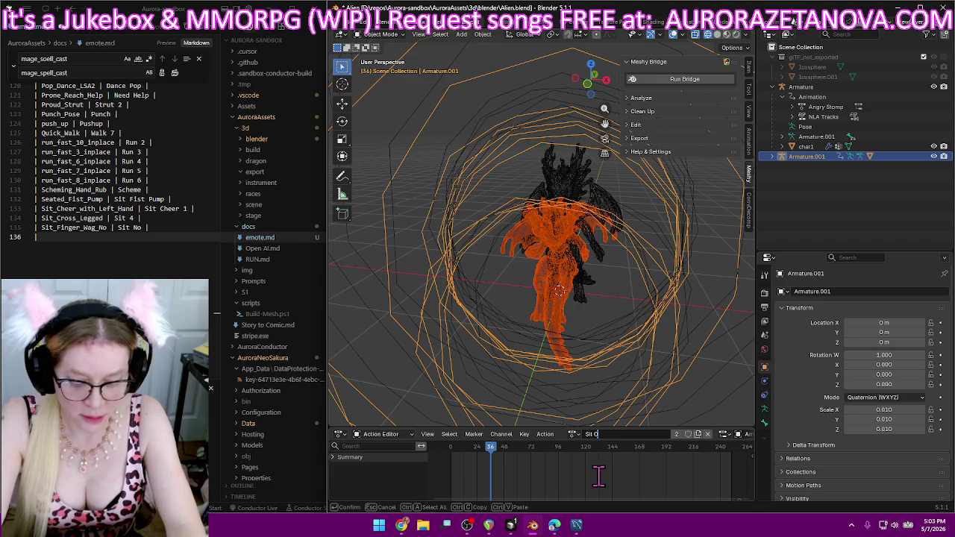
text(o)
key(Return)
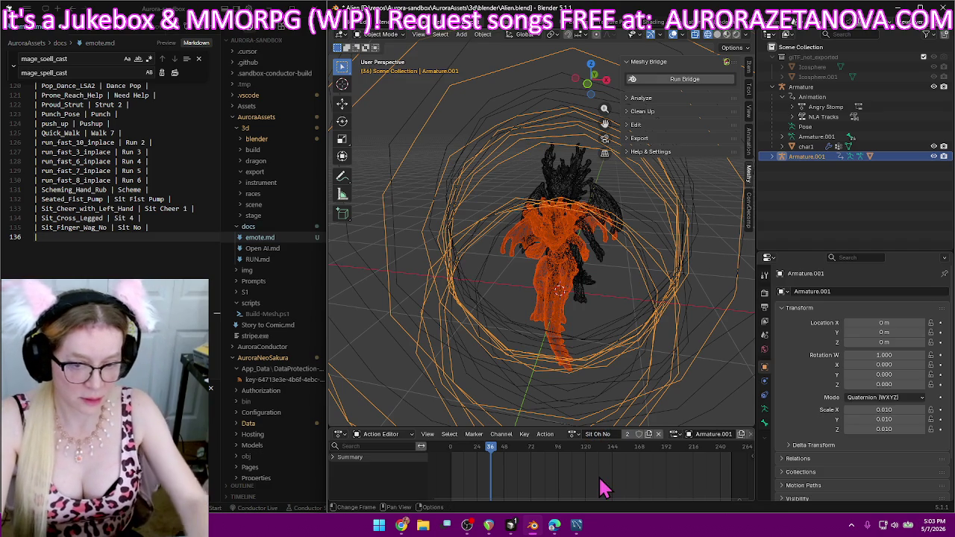
- Add a Sit_Hands_on_Head_Lean_Back | Sit Oh No row to the emote.md table
click(124, 236)
text(Sit_Hands_on_Head_Lean_Back)
text(| )
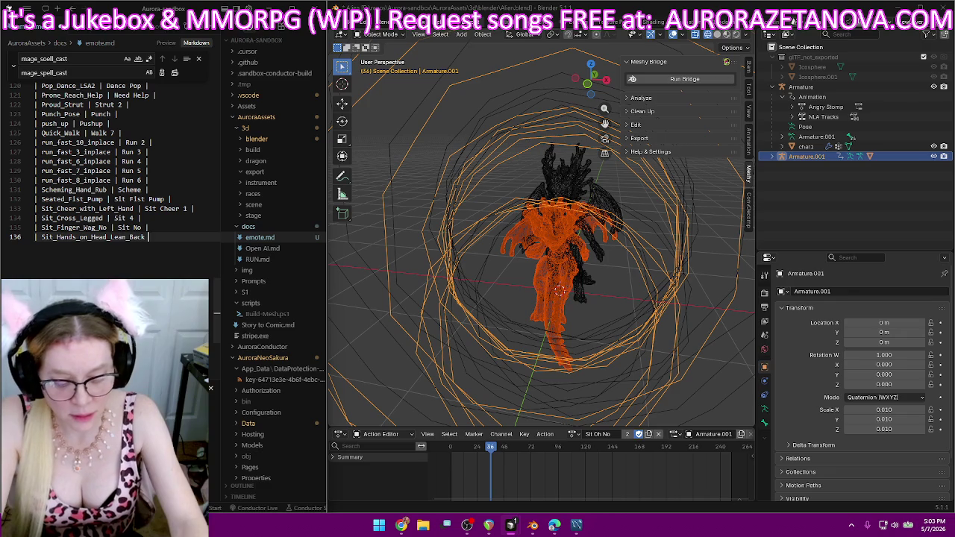
text(it Oh No)
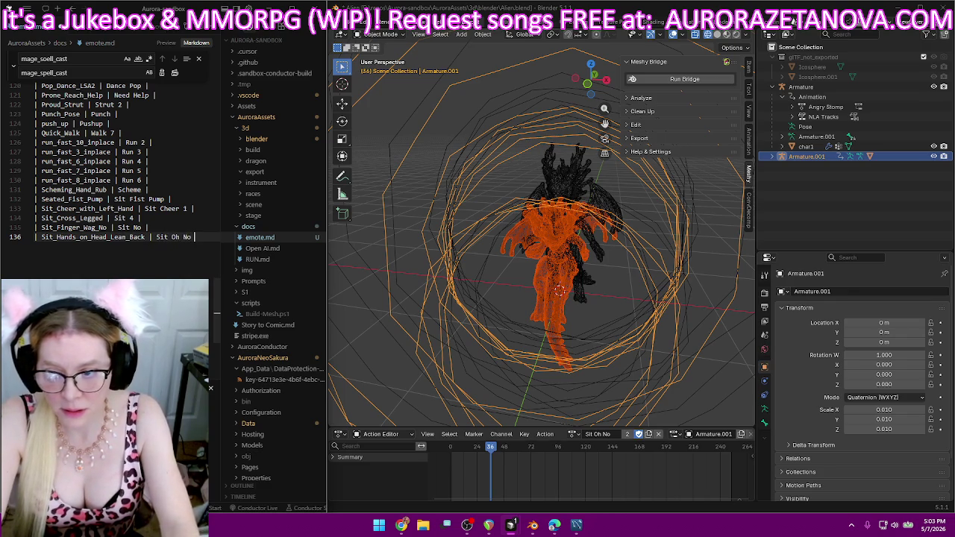
text(|)
key(Return)
text(|)
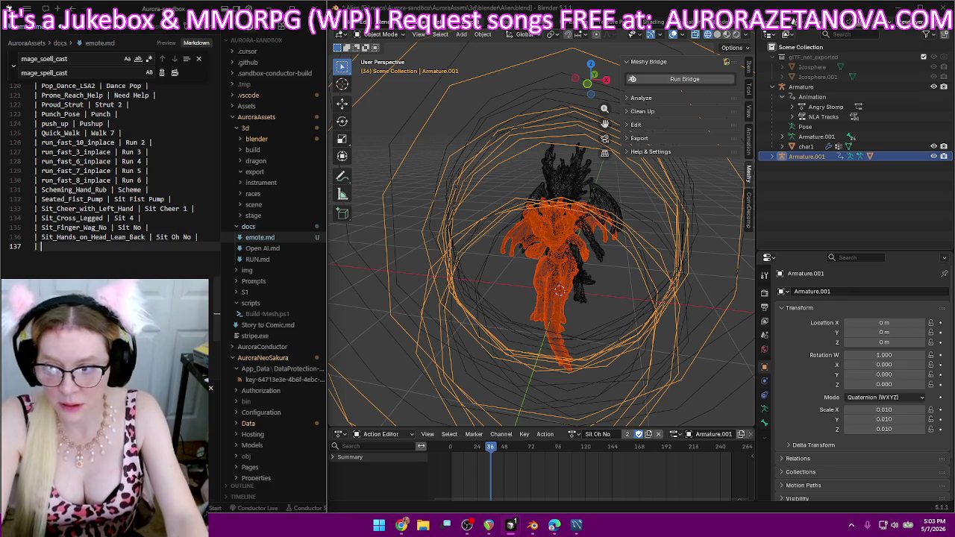
- Load Shake_It_Off_Dance, rename it 'Dance Shake It Off', and enable Fake User
click(571, 434)
scroll(627, 337, down, 5)
scroll(627, 336, down, 5)
scroll(628, 336, down, 5)
scroll(627, 337, up, 3)
scroll(627, 336, up, 5)
scroll(627, 336, up, 5)
scroll(628, 337, up, 5)
scroll(628, 336, up, 3)
scroll(628, 336, up, 2)
scroll(627, 336, up, 1)
scroll(628, 336, up, 2)
scroll(627, 336, up, 1)
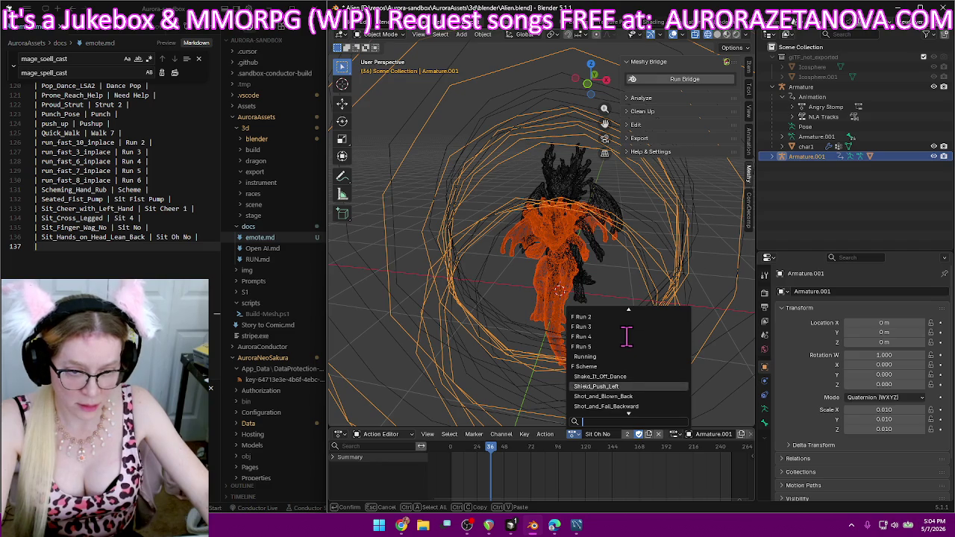
click(608, 377)
double_click(611, 434)
text(Dance Shake It O)
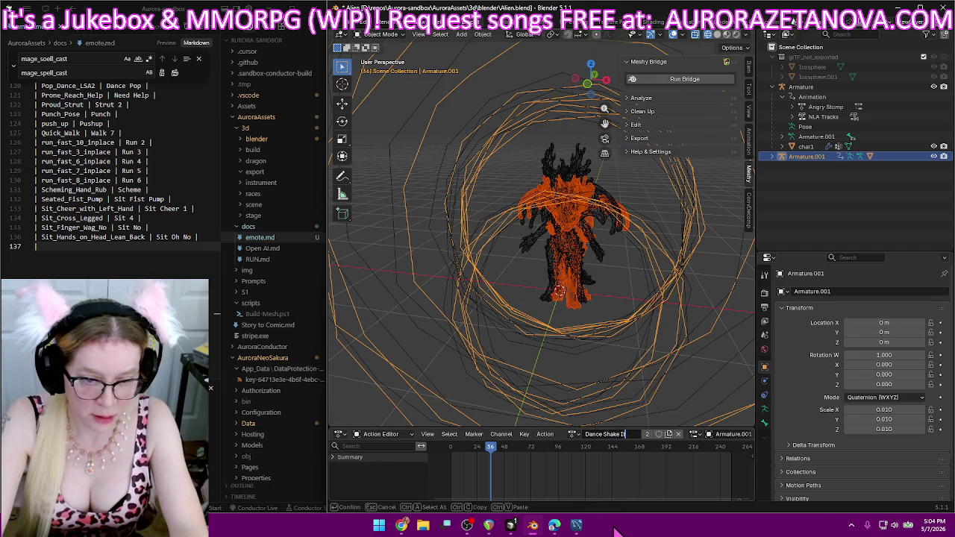
text(ff)
key(Return)
click(656, 434)
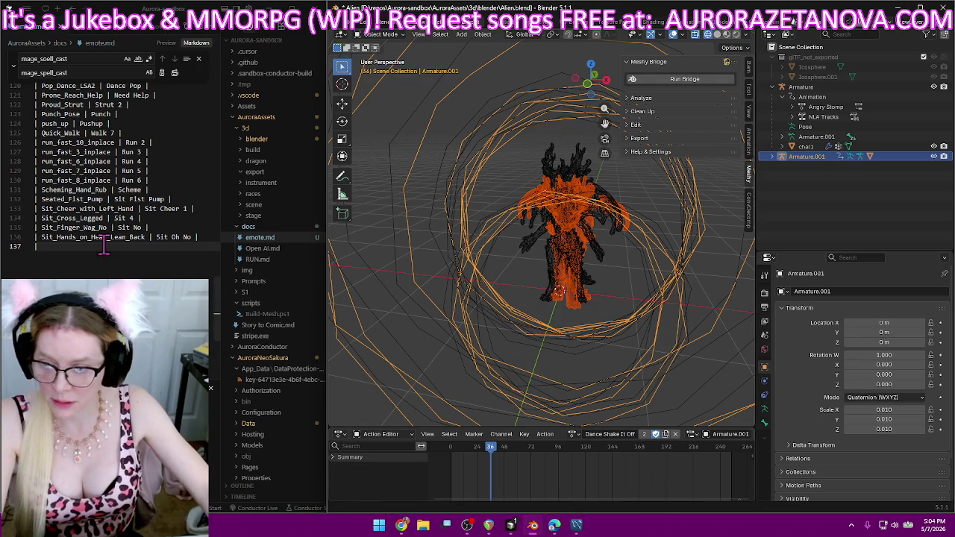
- Log a Shake_It_Off_Dance | Dance Shake It Off row in emote.md
text(Shake_It_Off_Dance | Dance Shake It)
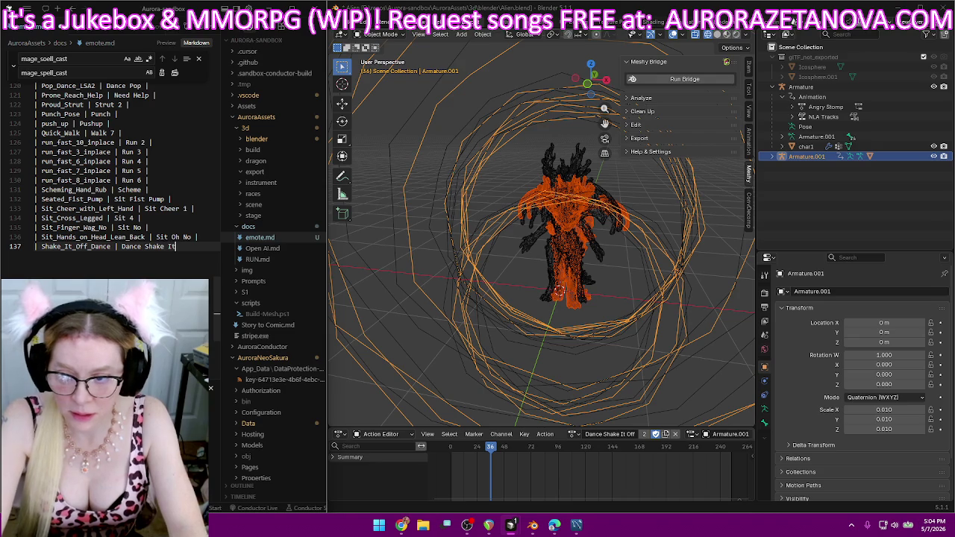
text( Off |)
key(Return)
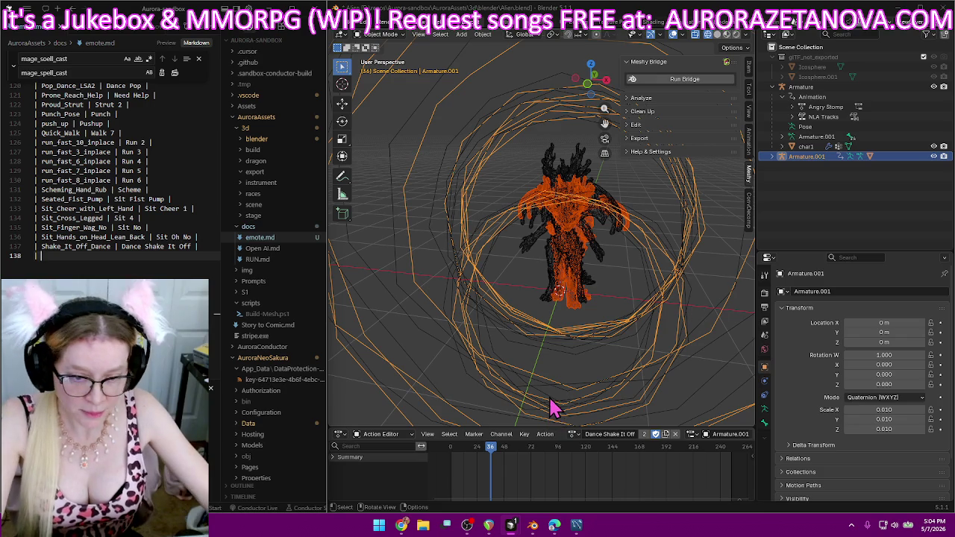
- Load the Shield_Push_Left action and rename it 'Swipe Left'
click(573, 433)
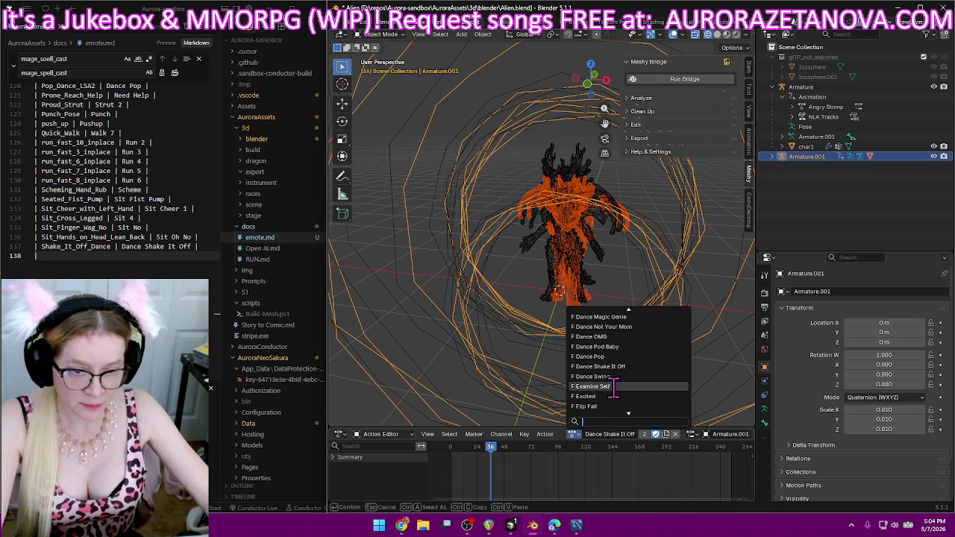
scroll(619, 386, down, 4)
scroll(619, 386, down, 3)
scroll(616, 389, down, 3)
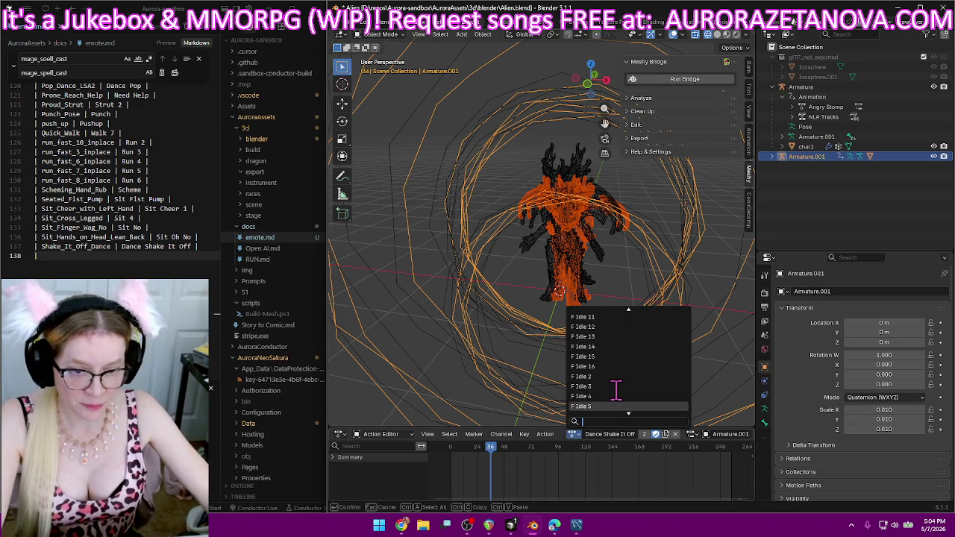
scroll(616, 390, down, 3)
scroll(616, 389, down, 3)
scroll(616, 389, down, 3)
scroll(616, 390, down, 3)
scroll(616, 390, down, 3)
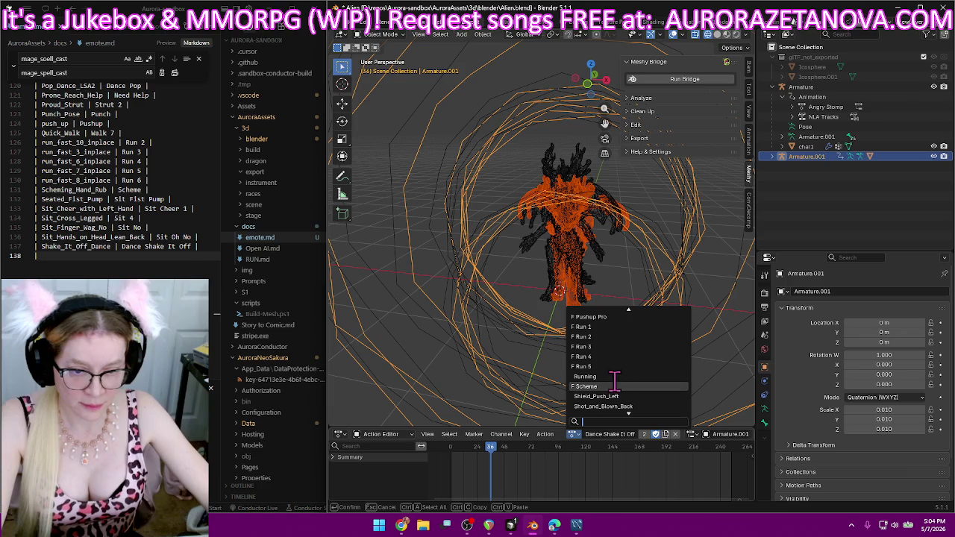
click(619, 395)
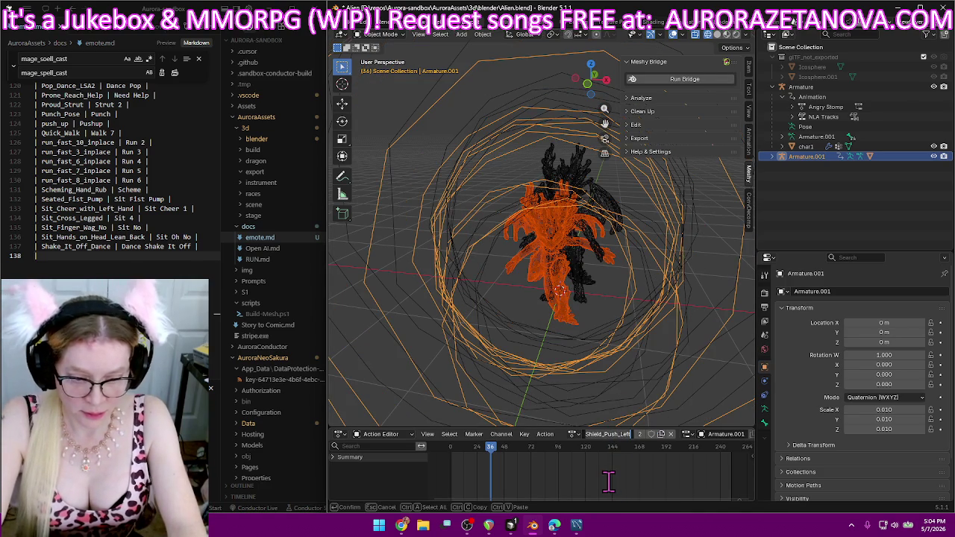
key(BackSpace)
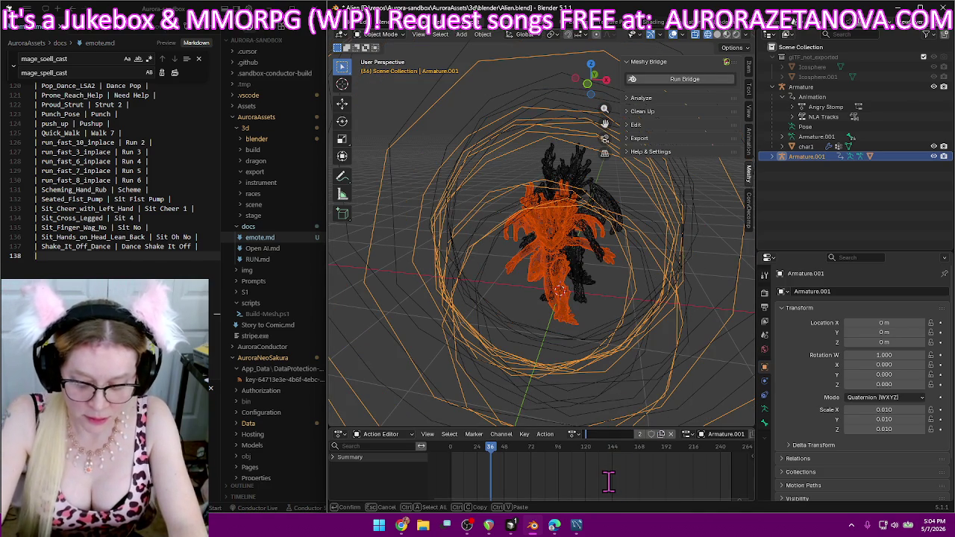
text(Swipe Left)
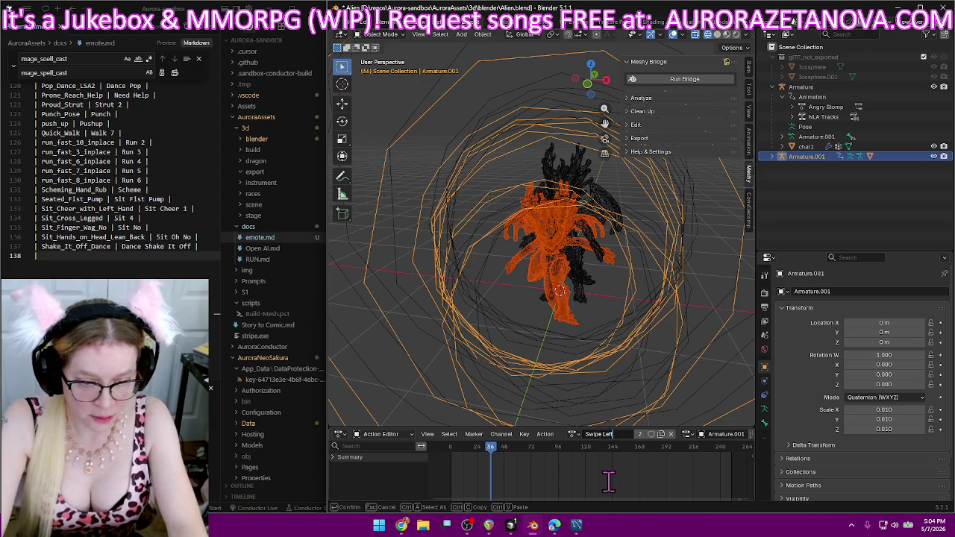
key(Return)
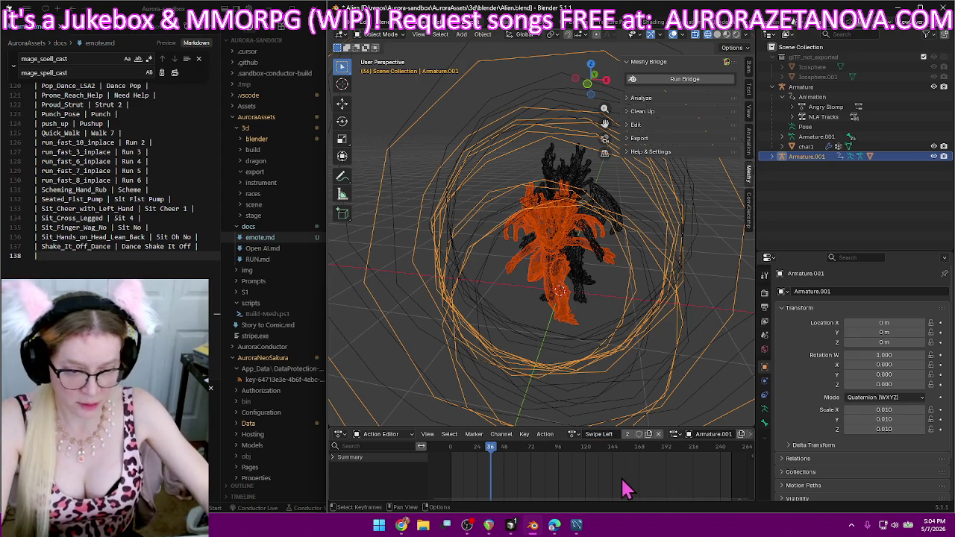
- Add a Shield_Push_Left | Swipe Left row to the emote.md table
click(66, 255)
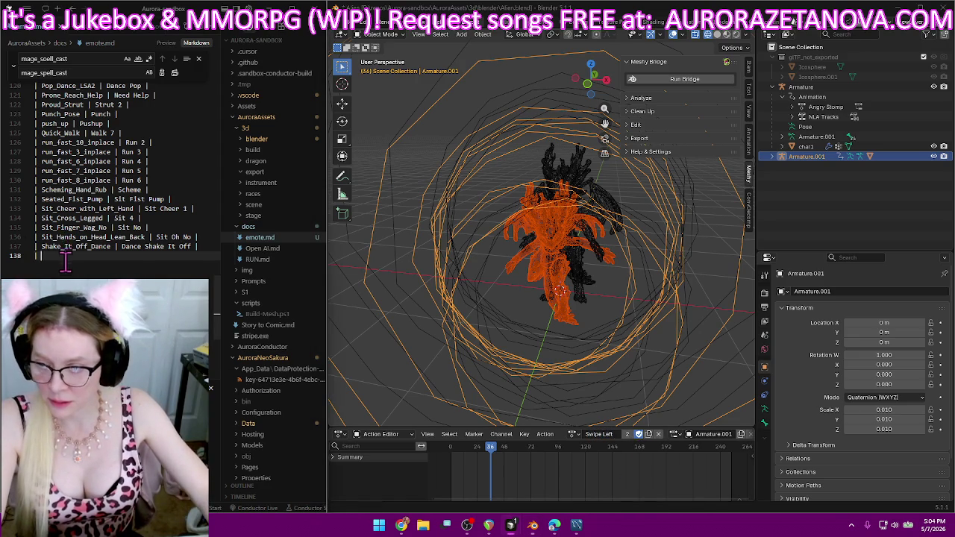
scroll(67, 261, down, 3)
text(Shield_Push_Left )
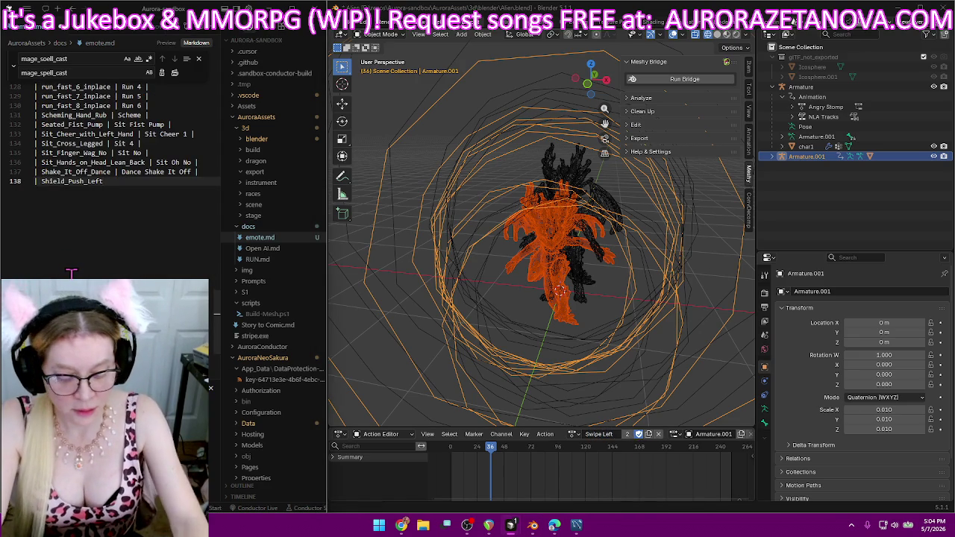
text(| Swipe )
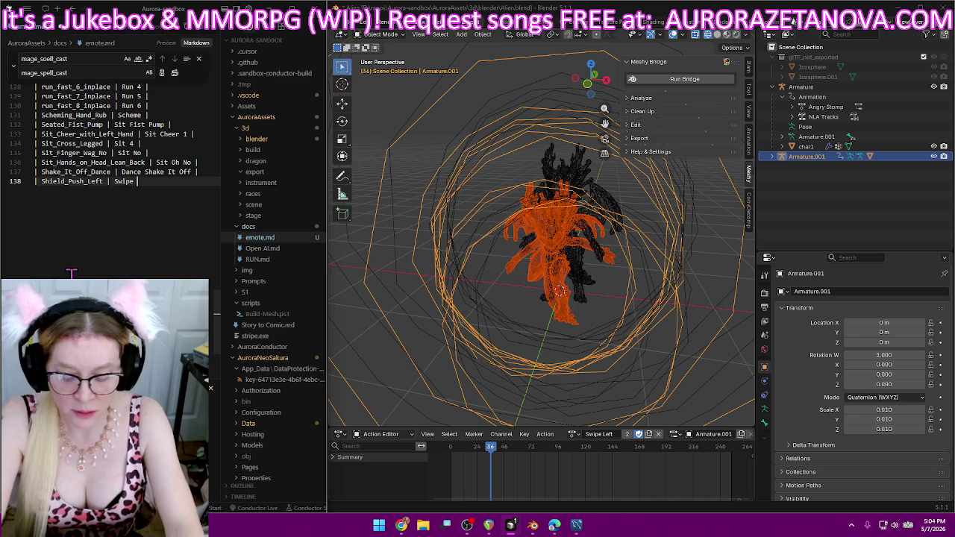
text(Left |)
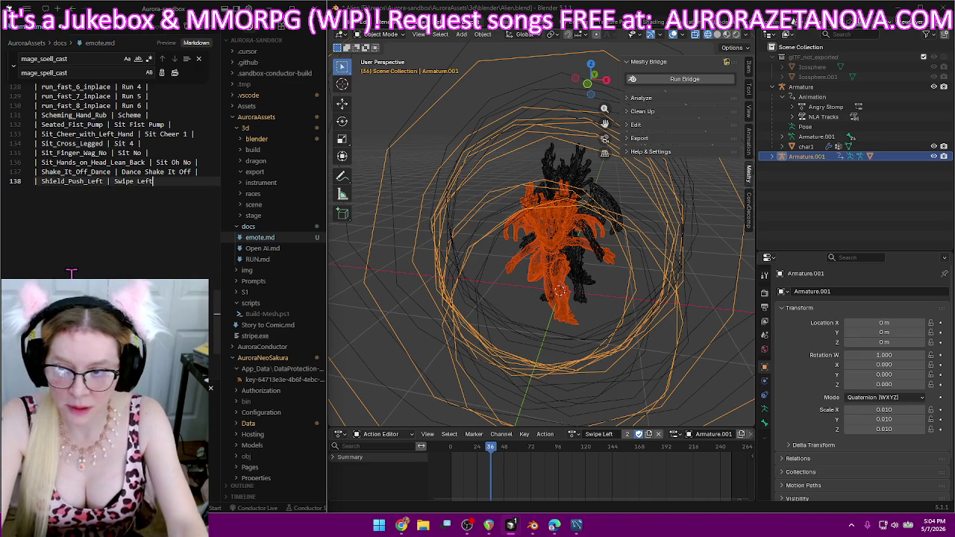
key(Return)
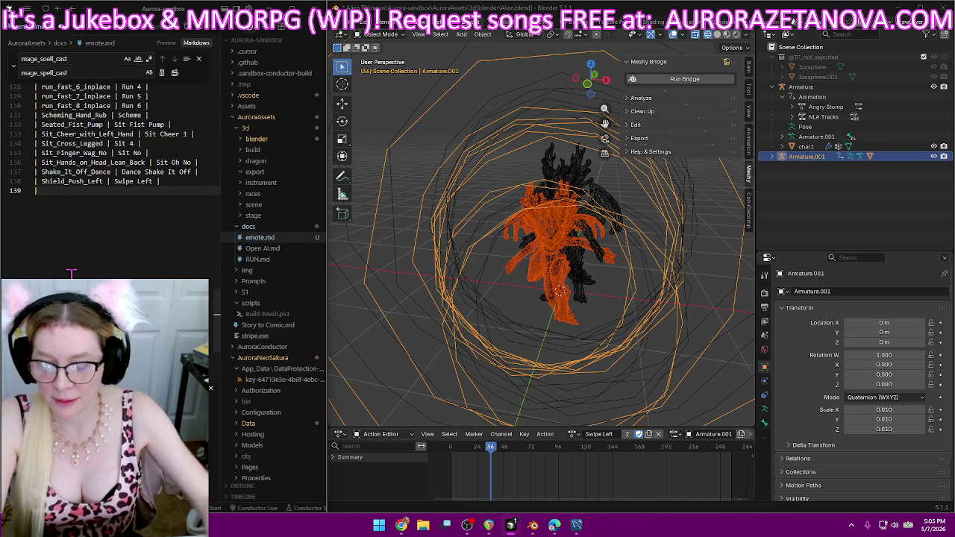
text(|)
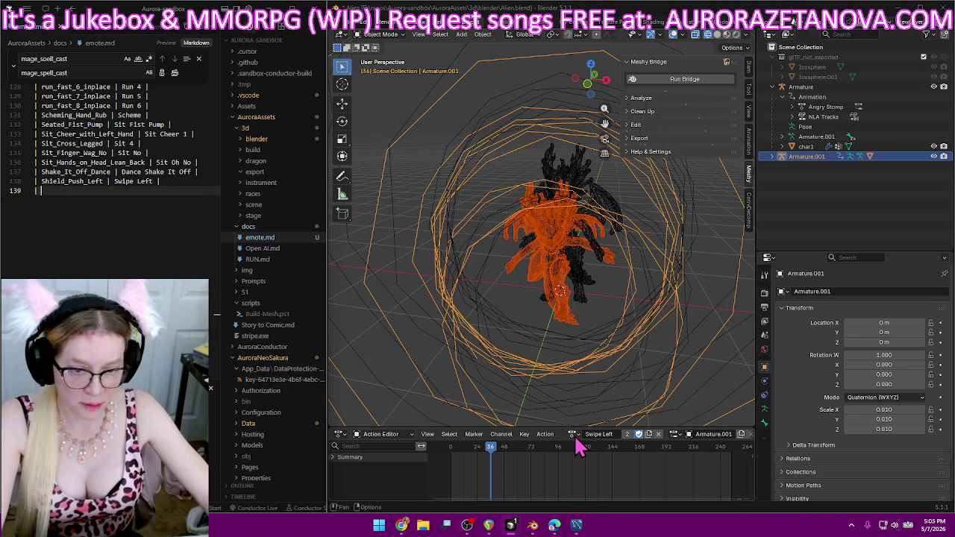
- Load Shot_and_Blown_Back, rename it 'Shot', and enable Fake User
click(573, 434)
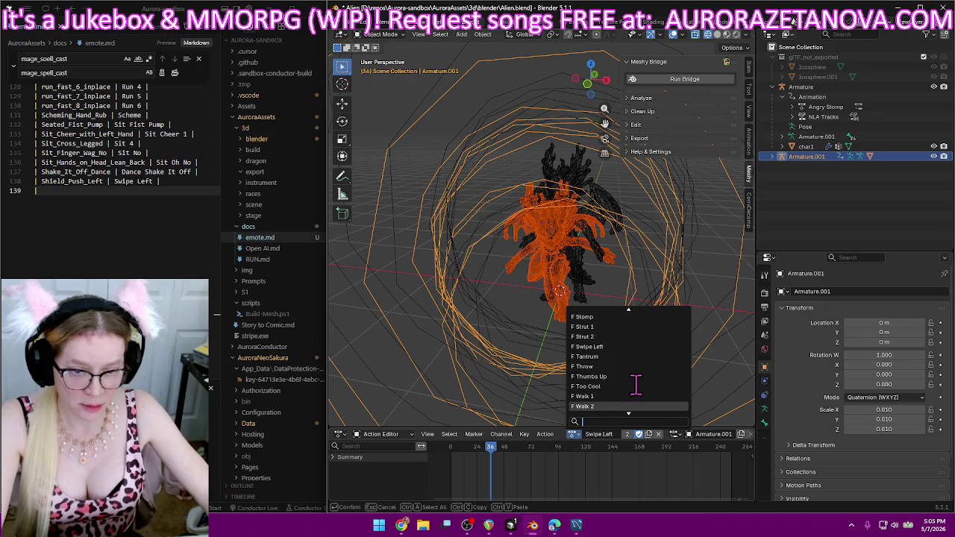
scroll(635, 384, up, 1)
scroll(635, 384, up, 2)
scroll(635, 384, up, 3)
scroll(635, 384, up, 3)
scroll(635, 382, up, 4)
scroll(636, 380, up, 4)
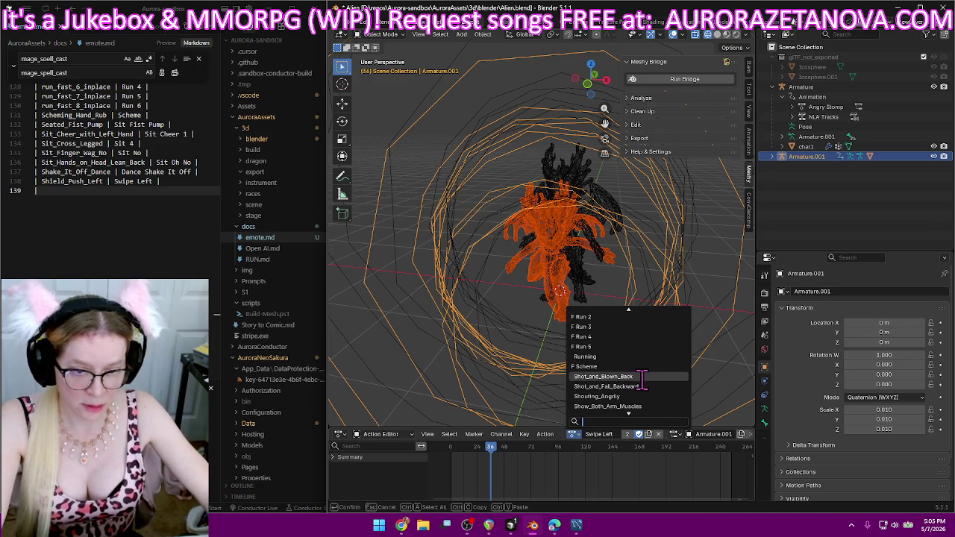
click(634, 377)
click(617, 436)
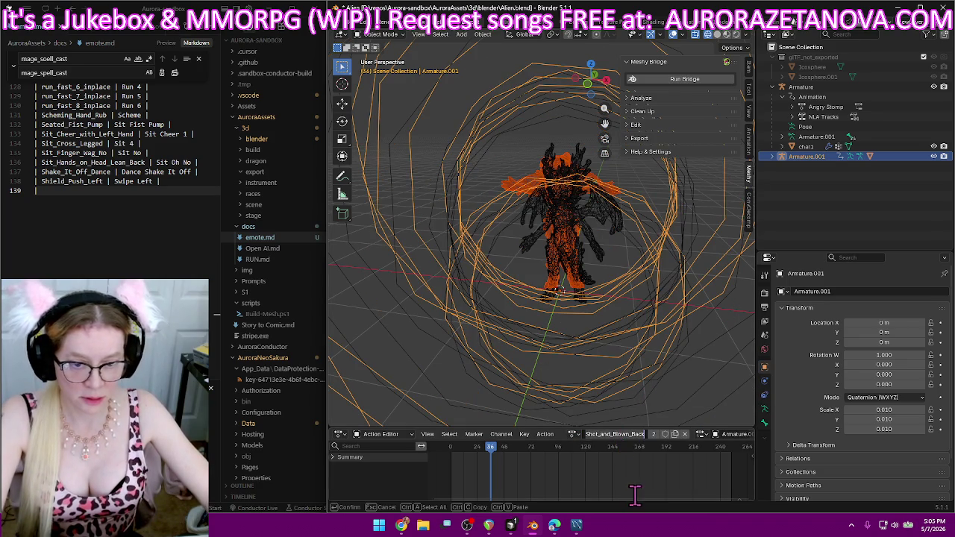
key(BackSpace)
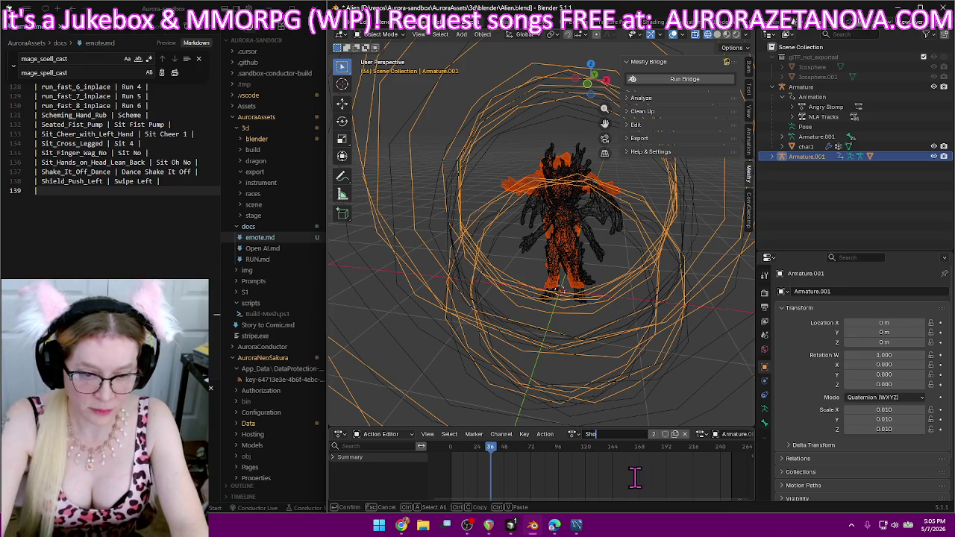
key(Return)
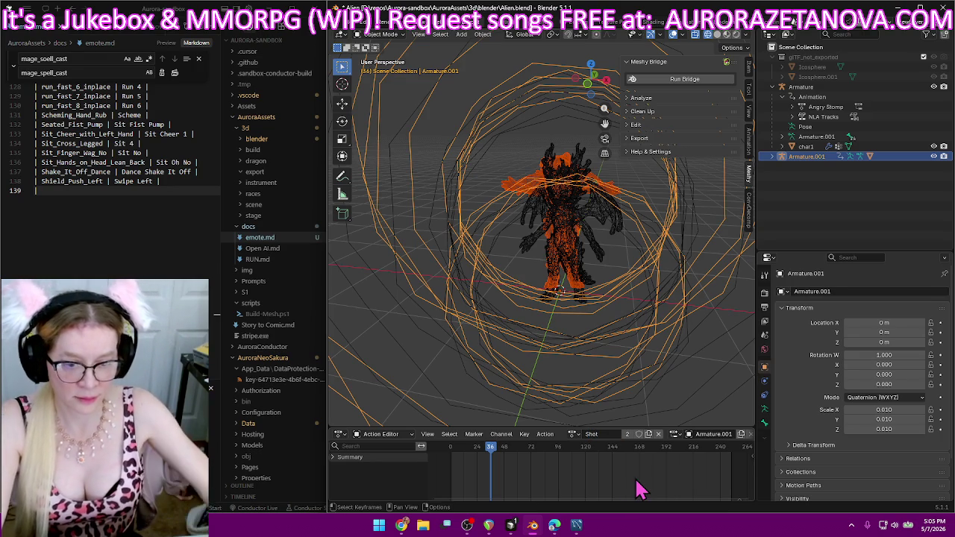
click(639, 434)
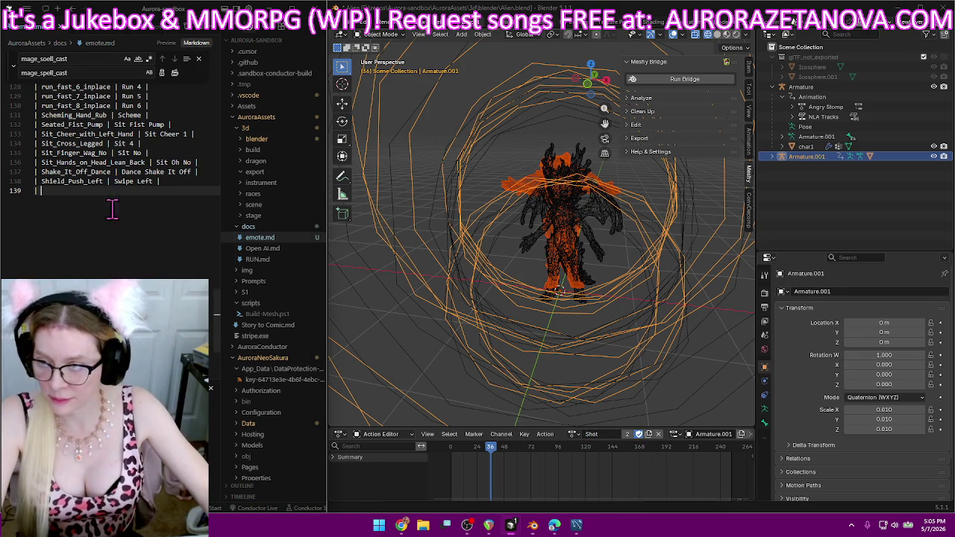
- Log a Shot_and_Blown_Back | Shot row in emote.md
text(Shot_and_Blown_Back)
text(| Shot)
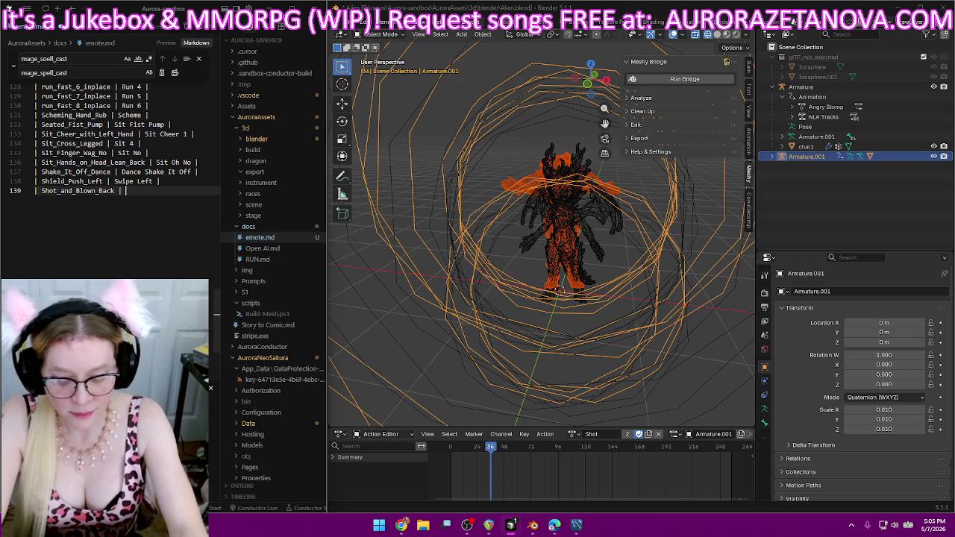
text( |)
key(Return)
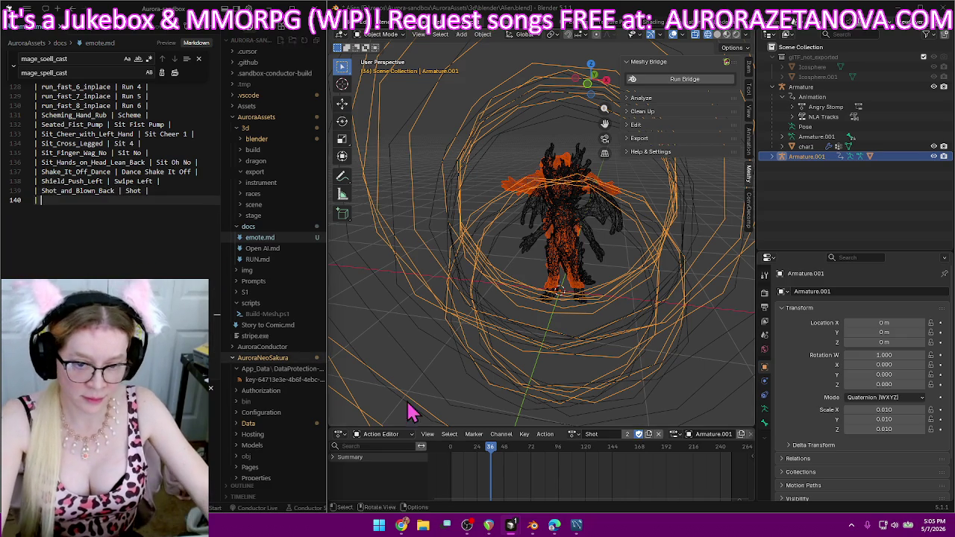
- Preview Shot_and_Fall_Backward, then switch back to the Shot action and rename it 'Blasted'
click(573, 434)
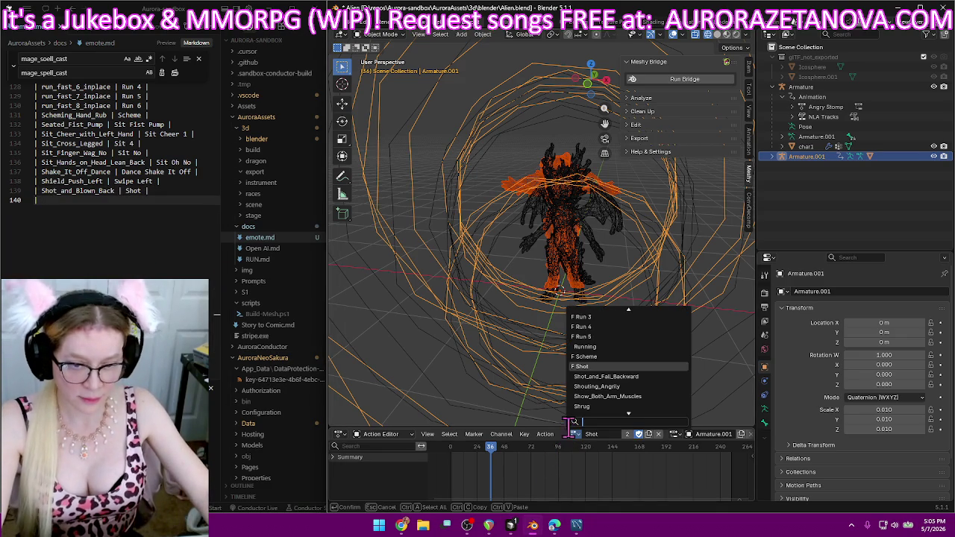
click(620, 376)
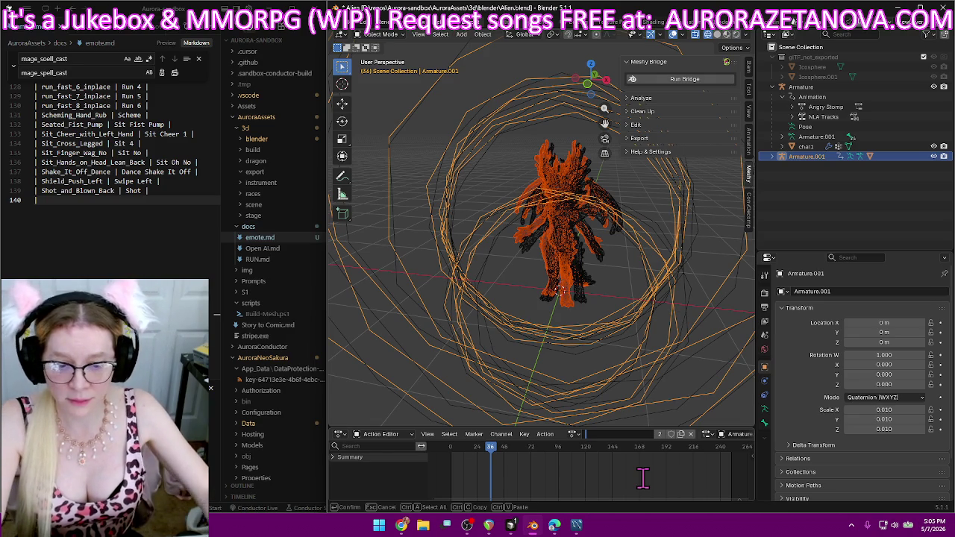
click(573, 433)
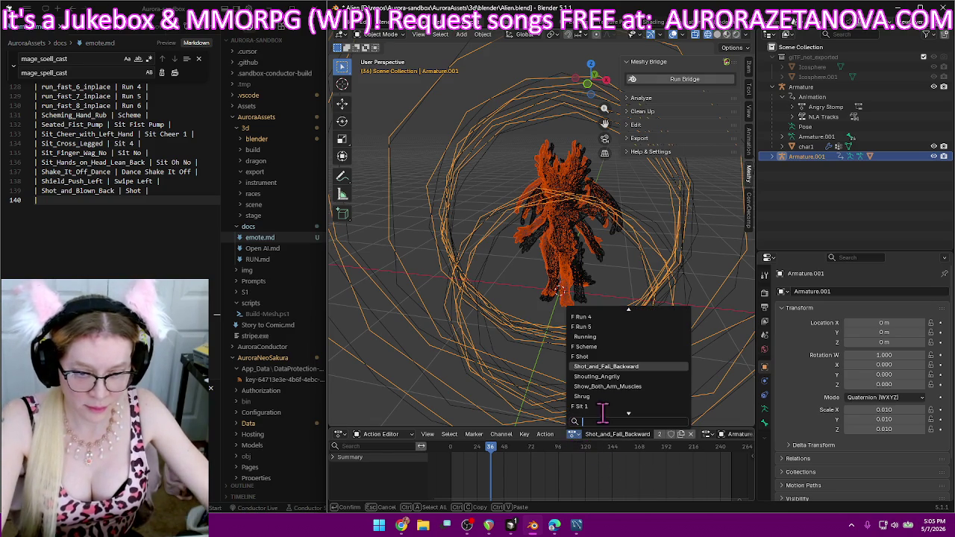
click(620, 356)
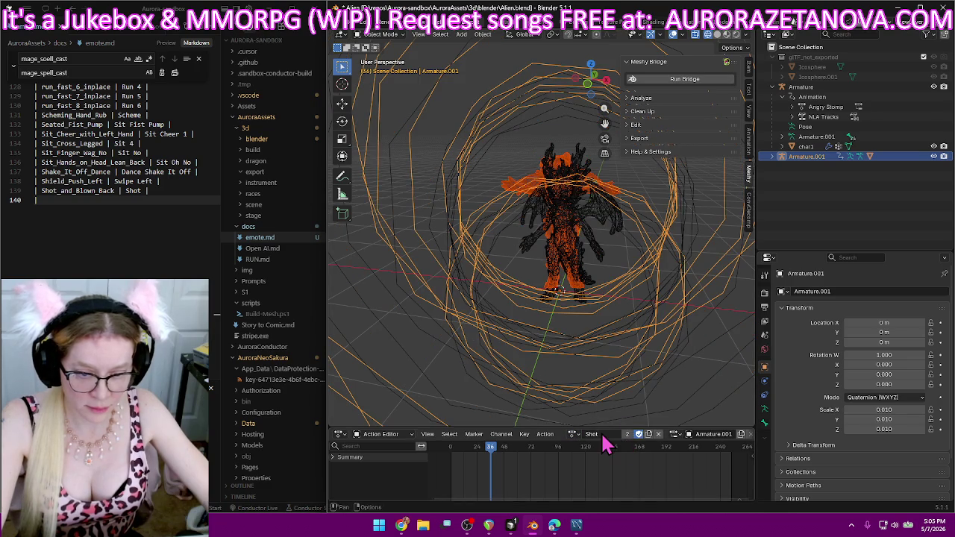
click(600, 434)
text(Blasted)
key(Return)
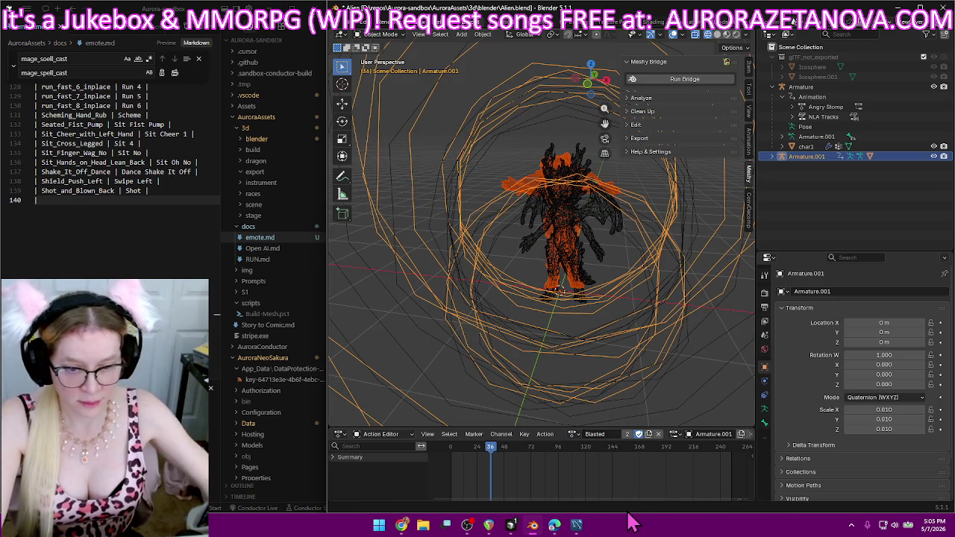
- Load the Shot_and_Fall_Backward action and rename it 'Shot'
click(573, 435)
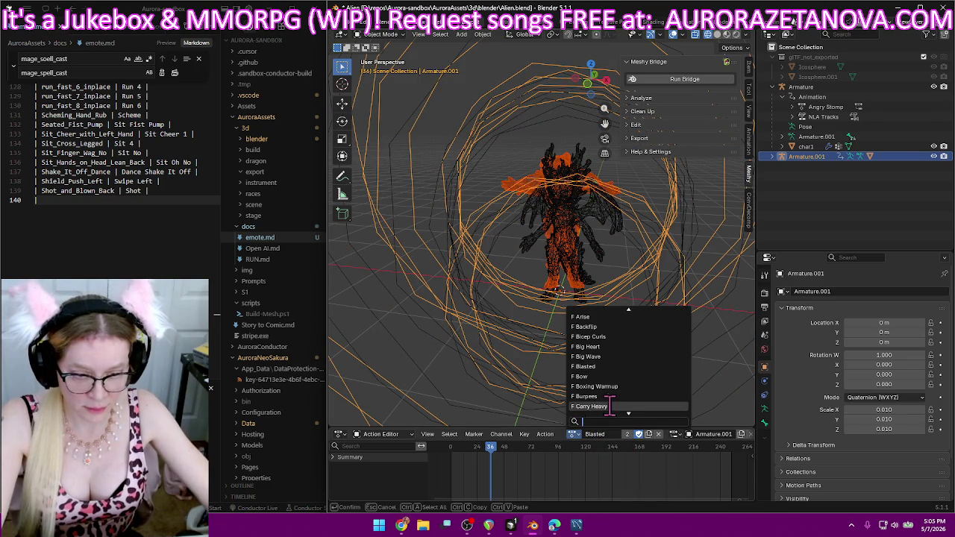
scroll(608, 403, down, 5)
scroll(612, 399, down, 5)
scroll(616, 397, down, 5)
scroll(619, 396, down, 5)
scroll(619, 395, down, 5)
scroll(619, 395, down, 5)
scroll(619, 395, down, 5)
scroll(619, 395, down, 5)
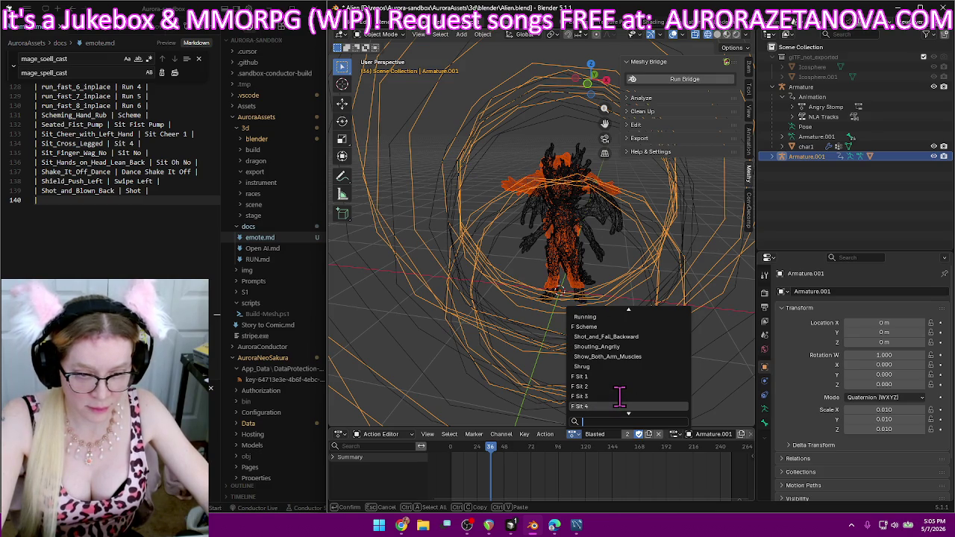
click(647, 336)
double_click(637, 435)
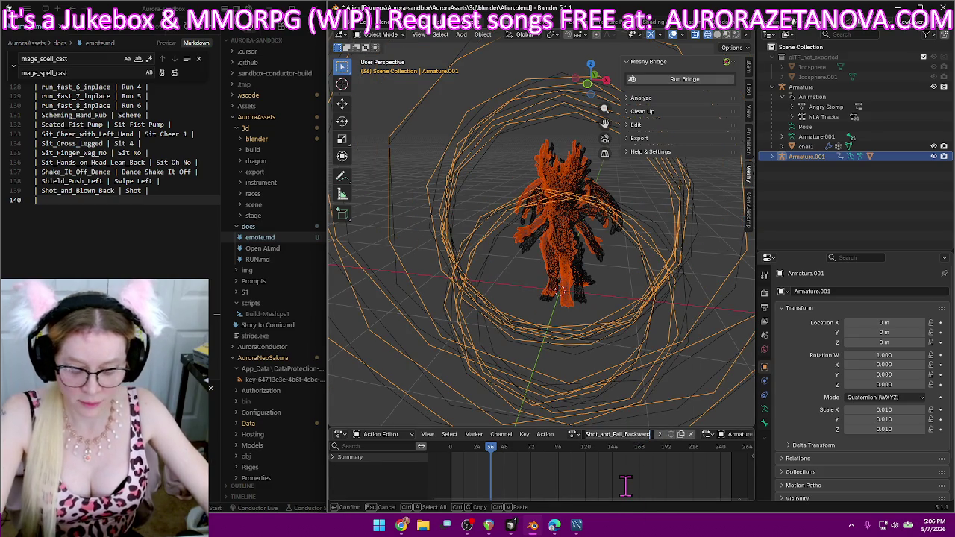
text(Shot)
key(Return)
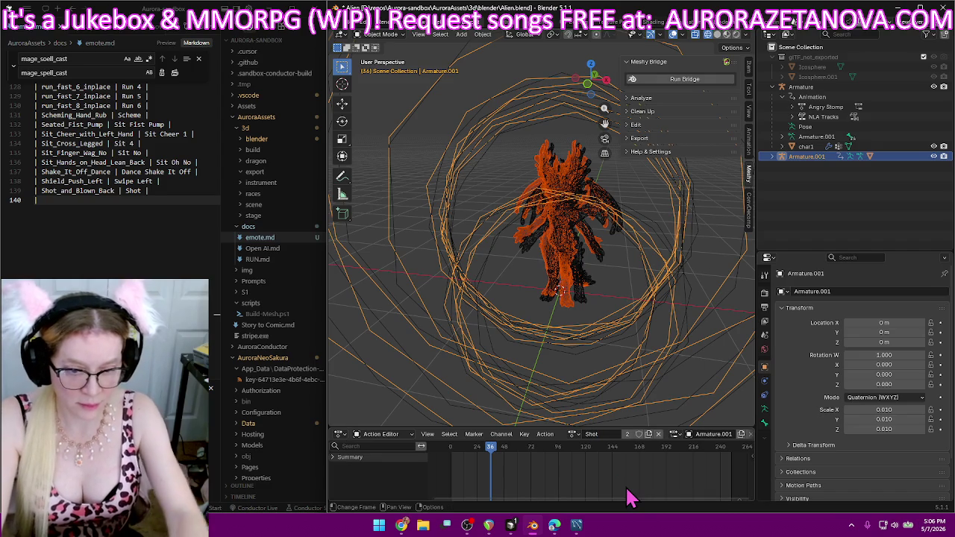
- In emote.md, edit the previous row's Shot name and complete the Shot_and_Fall_Backward | Shot row
click(71, 201)
double_click(128, 190)
text(Sted)
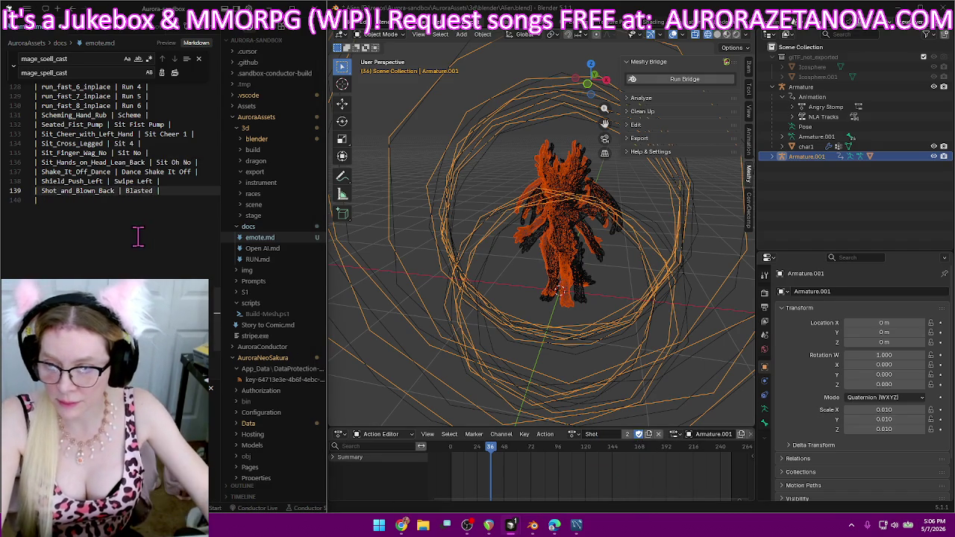
text(| Shot_and_Fall_Backward)
click(146, 202)
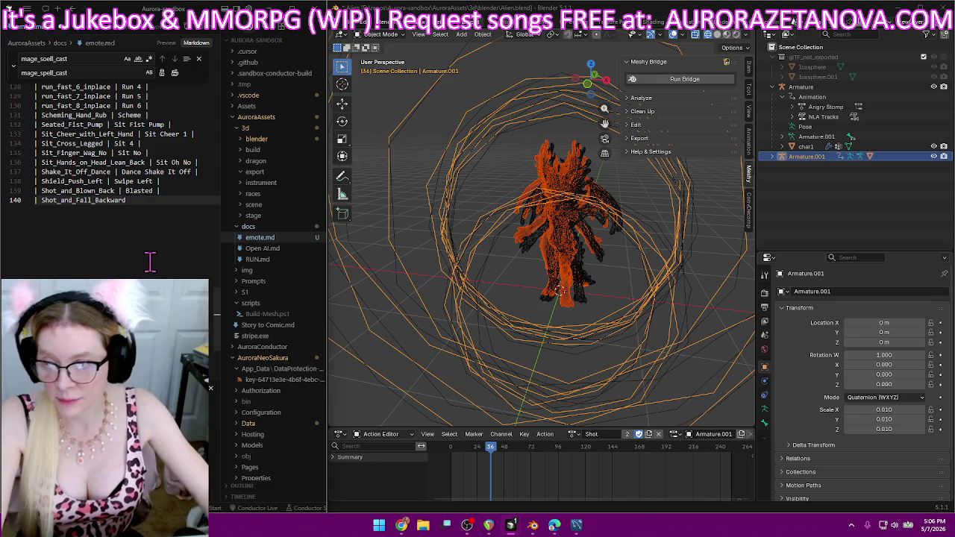
text( | Shot |)
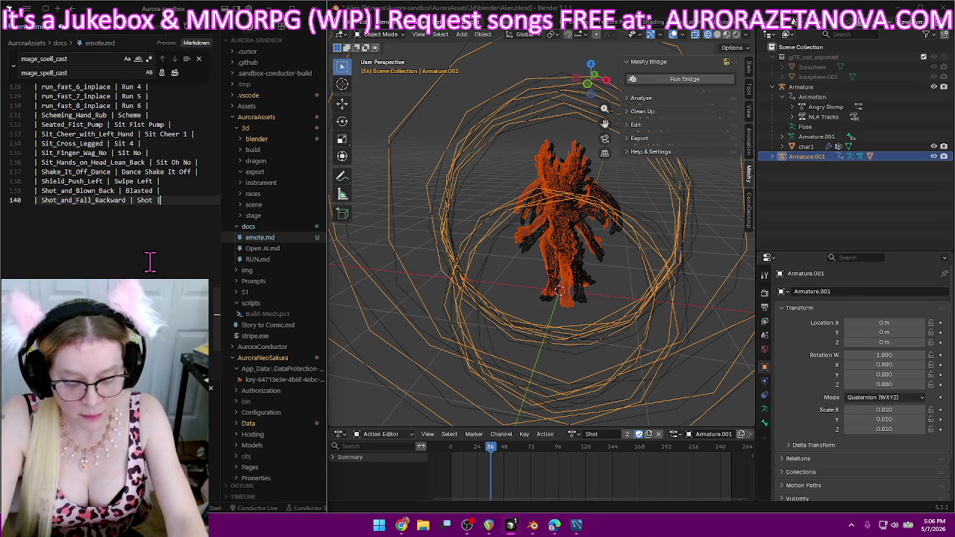
key(Return)
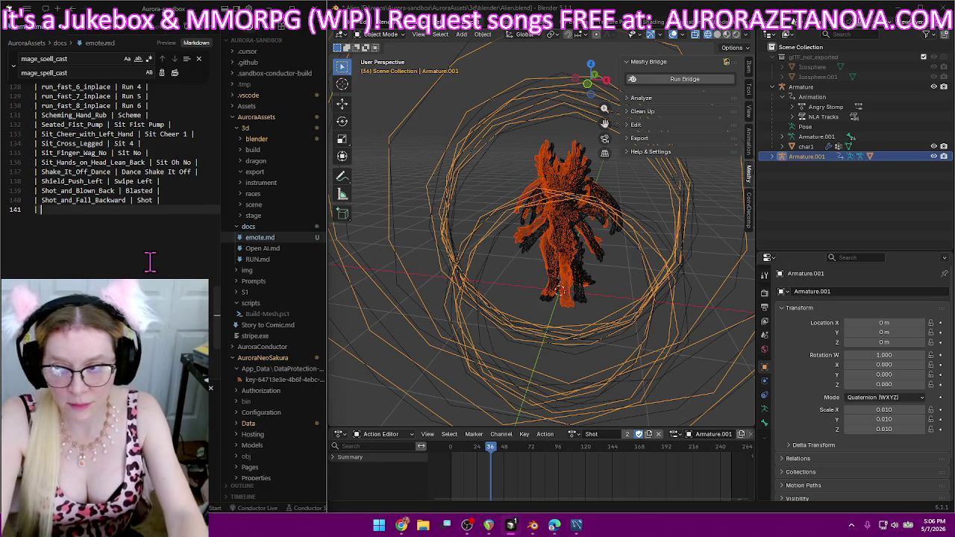
- Switch to the Shouting_Angrily action and rename it 'Shout'
click(573, 439)
click(572, 435)
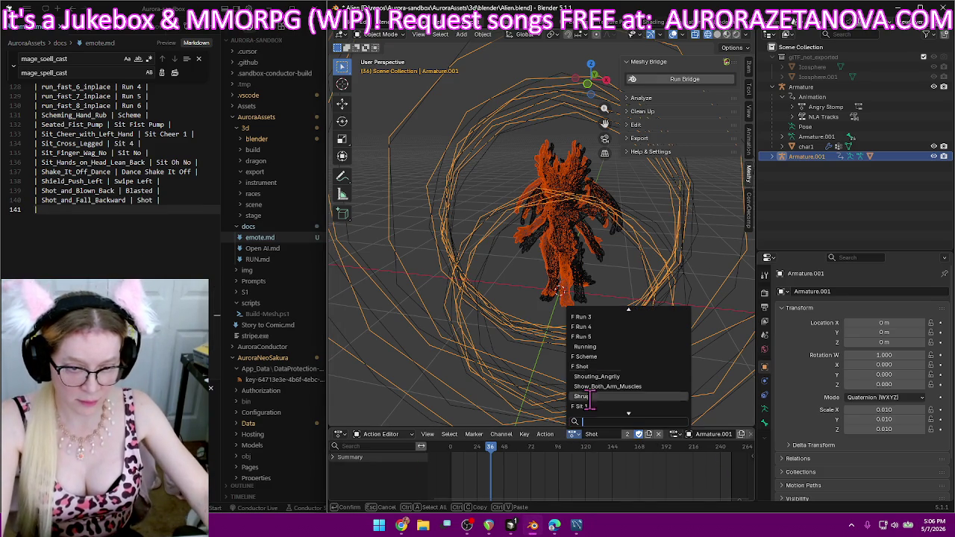
click(637, 378)
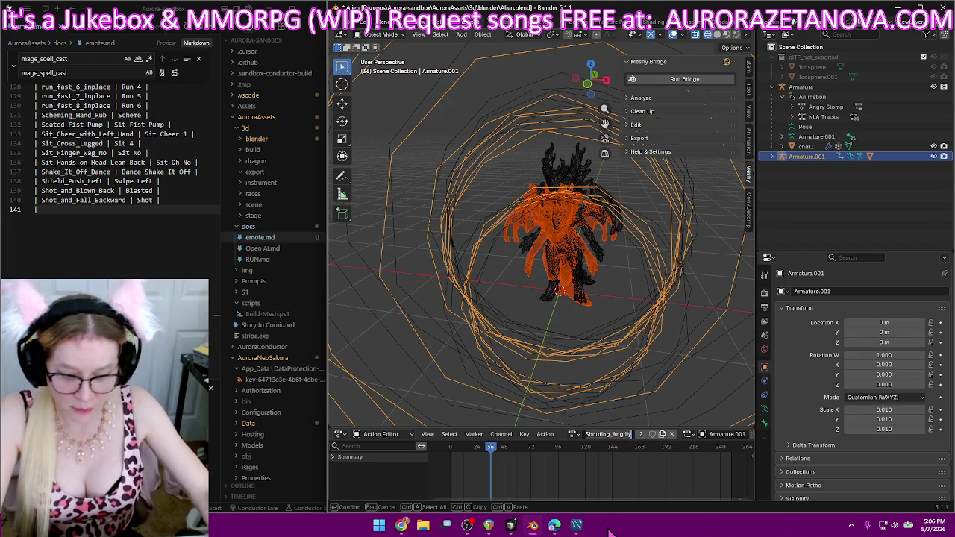
key(BackSpace)
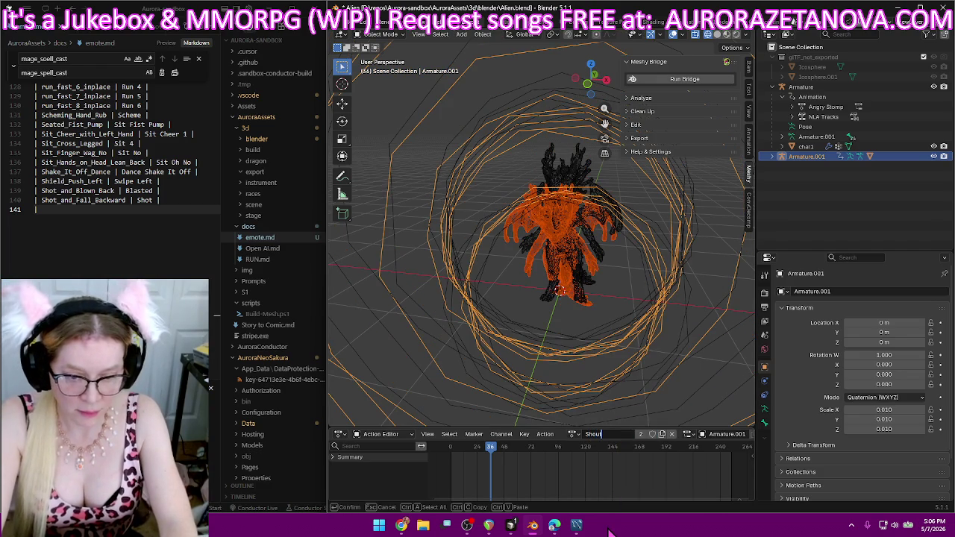
key(Return)
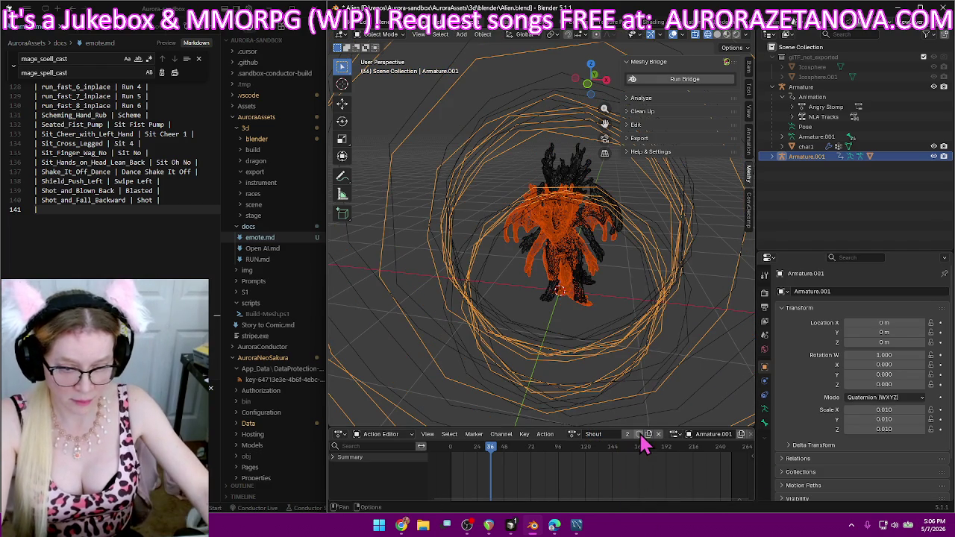
- Finish the Shouting_Angrily | Shout row in the emote.md table
click(191, 208)
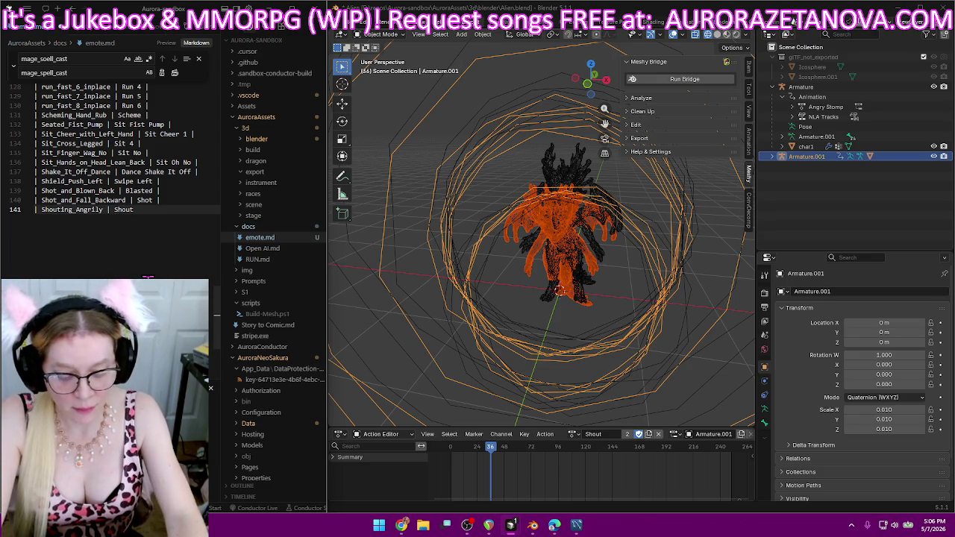
text( |)
key(Return)
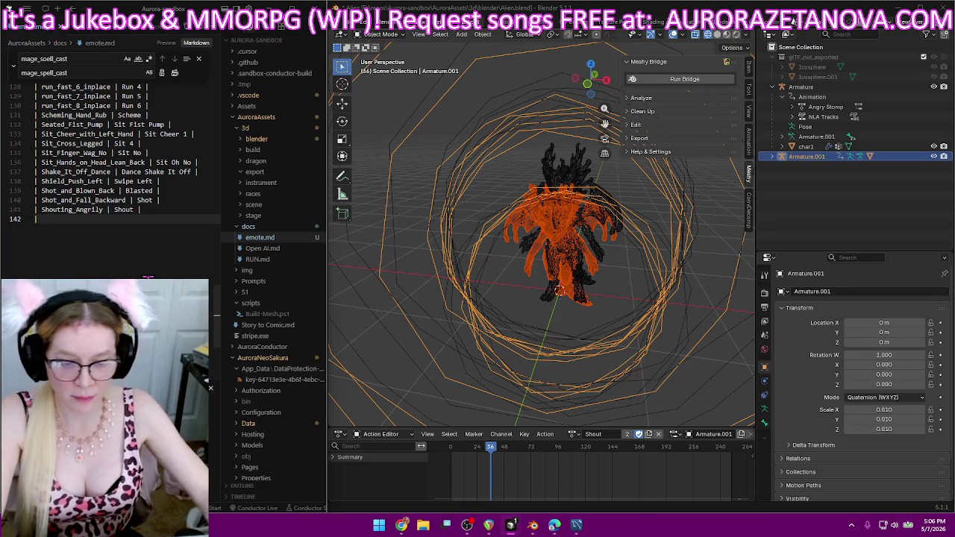
click(574, 433)
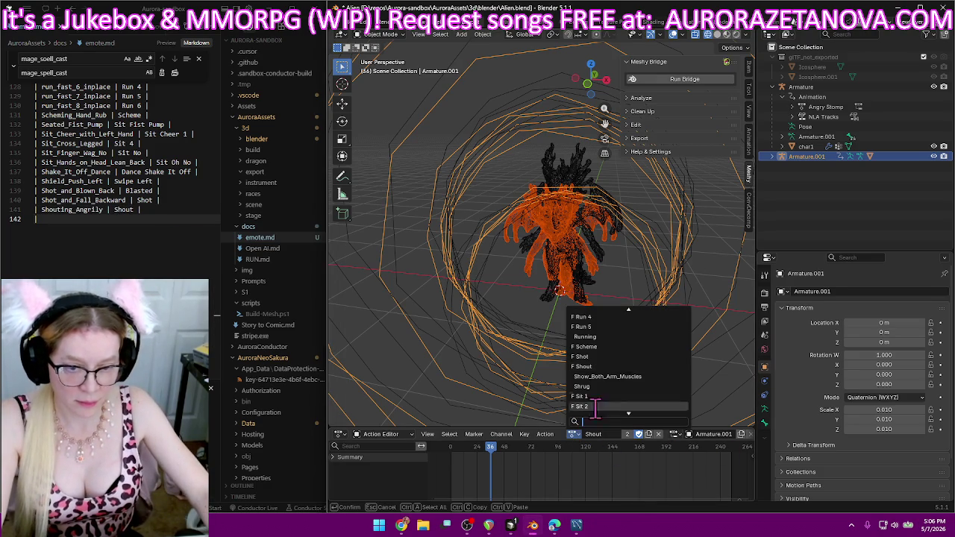
- Rename Show_Both_Arm_Muscles to 'Flex' and log a Show_Both_Arm_Muscles | Flex row in emote.md
click(652, 377)
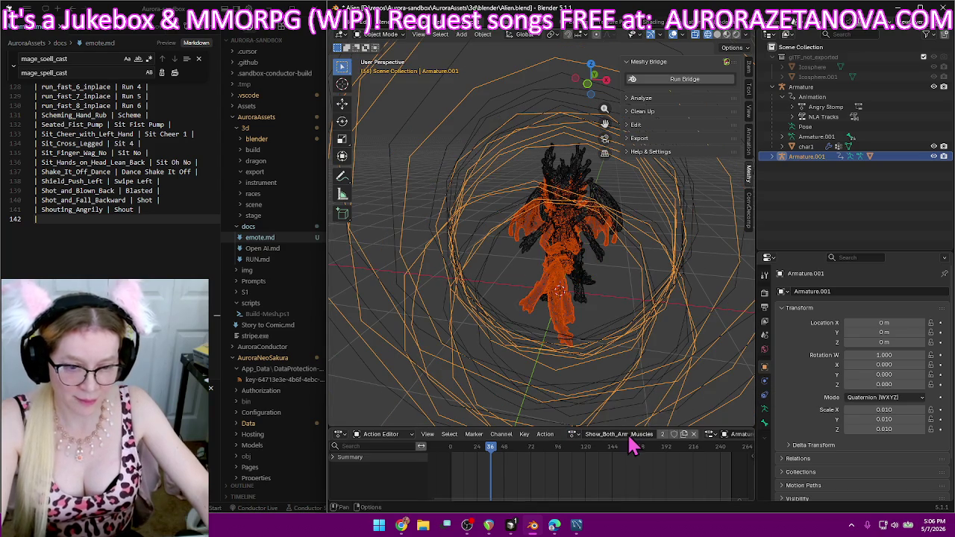
key(BackSpace)
text(Flex)
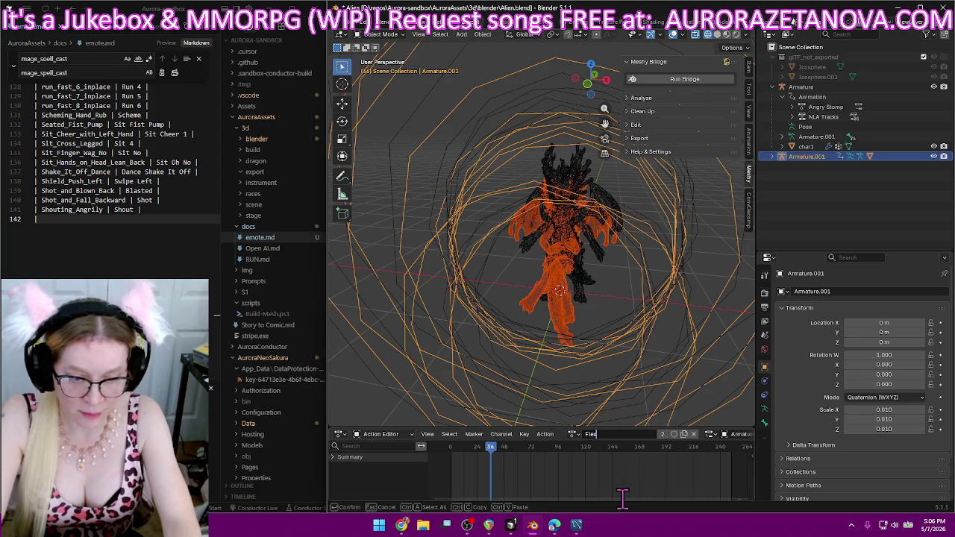
key(Return)
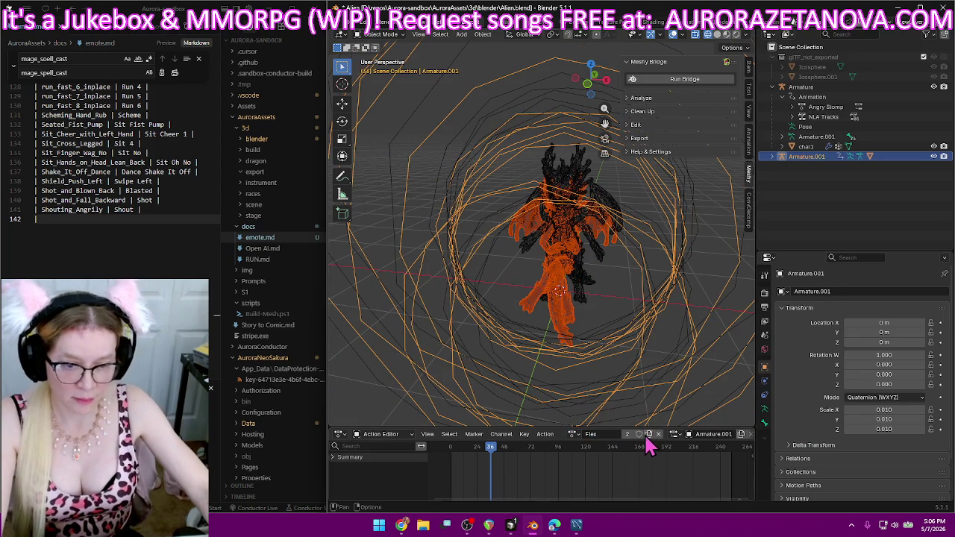
click(97, 219)
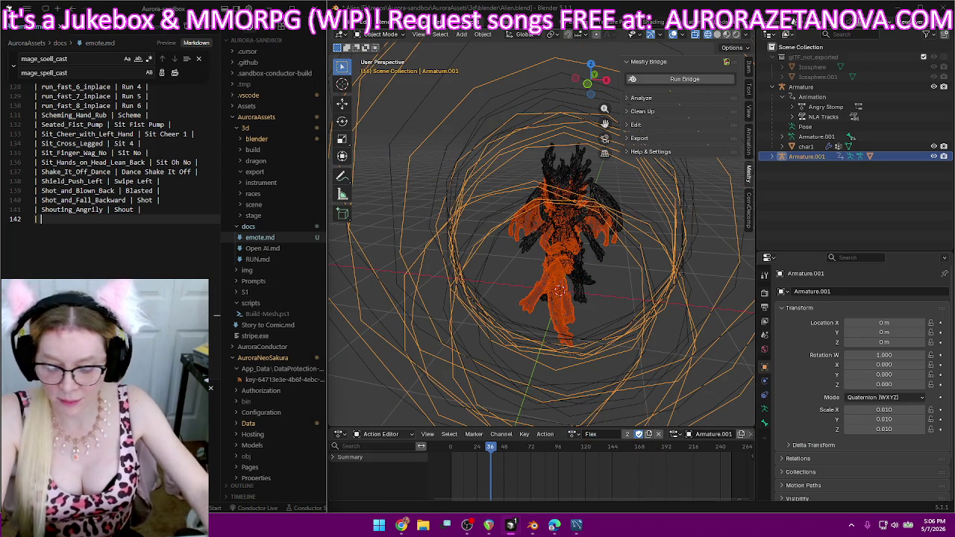
text(Show_Both_Arm_Muscles)
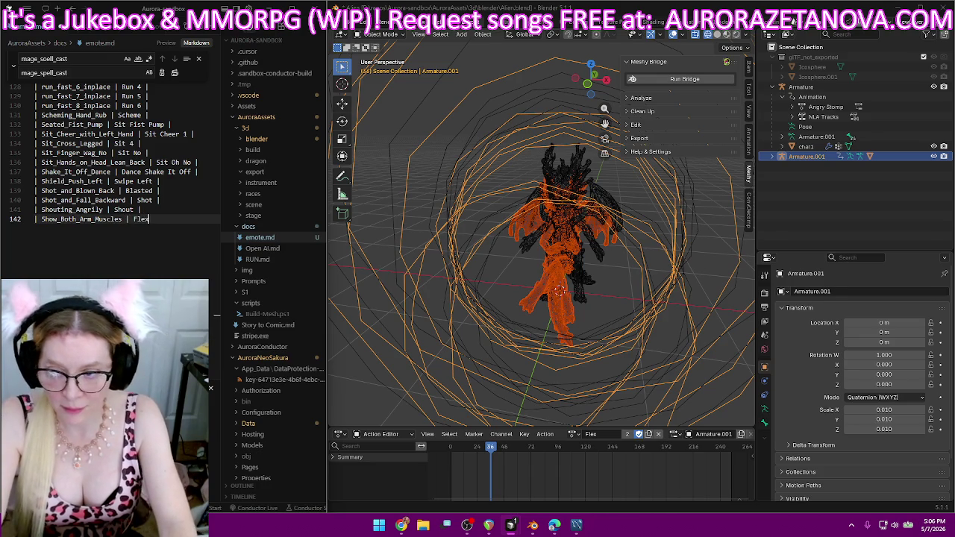
text(x |)
key(Return)
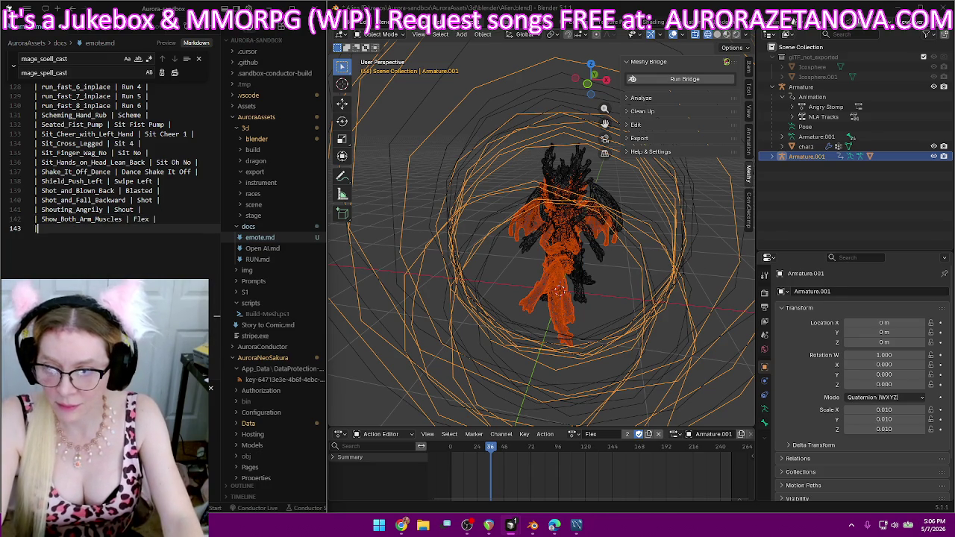
- Load the Shrug action and enable its Fake User
click(572, 434)
scroll(612, 396, up, 5)
scroll(612, 396, up, 5)
scroll(612, 396, up, 5)
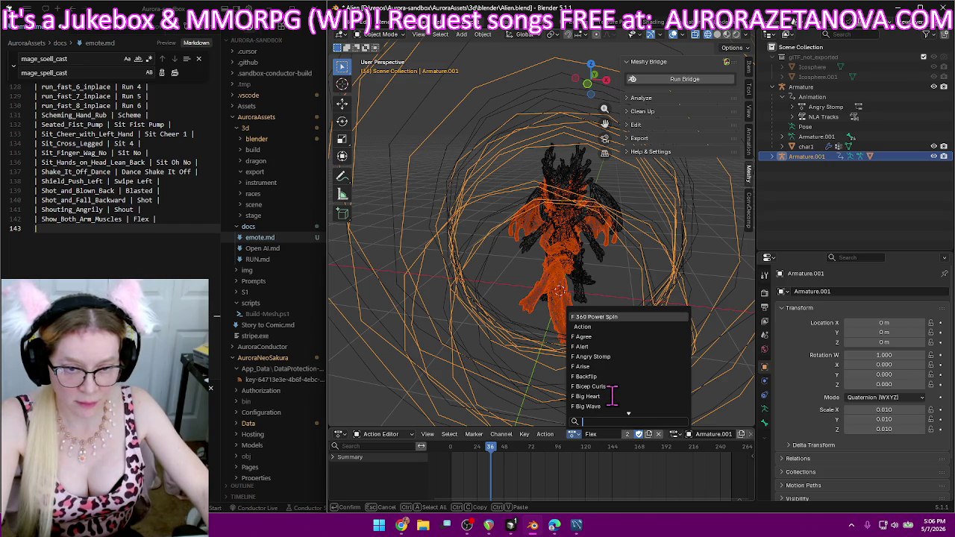
scroll(612, 396, down, 9)
scroll(612, 396, down, 10)
scroll(612, 396, down, 10)
scroll(612, 396, down, 10)
scroll(612, 396, down, 9)
scroll(612, 396, down, 10)
scroll(612, 396, down, 10)
scroll(612, 396, down, 10)
scroll(612, 396, down, 5)
scroll(612, 396, up, 9)
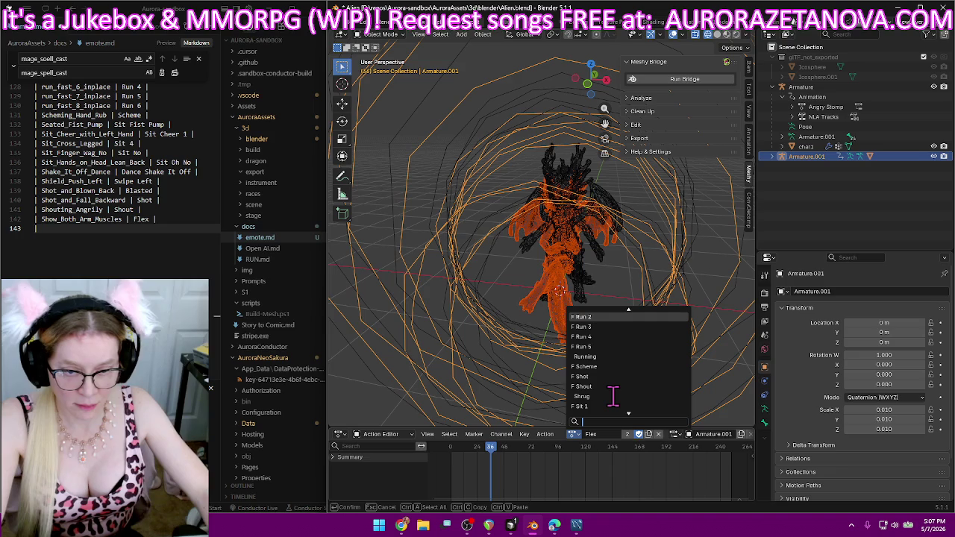
scroll(612, 396, down, 4)
scroll(612, 396, down, 4)
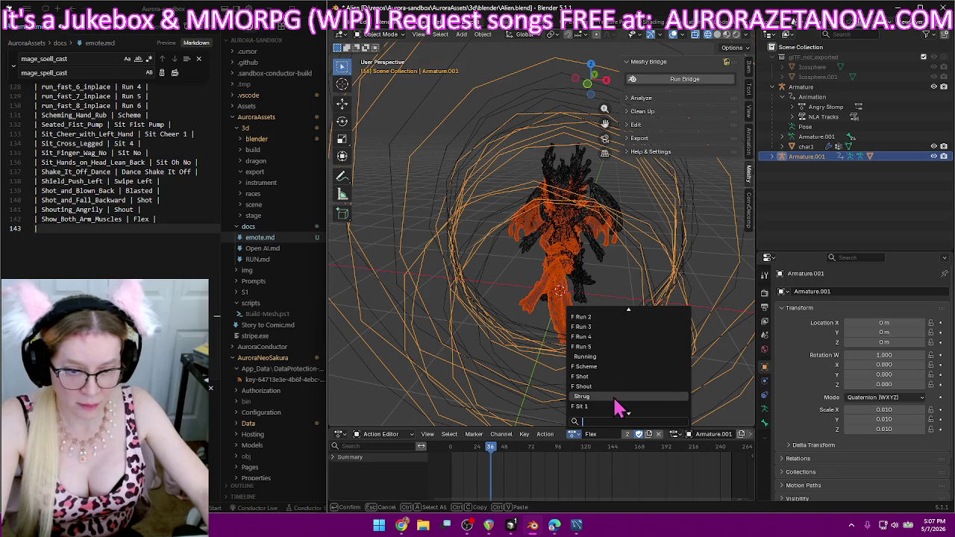
click(614, 400)
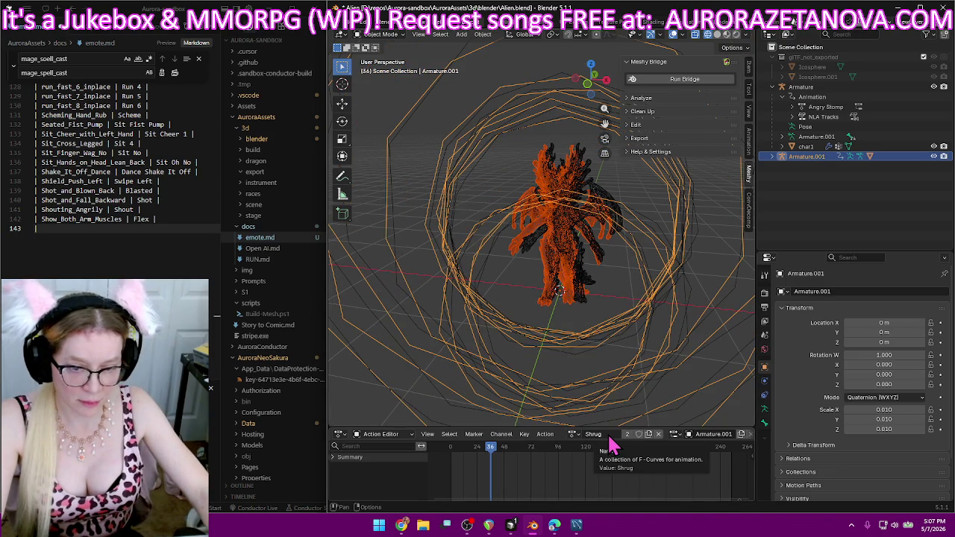
click(639, 434)
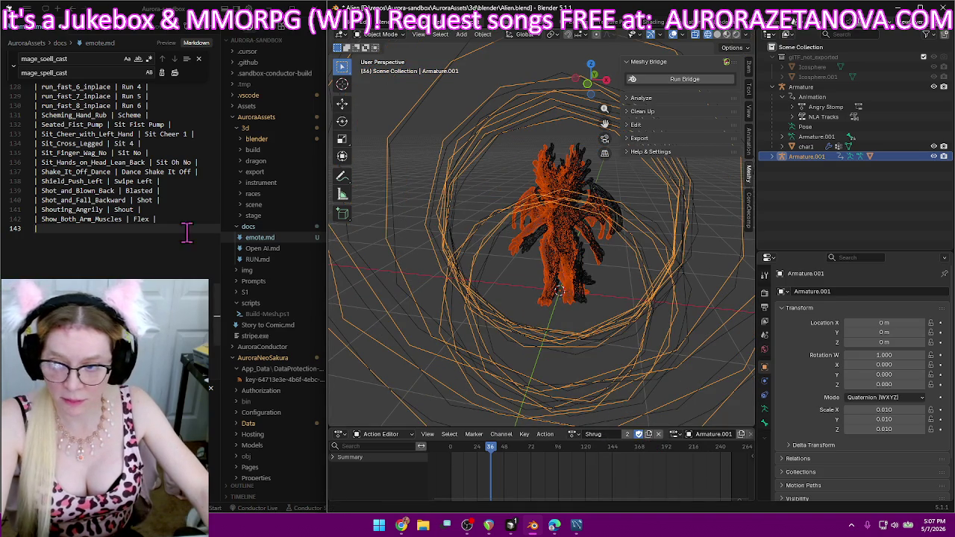
- Add a Shrug | Shrug row to the emote.md table
text(Shrug | Shrug)
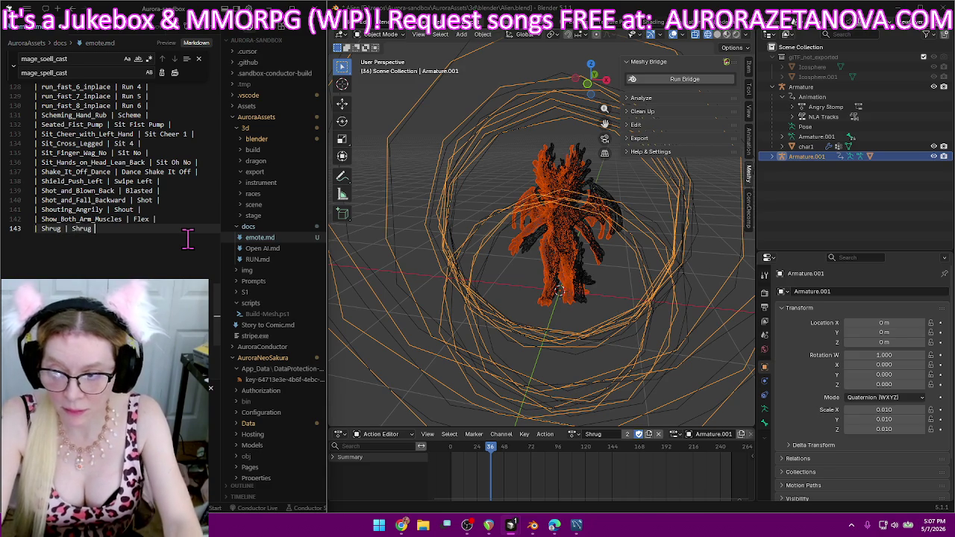
text( |)
key(Return)
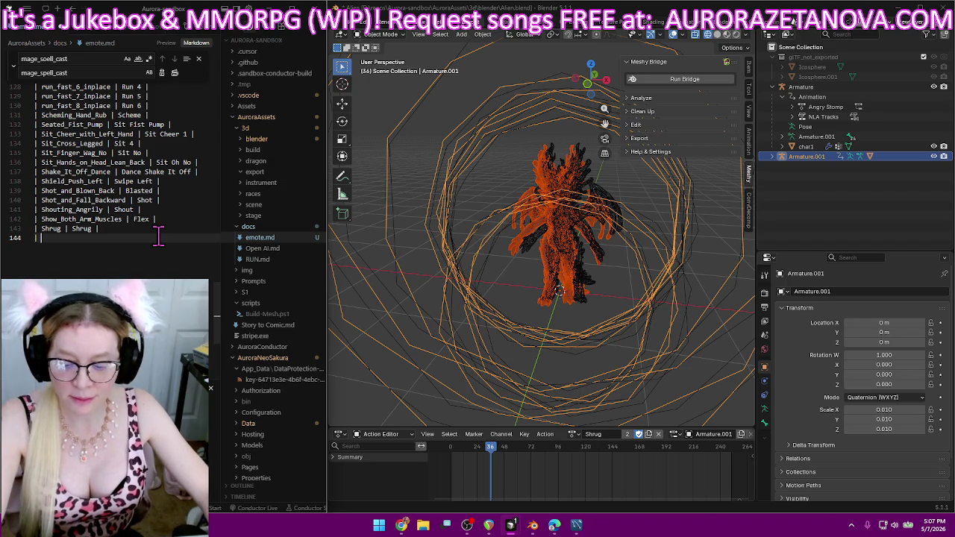
click(576, 433)
- Scroll through the action list and dismiss it without choosing an action
scroll(642, 379, down, 10)
scroll(642, 379, down, 3)
scroll(641, 379, down, 4)
scroll(642, 379, down, 5)
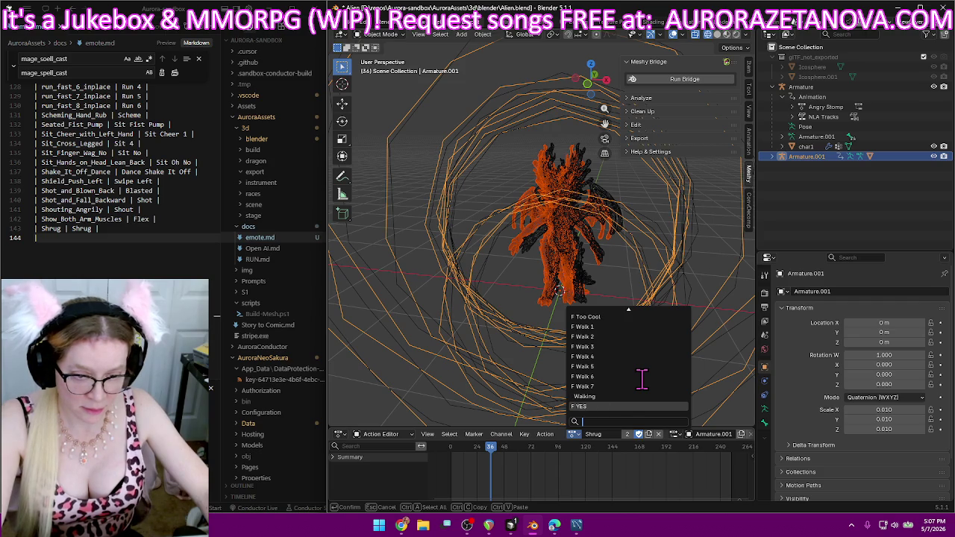
scroll(642, 379, up, 2)
scroll(641, 379, up, 8)
scroll(641, 379, up, 5)
scroll(641, 379, up, 4)
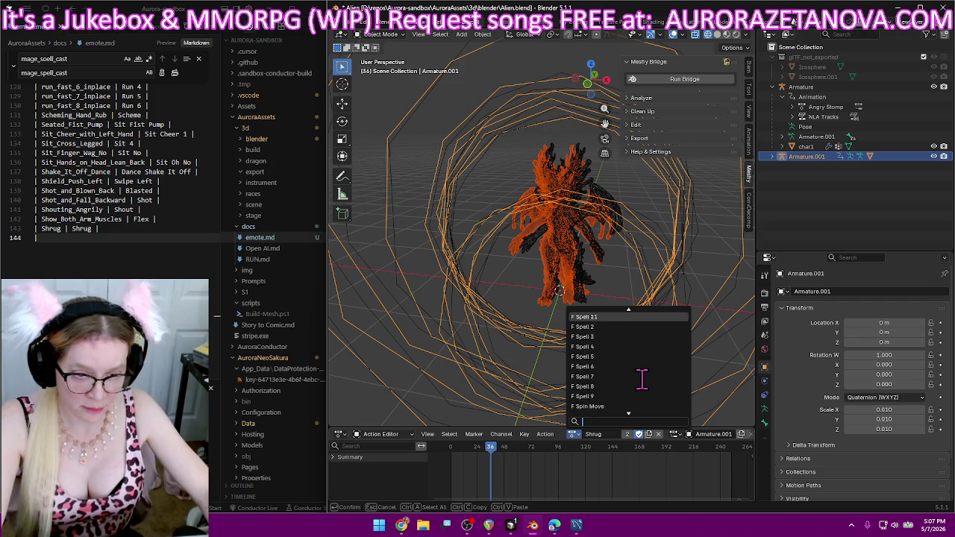
scroll(642, 379, up, 4)
scroll(641, 379, up, 4)
scroll(642, 379, up, 4)
scroll(642, 379, up, 4)
scroll(641, 379, up, 4)
scroll(642, 379, up, 4)
scroll(641, 379, up, 4)
scroll(642, 379, up, 3)
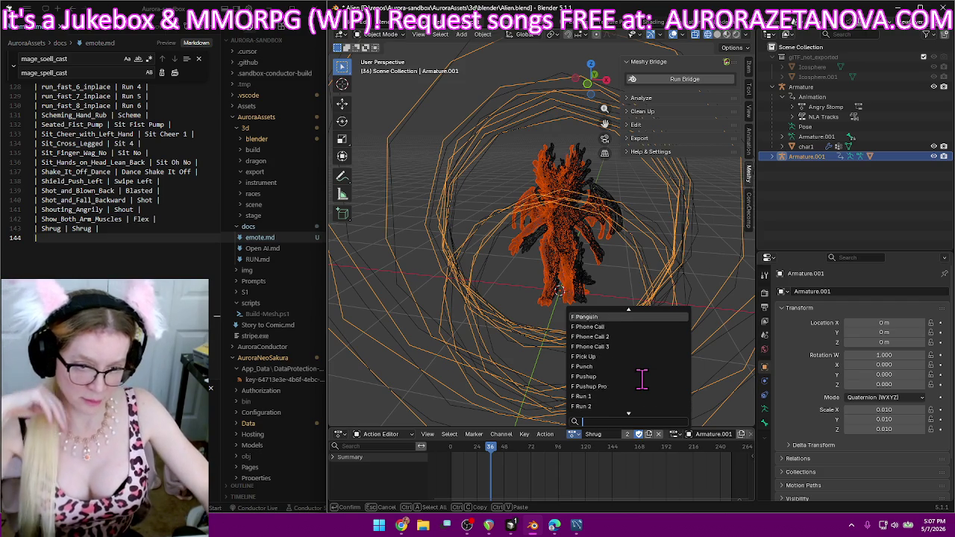
scroll(642, 379, up, 3)
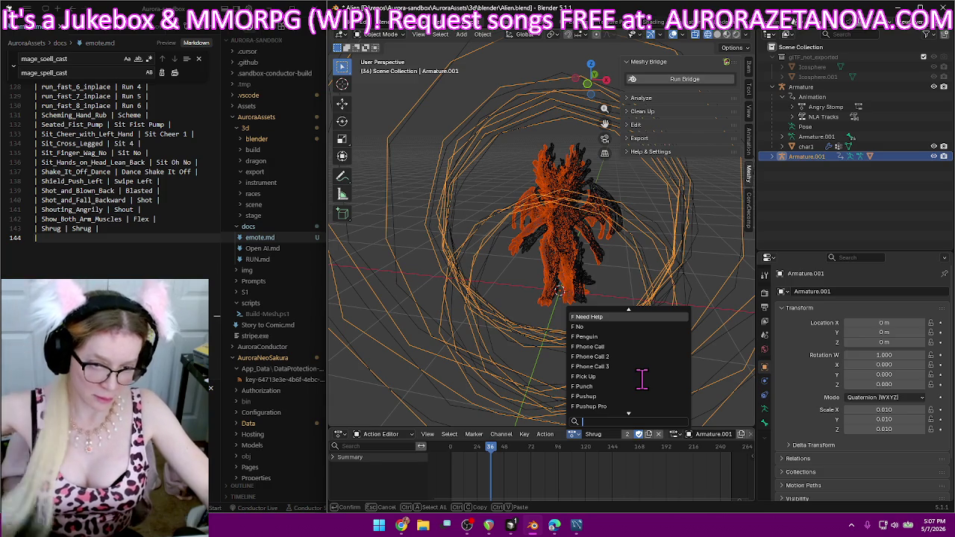
scroll(641, 379, up, 6)
scroll(642, 379, up, 5)
scroll(641, 379, up, 3)
scroll(641, 380, up, 5)
scroll(641, 381, up, 8)
scroll(642, 382, up, 5)
scroll(639, 380, up, 15)
scroll(638, 378, up, 3)
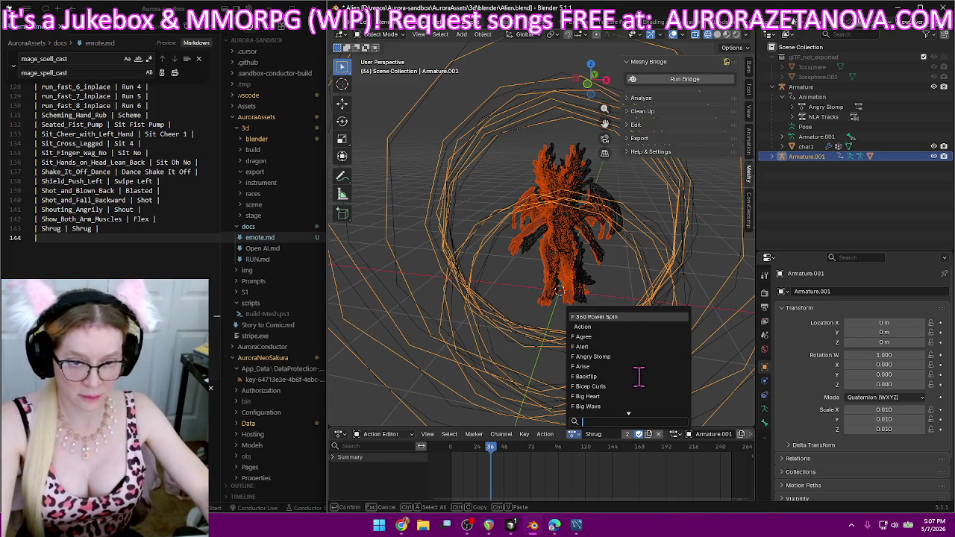
key(Escape)
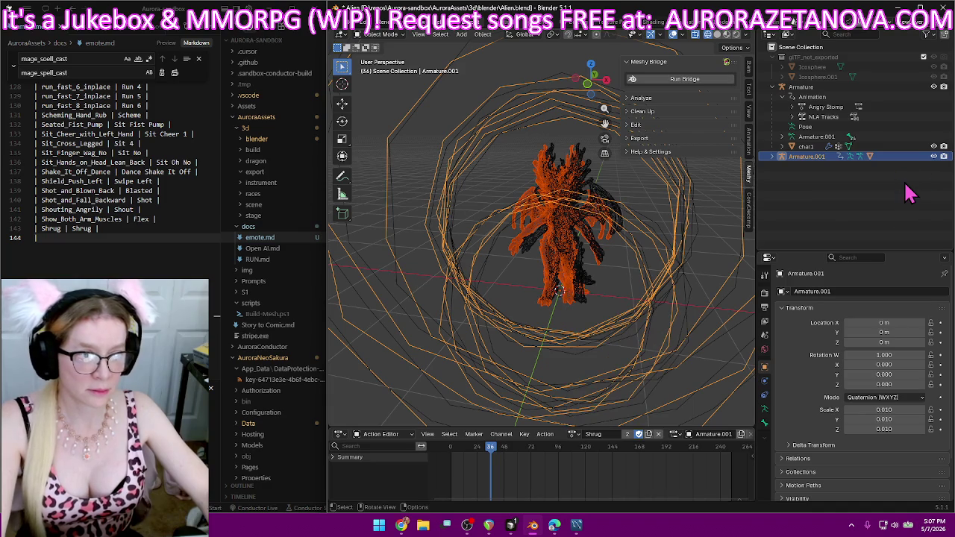
- Delete the Armature.001 rig and the Icosphere.001 object from the scene
key(Delete)
click(812, 77)
key(Delete)
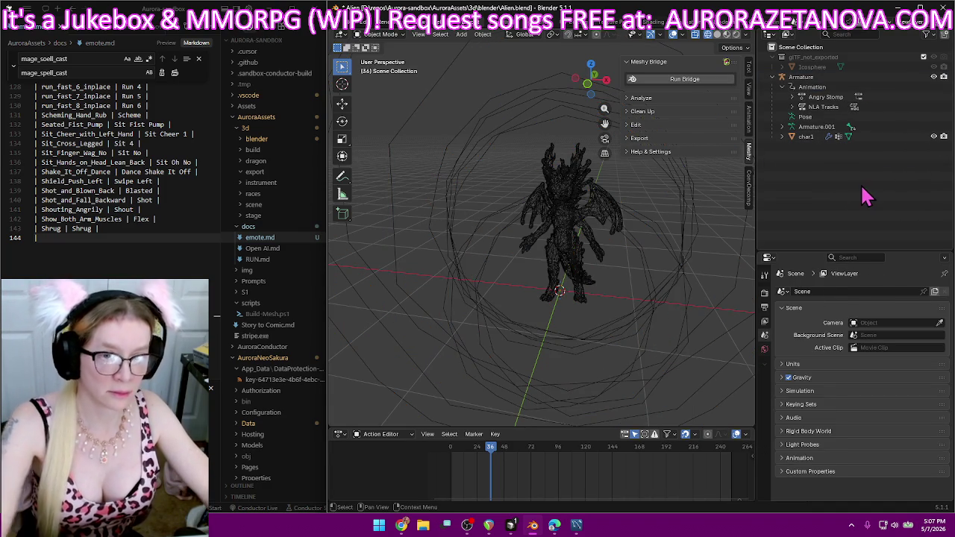
click(347, 35)
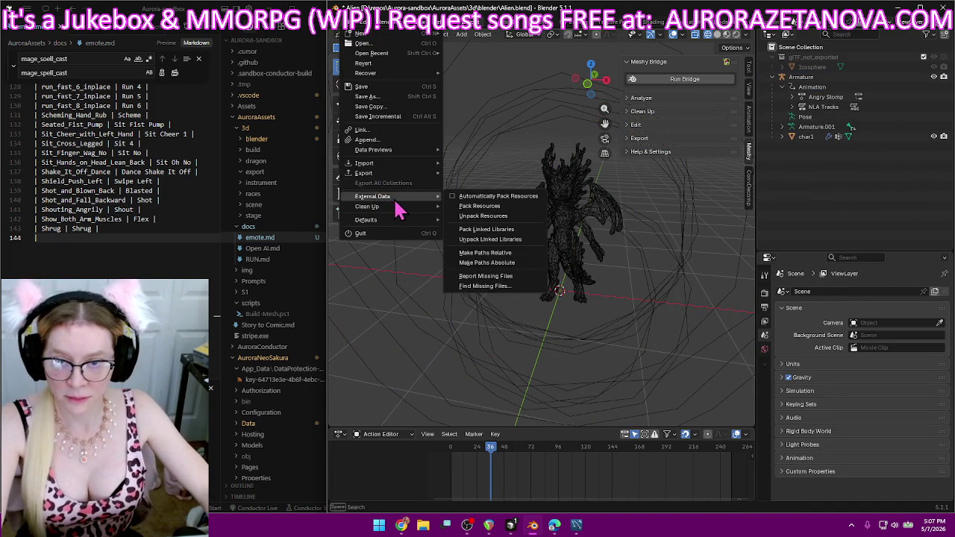
mouse_move(367, 206)
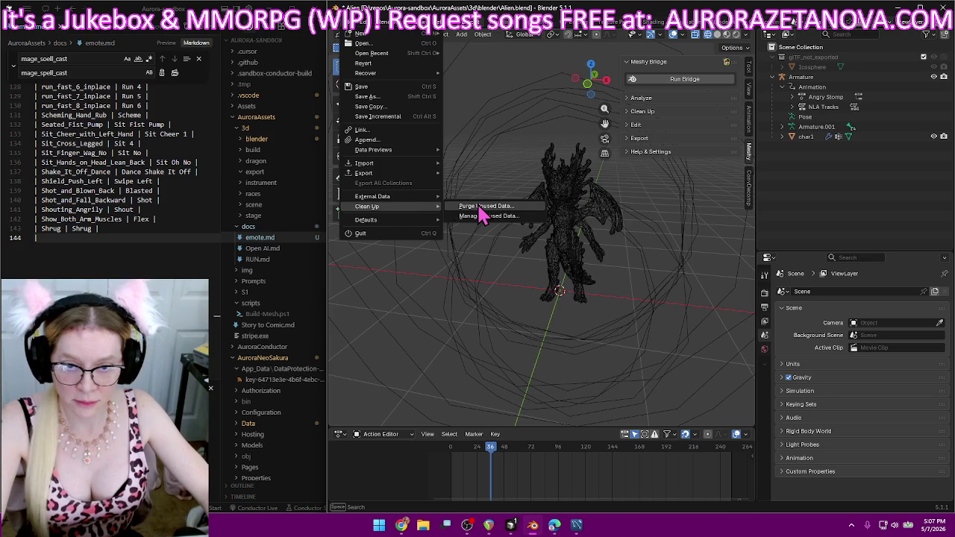
- Purge the 8 unused data-blocks and save Alien.blend
click(478, 208)
click(471, 272)
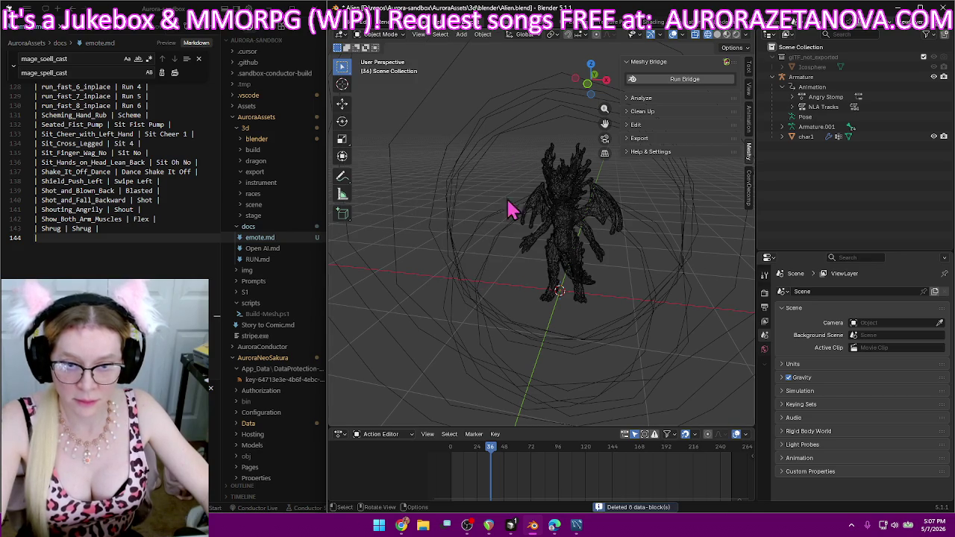
click(354, 33)
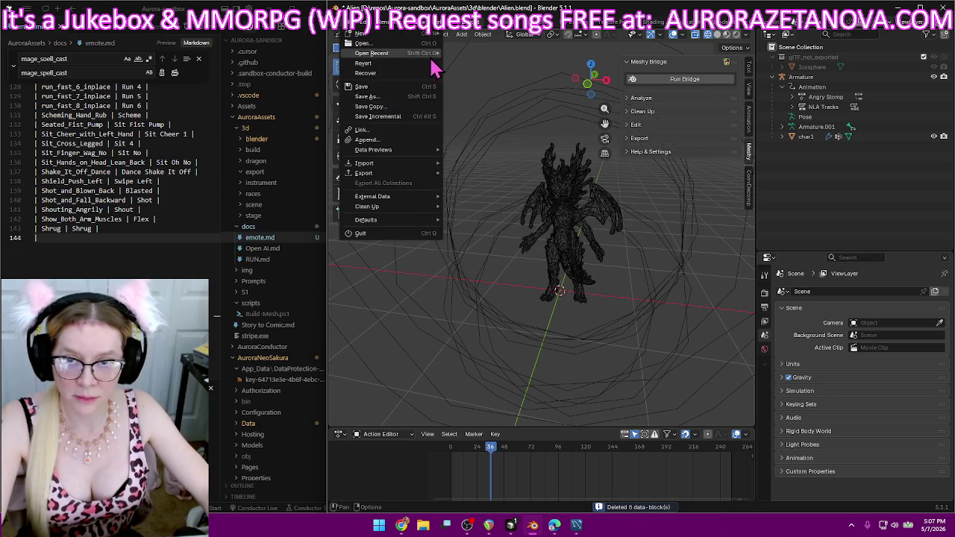
click(424, 90)
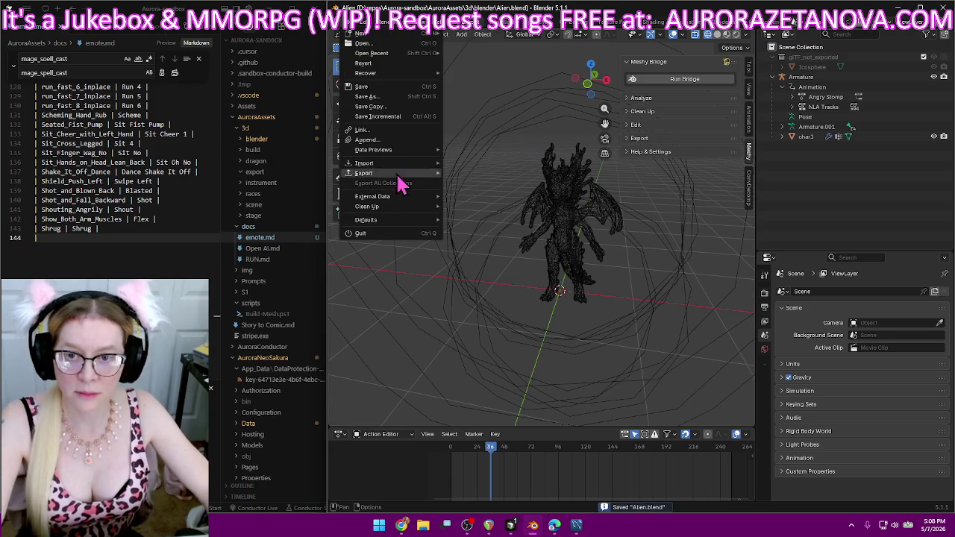
mouse_move(364, 163)
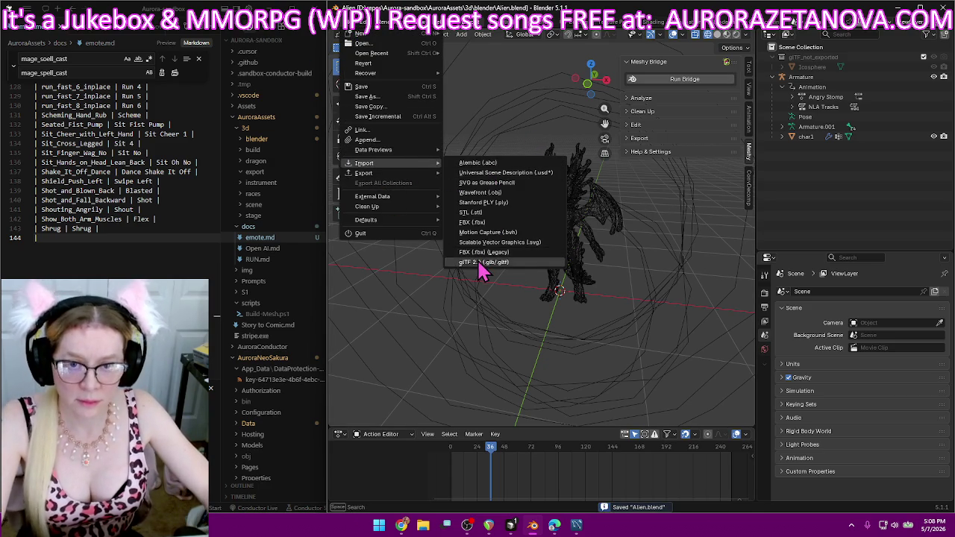
- In the glTF 2.0 import browser, delete the first dragon download folder from the parent directory
click(484, 262)
click(299, 129)
click(299, 129)
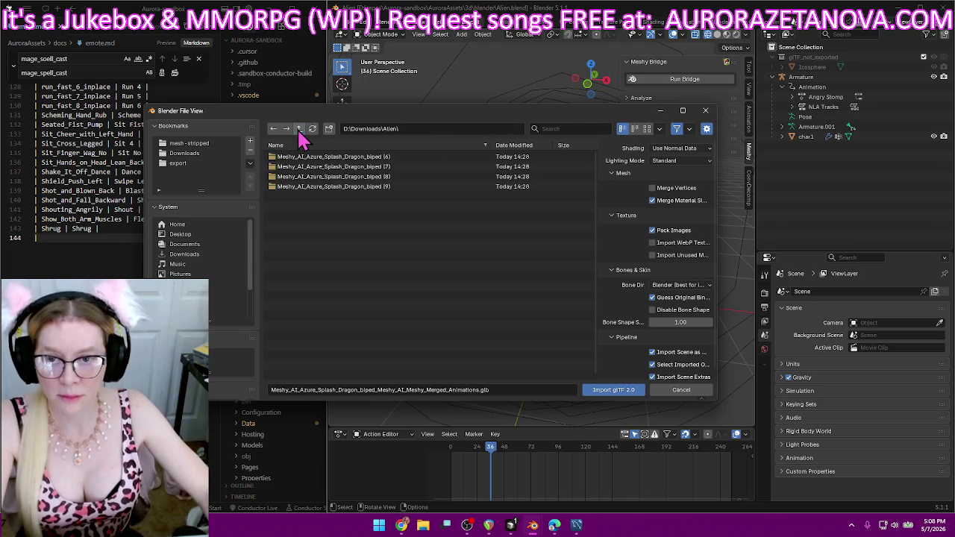
click(389, 157)
key(Delete)
click(373, 155)
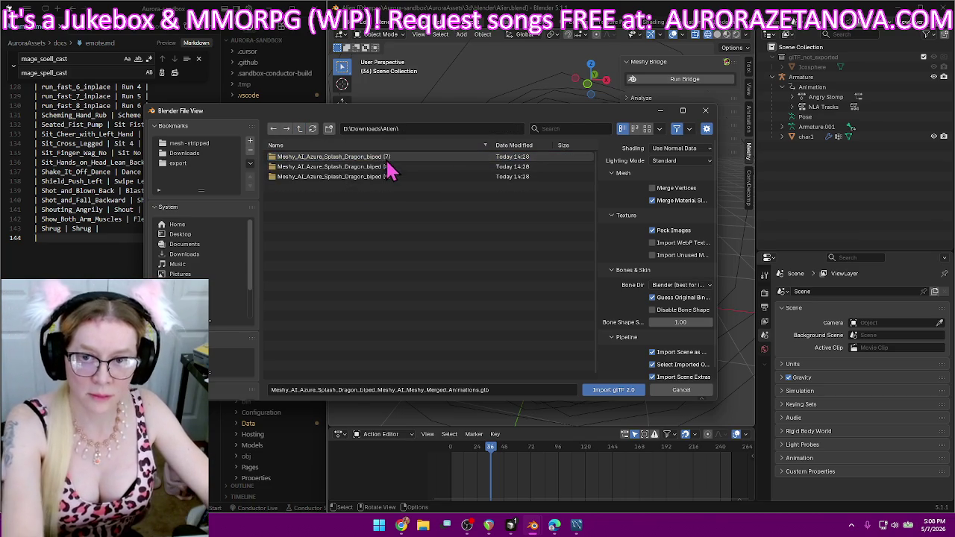
- Import the merged-animations .glb from Meshy_AI_Azure_Splash_Dragon_biped (7)
double_click(367, 158)
double_click(365, 159)
double_click(407, 170)
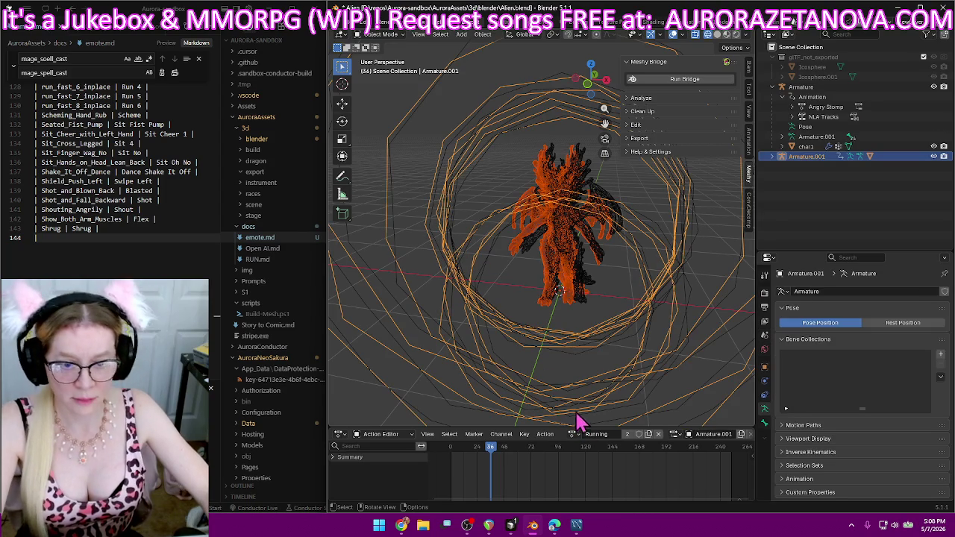
- Rename Sit_and_Doze_Off to Sit Doze and log the row in emote.md
click(573, 435)
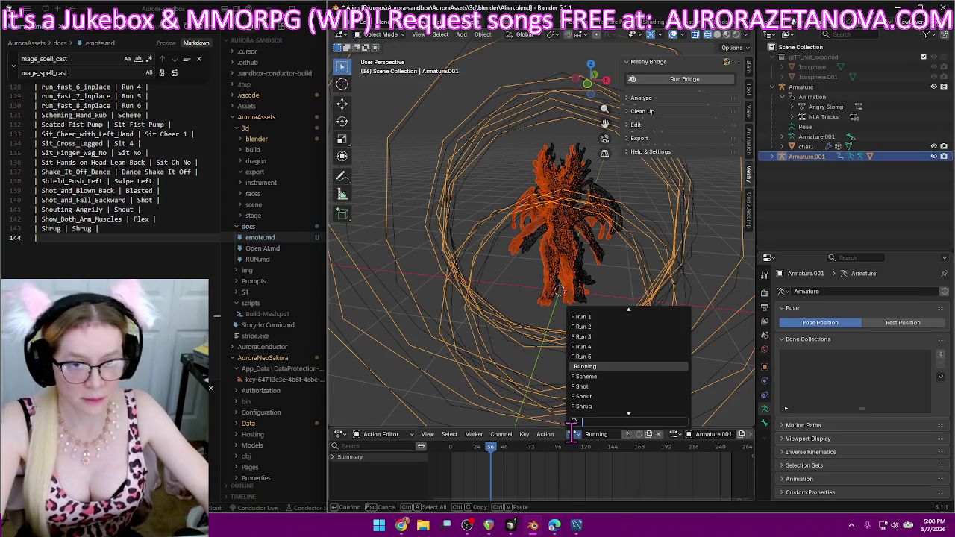
scroll(597, 403, down, 3)
scroll(628, 386, down, 3)
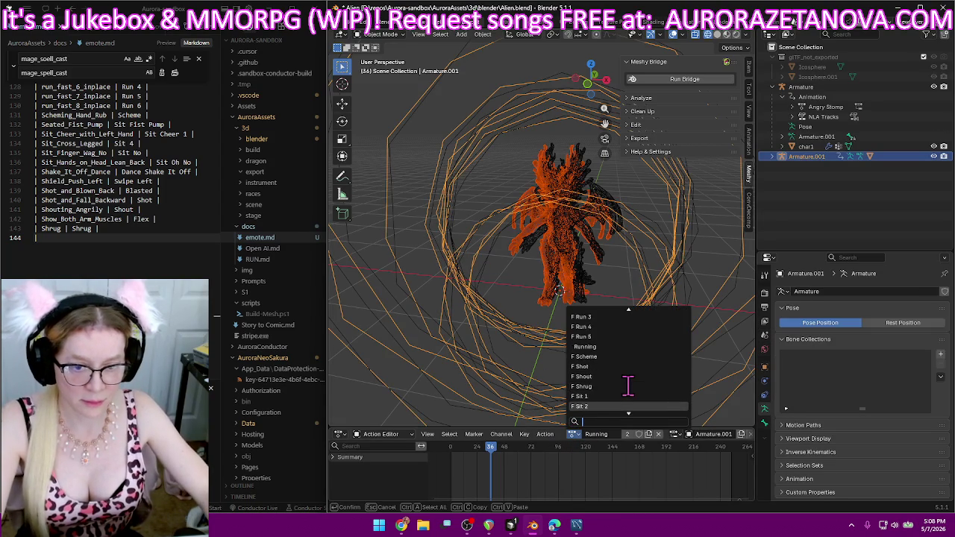
scroll(629, 386, down, 2)
scroll(634, 373, down, 5)
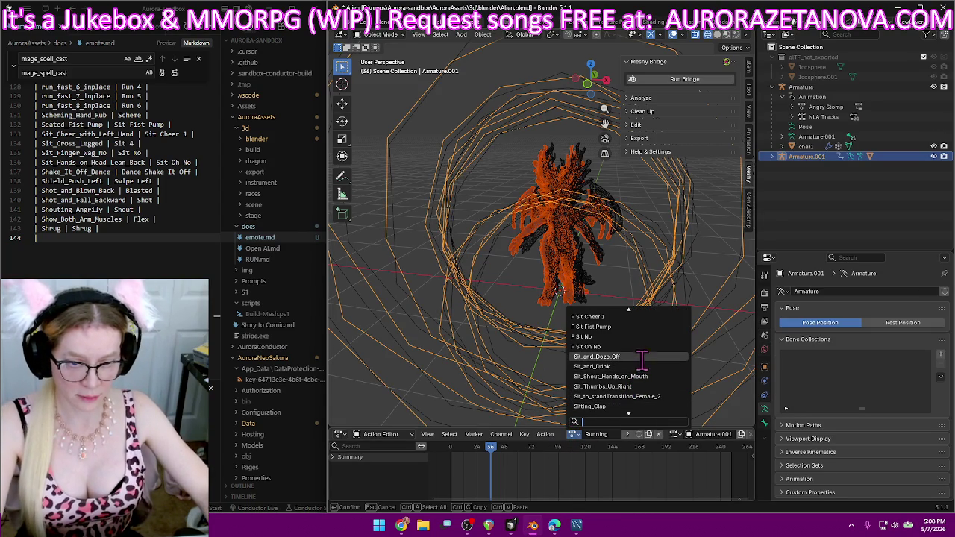
click(646, 361)
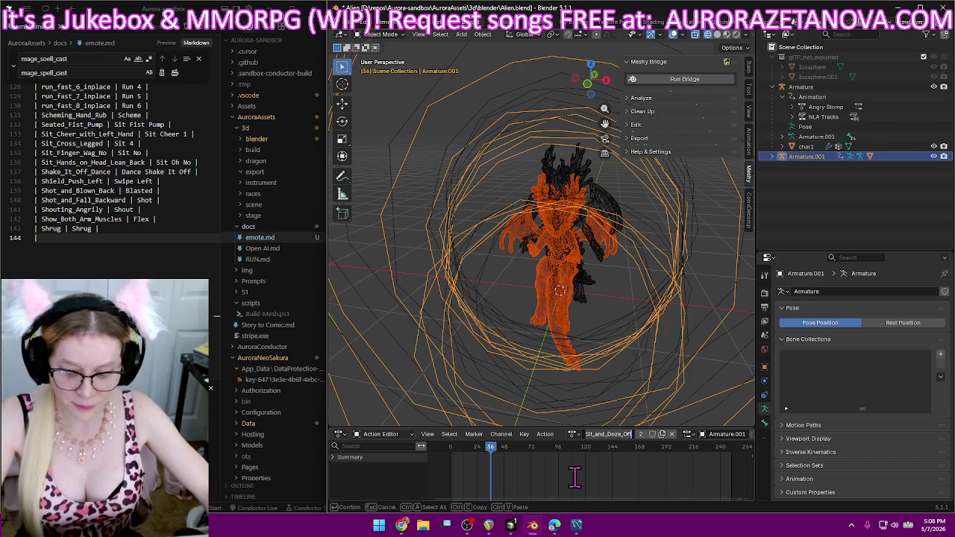
text(Sit Doze)
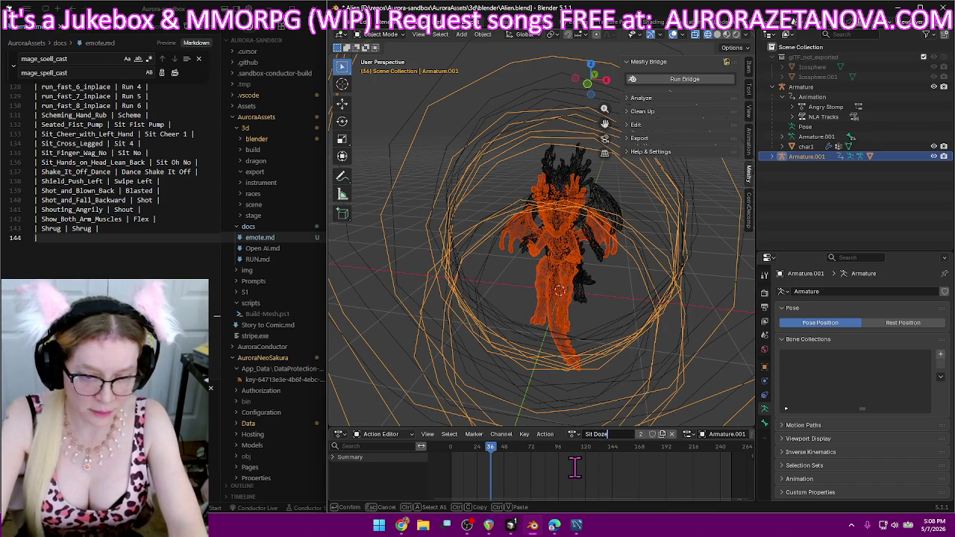
key(Return)
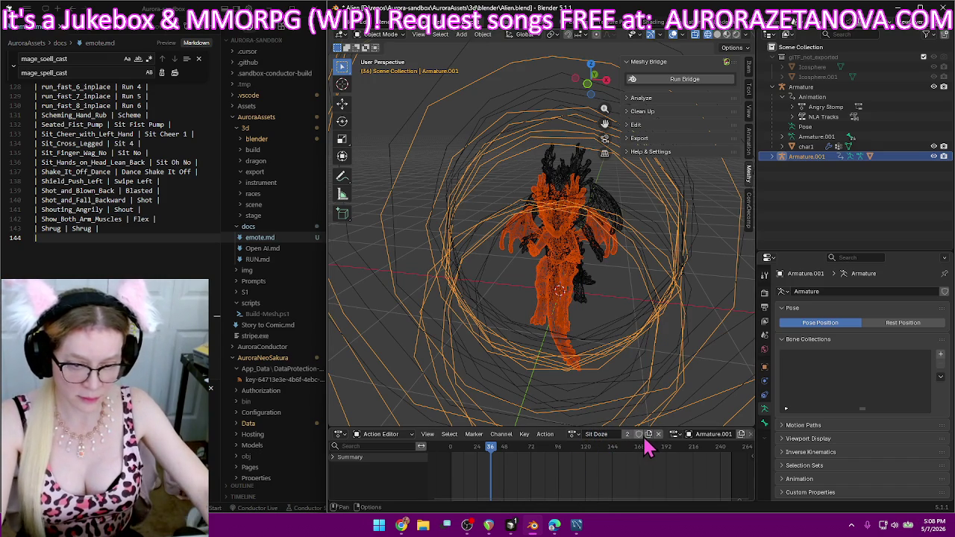
scroll(151, 240, down, 2)
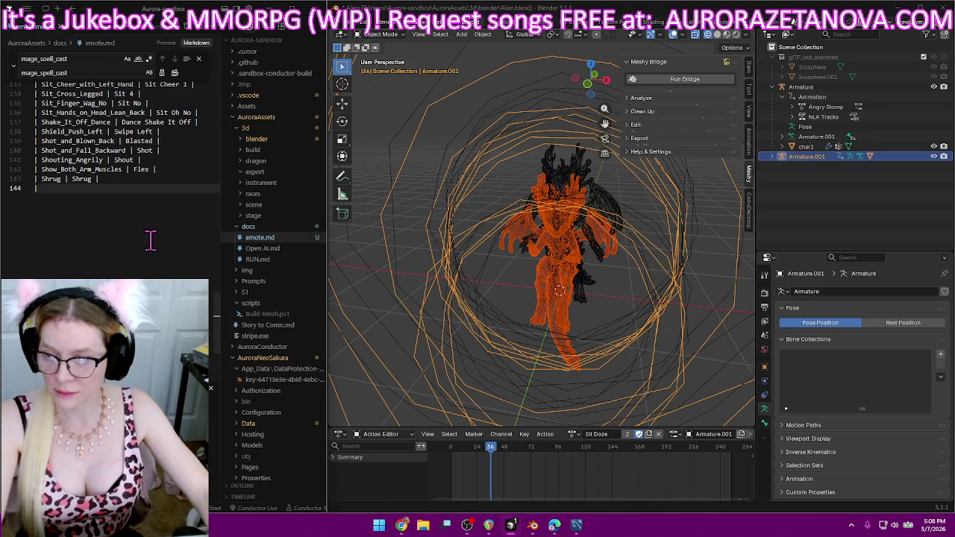
text(Sit_and_Doze_Off | Sit D)
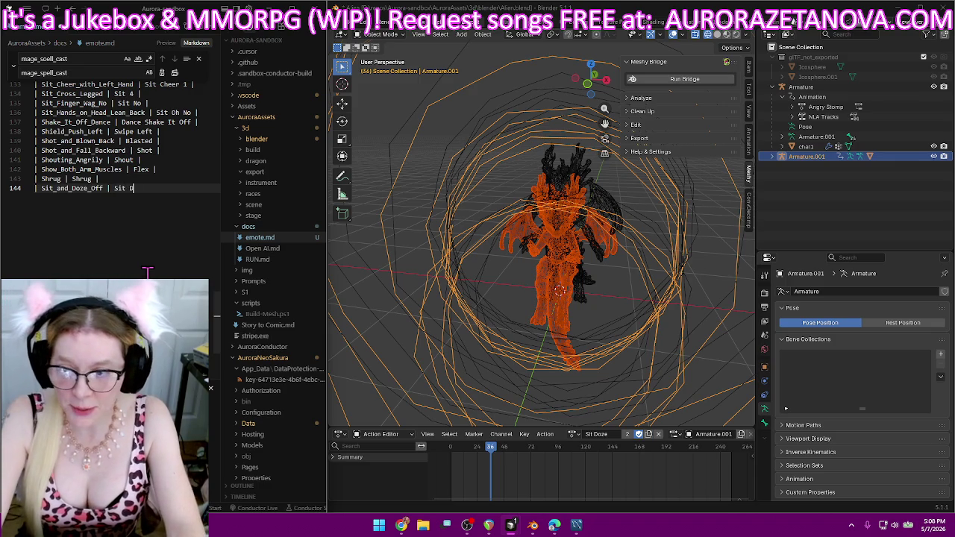
text( |)
key(Return)
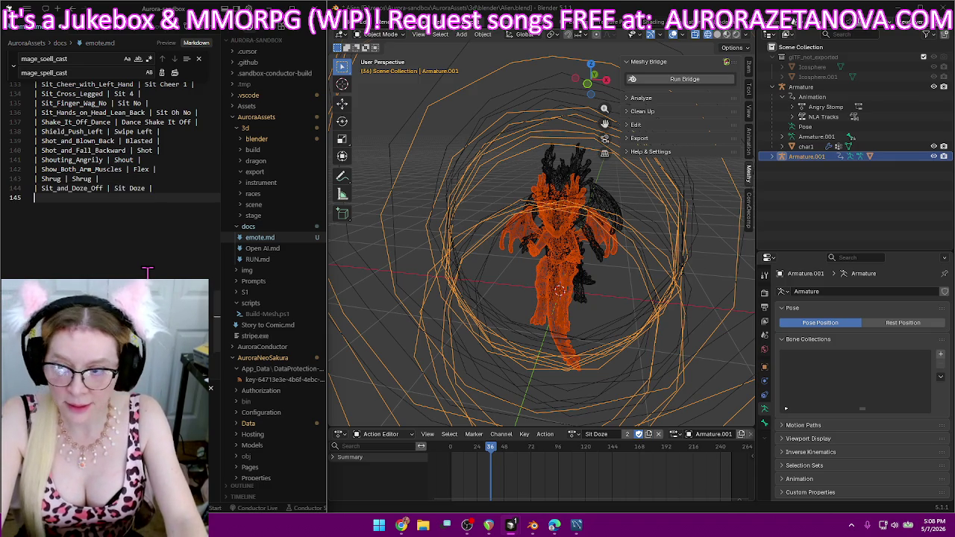
text(|)
- Rename Sit_and_Drink to Sit Drink and add its emote.md row
click(572, 434)
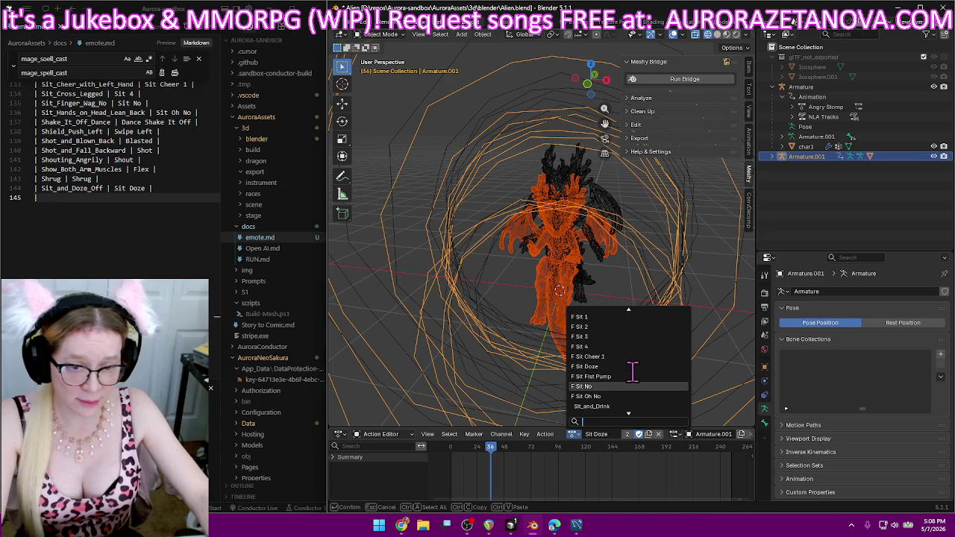
click(601, 405)
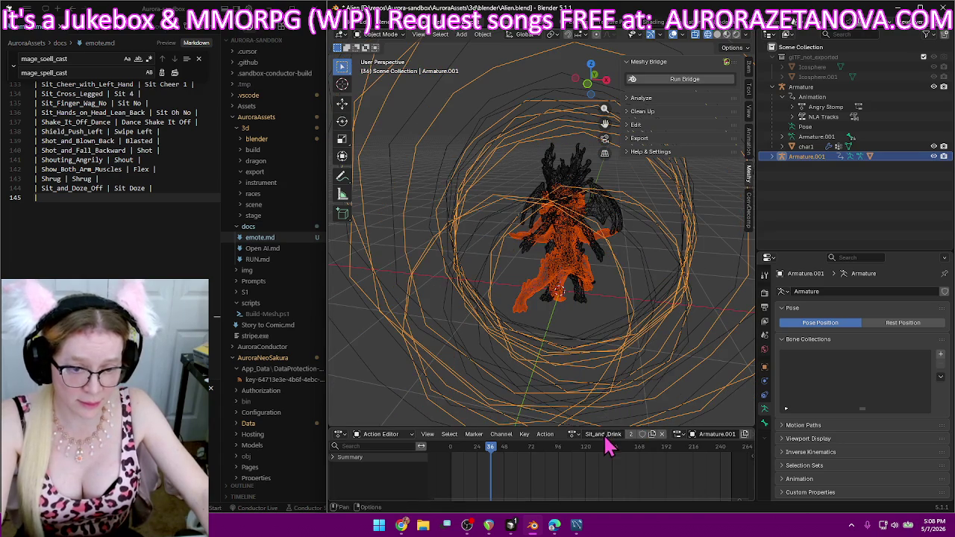
text(S)
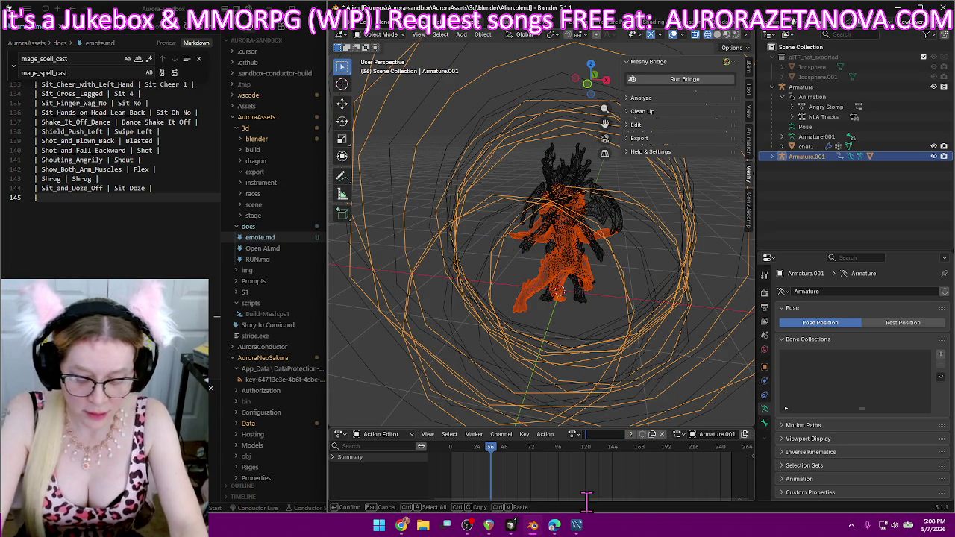
text(it Drink)
key(Return)
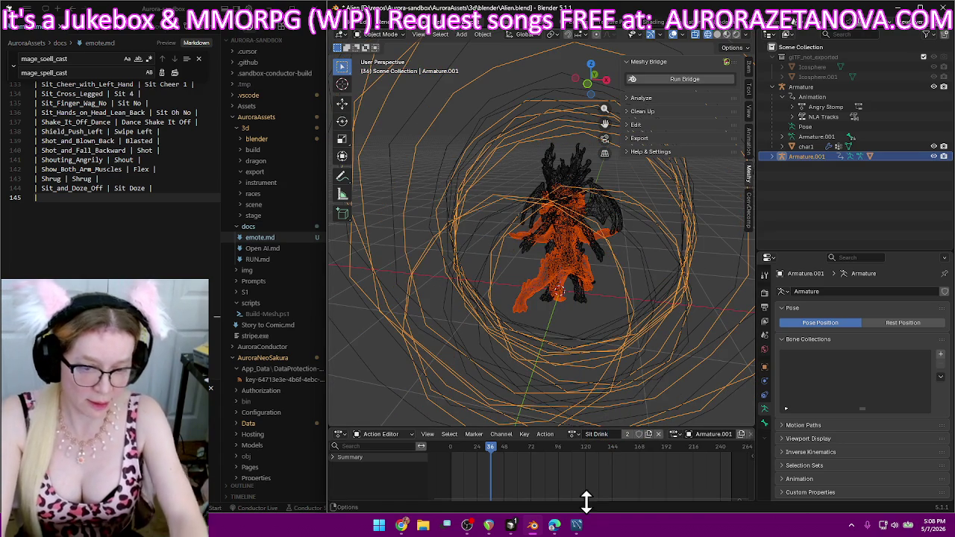
click(183, 198)
text(Sit_and_Drink)
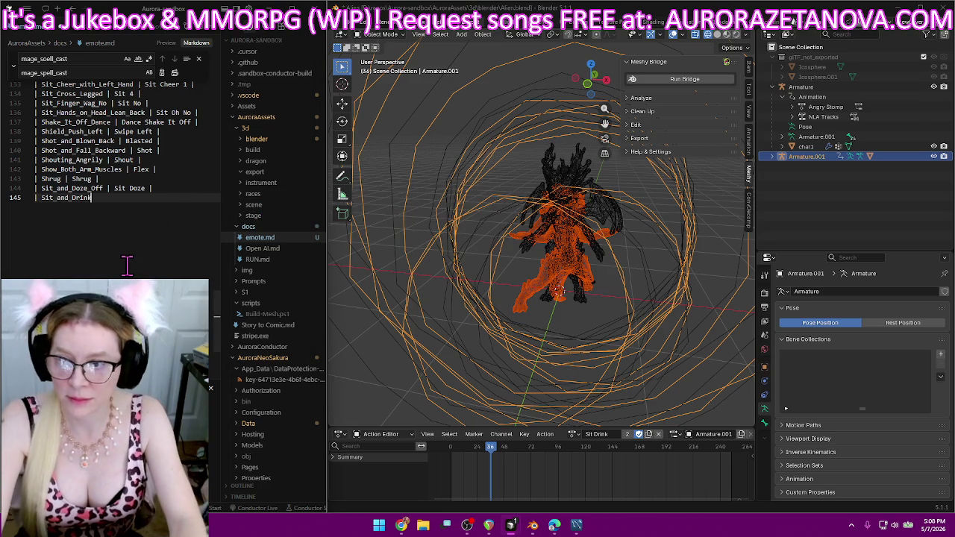
text( | Sit Drink |)
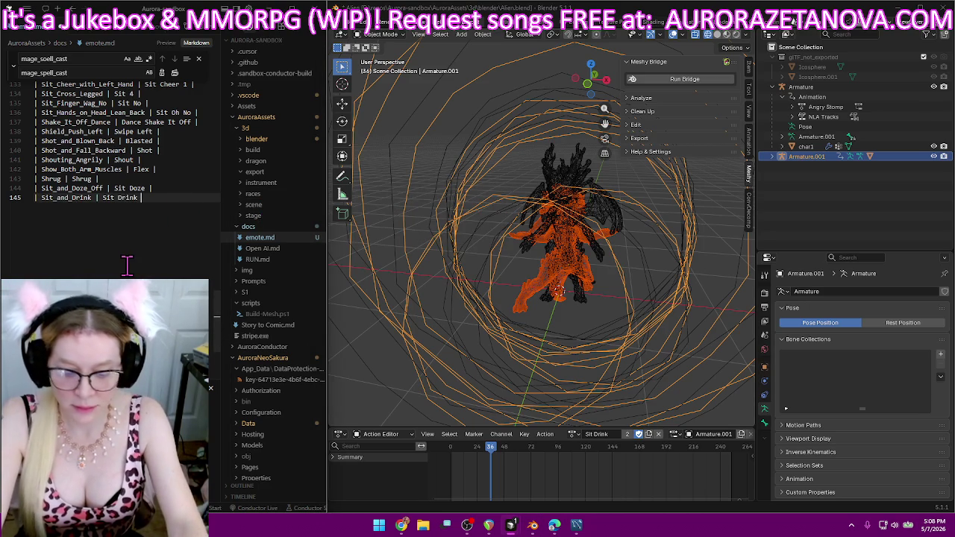
key(Return)
text(|)
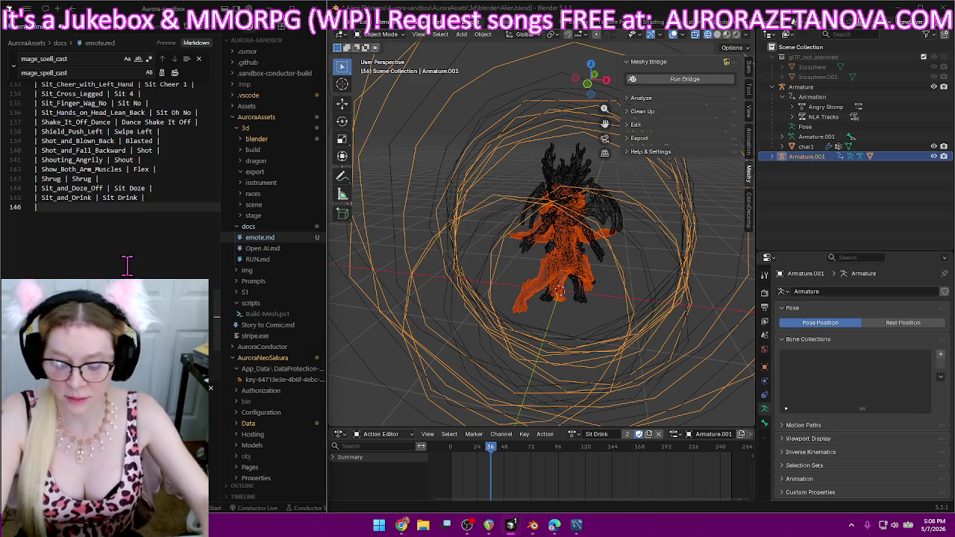
- Rename Sit_Shout_Hands_on_Mouth to Sit Shout and add its emote.md row
click(575, 434)
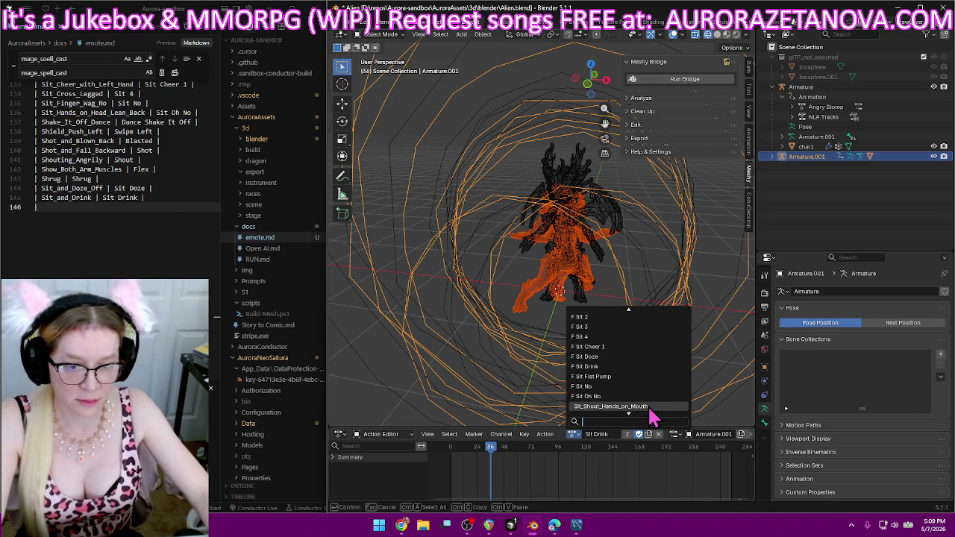
click(648, 405)
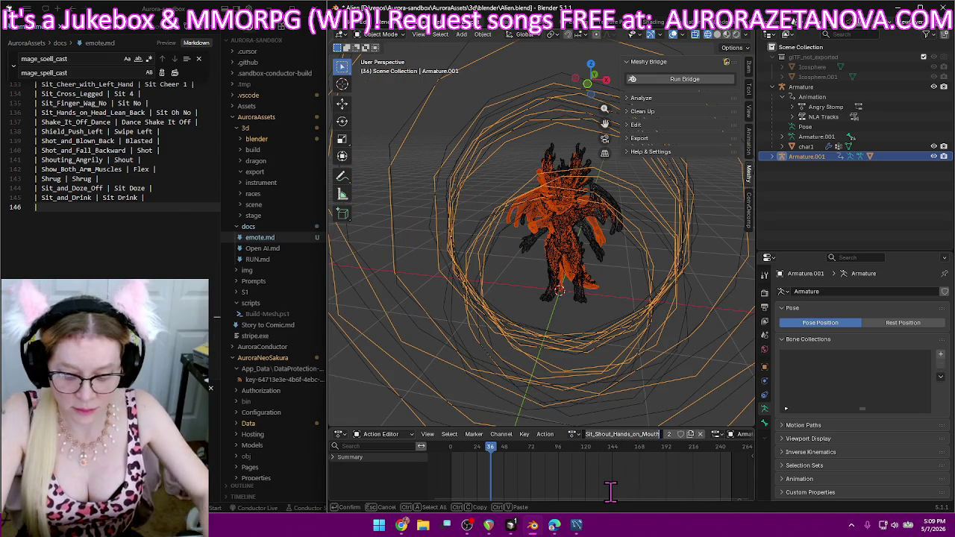
key(BackSpace)
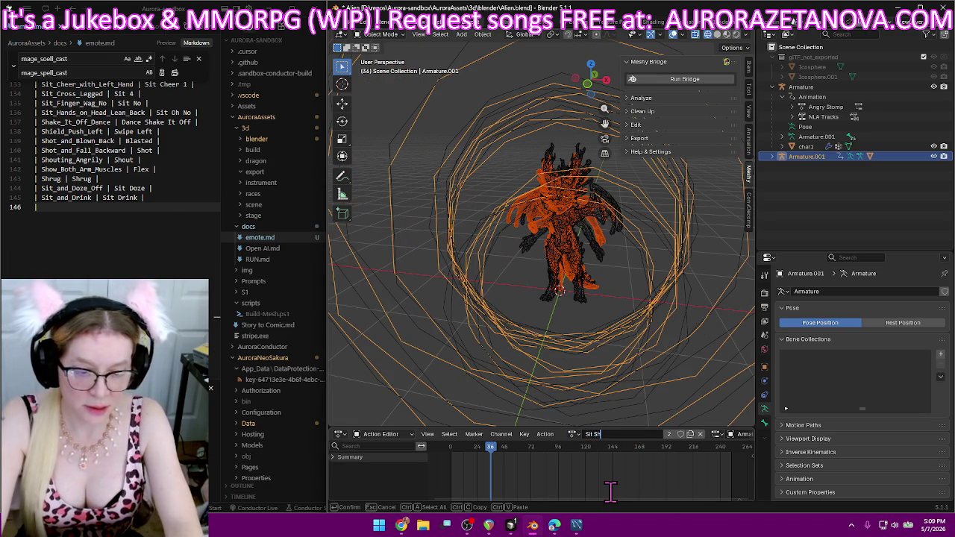
key(Return)
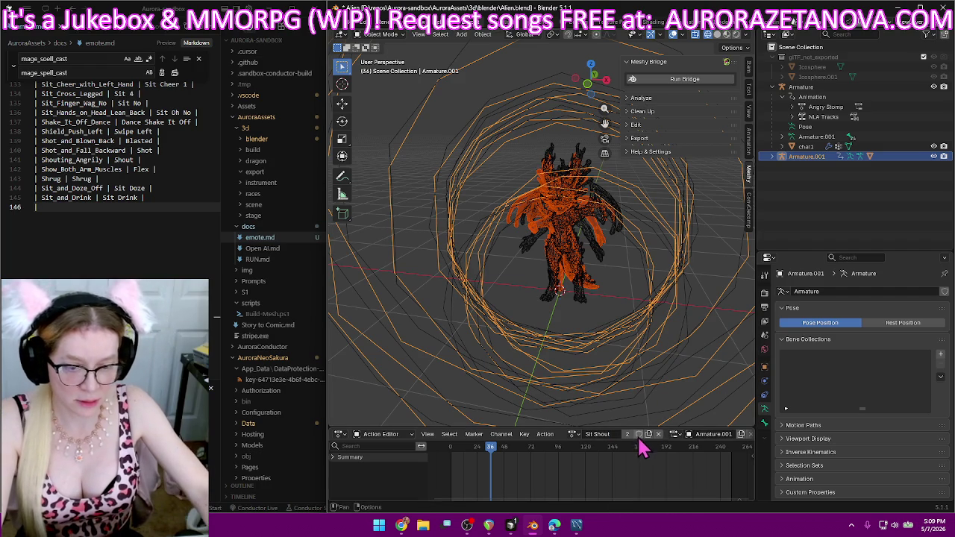
click(145, 205)
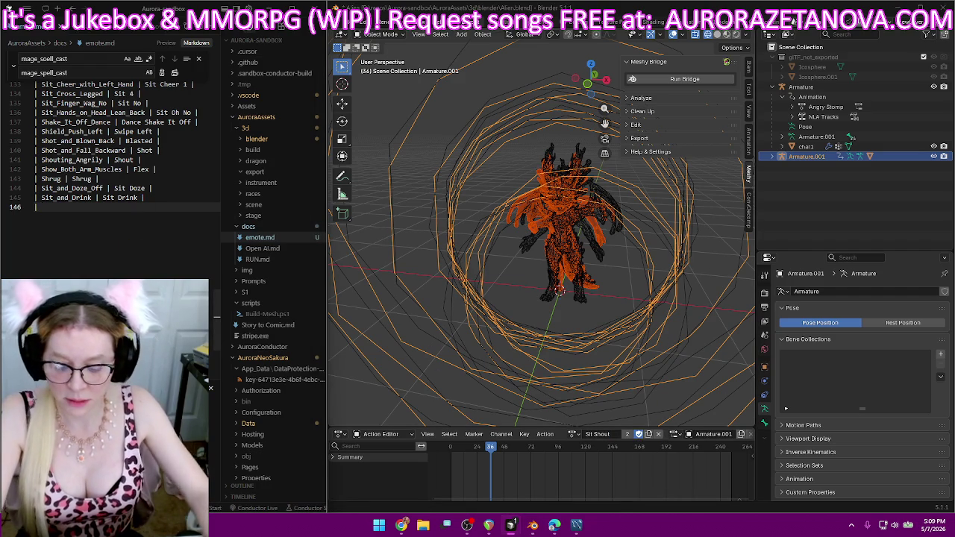
text(Sit_Shout_Hands_on_Mouth)
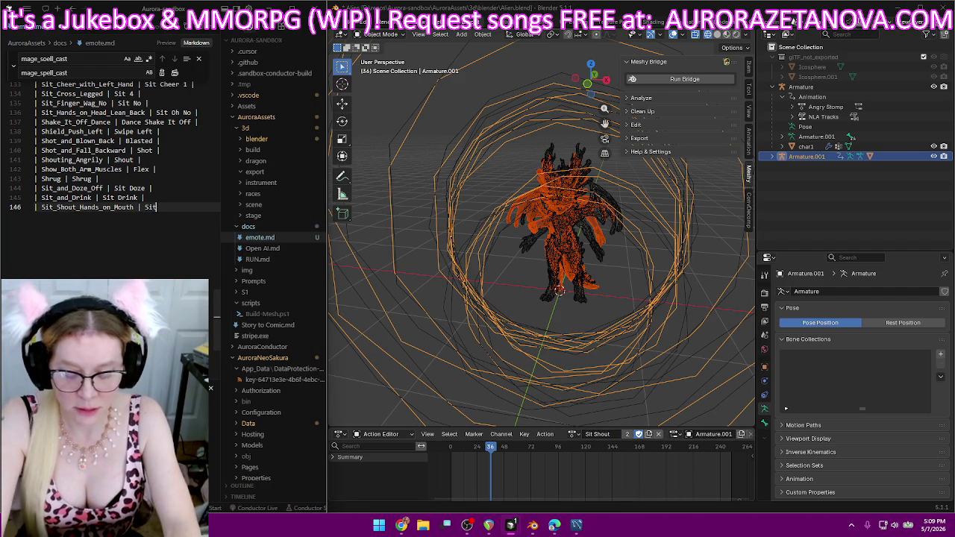
text(t |)
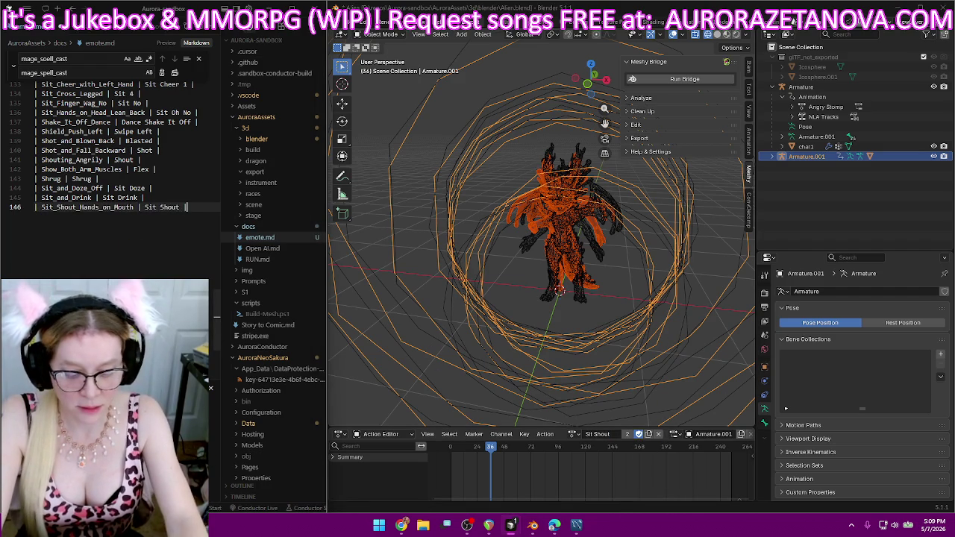
key(Return)
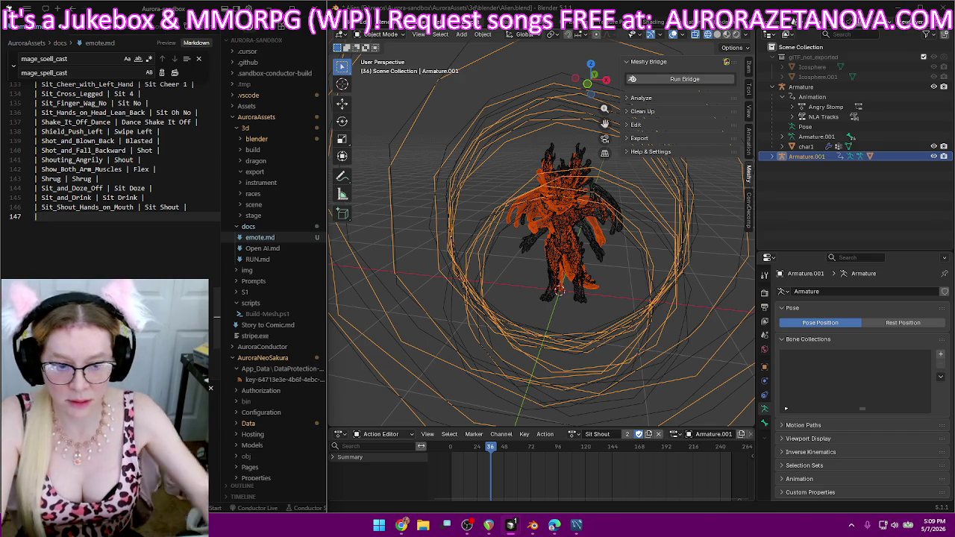
- Rename Sit_Thumbs_Up_Right to Sit Agree with Fake User, and log it on line 147
click(573, 434)
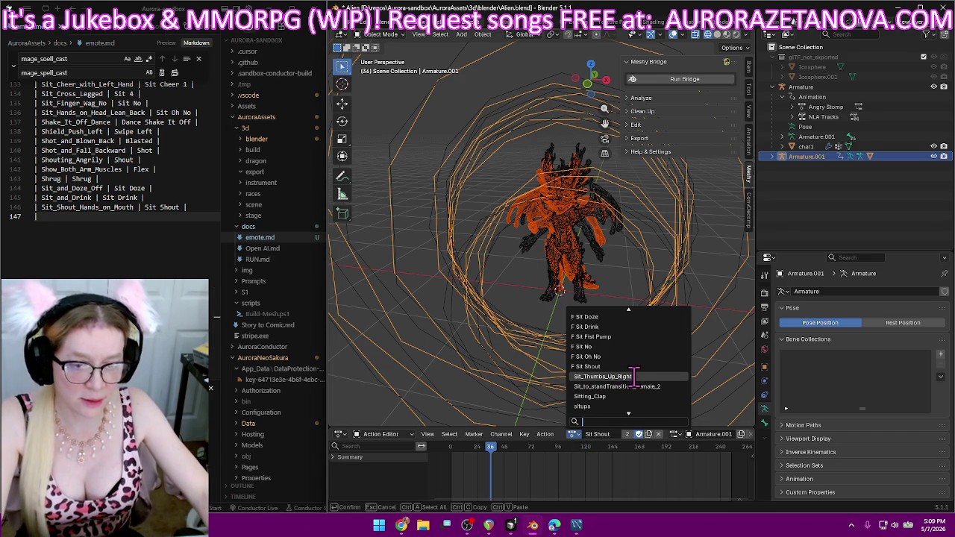
click(634, 376)
text(Sit Agree)
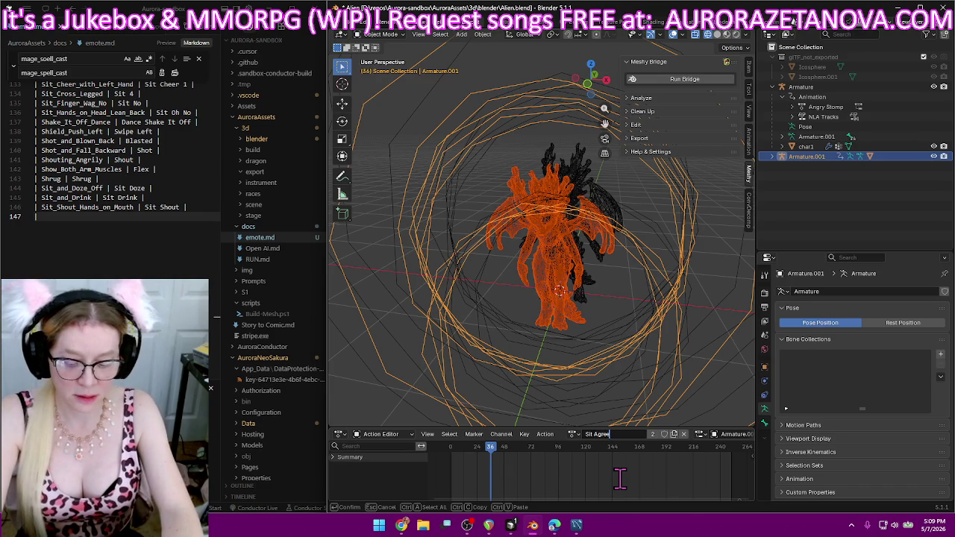
key(ctrl+z)
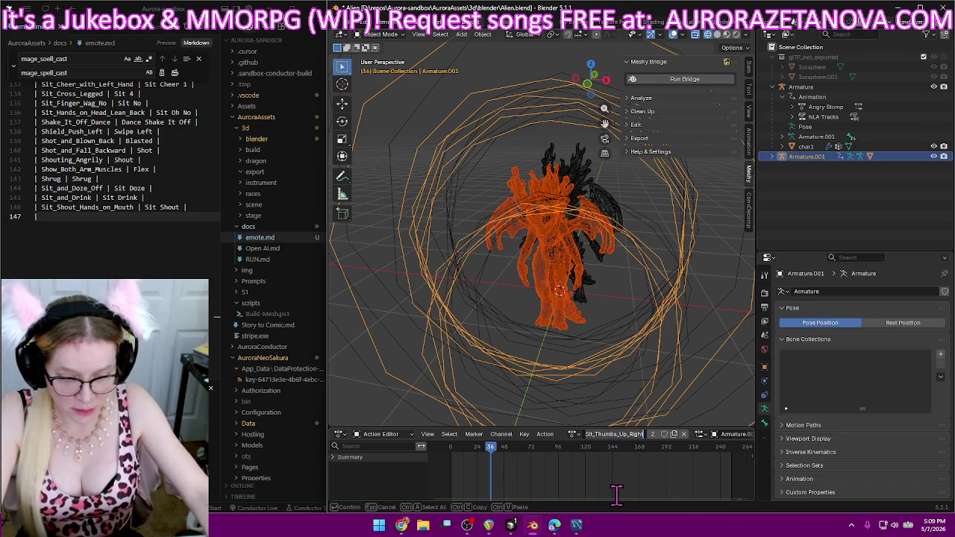
text(Sit Agree)
key(Return)
click(637, 434)
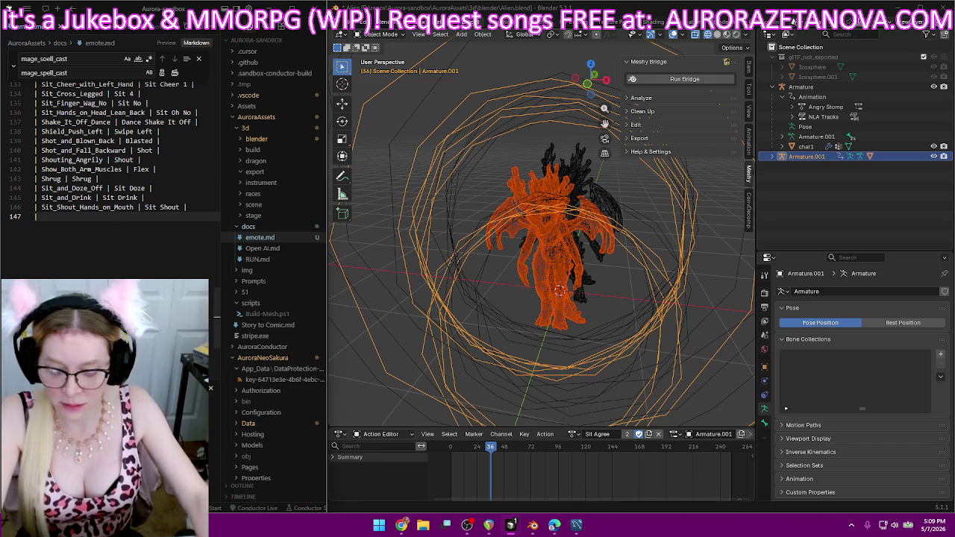
text(Sit_Thumbs_Up_Right)
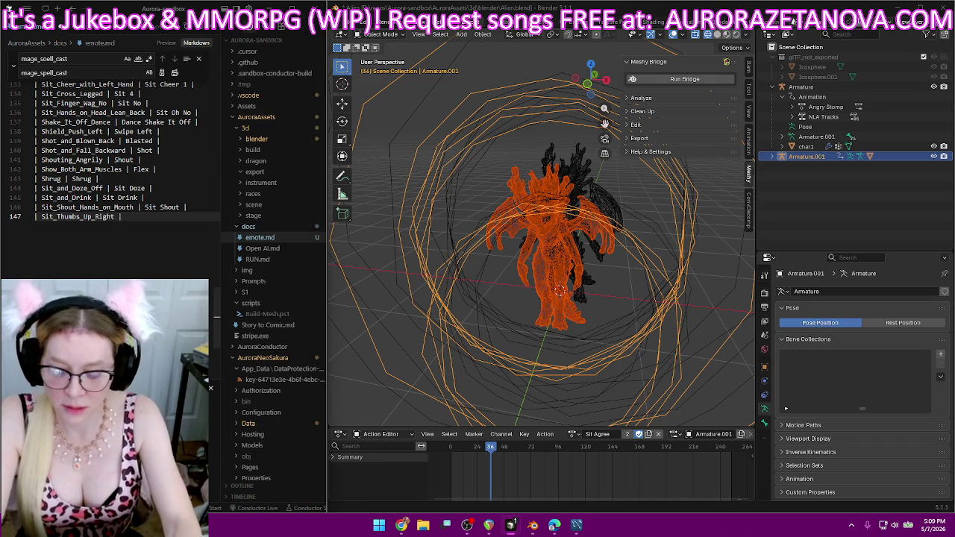
text(it Agree |)
key(Return)
text(|)
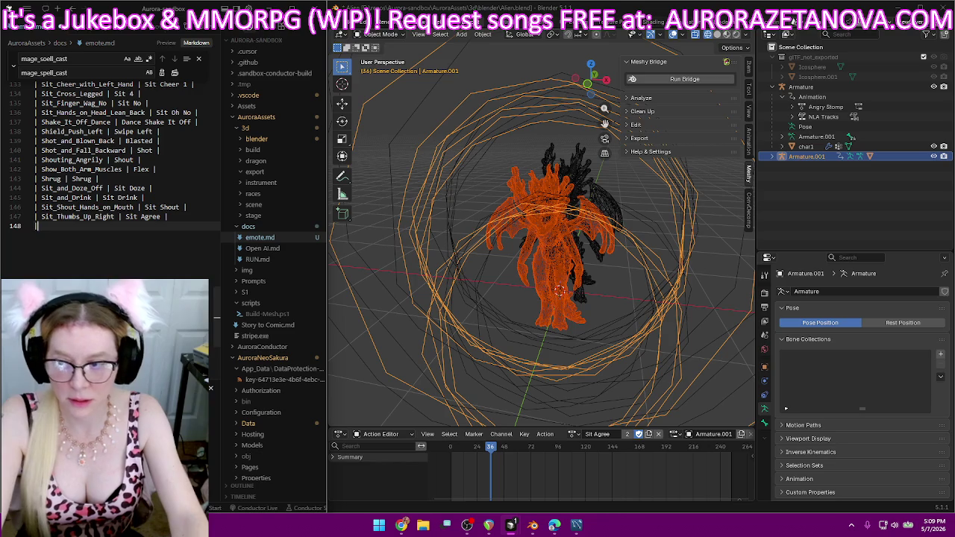
- Rename the Sit_to_standTransition_Female_2 action to Sit Stand 1
click(573, 434)
scroll(634, 373, down, 3)
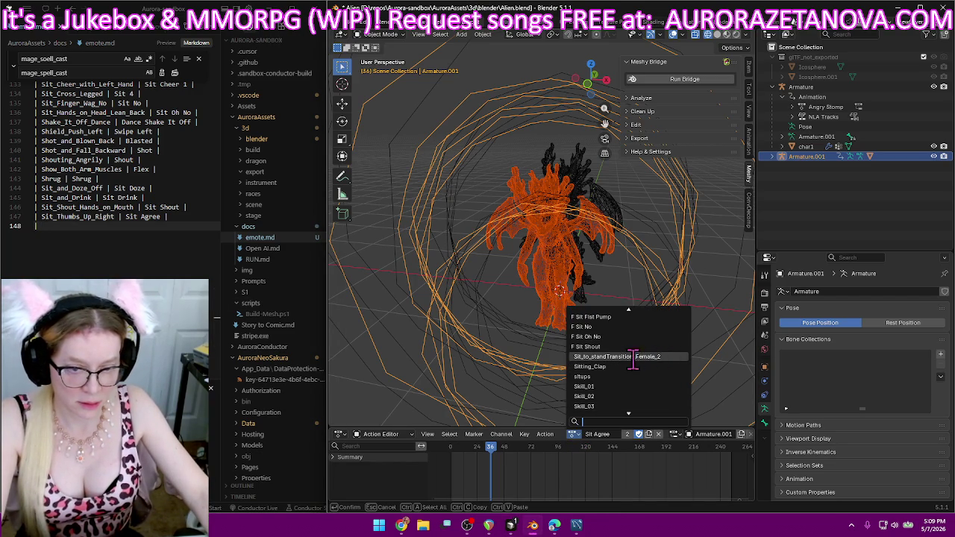
click(610, 357)
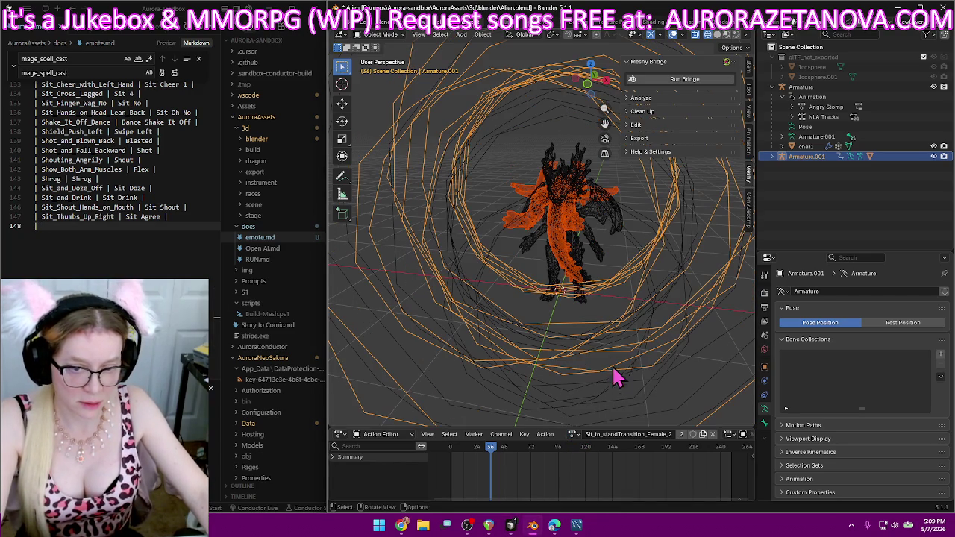
double_click(612, 434)
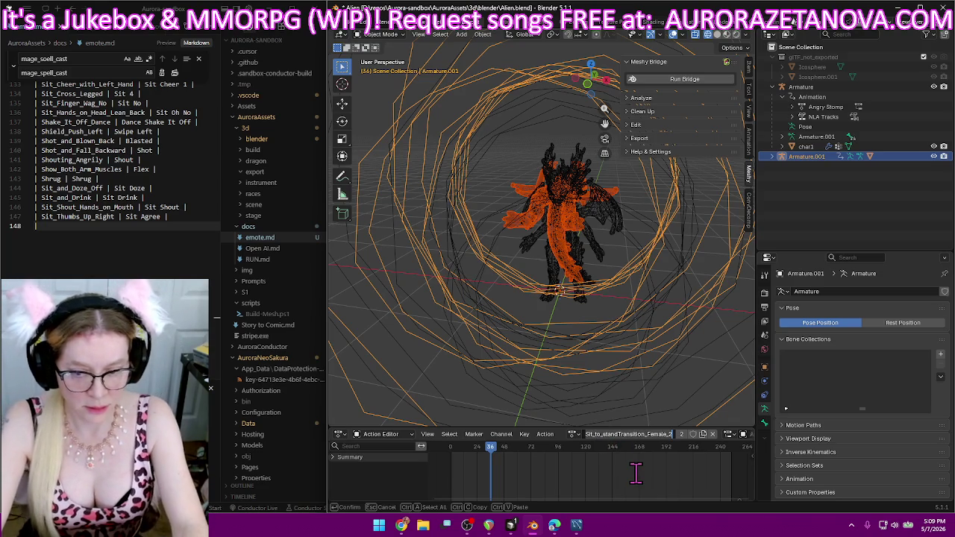
text(Sit_Stand_1)
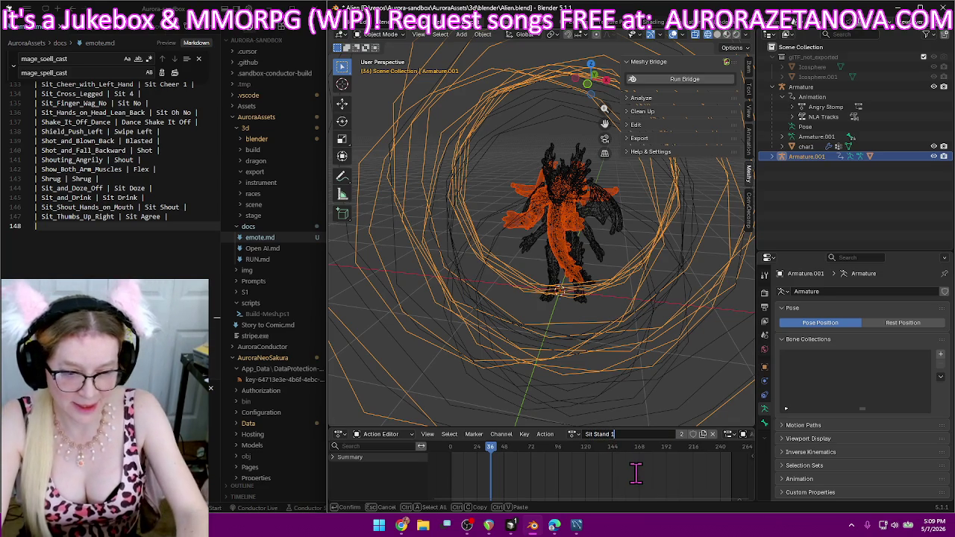
key(Escape)
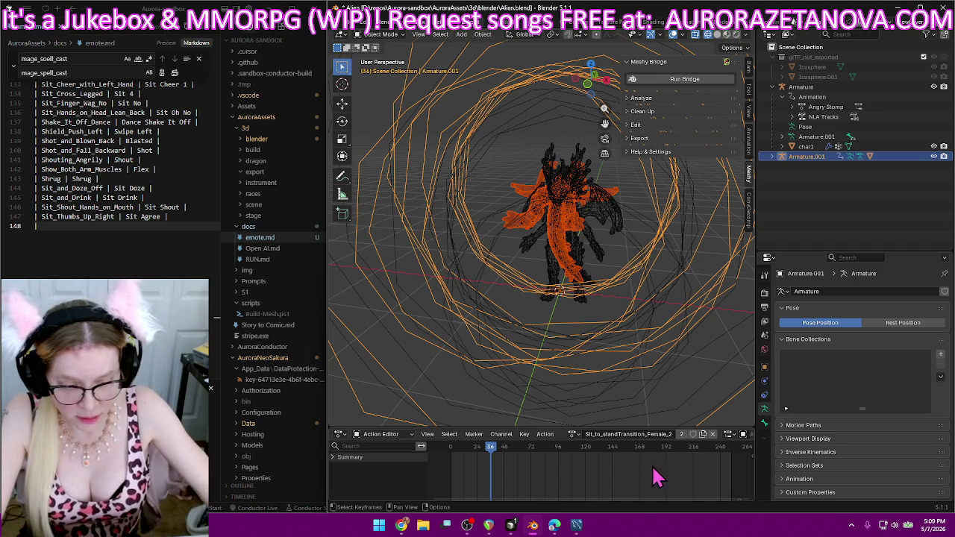
click(638, 437)
text(S)
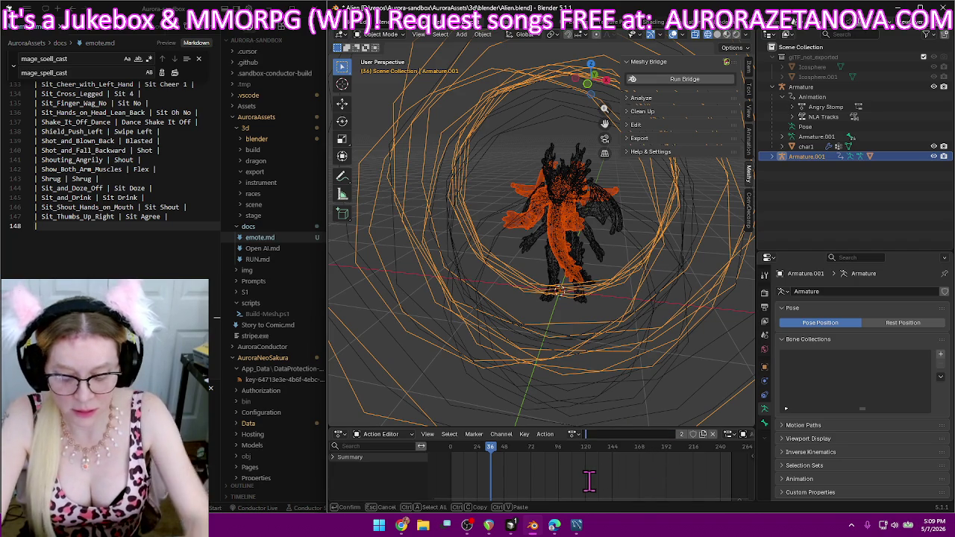
text(it Stand)
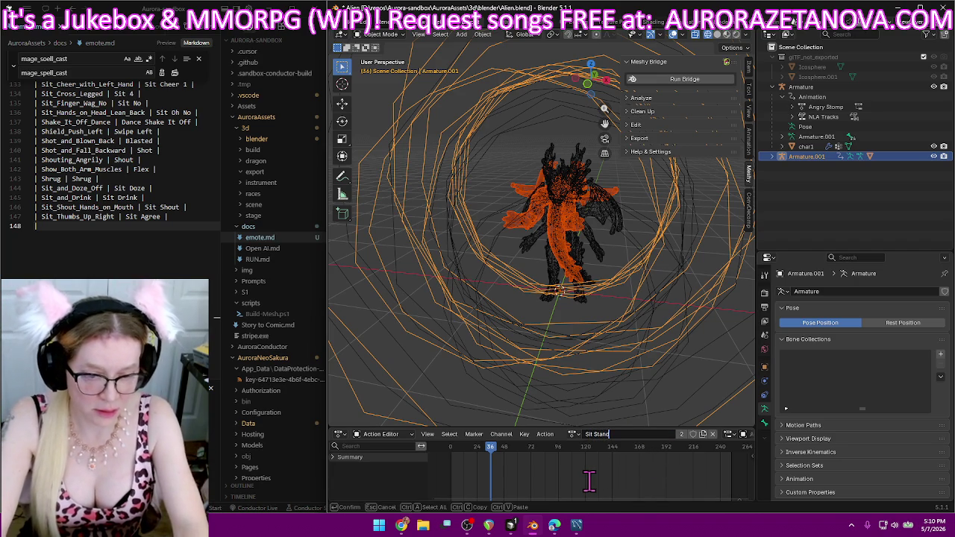
text( 1)
key(Return)
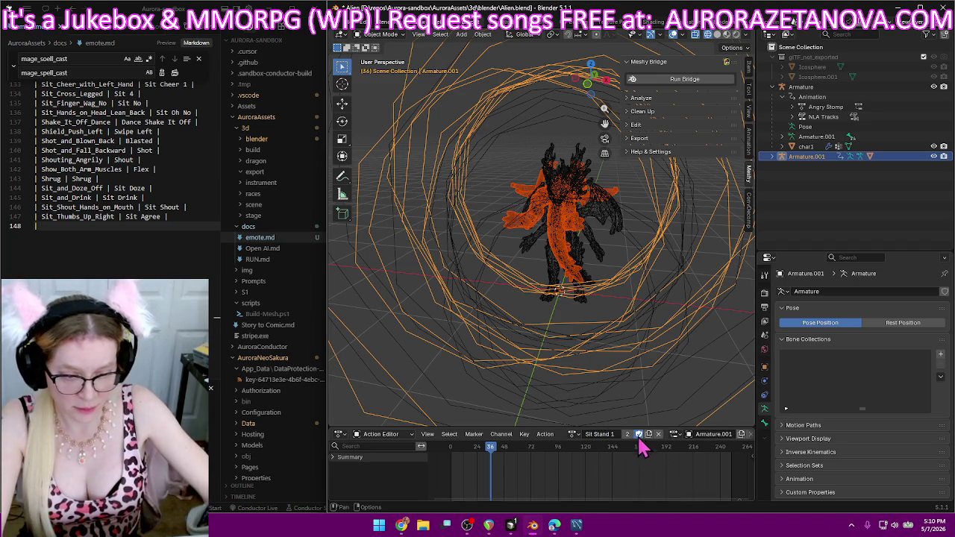
- Add the Sit_to_standTransition_Female_2 | Sit Stand 1 row to emote.md
click(4, 246)
text(Sit_to_standTransition_Female_2)
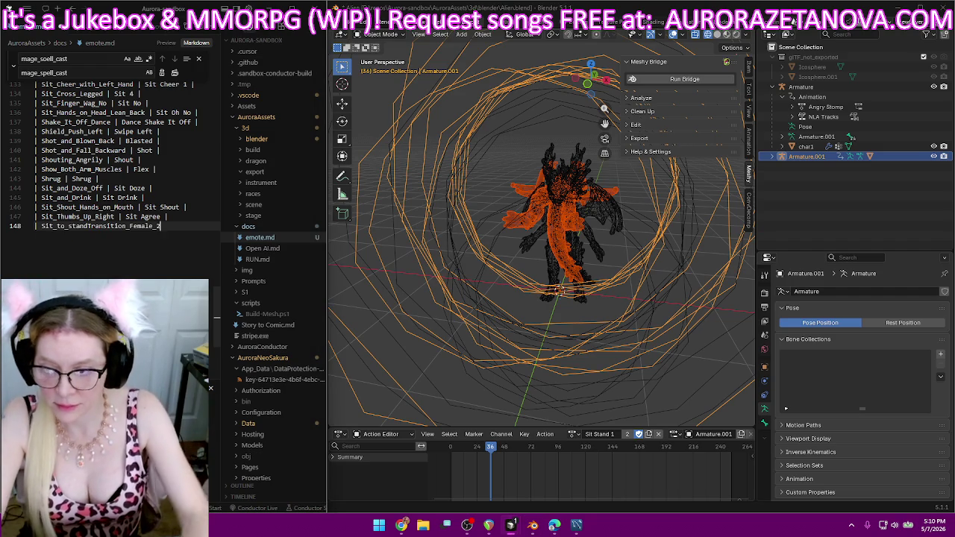
text( | Sit)
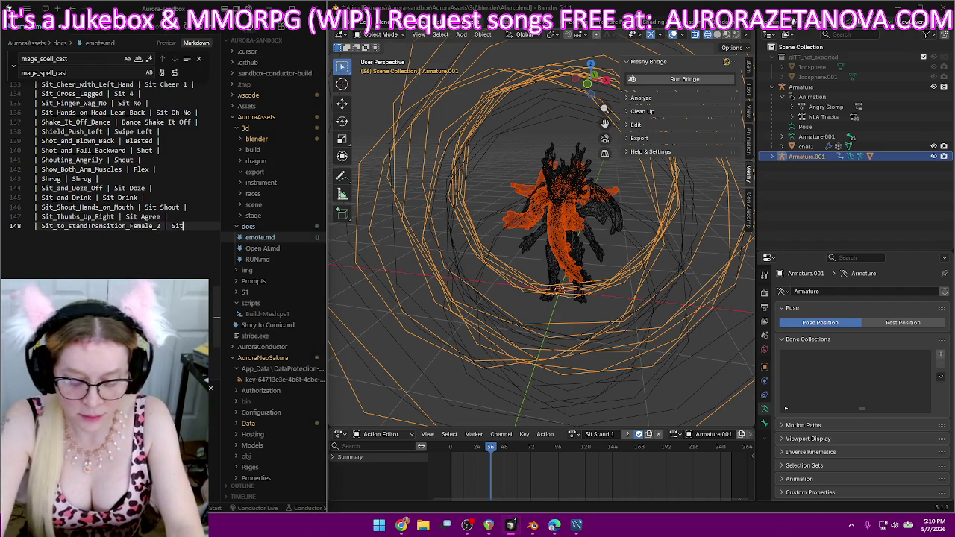
text( Stand)
key(Return)
text(|)
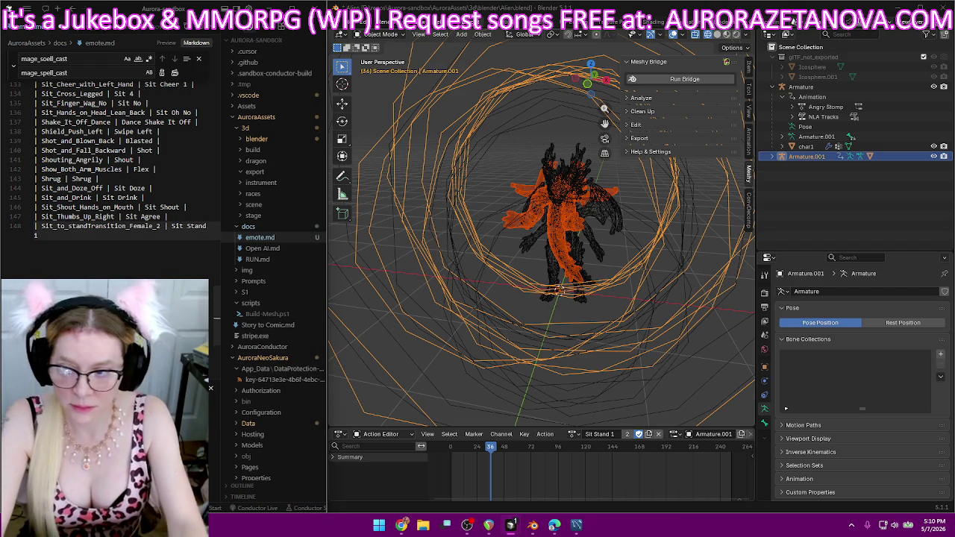
key(Return)
text(|)
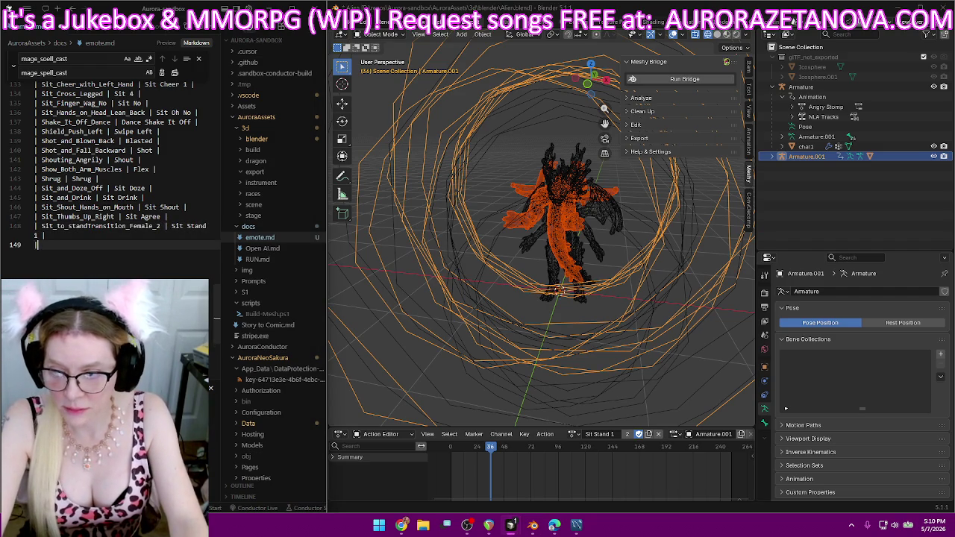
click(573, 433)
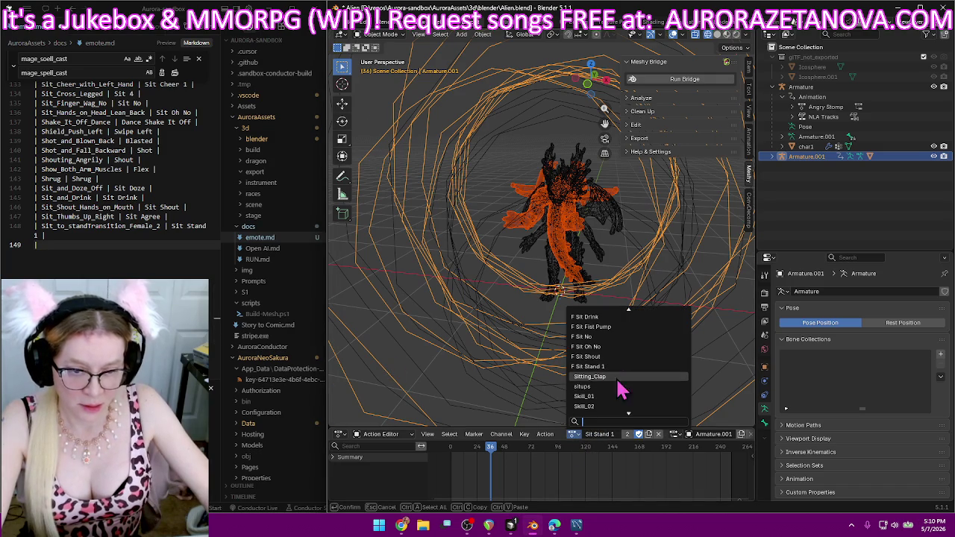
- Rename Sitting_Clap to Sit Clap with Fake User, and log it on line 149
click(589, 376)
click(602, 434)
key(BackSpace)
text(Sit Clap)
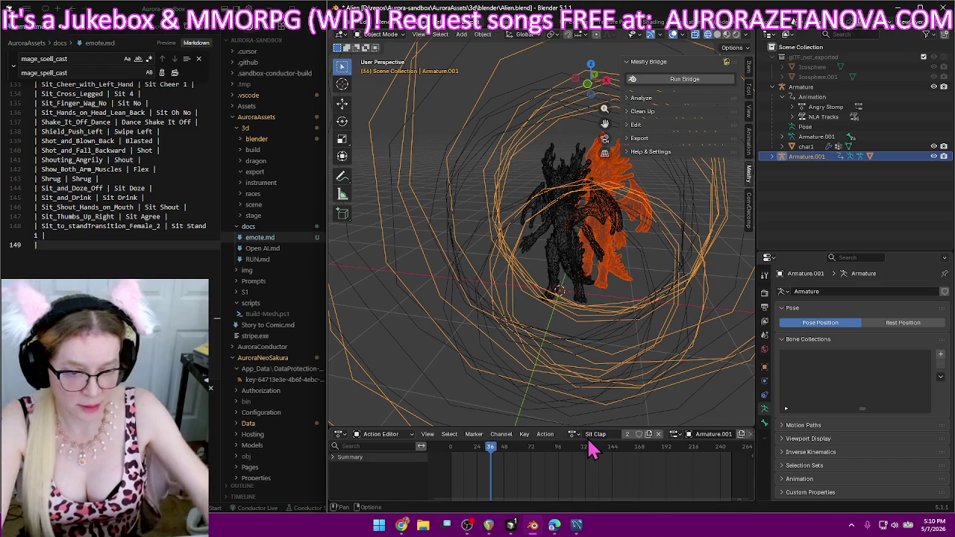
key(Return)
click(638, 434)
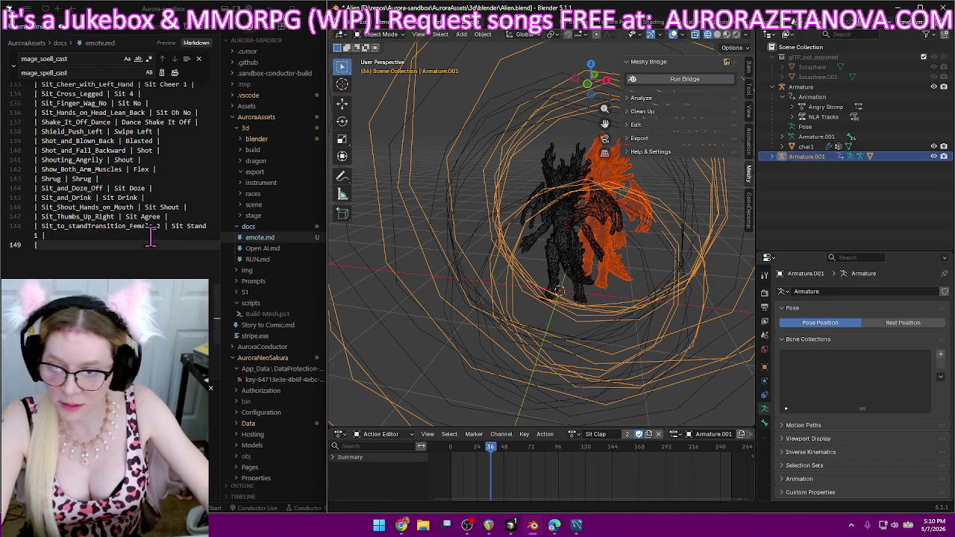
click(153, 255)
click(154, 254)
key(ctrl+v)
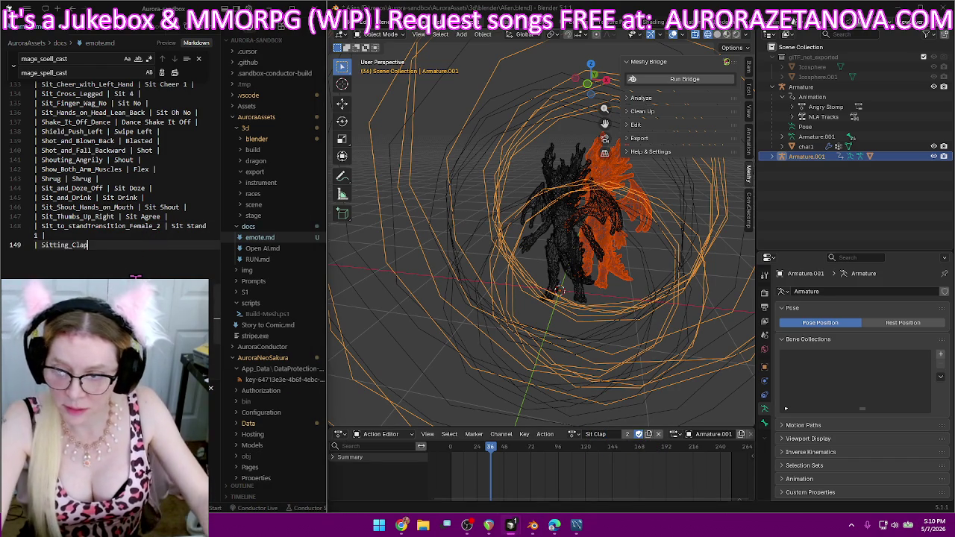
text( | Sit C)
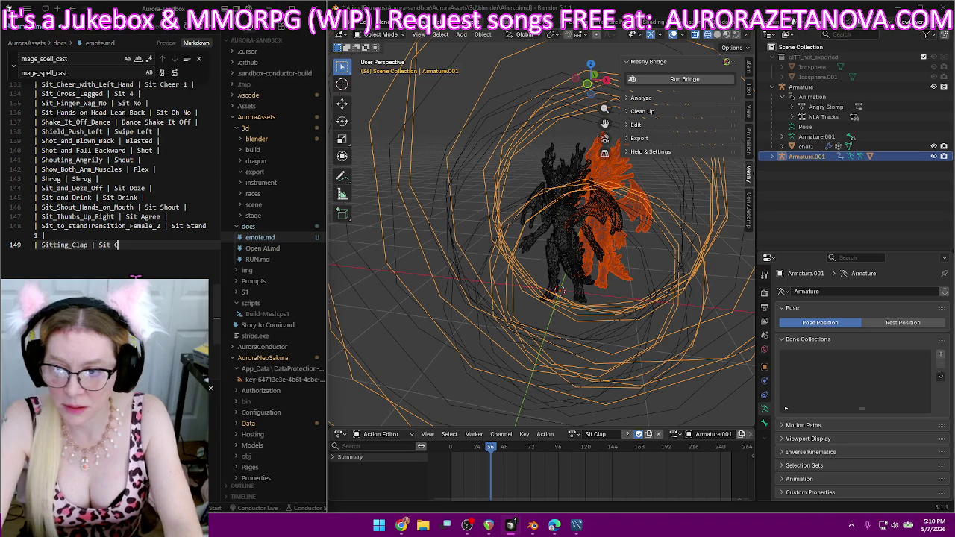
text(lap |)
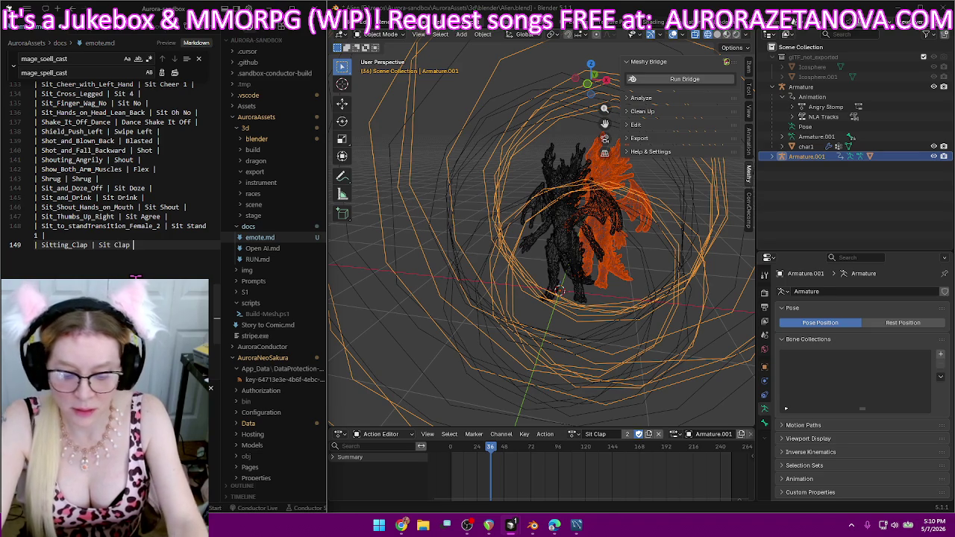
key(Return)
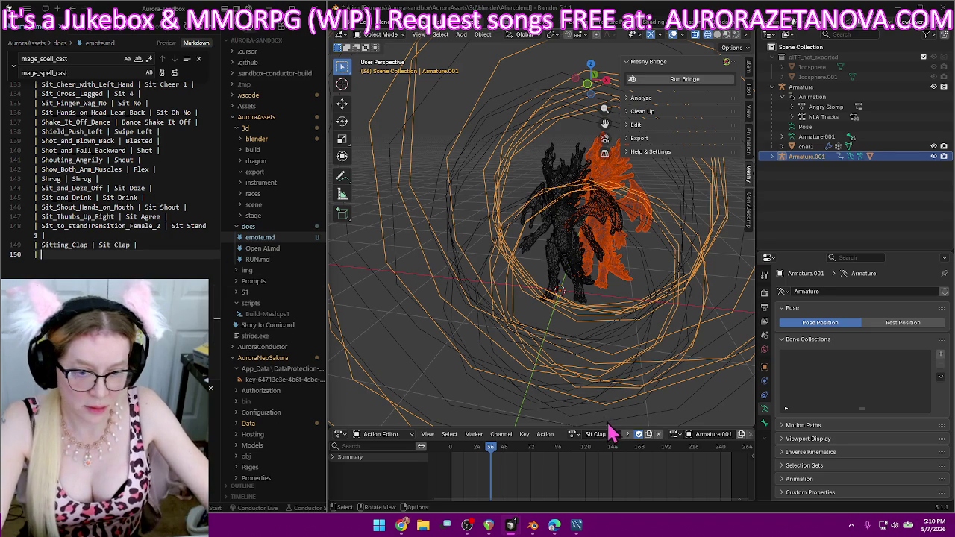
- Rename the situps action to Situps with Fake User, and log the 'situps | Situps' row
click(573, 433)
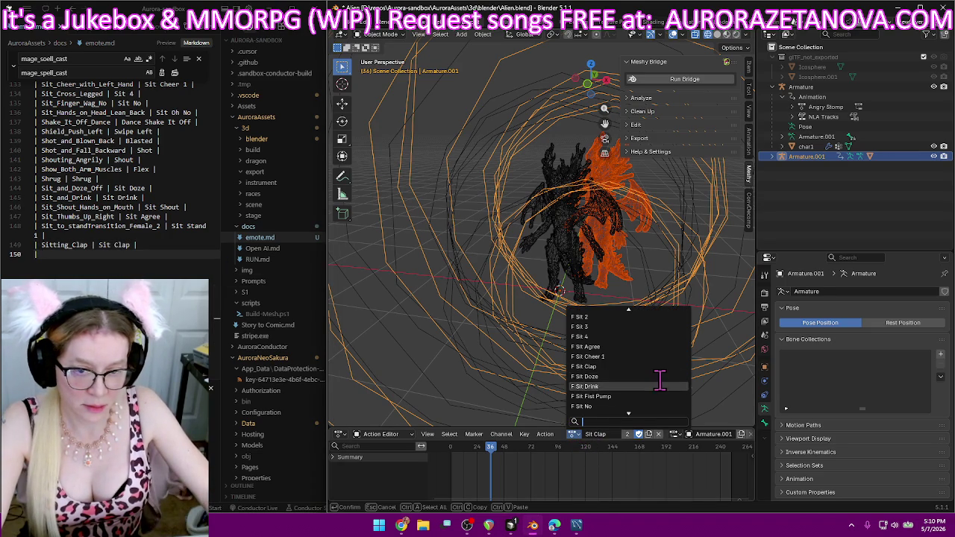
scroll(601, 396, down, 2)
scroll(601, 388, down, 2)
scroll(601, 384, down, 2)
click(600, 386)
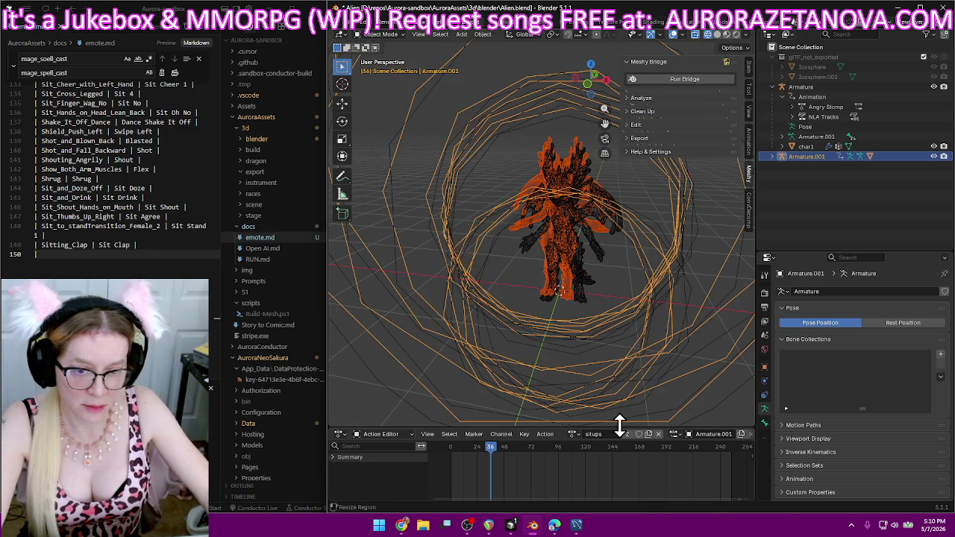
text(Situ)
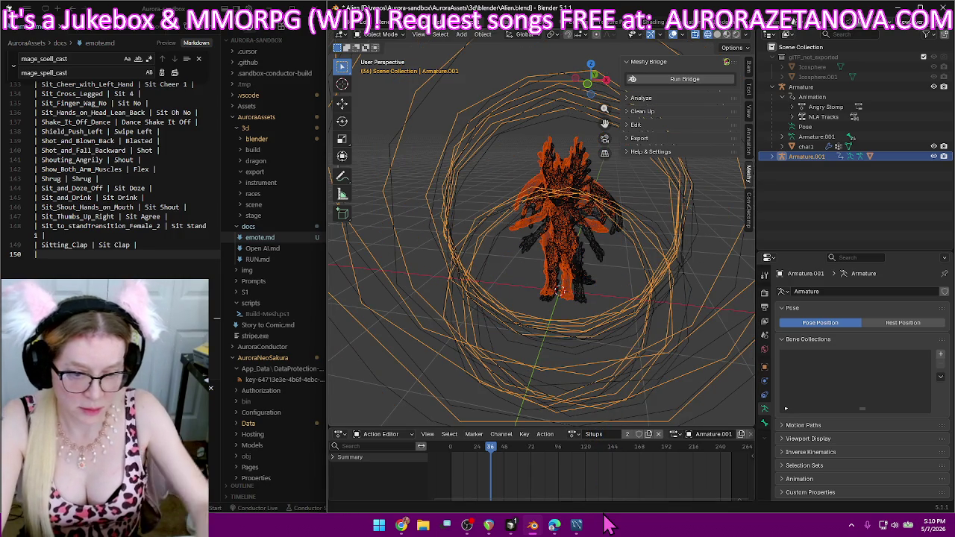
click(639, 434)
click(80, 254)
text(| situps)
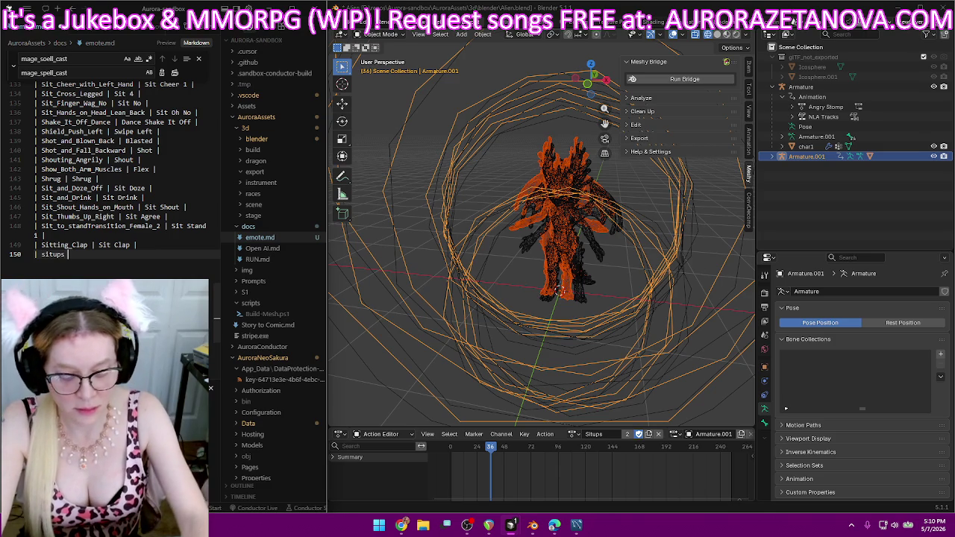
text( | S1)
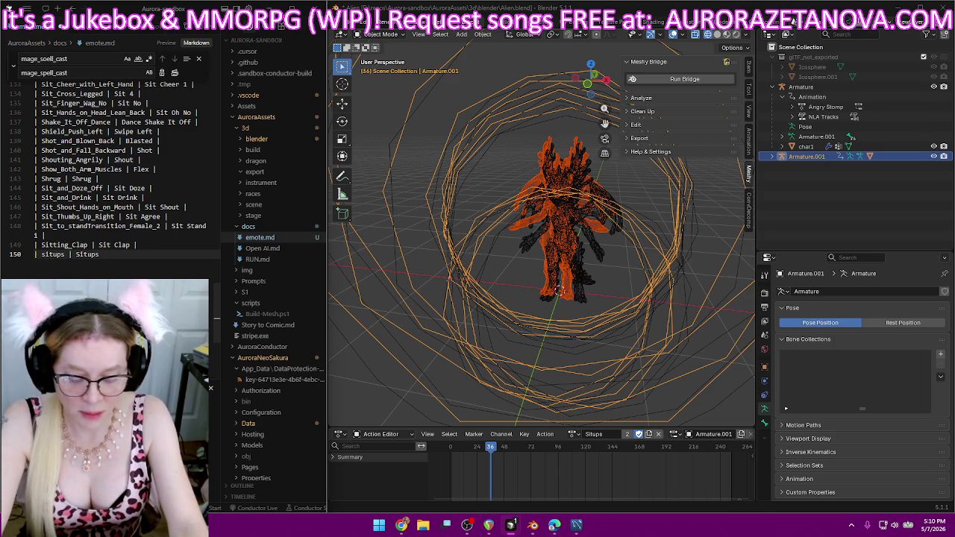
text(|)
key(Return)
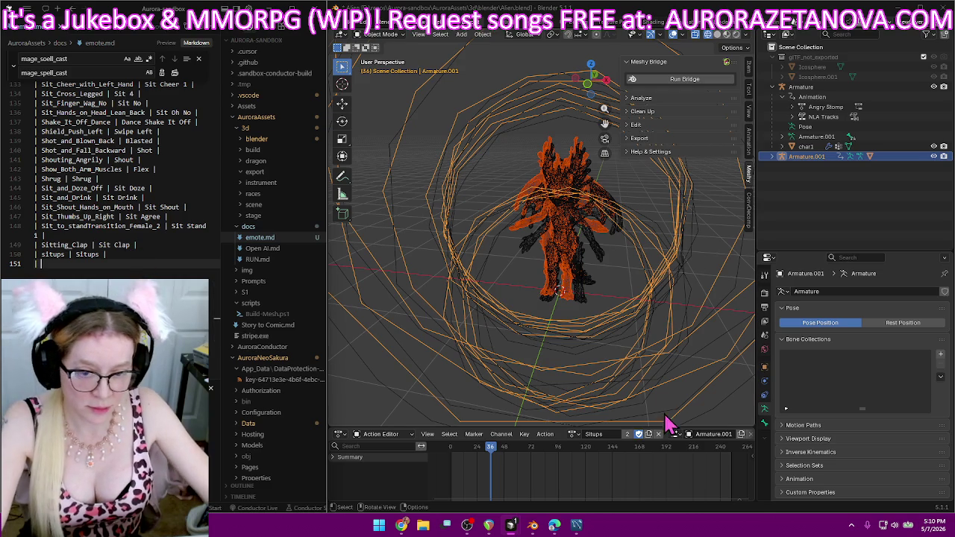
click(573, 433)
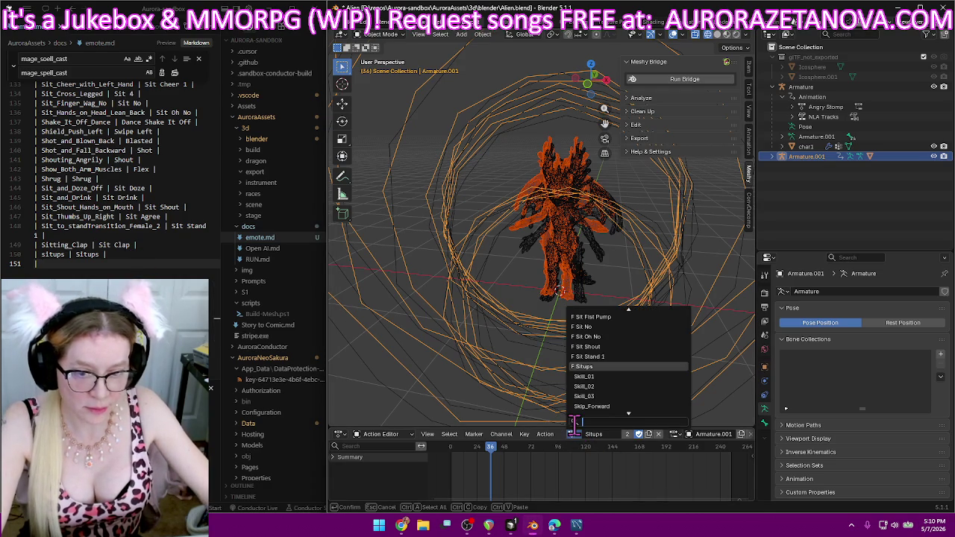
- Rename the Skill_01 action to Skill 1, give it a fake user, and log 'Skill_01 | Skill 1 |' in emote.md
click(608, 379)
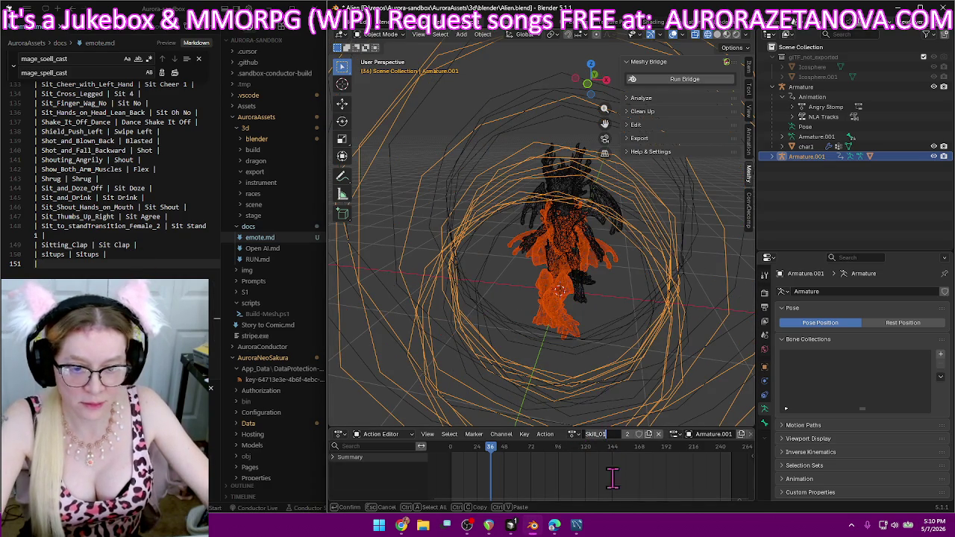
key(BackSpace)
key(BackSpace)
key(BackSpace)
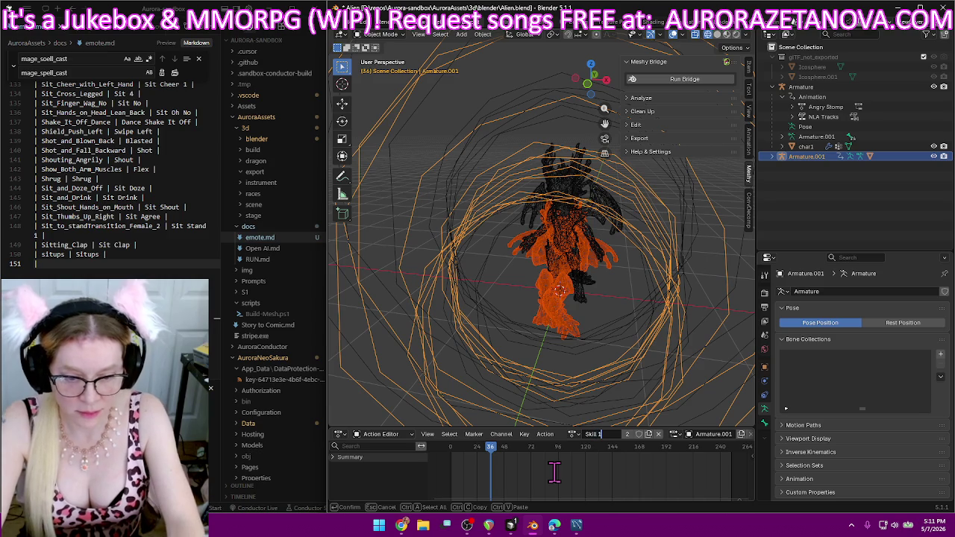
key(Return)
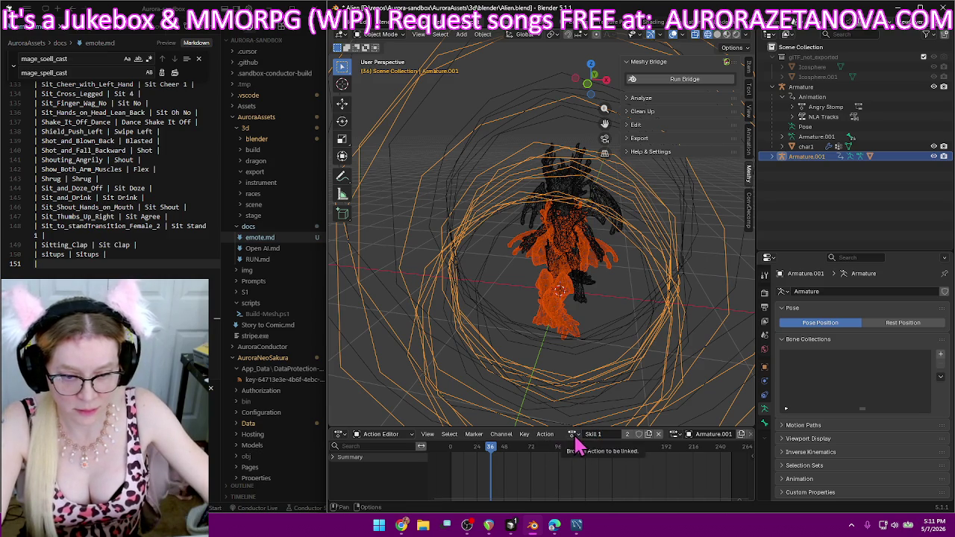
click(574, 434)
click(574, 434)
click(574, 434)
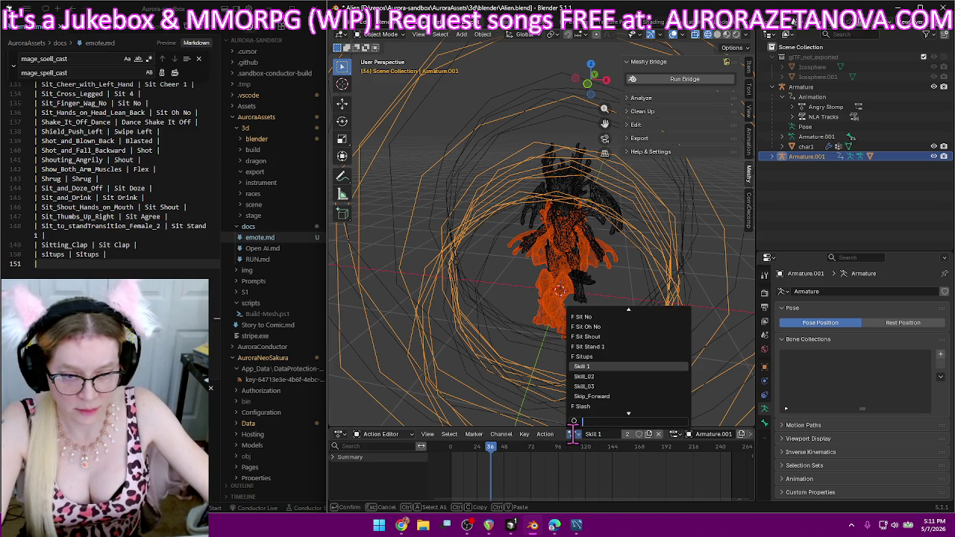
click(638, 434)
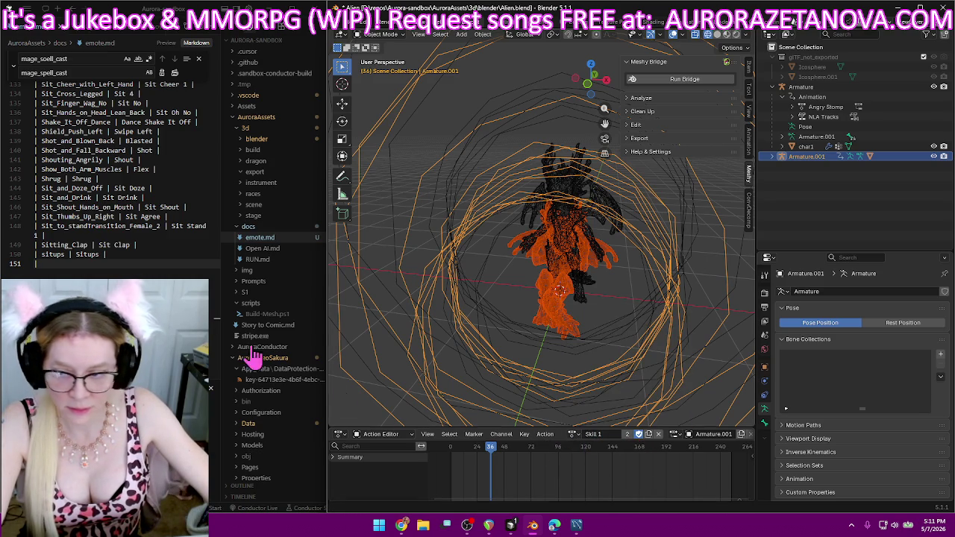
text(Skill_01)
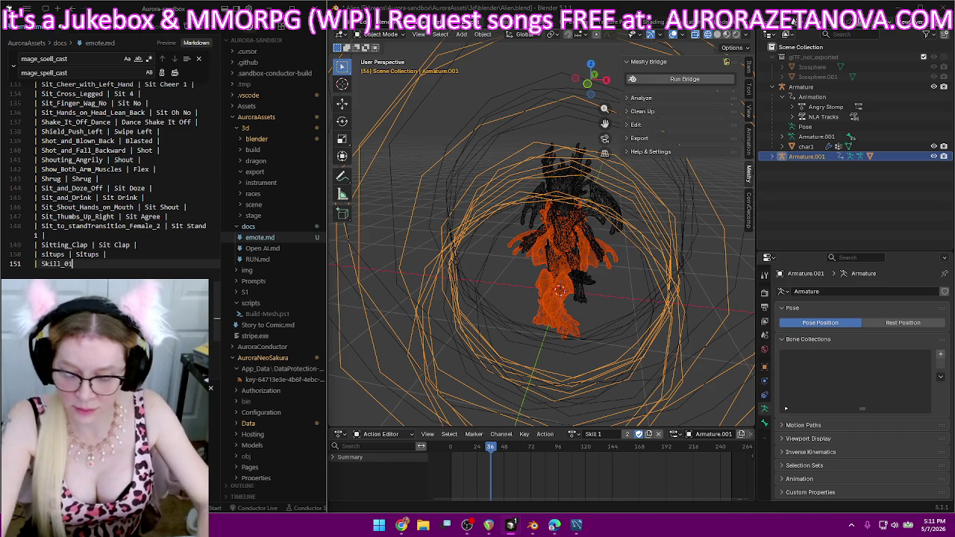
text( | S)
text(kill)
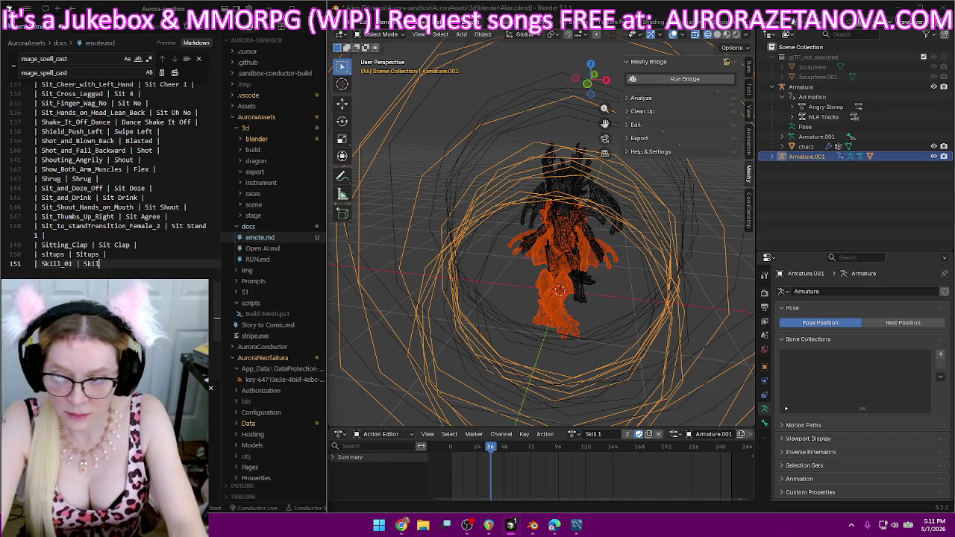
text( 1 |)
key(Return)
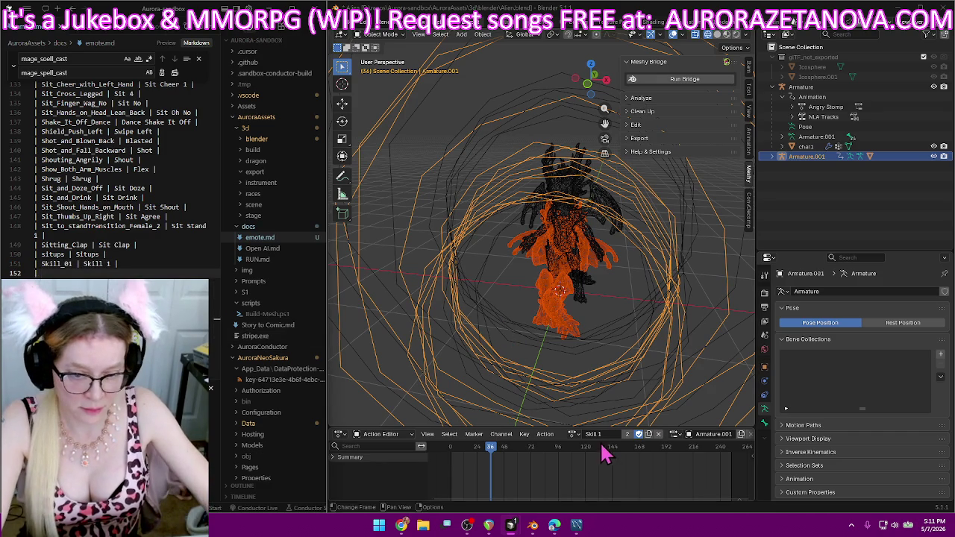
- Rename the Skill_02 and Skill_03 actions to Skill 2 and Skill 3
click(572, 434)
click(599, 379)
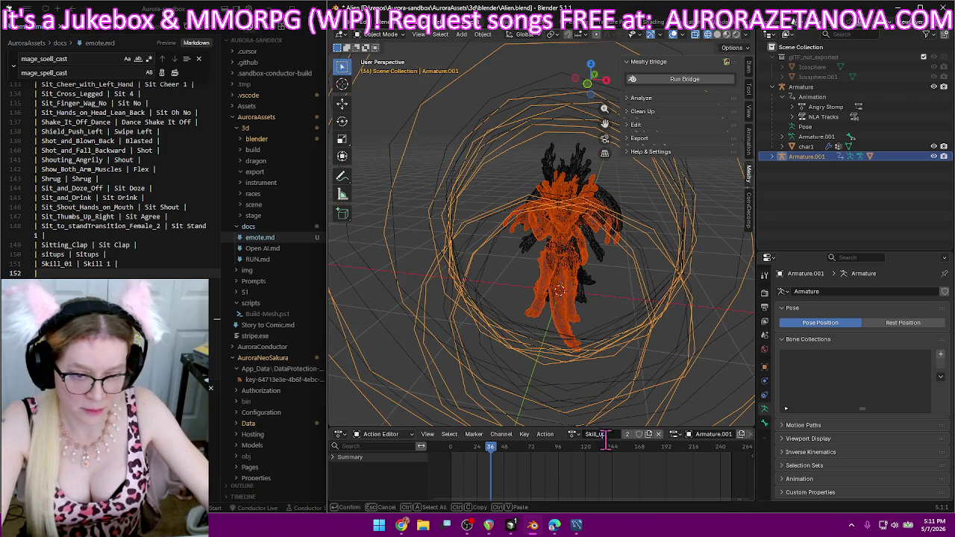
text(2)
key(Return)
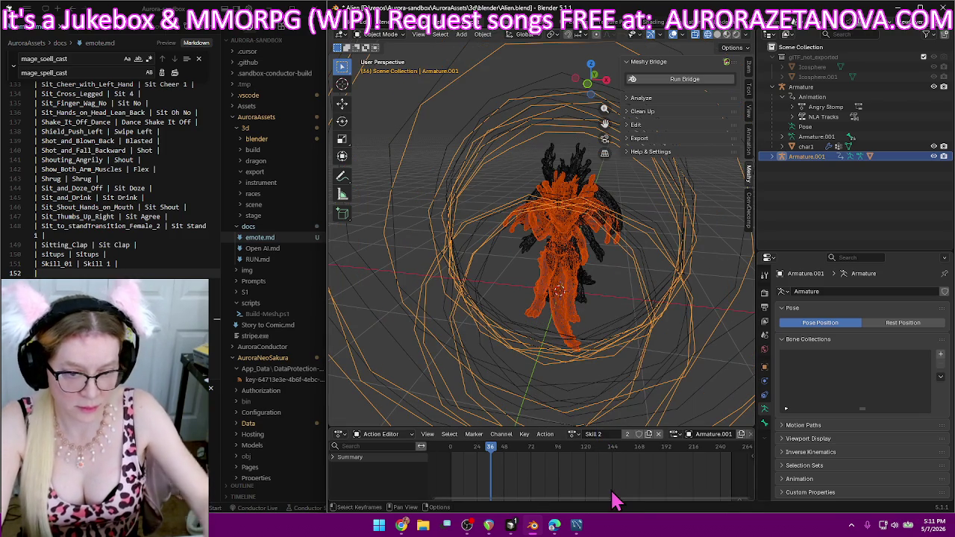
click(576, 436)
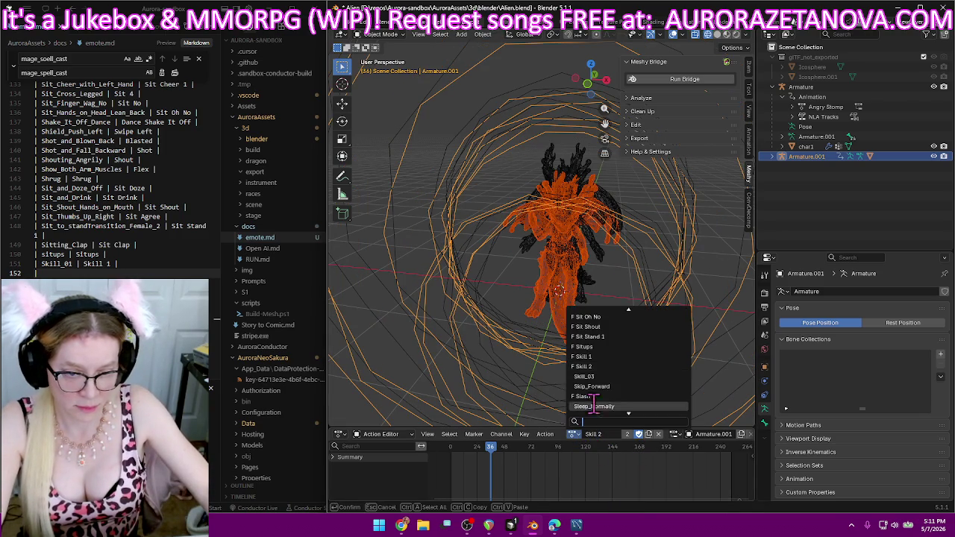
click(607, 389)
click(597, 435)
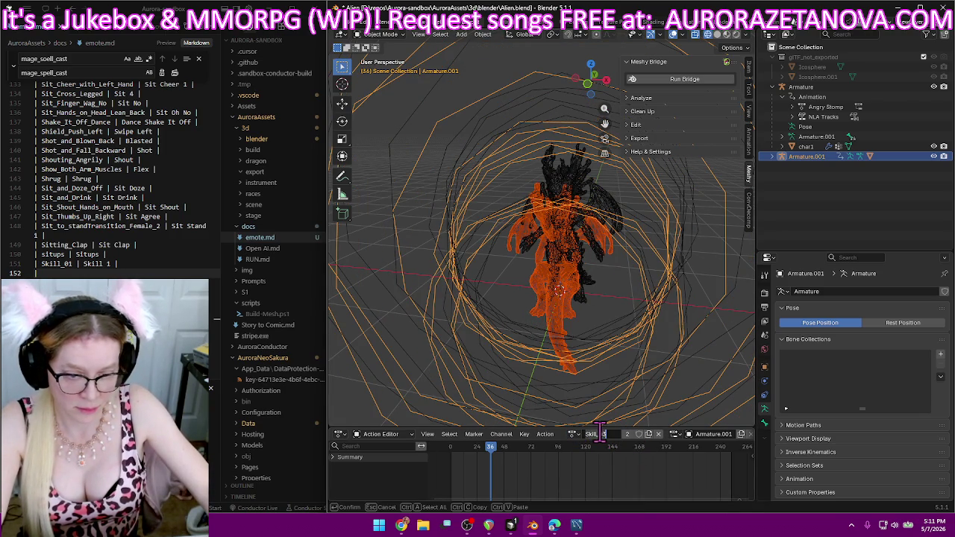
key(BackSpace)
key(BackSpace)
key(BackSpace)
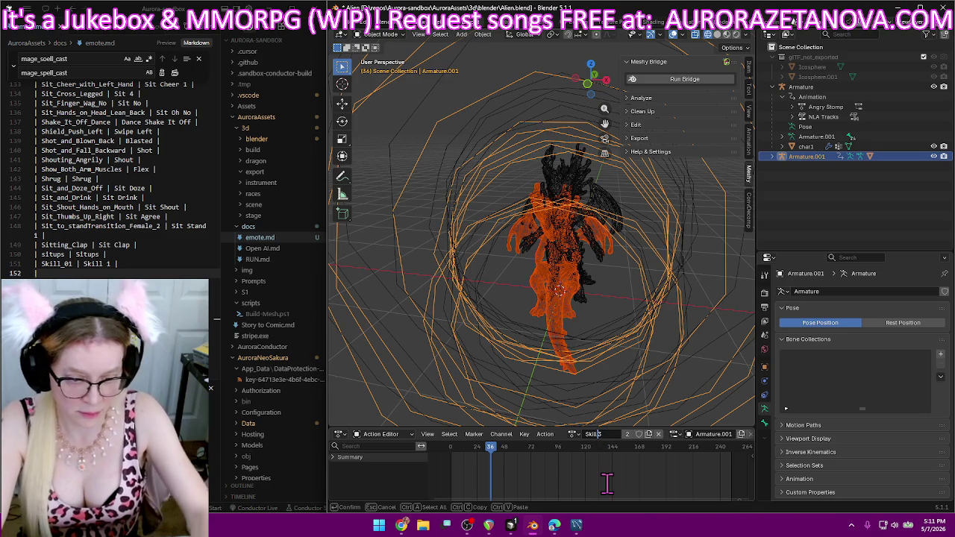
text(3)
key(Return)
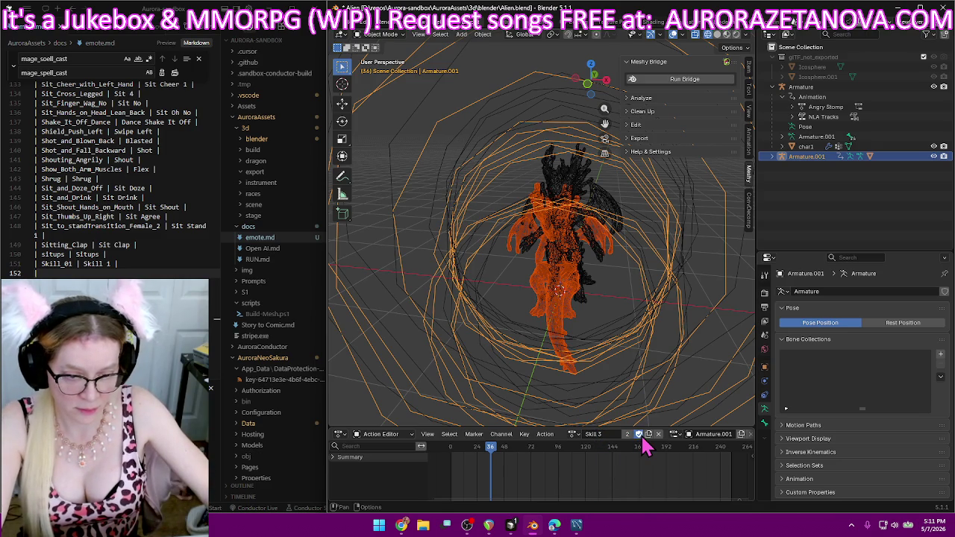
- Rename the Skip_Forward action to Skip
click(574, 434)
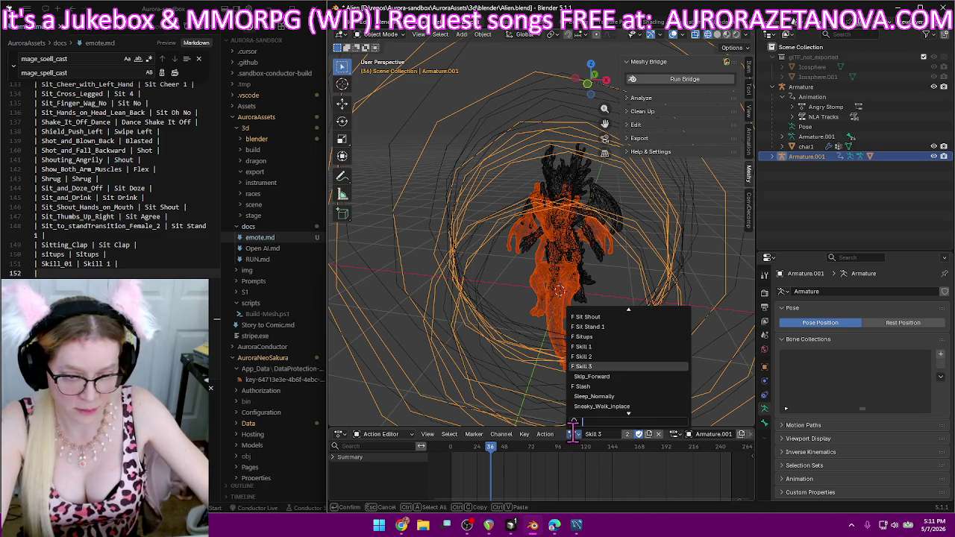
click(629, 377)
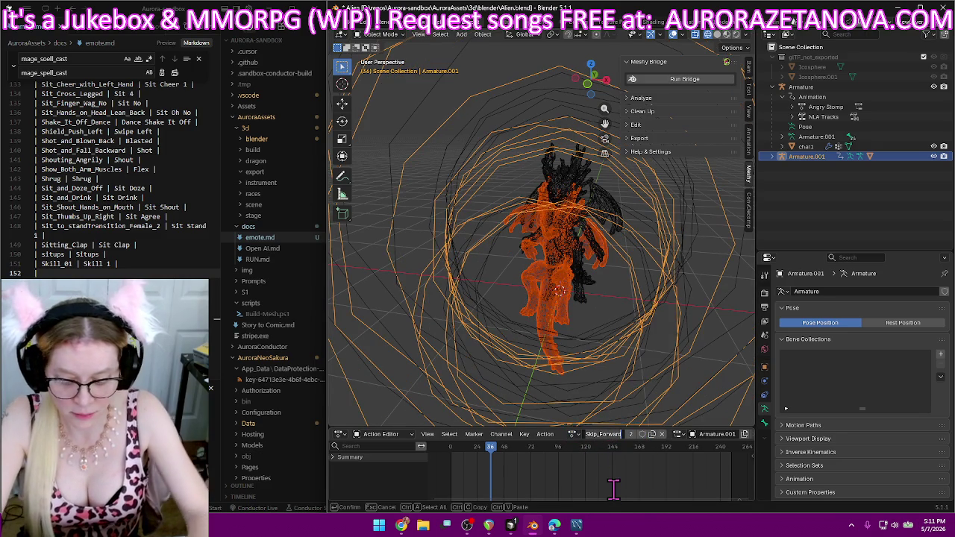
text(Skip)
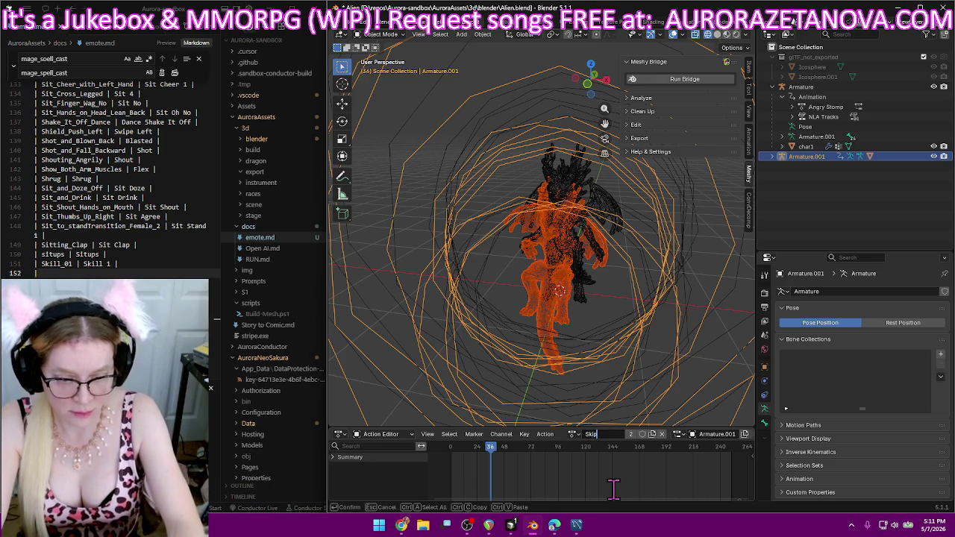
key(Return)
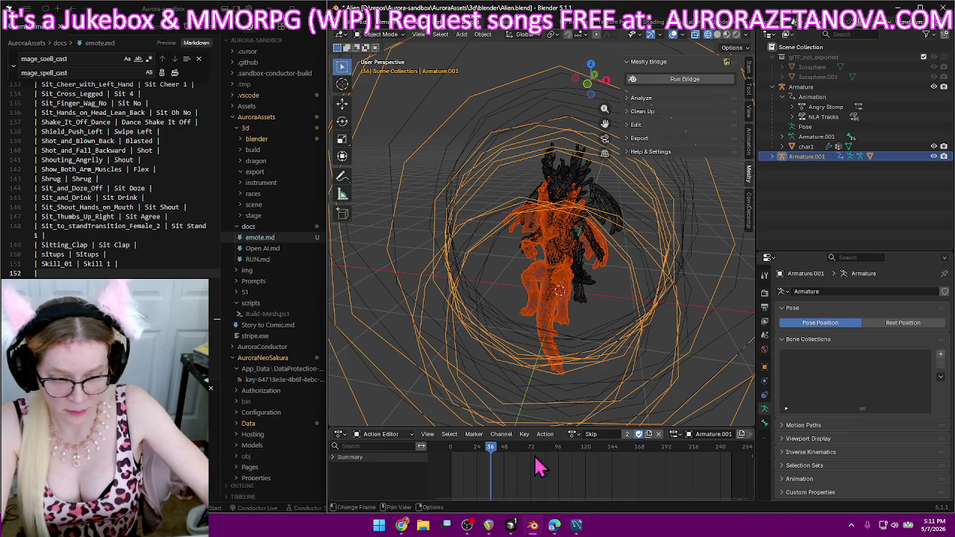
- In emote.md, duplicate the Skill_01 row and change the copy to Skill_02
click(42, 273)
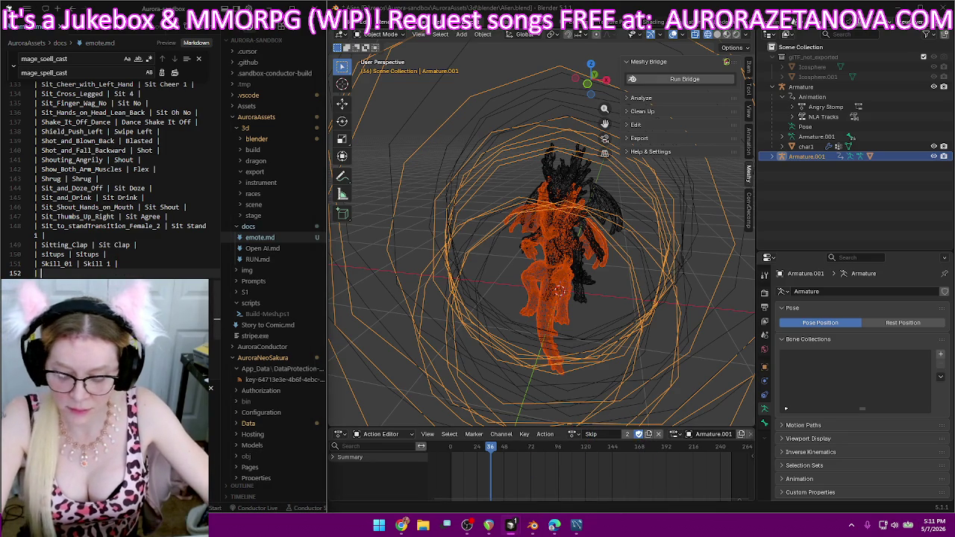
drag(153, 275, 154, 261)
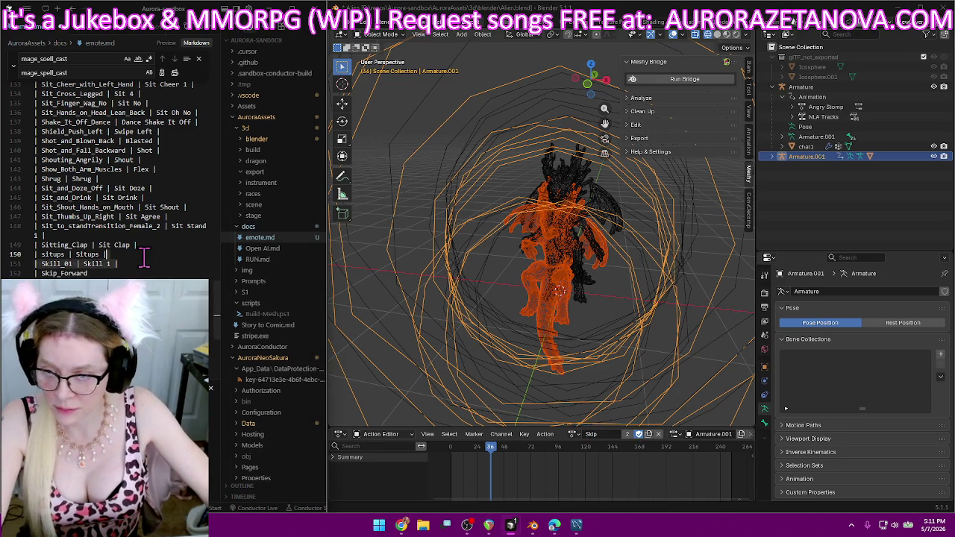
key(shift+alt+Down)
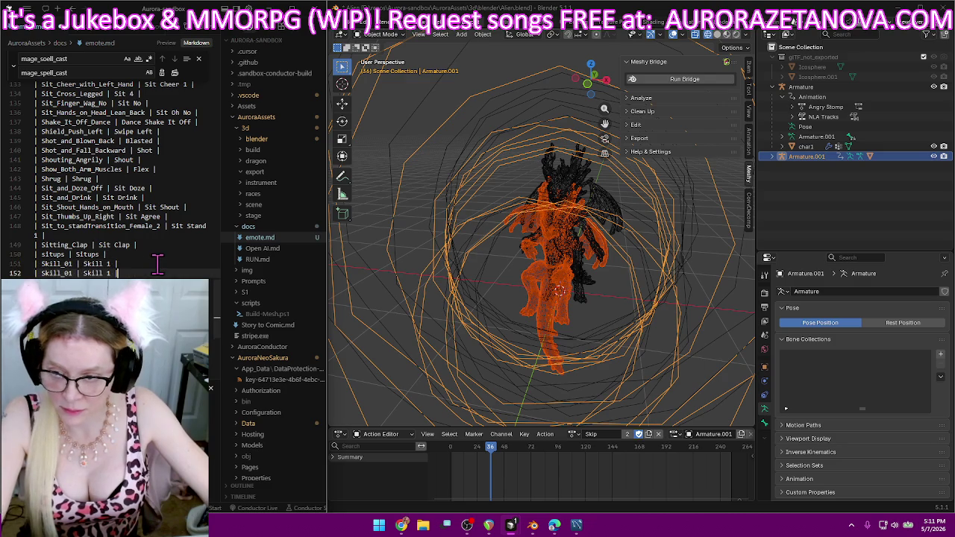
key(BackSpace)
text(2)
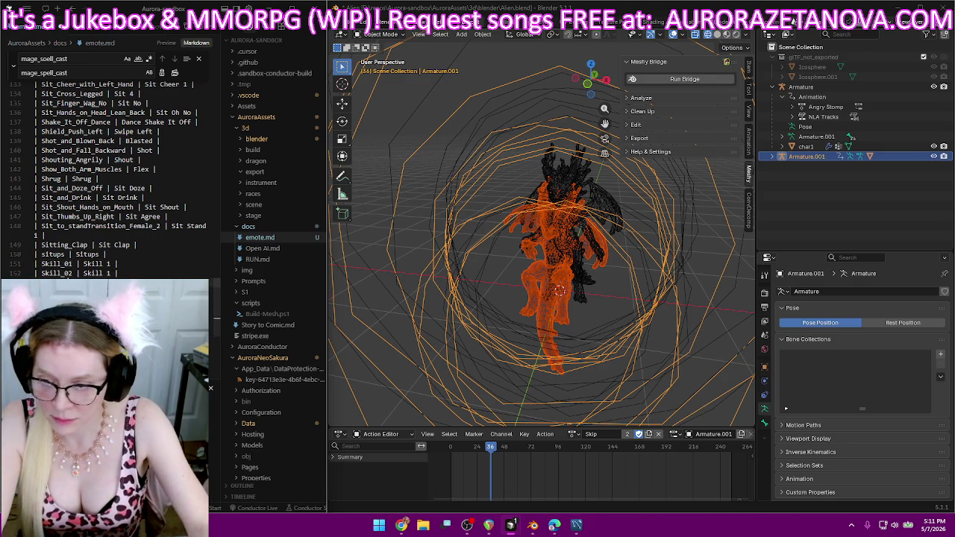
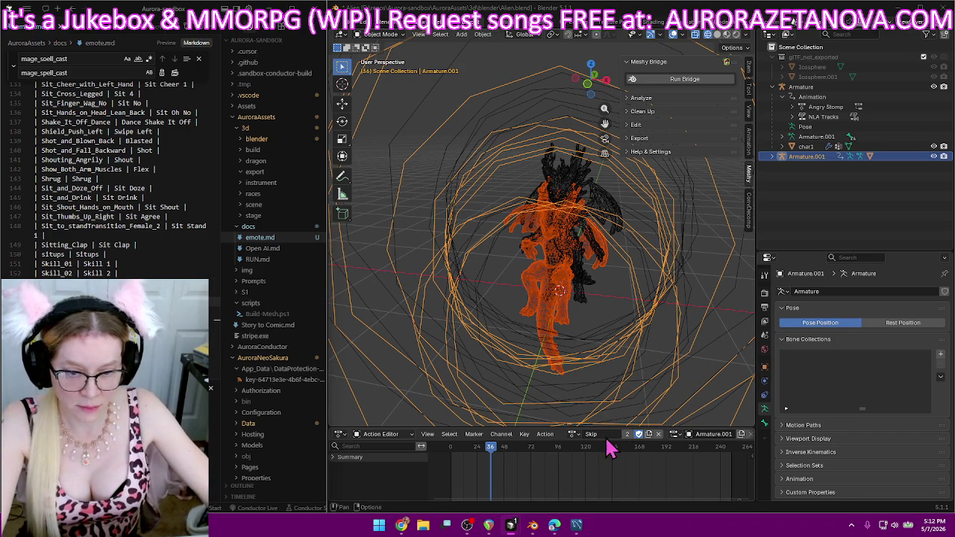
- Switch the rig to the Sleep_Normally action and rename it Sleep
click(574, 434)
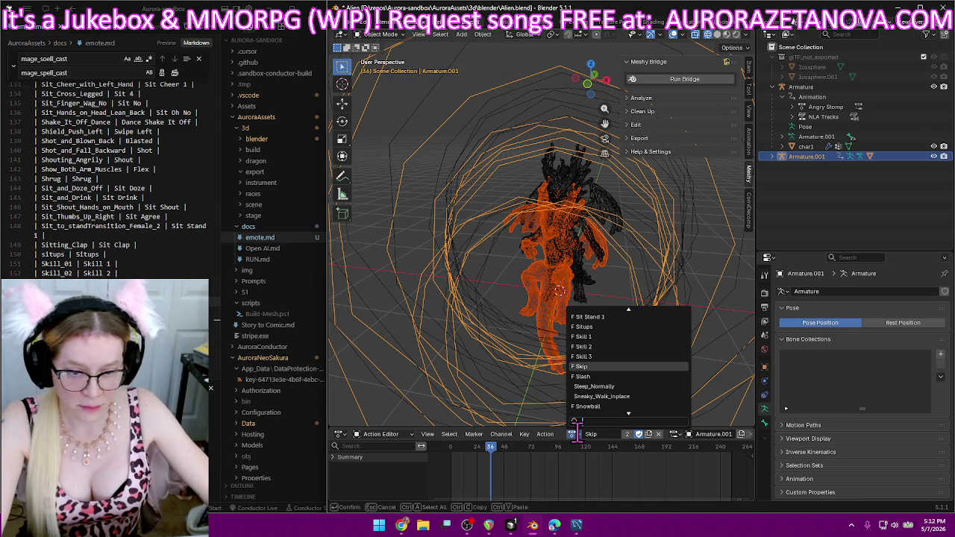
click(626, 388)
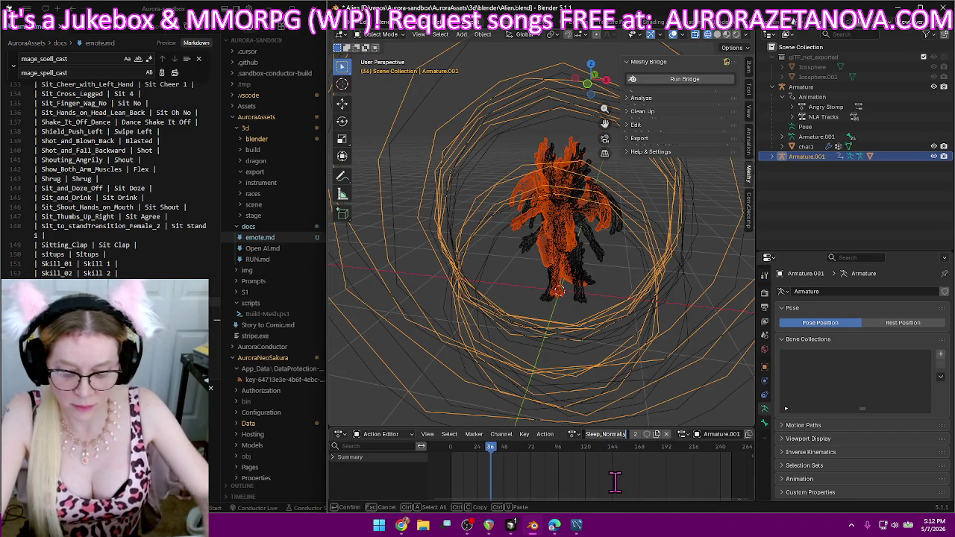
key(BackSpace)
text(p)
key(Return)
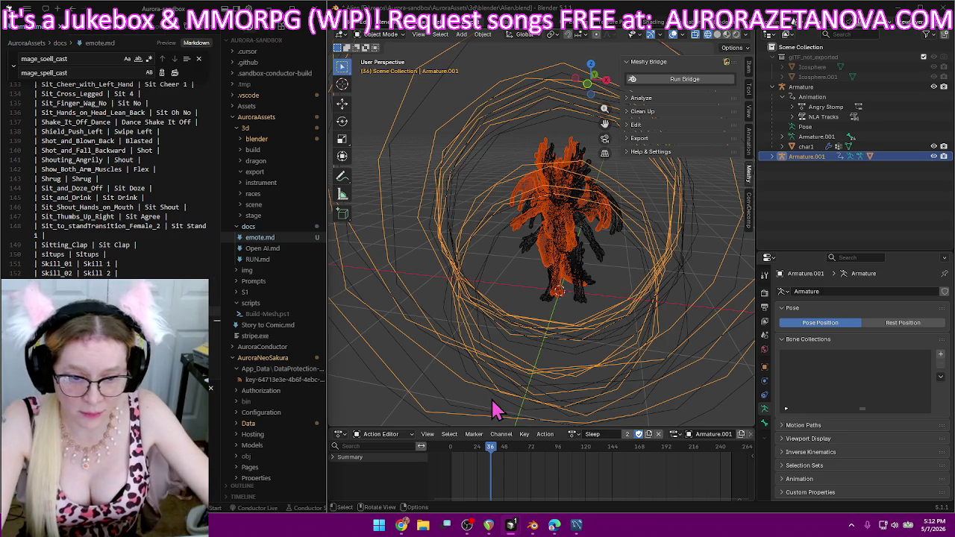
- Load the Sneaky_Walk_inplace action and rename it Sneak
click(571, 434)
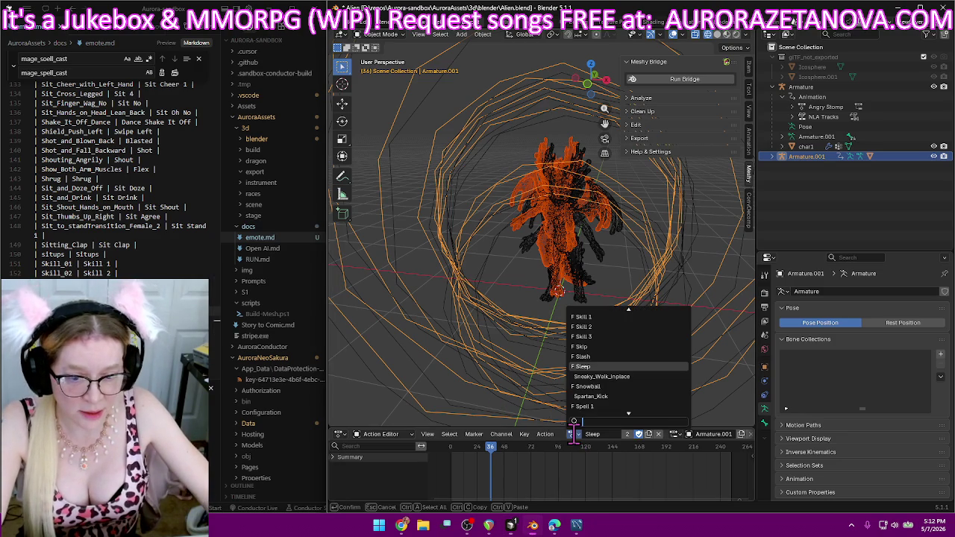
click(641, 377)
click(615, 435)
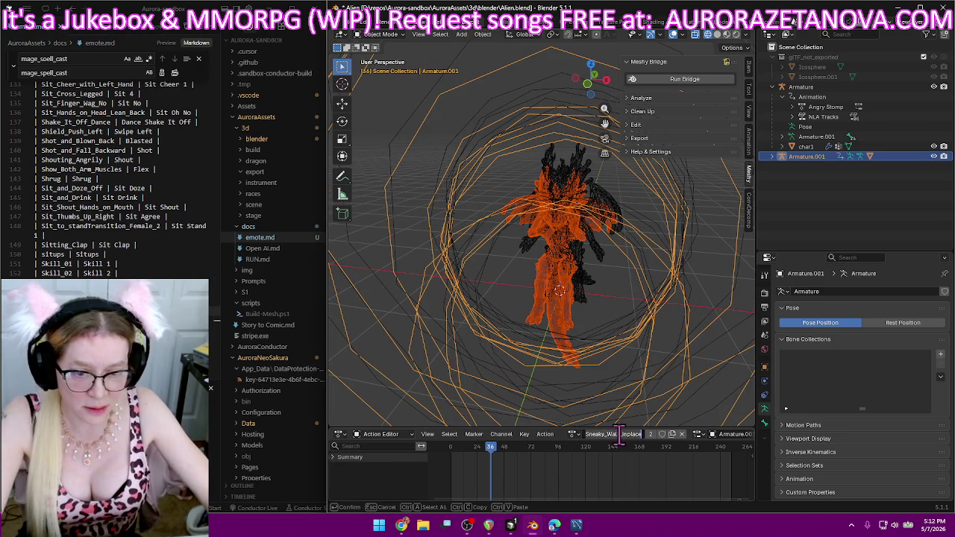
text(Sneak)
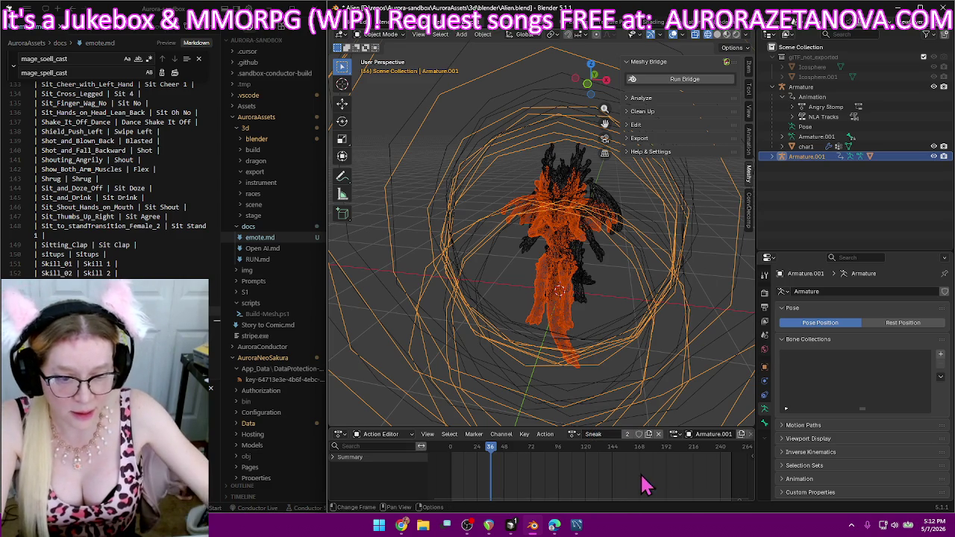
key(Return)
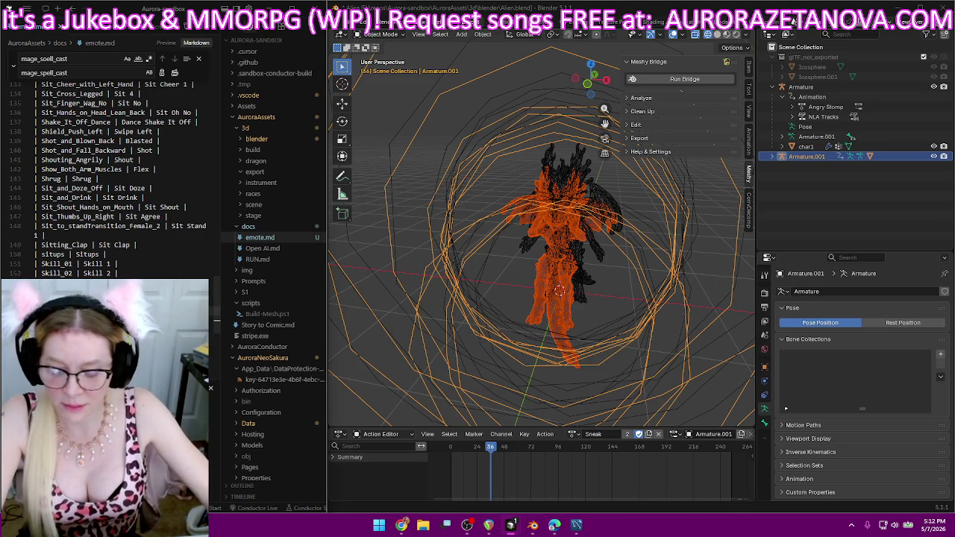
- Add a 'Sneaky_Walk_inplace | Sneak |' row to emote.md
text(Sneaky_Walk_inplace)
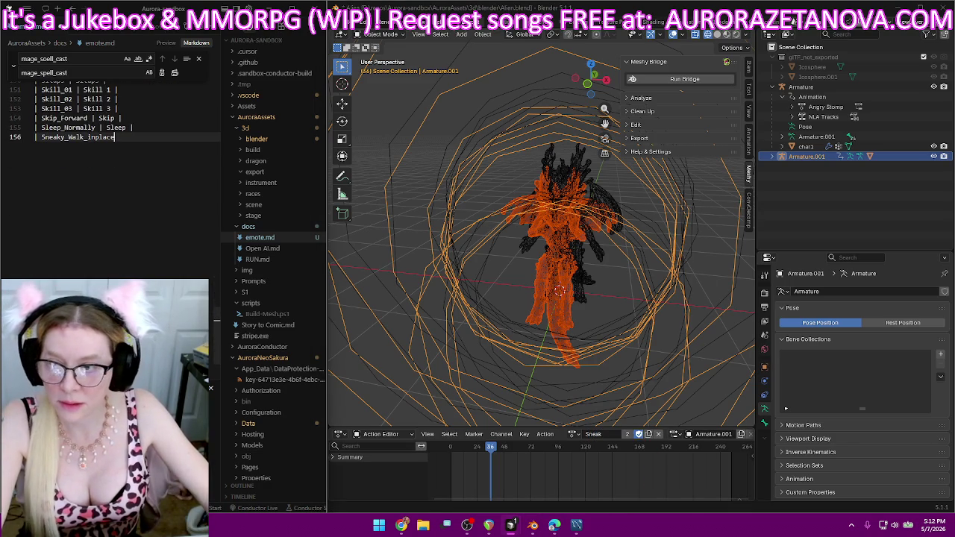
text(| Sneak)
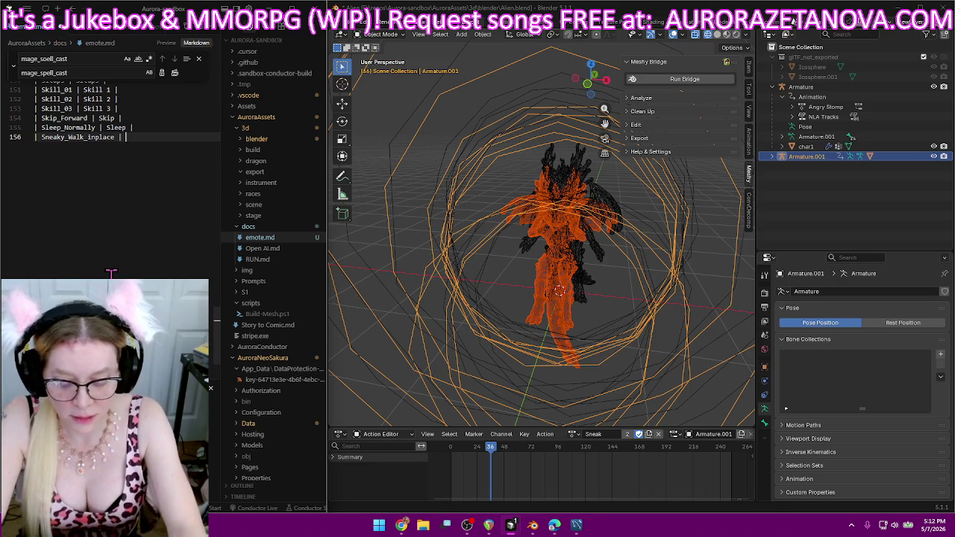
text( |)
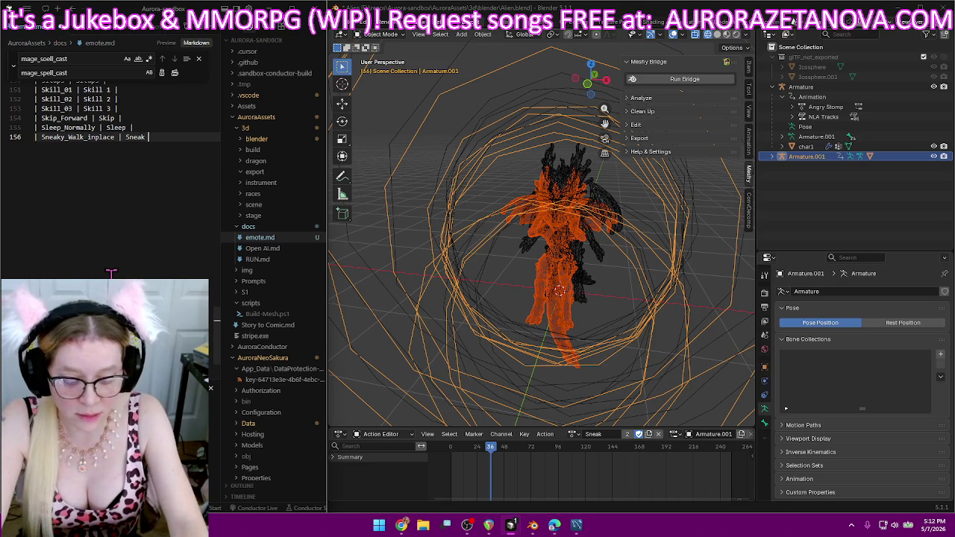
key(Return)
text(|)
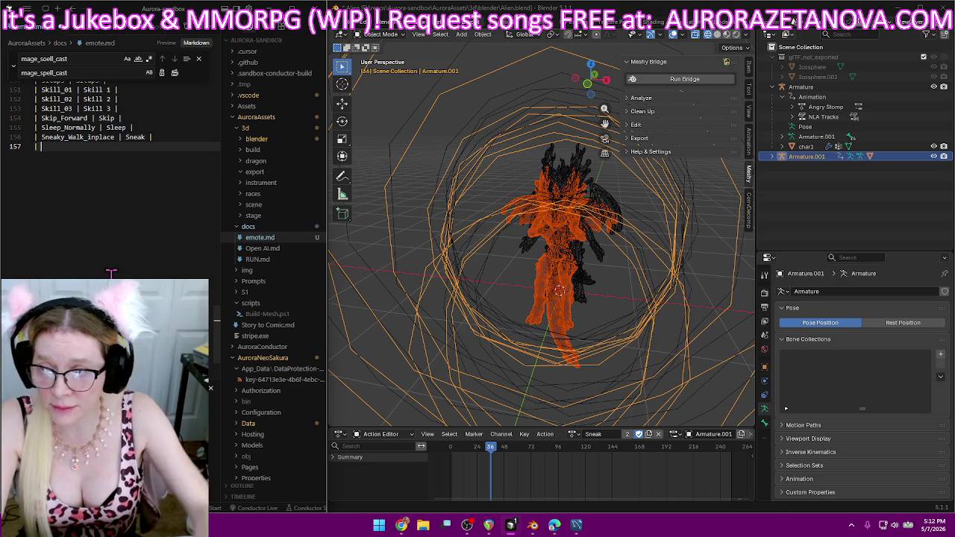
click(575, 436)
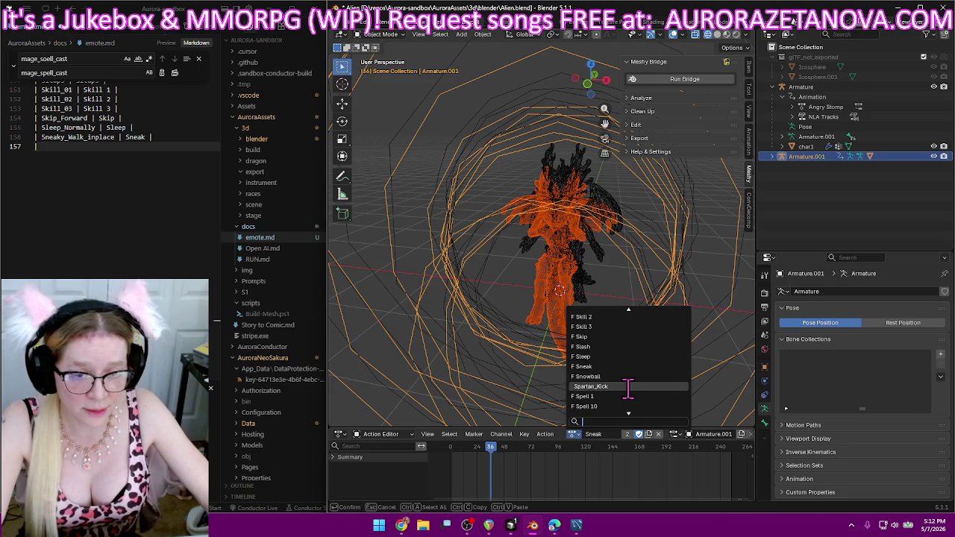
- Load the Spartan_Kick action and try renaming it Kick
click(626, 384)
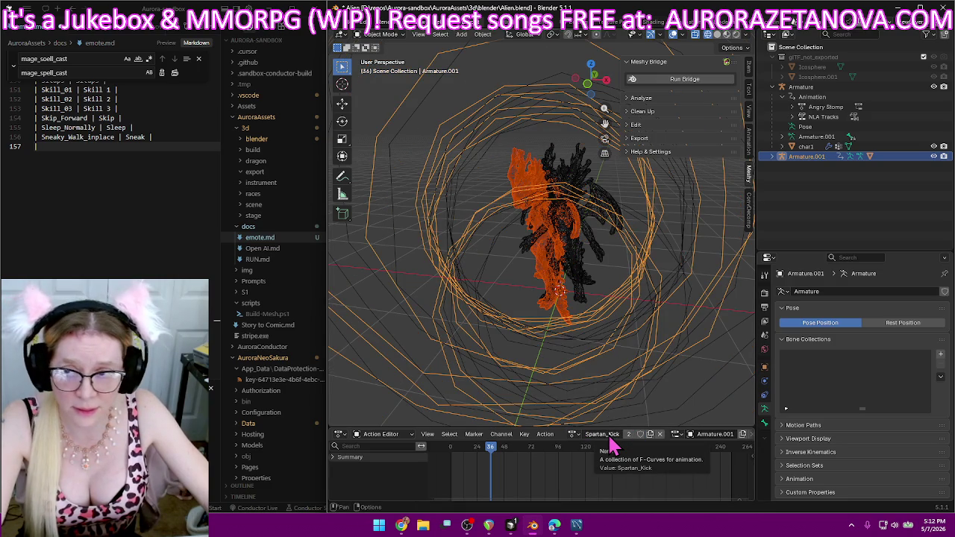
double_click(610, 435)
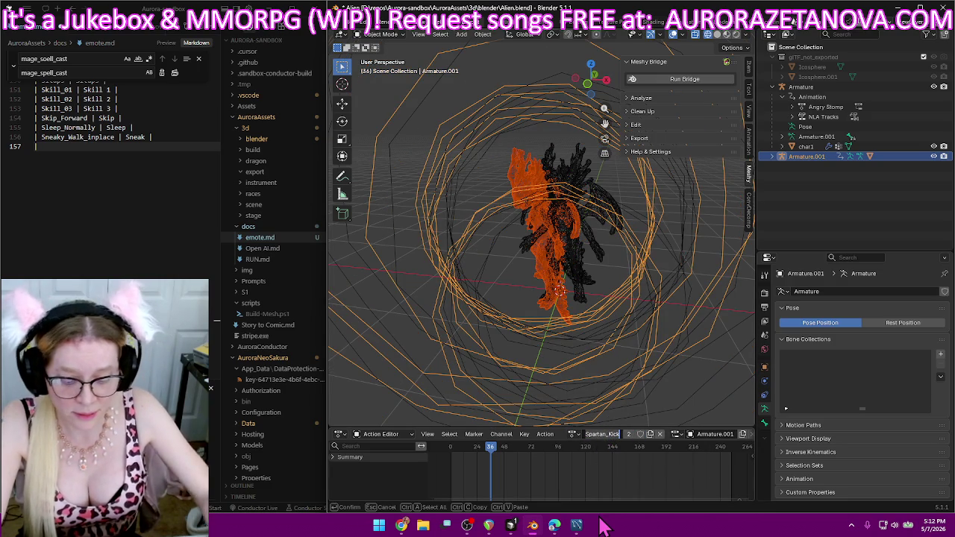
text(Kick)
key(Return)
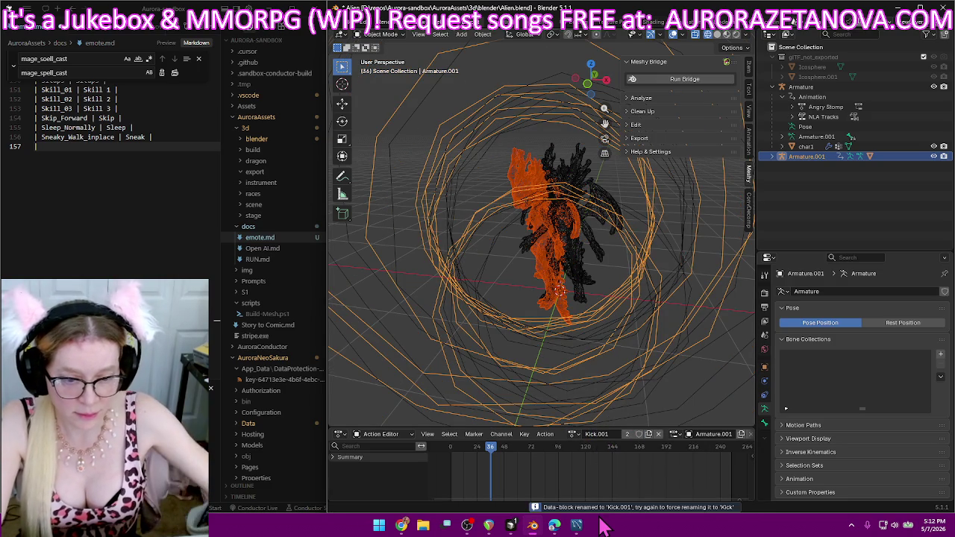
double_click(610, 434)
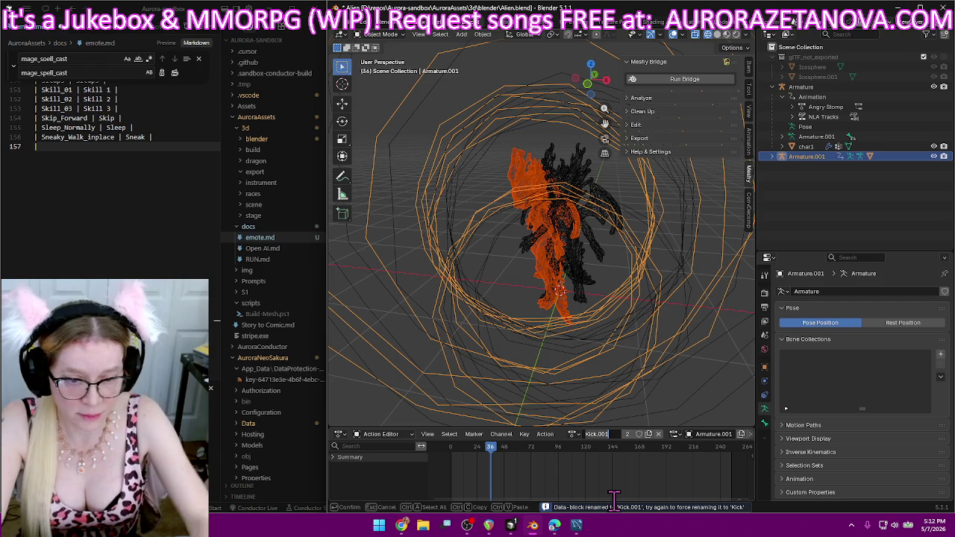
text(K)
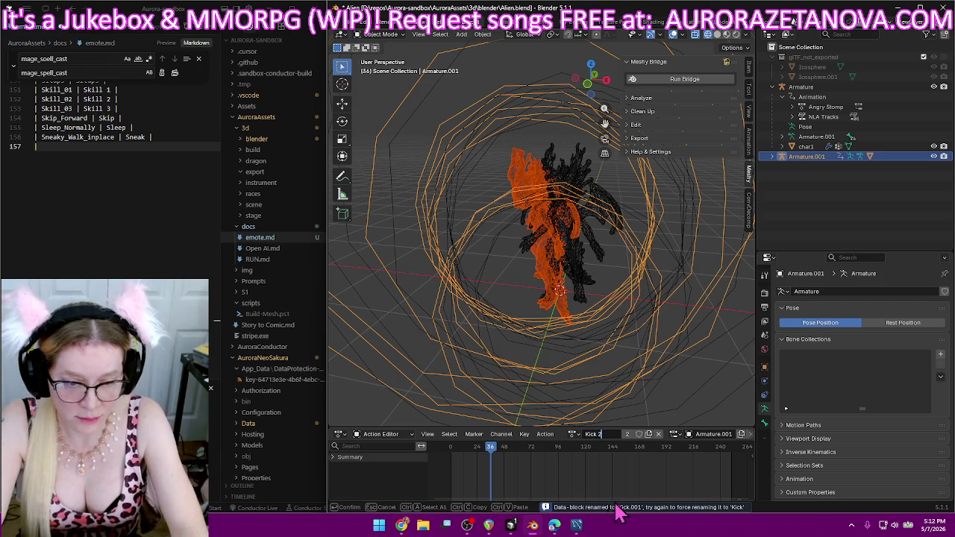
key(Return)
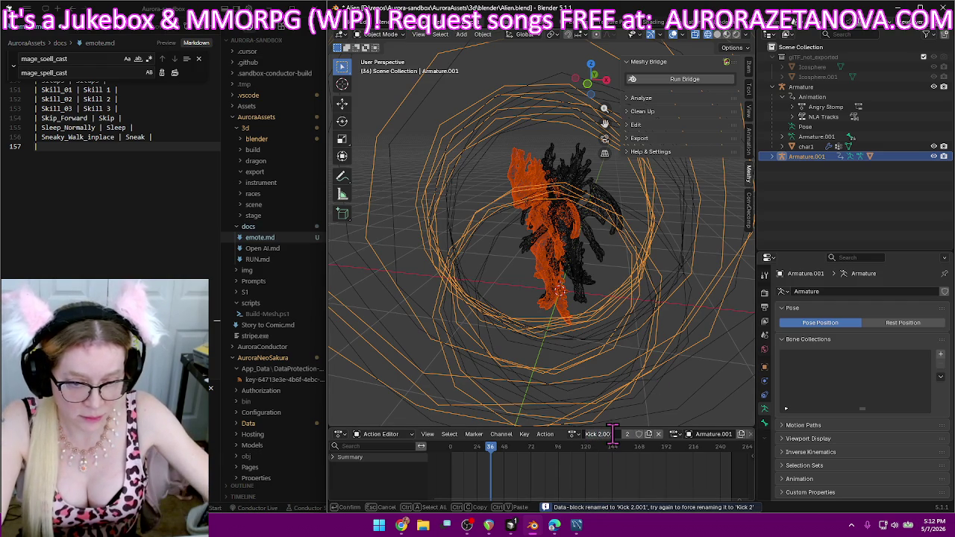
- Fix the duplicate by naming the action Kick 3 and enable its Fake User
click(572, 434)
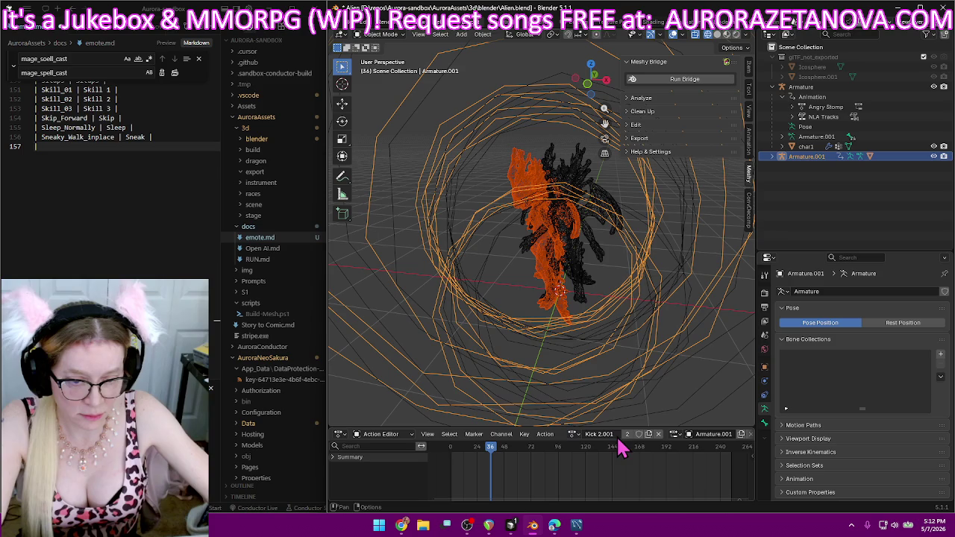
click(609, 434)
key(BackSpace)
key(BackSpace)
key(BackSpace)
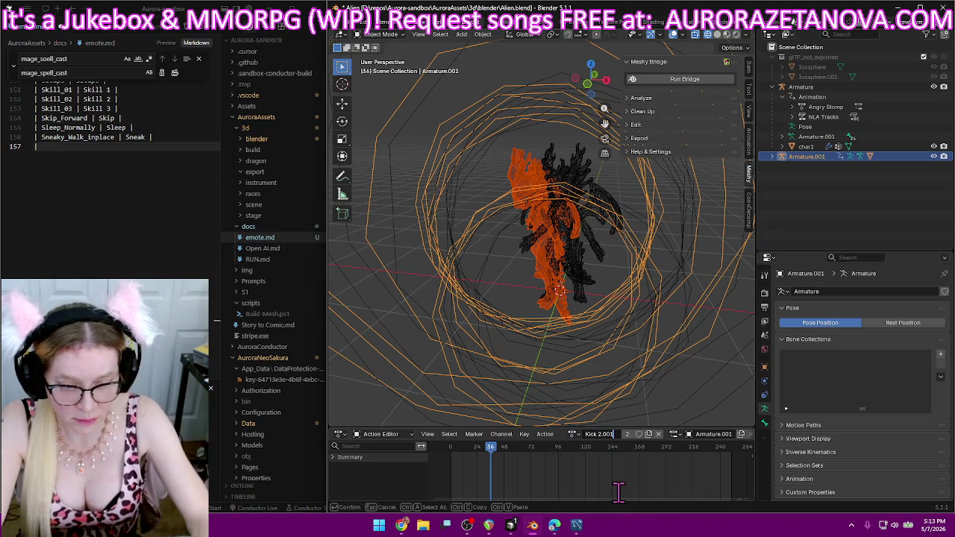
text(3)
key(Return)
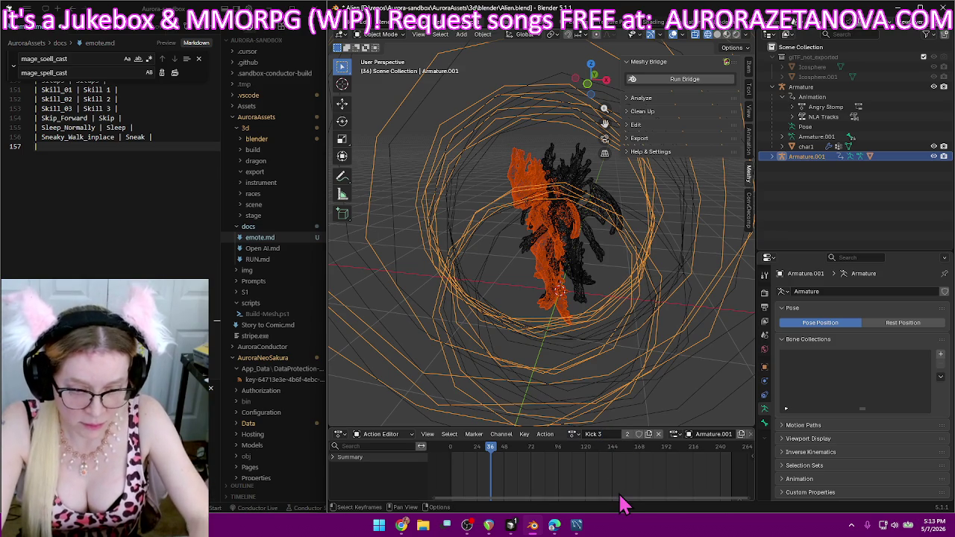
click(638, 433)
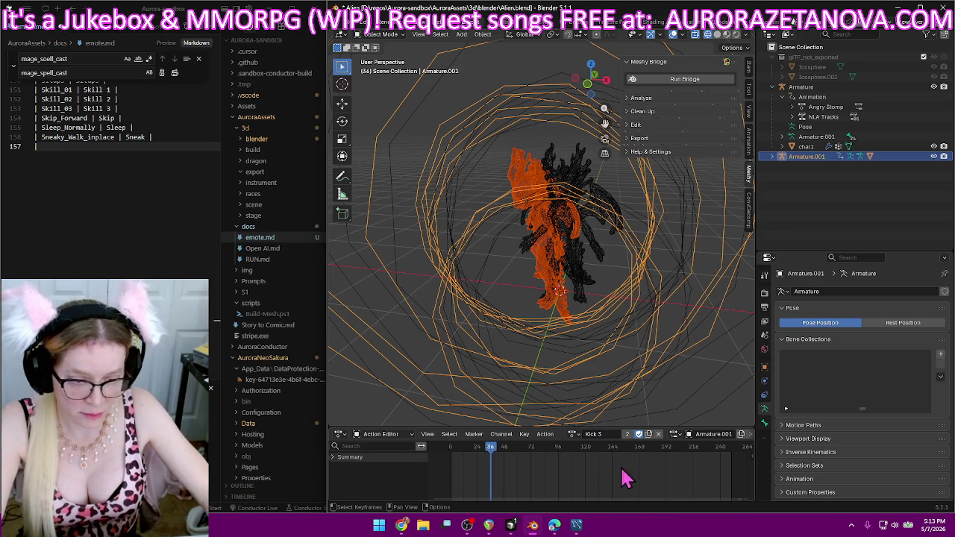
- Log a 'Spartan_Kick | Kick 3 |' row at the end of emote.md
click(572, 435)
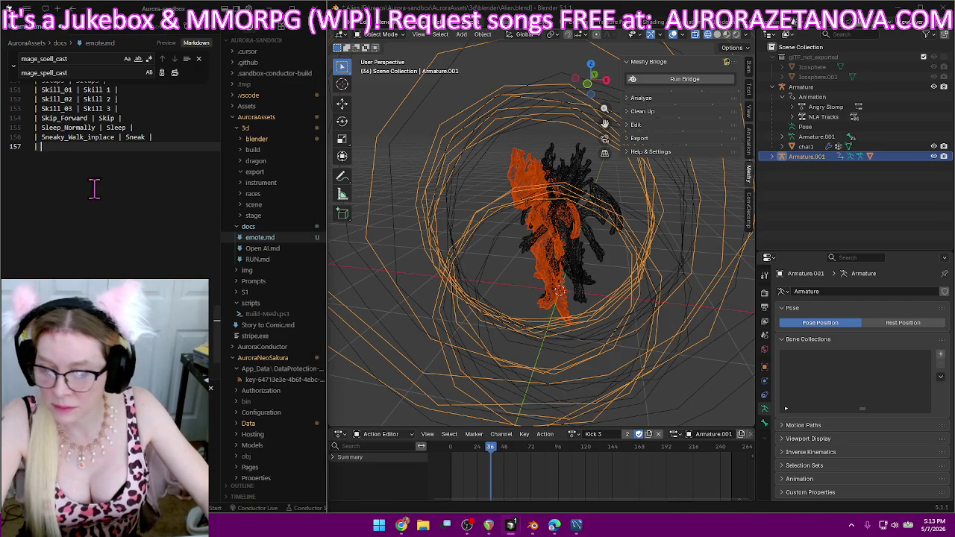
text(Sneaky_Walk_inplace)
key(BackSpace)
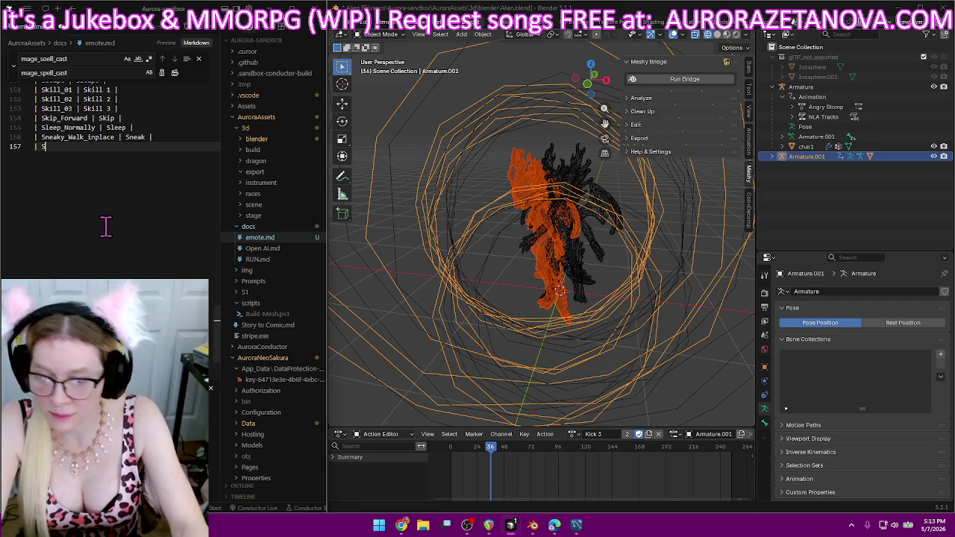
text(partan_Kick | Kick)
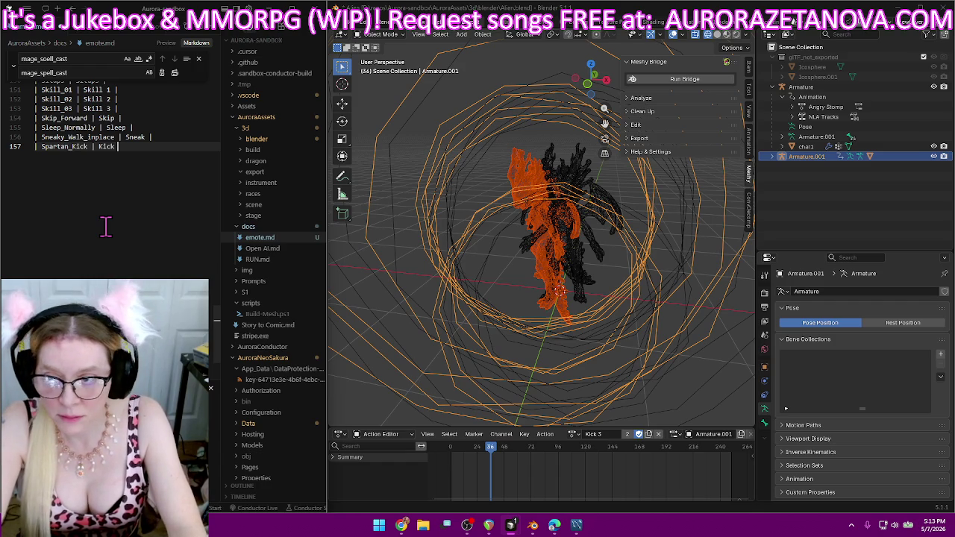
text(|)
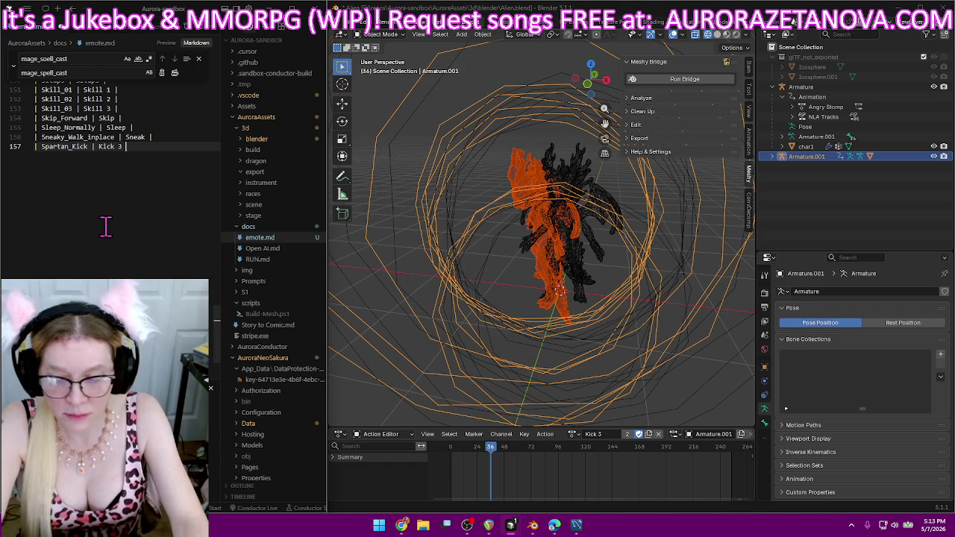
key(Return)
key(Return)
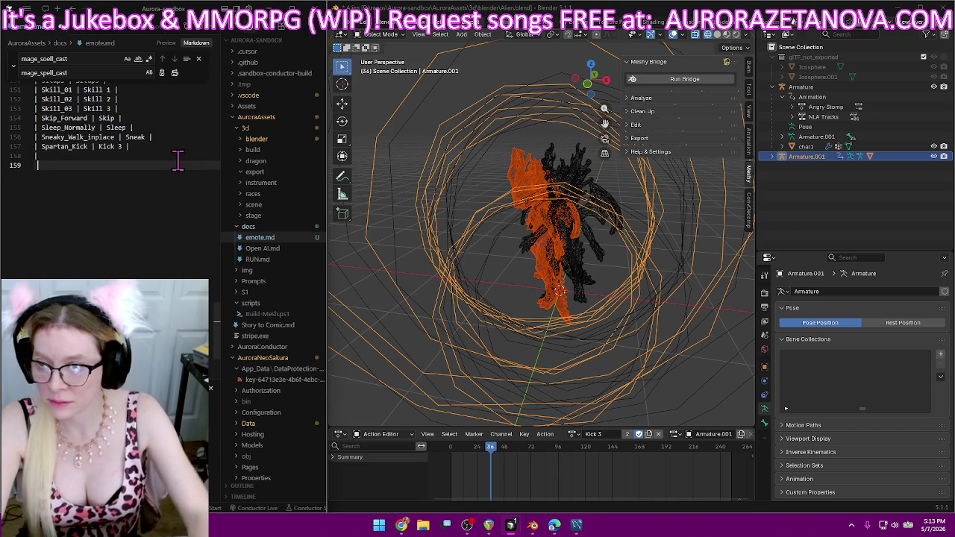
key(BackSpace)
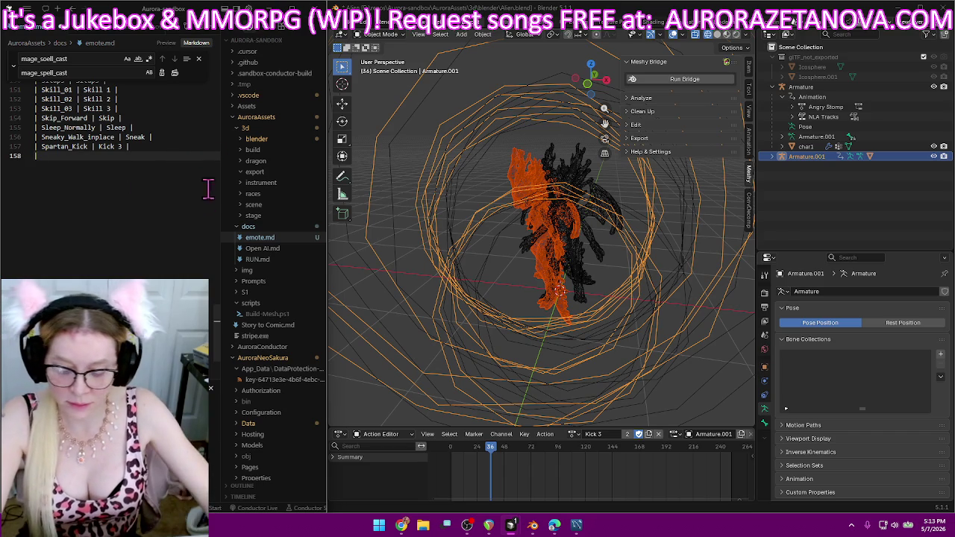
- Browse down the rig's action list to reach Stand_and_Chat
click(556, 444)
click(545, 434)
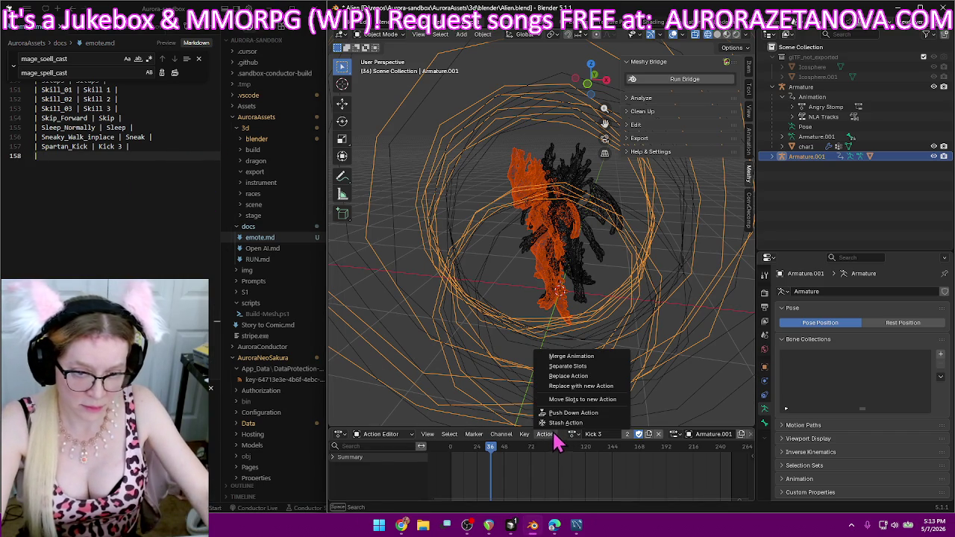
click(573, 435)
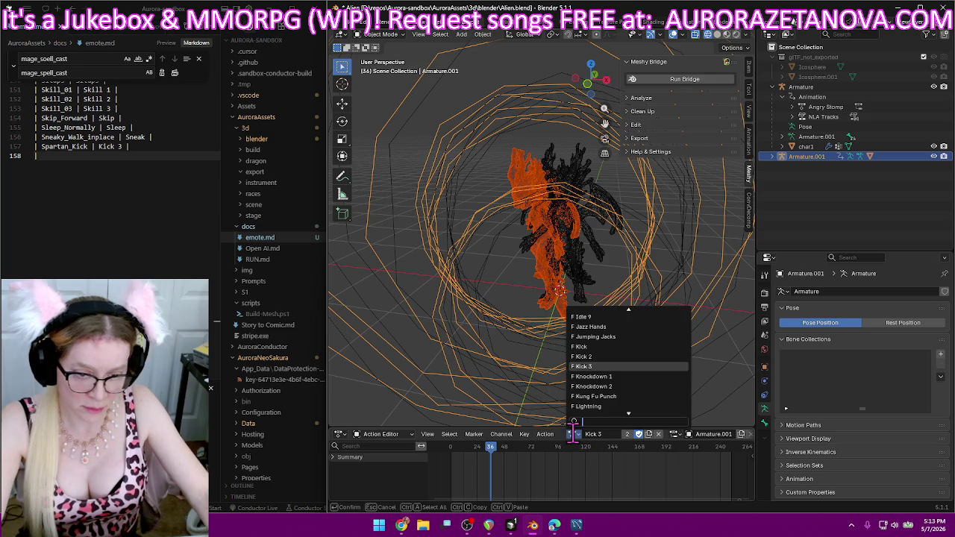
scroll(641, 367, down, 4)
scroll(642, 367, down, 4)
scroll(642, 369, down, 4)
scroll(643, 373, down, 4)
scroll(643, 373, down, 3)
scroll(643, 373, down, 3)
scroll(644, 374, down, 3)
scroll(643, 374, down, 3)
scroll(643, 374, down, 3)
scroll(643, 374, down, 2)
scroll(643, 374, down, 3)
scroll(643, 375, down, 4)
scroll(643, 374, down, 3)
scroll(643, 375, down, 5)
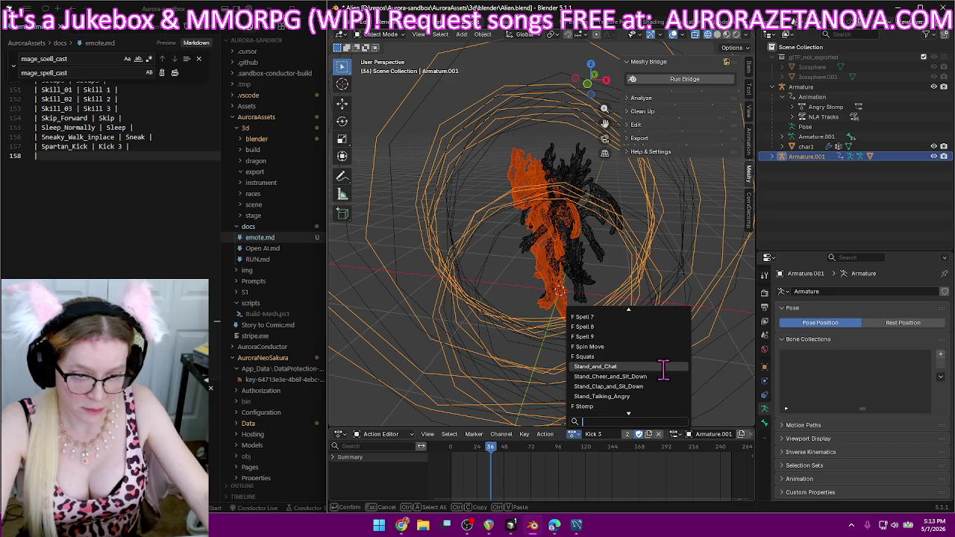
- Load Stand_and_Chat, rename it Chat and give it a fake user
click(663, 369)
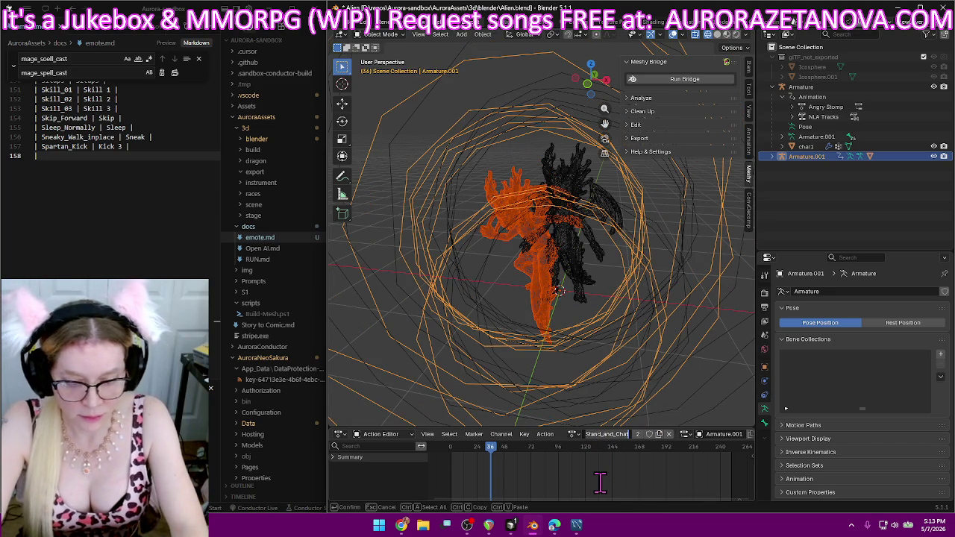
text(Chat)
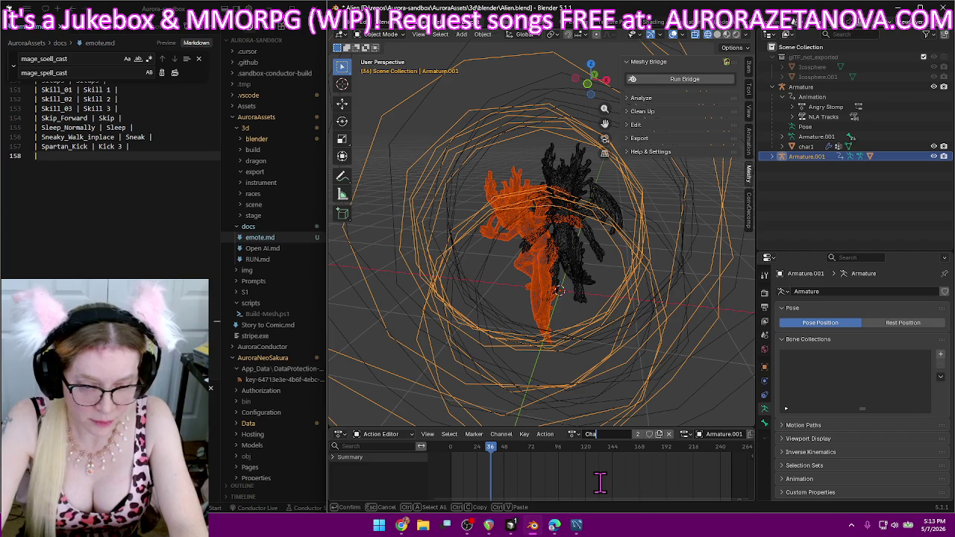
key(Return)
click(638, 434)
- Add a 'Stand_and_Chat | Chat |' row to emote.md
click(177, 226)
text(Stand_and_Chat)
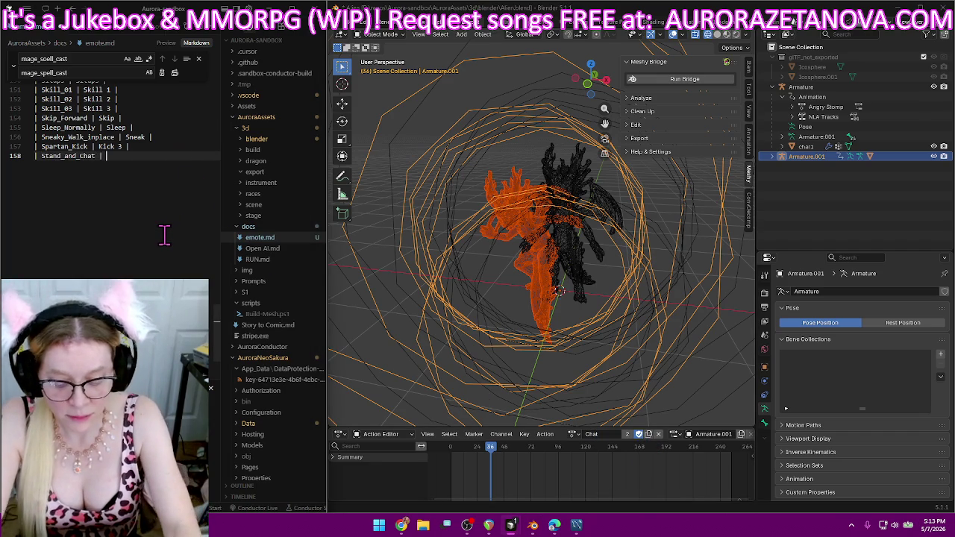
text(| Chat |)
key(Return)
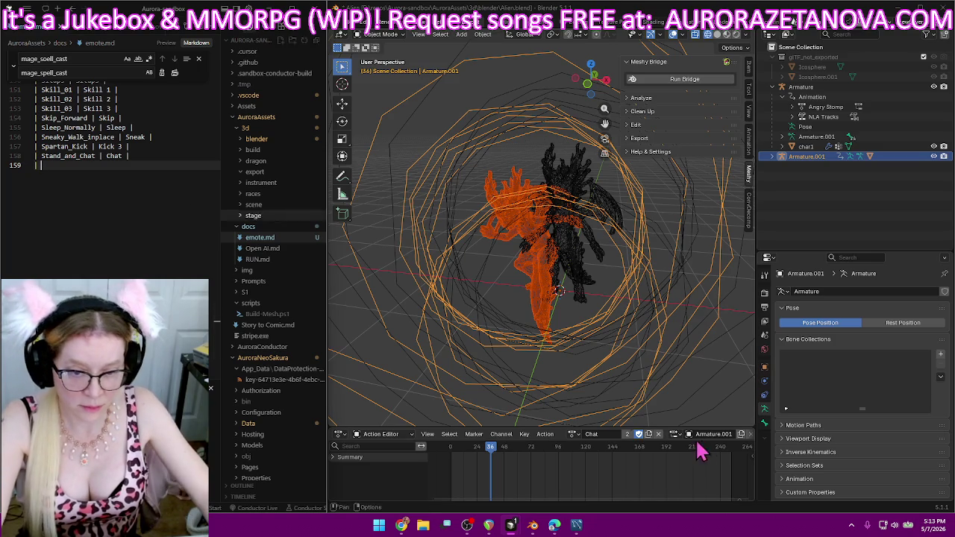
click(573, 434)
- Scroll the action list and load Stand_Cheer_and_Sit_Down onto the rig
scroll(589, 417, down, 2)
scroll(597, 403, down, 2)
scroll(602, 396, down, 2)
scroll(601, 396, down, 2)
scroll(601, 395, down, 2)
scroll(602, 397, down, 2)
scroll(601, 399, down, 1)
scroll(602, 395, down, 3)
scroll(602, 396, down, 3)
scroll(602, 395, down, 3)
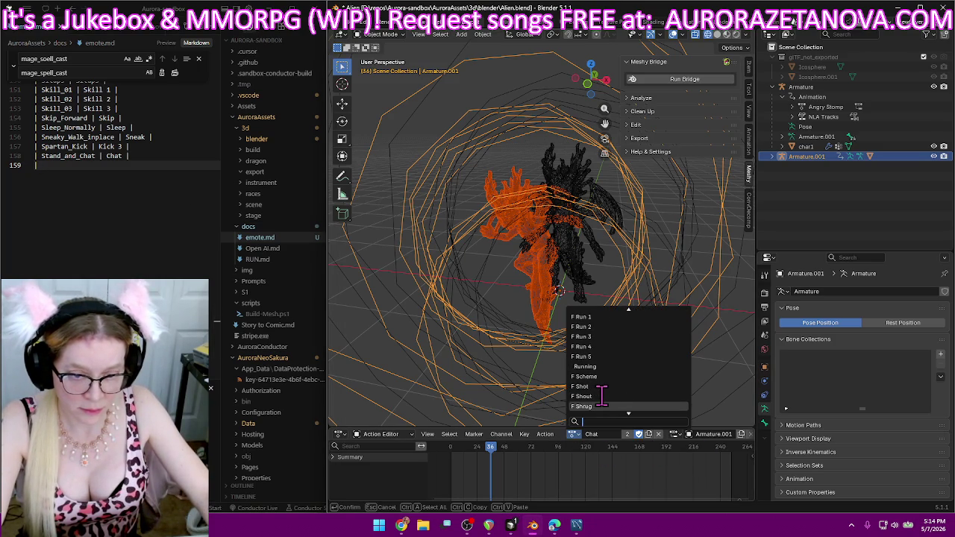
scroll(602, 396, down, 3)
scroll(601, 396, down, 3)
scroll(601, 396, down, 3)
scroll(611, 397, down, 3)
scroll(617, 396, down, 4)
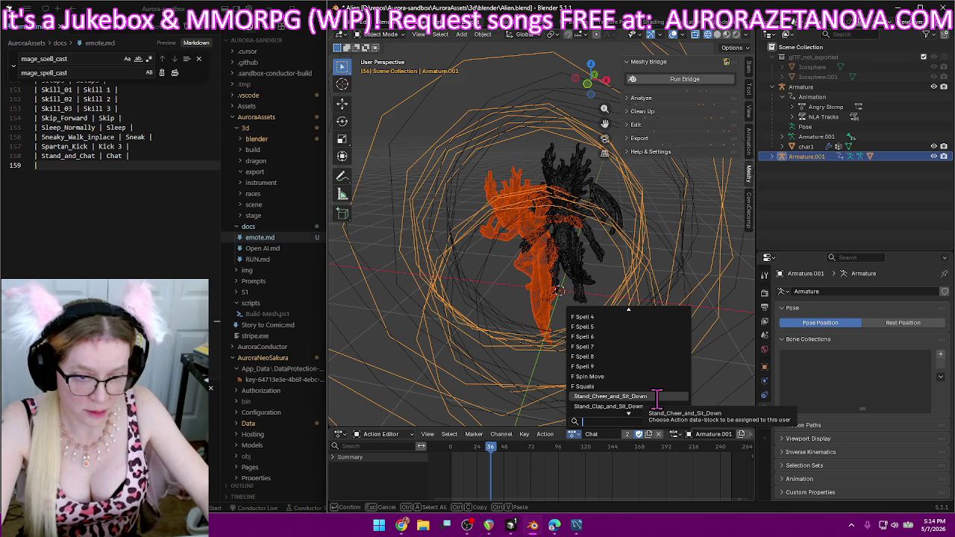
click(657, 398)
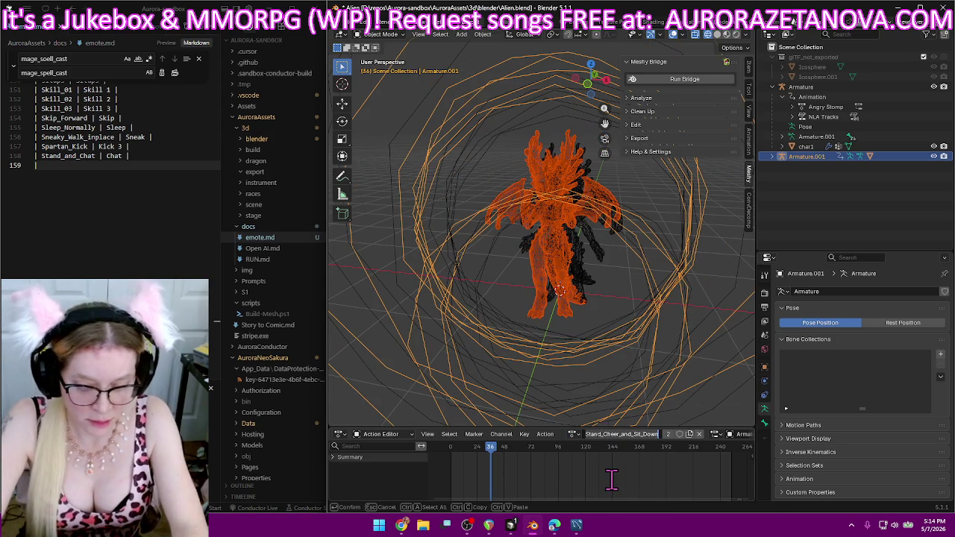
- Rename the action Sit to Stand Cheer and enable its fake user
text(Sit)
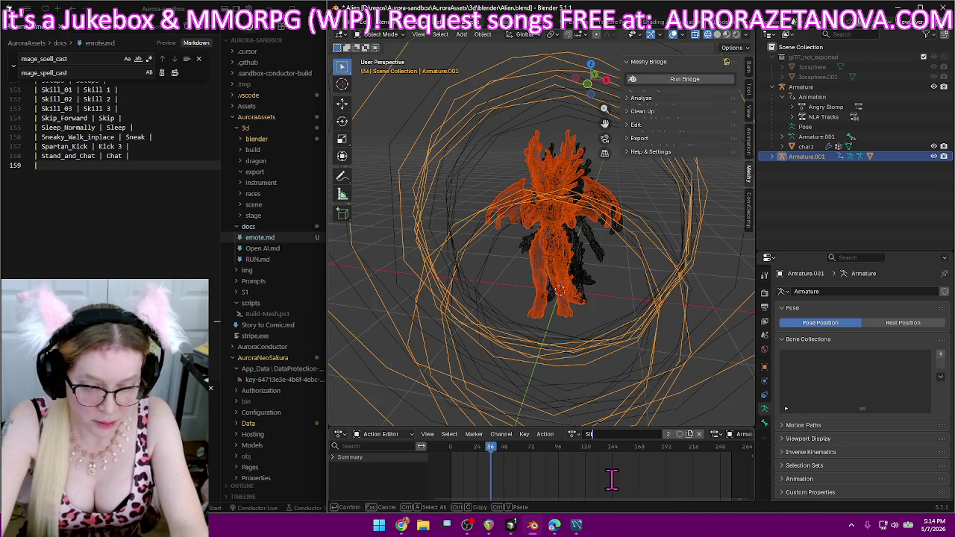
text( Cheer)
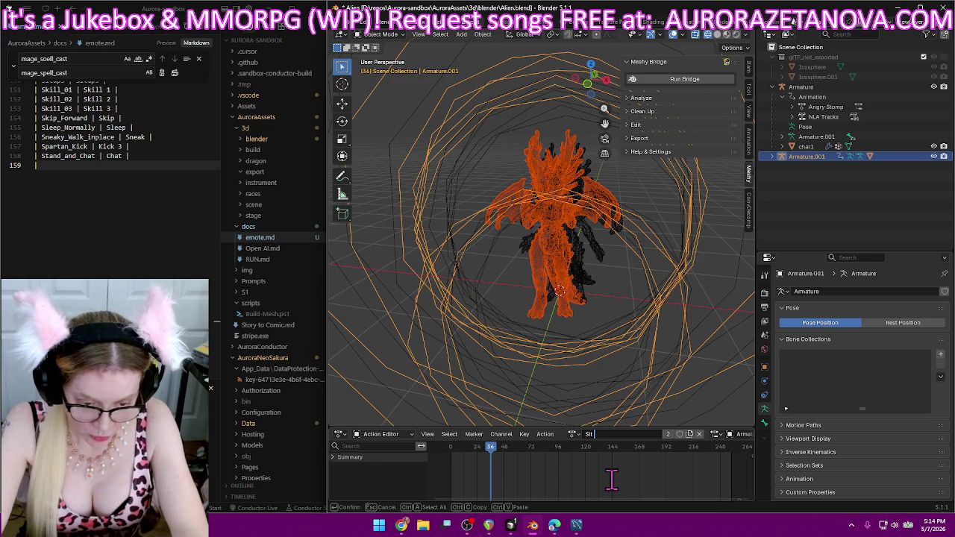
text(St)
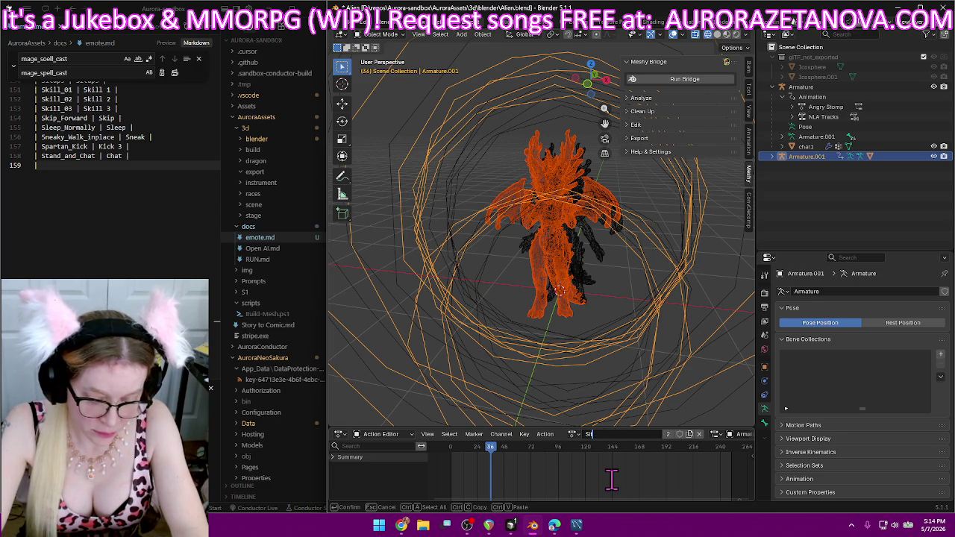
text(to)
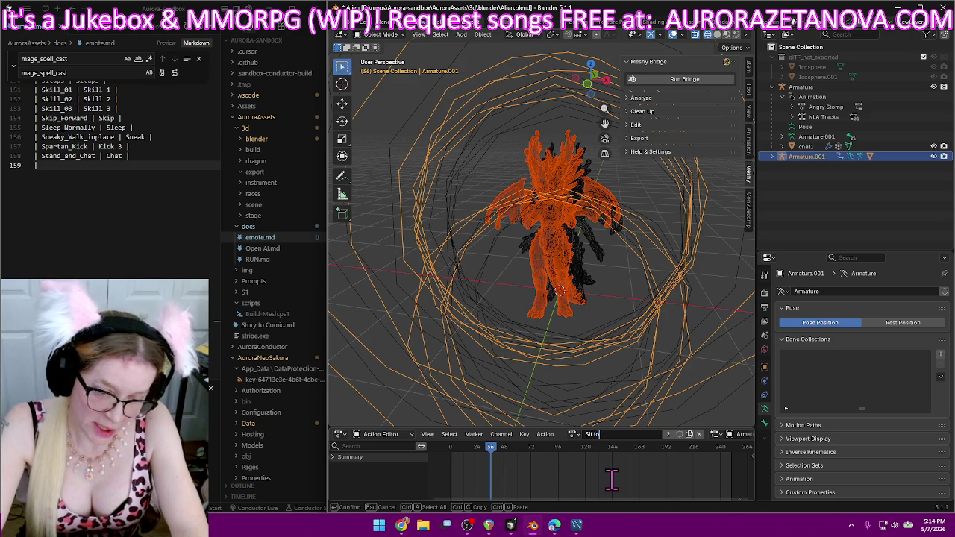
text( Ctar)
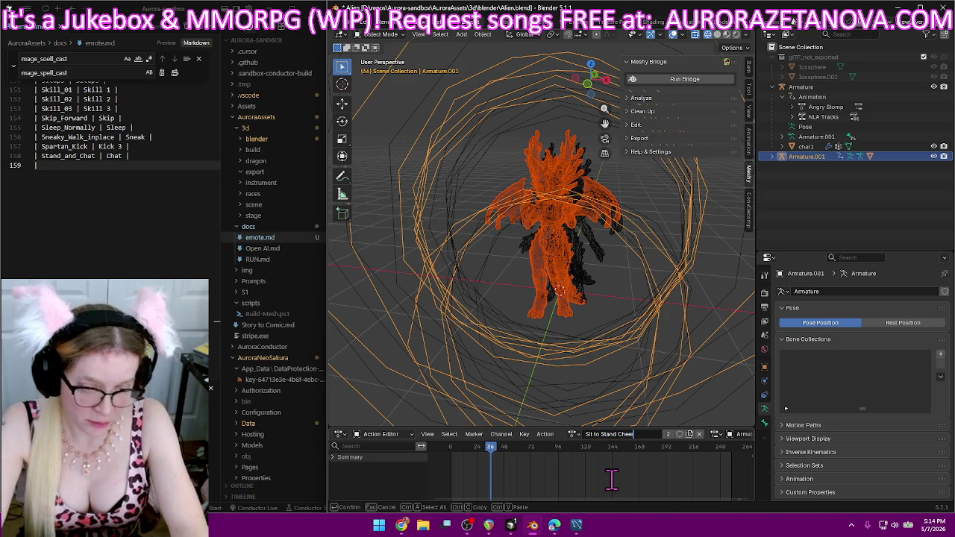
key(Return)
click(654, 434)
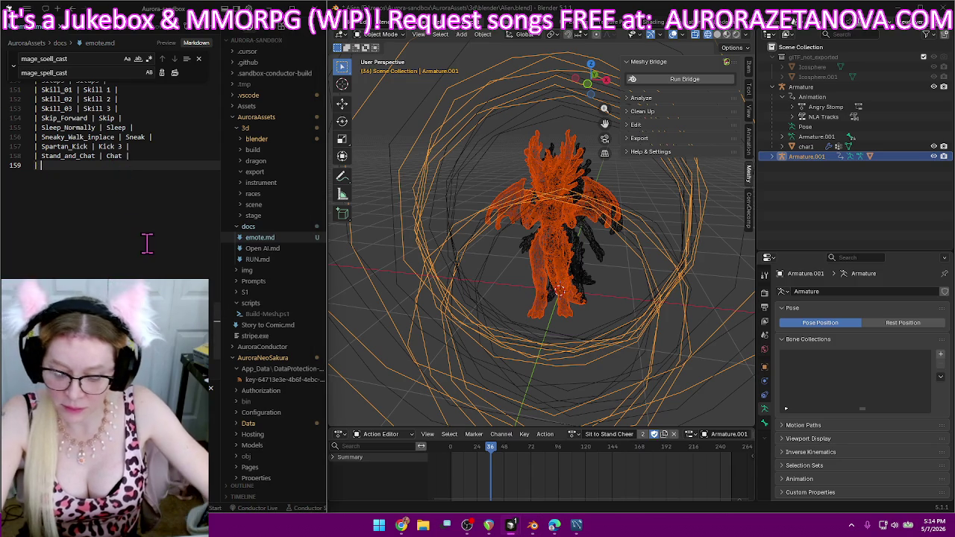
- Add a 'Stand_Cheer_and_Sit_Down | Sit to Stand Cheer |' row to emote.md
text(Stand_Cheer_and_Sit_Down )
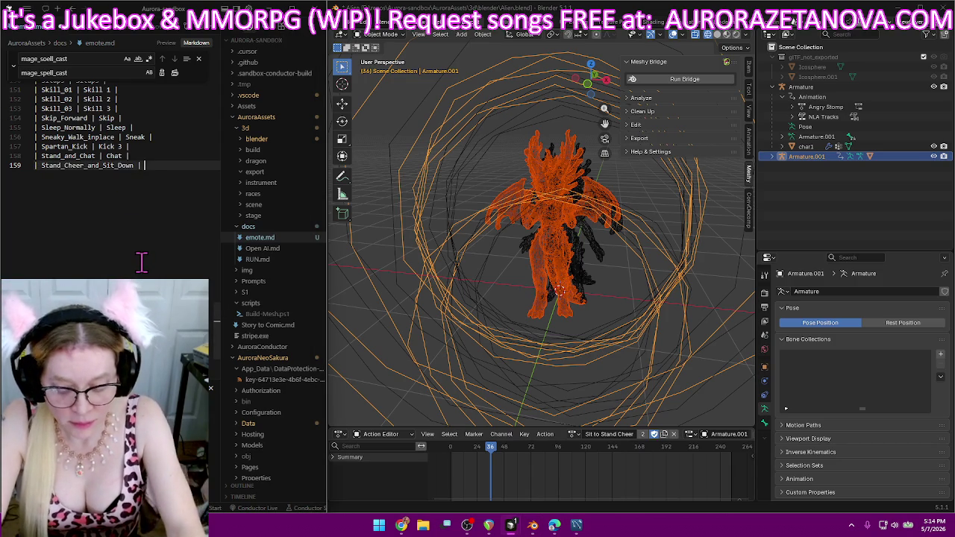
text(| Sit to Stand Ch)
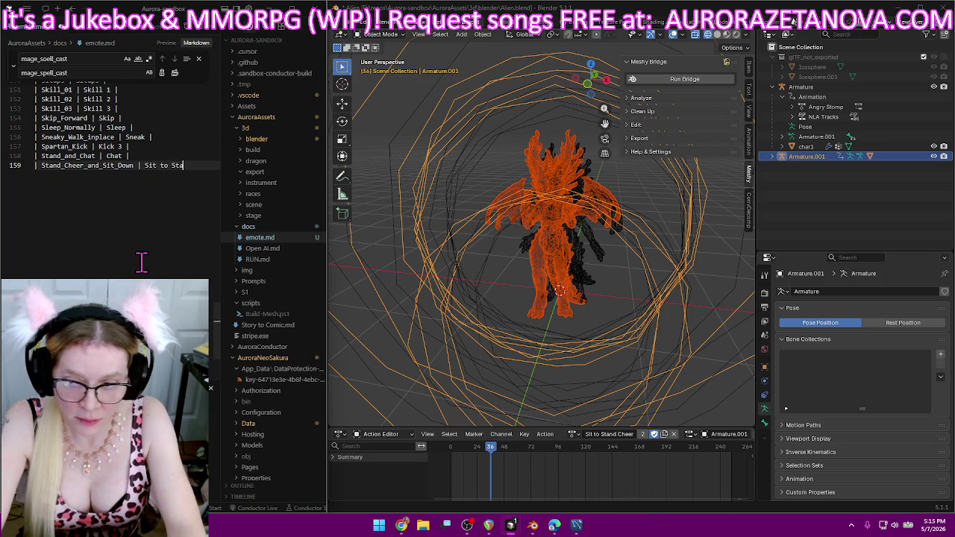
text(eer |)
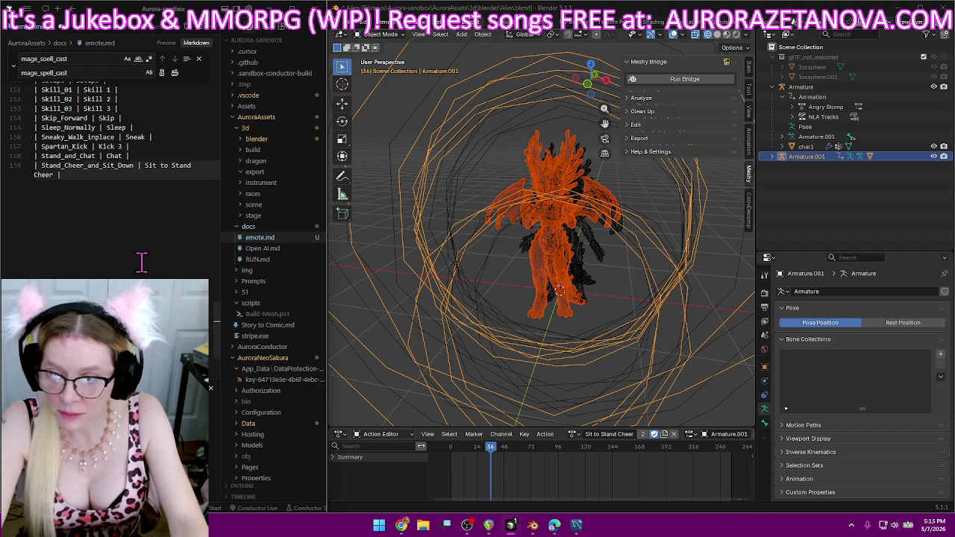
key(Return)
text(|)
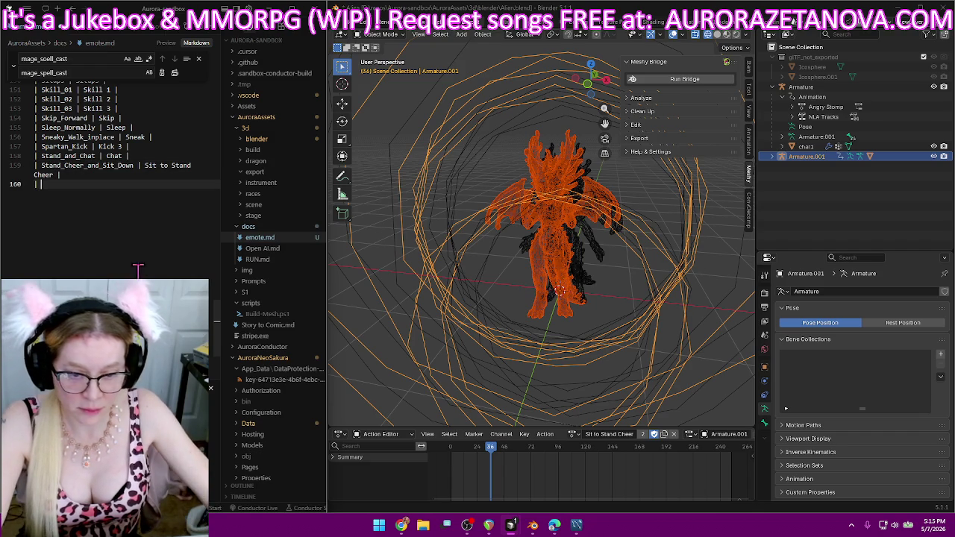
- Load the Stand_Clap_and_Sit_Down action from the rig's action list
click(574, 435)
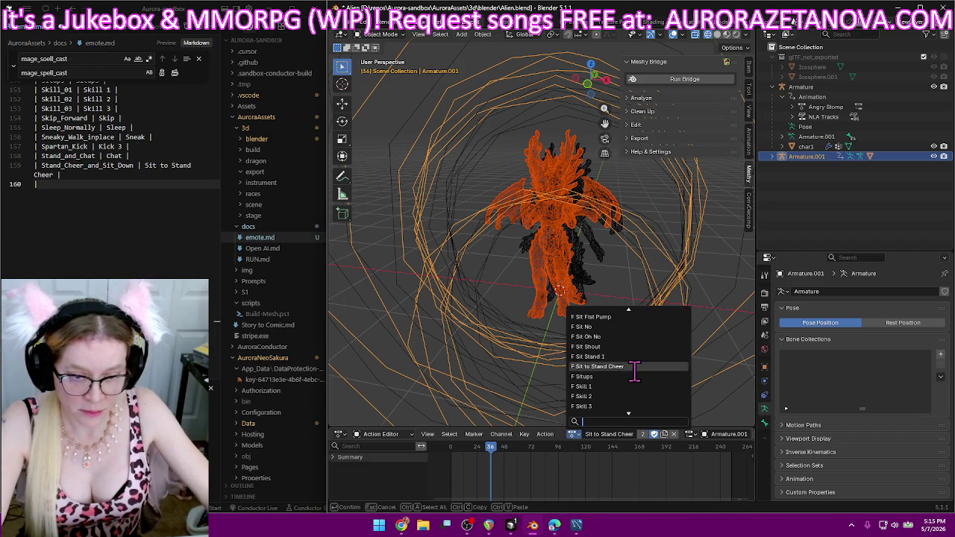
scroll(634, 371, down, 4)
scroll(637, 371, down, 3)
scroll(637, 372, down, 3)
scroll(636, 372, down, 3)
scroll(636, 372, down, 3)
scroll(636, 372, down, 4)
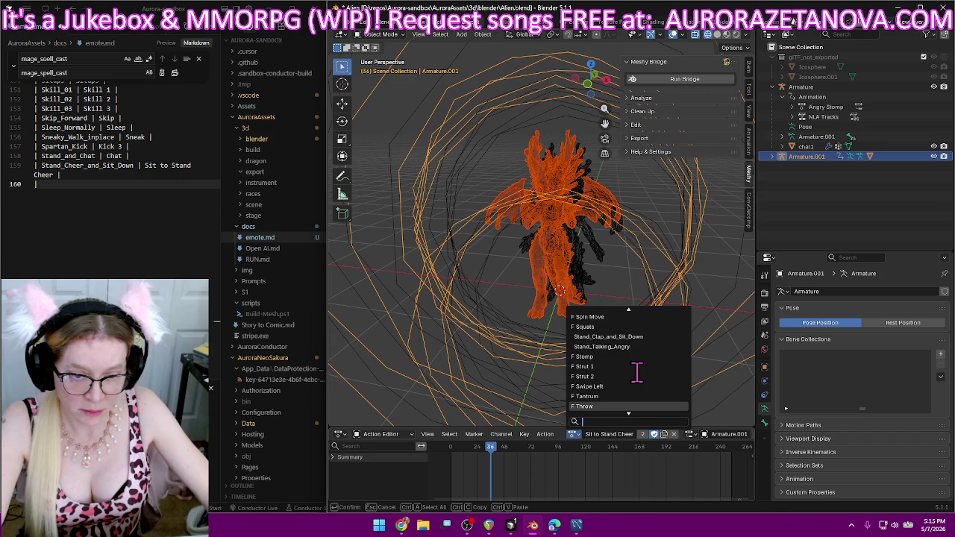
click(643, 336)
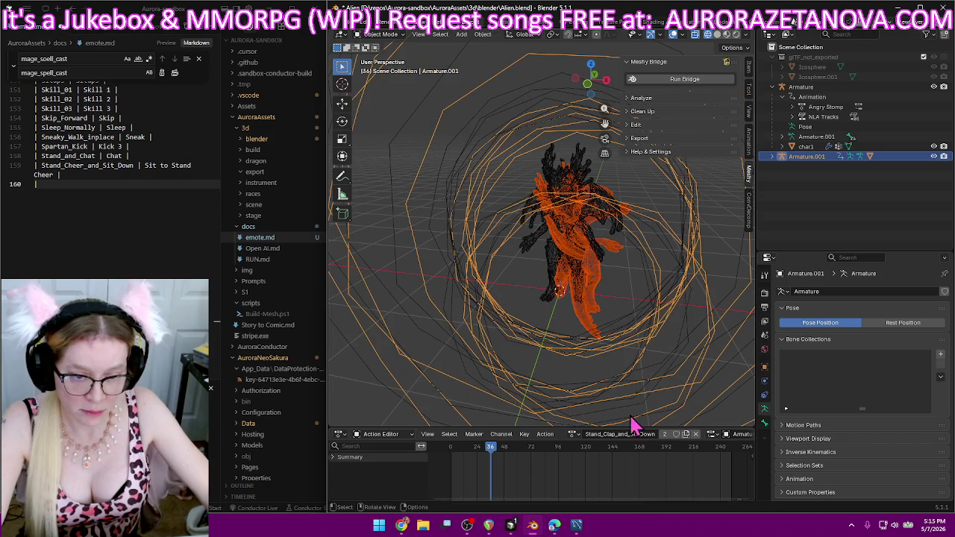
- Rename the action Sit to Stand Clap
double_click(622, 434)
key(BackSpace)
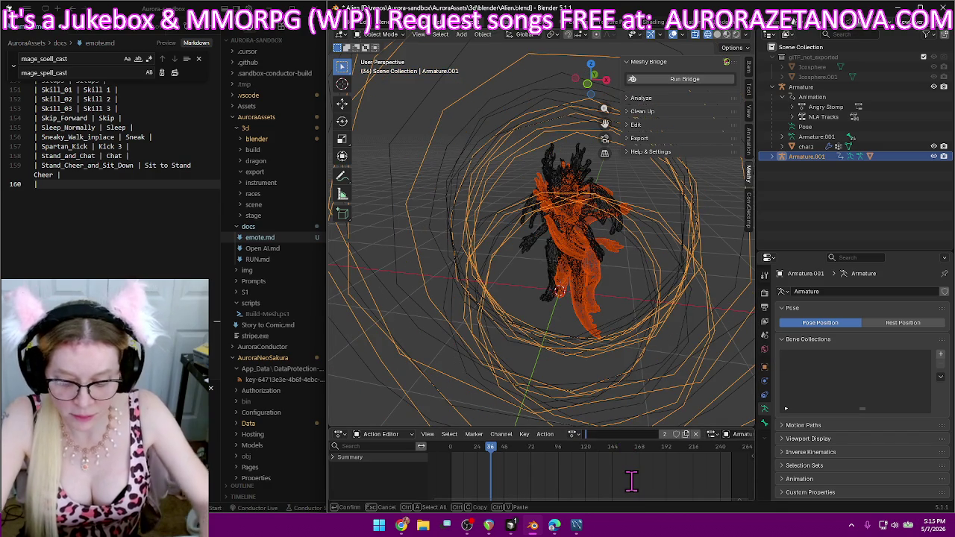
text(S)
text(Stand Clap)
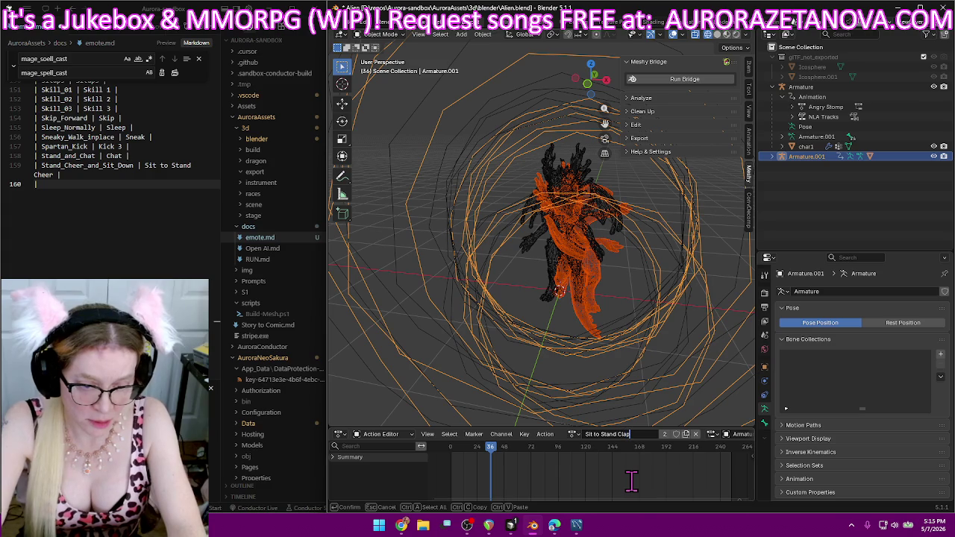
key(Return)
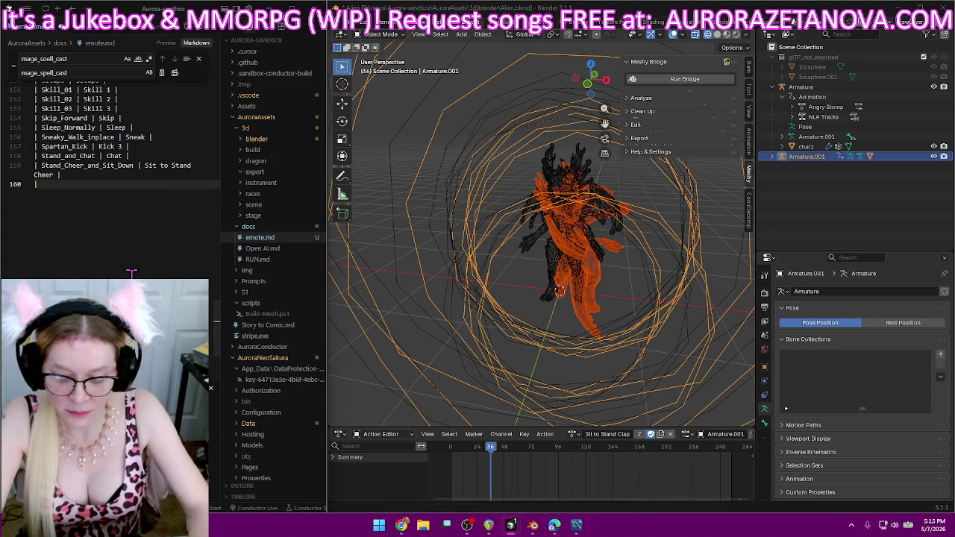
- Log 'Stand_Clap_and_Sit_Down | Sit to Stand Clap' as a new emote.md row
text(Stand_Clap_and_Sit_Down | Sit to Stand Clap |)
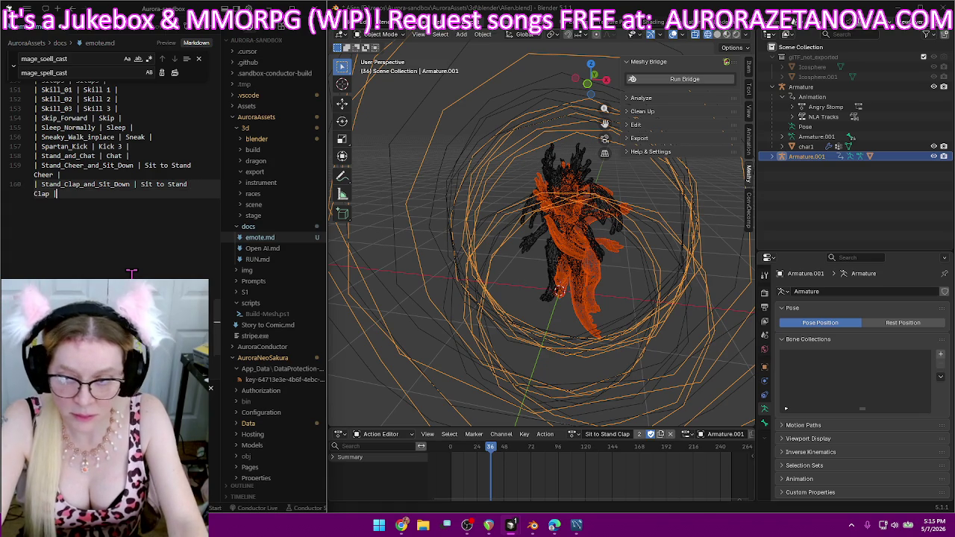
key(Return)
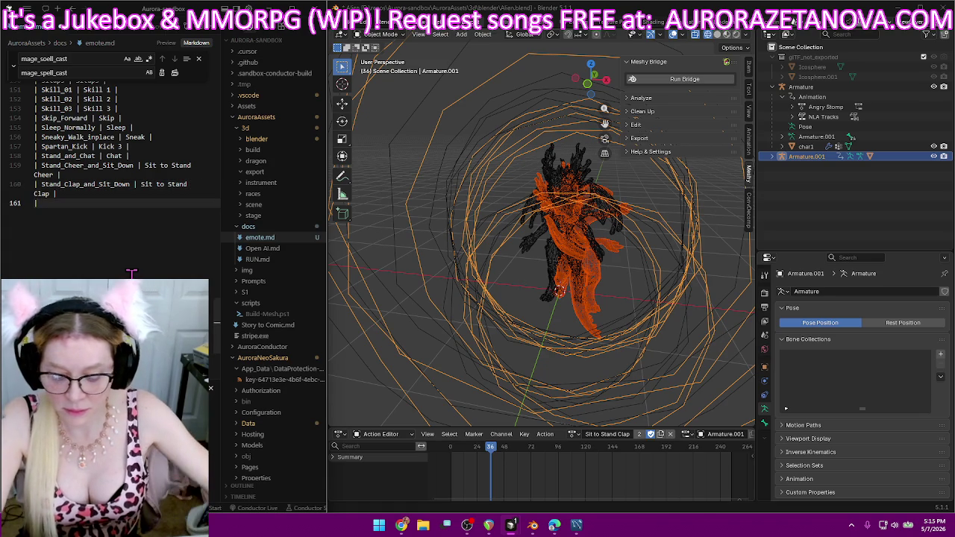
text(|)
click(573, 435)
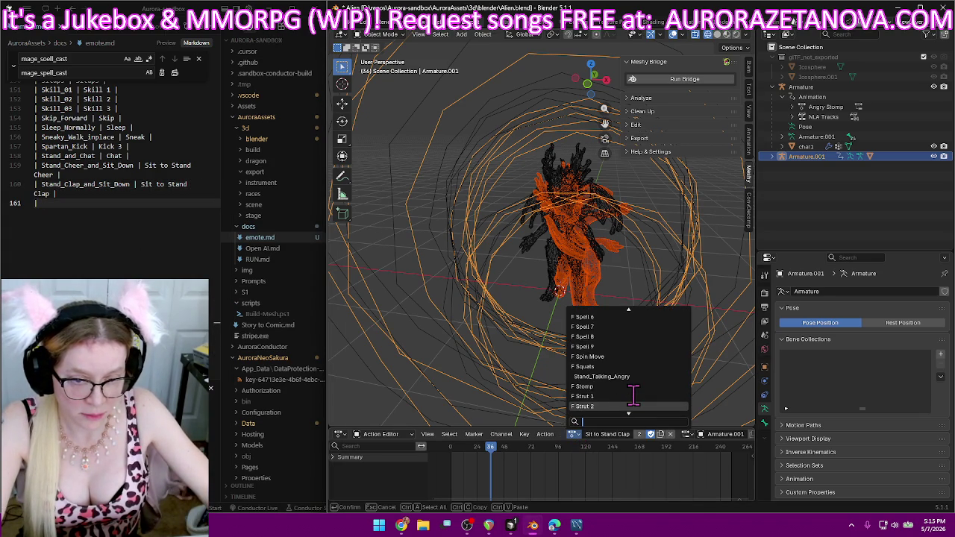
- Load Stand_Talking_Angry onto the rig and rename it Argue
scroll(633, 395, down, 2)
click(632, 365)
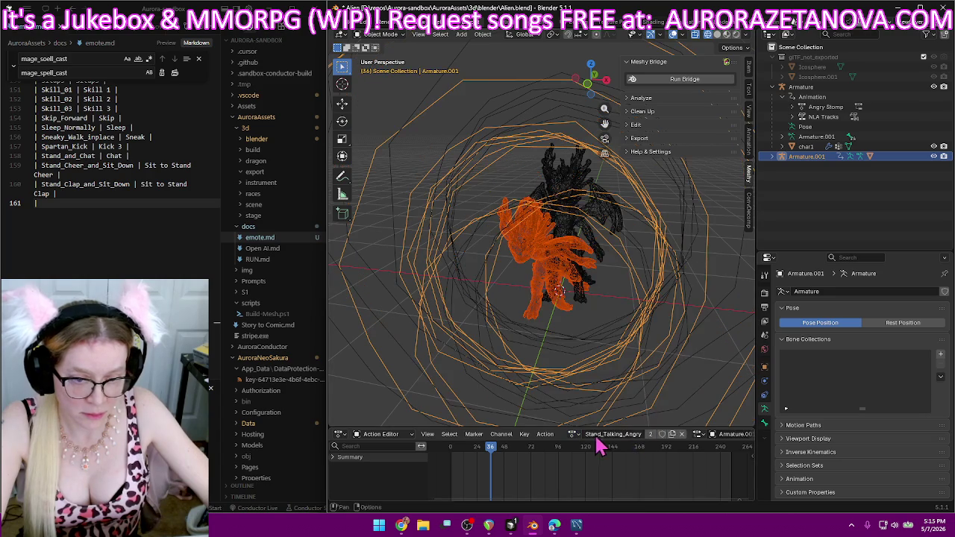
text(Argue)
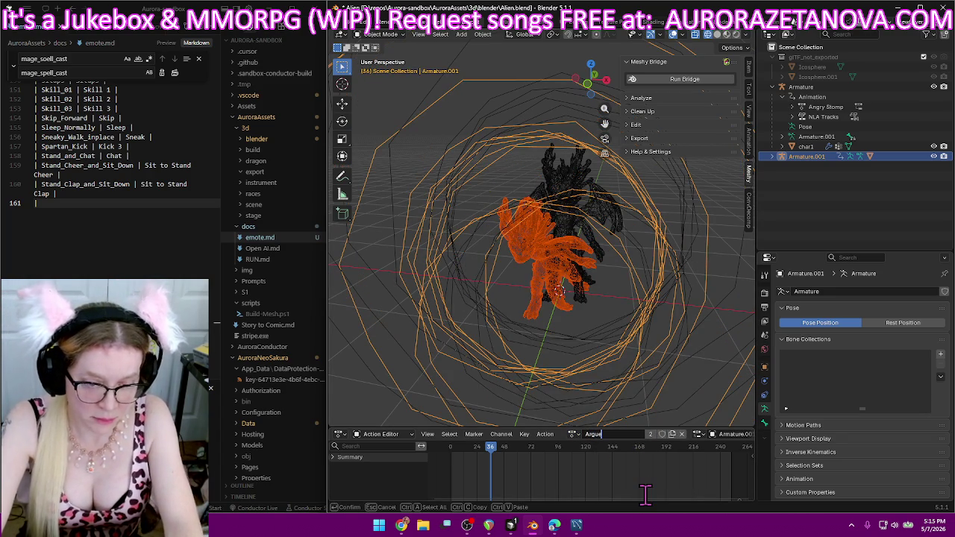
key(Return)
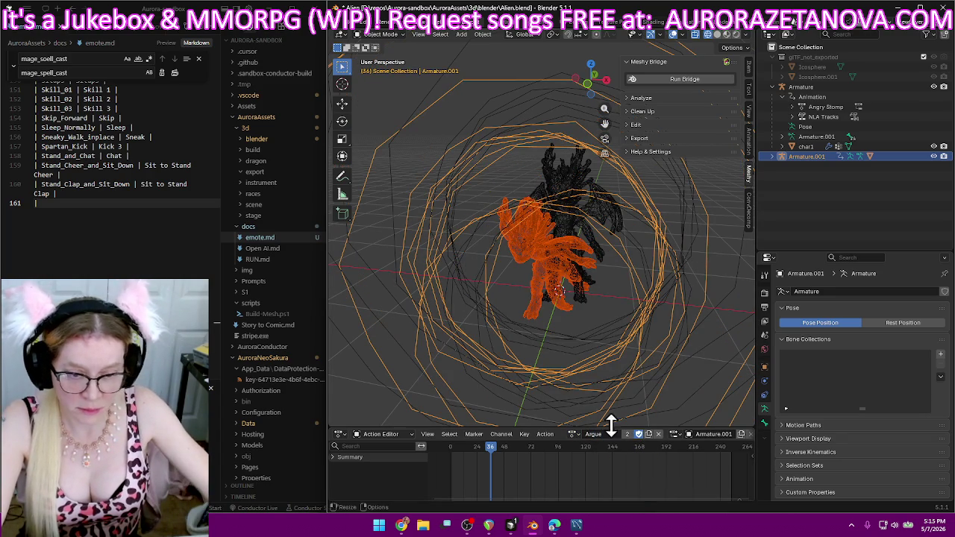
- Add the next row markers in emote.md, then switch to the Meshy browser workspace
click(204, 207)
text(|)
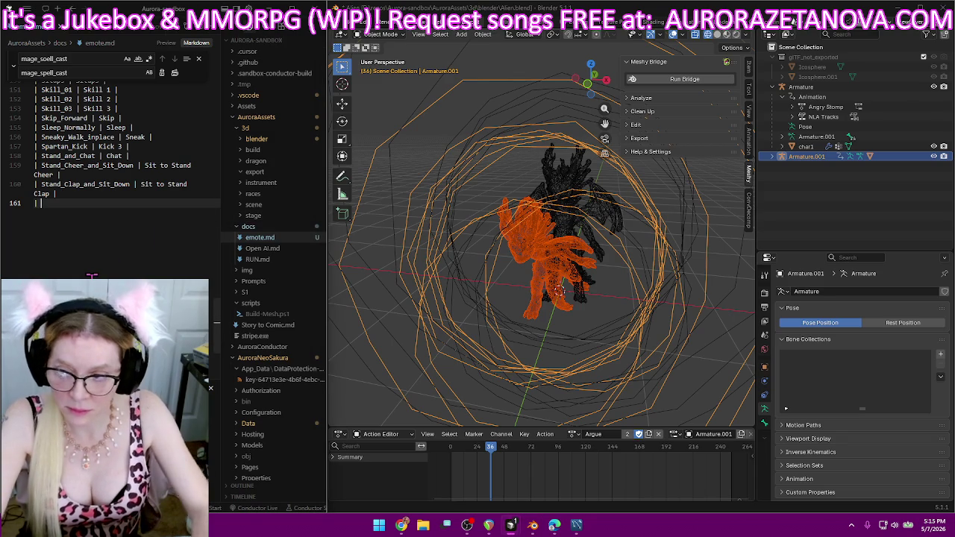
key(Return)
text(|)
key(BackSpace)
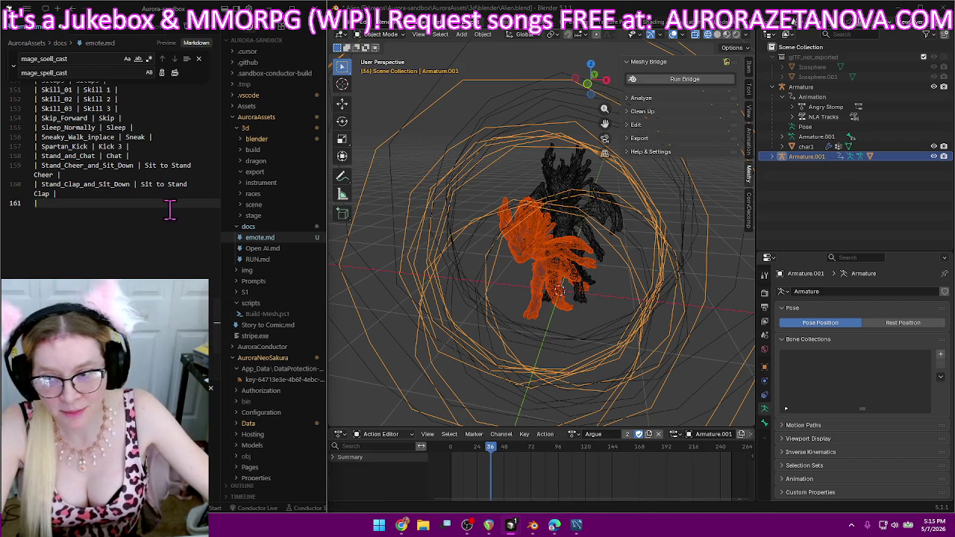
click(402, 526)
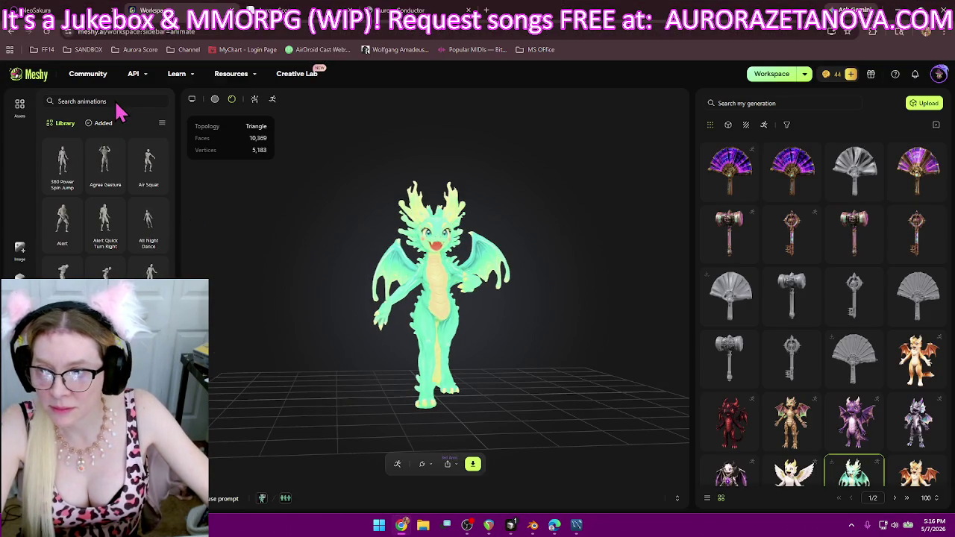
- Scroll through Meshy's Stand animations, then minimise the browser to return to Blender
scroll(164, 168, down, 2)
scroll(105, 194, down, 10)
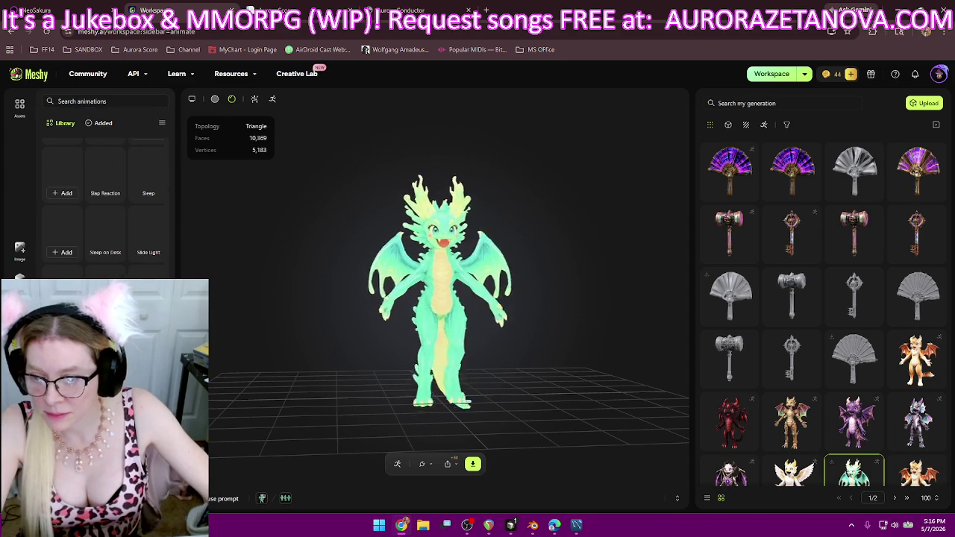
scroll(105, 194, down, 5)
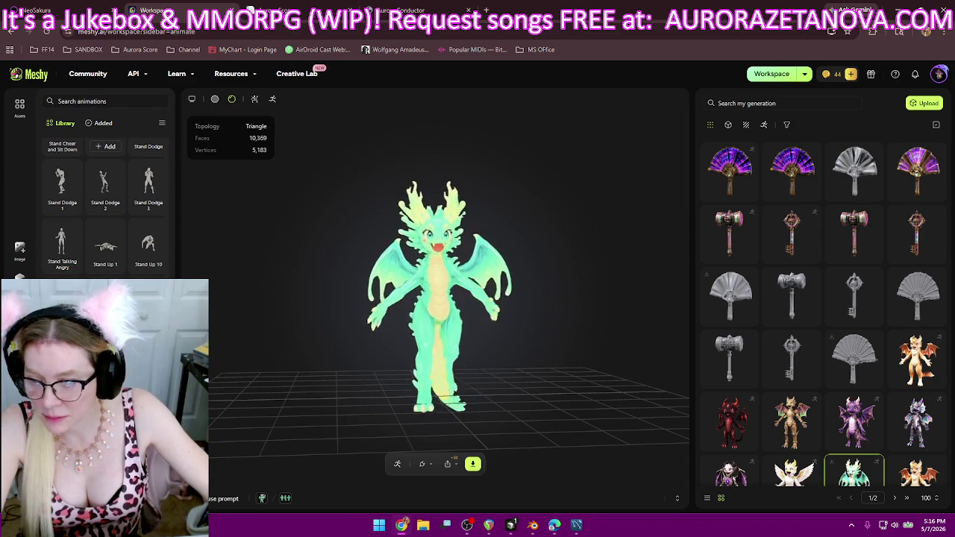
scroll(106, 194, down, 2)
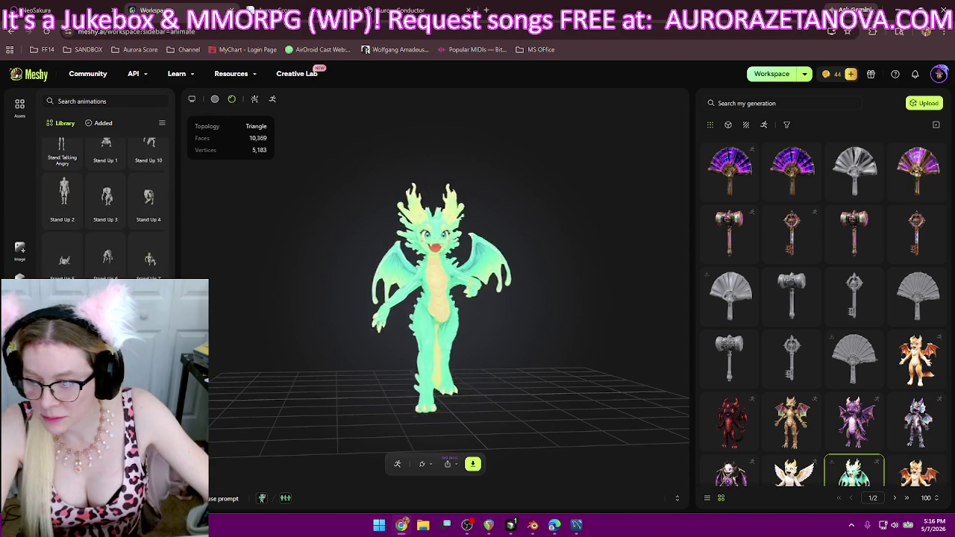
scroll(63, 161, down, 3)
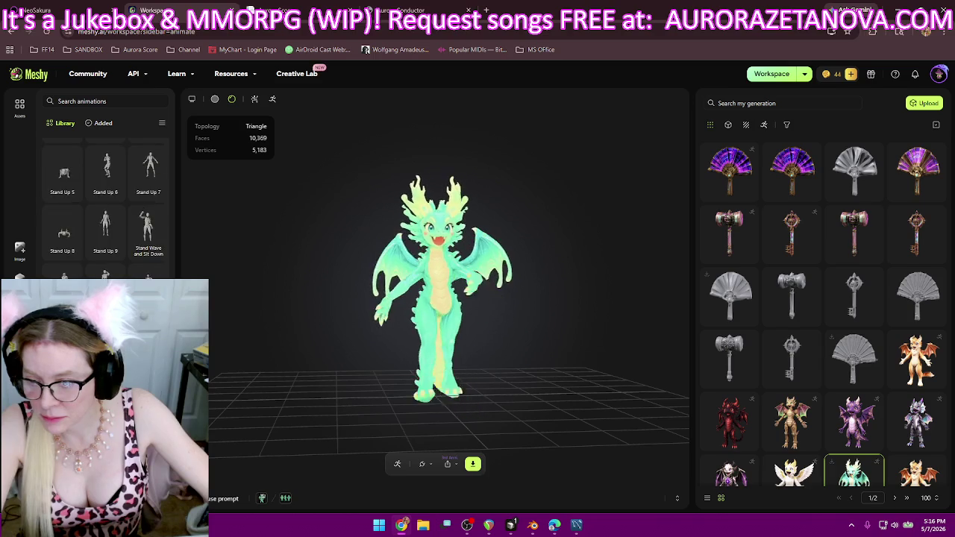
scroll(105, 194, down, 2)
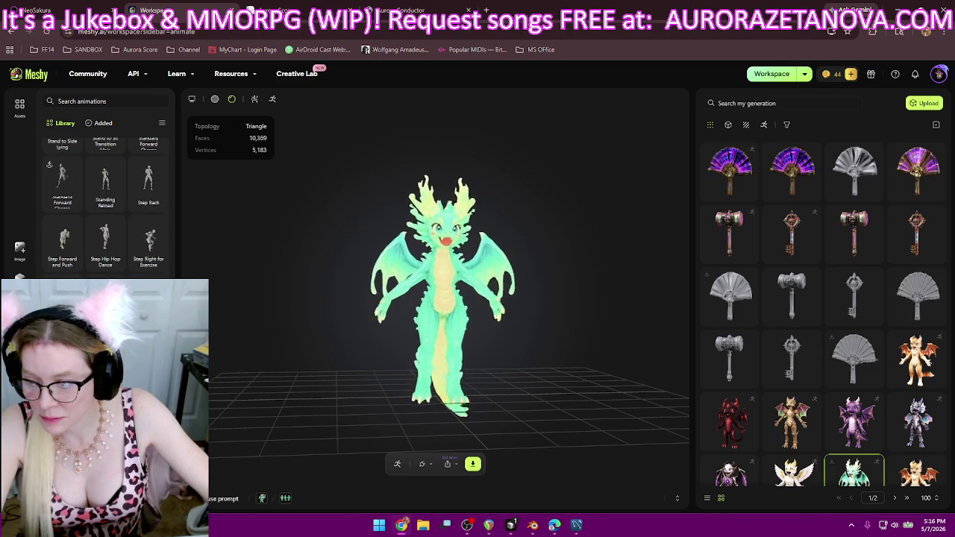
scroll(106, 202, down, 1)
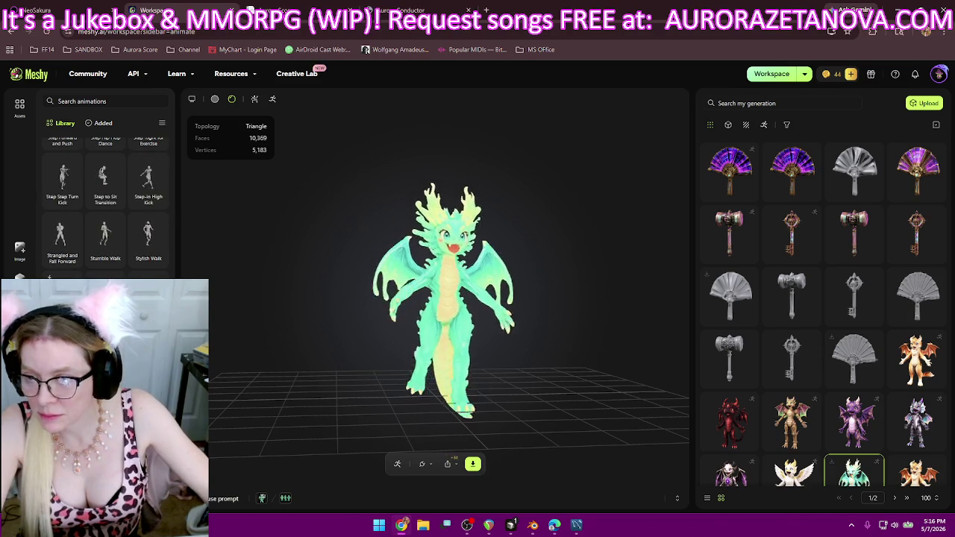
scroll(105, 201, up, 1)
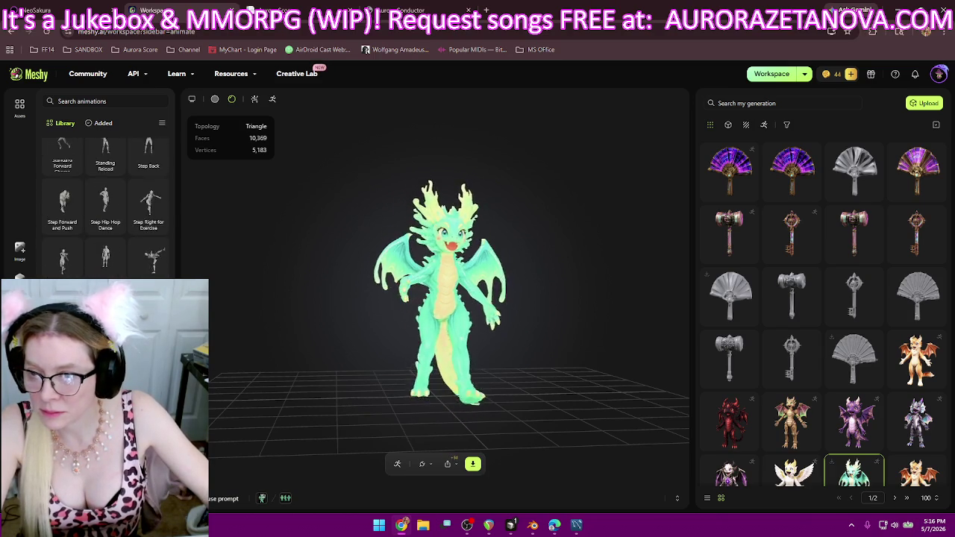
scroll(63, 202, up, 2)
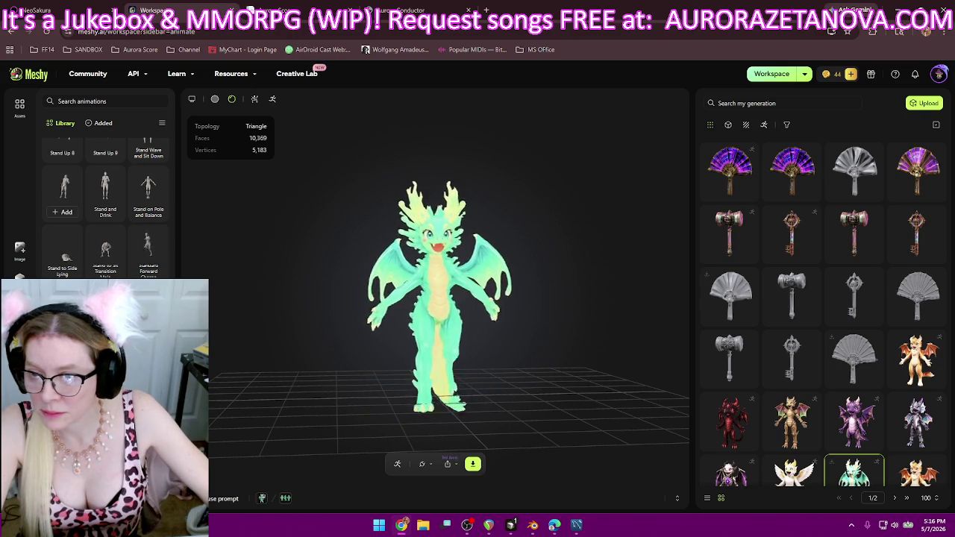
scroll(63, 194, up, 1)
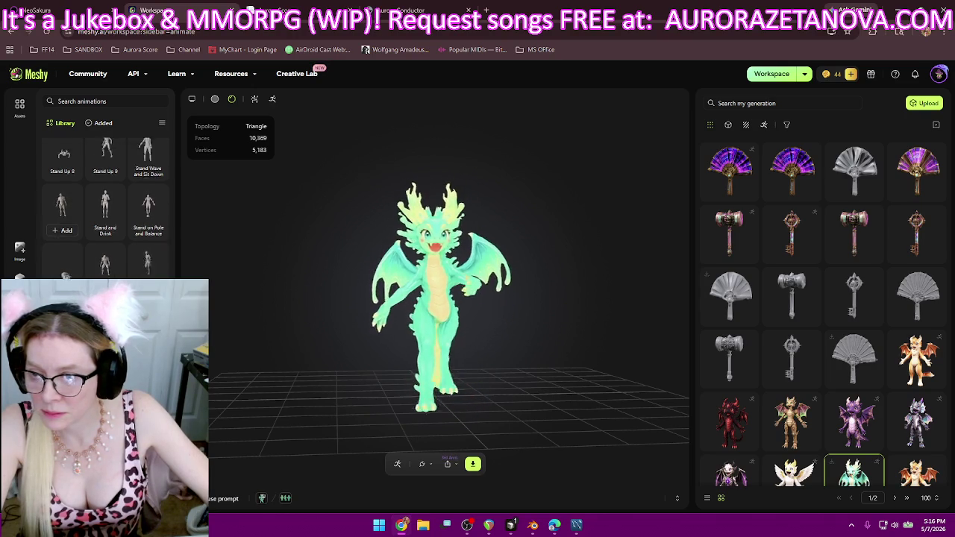
scroll(119, 249, up, 1)
scroll(119, 250, up, 1)
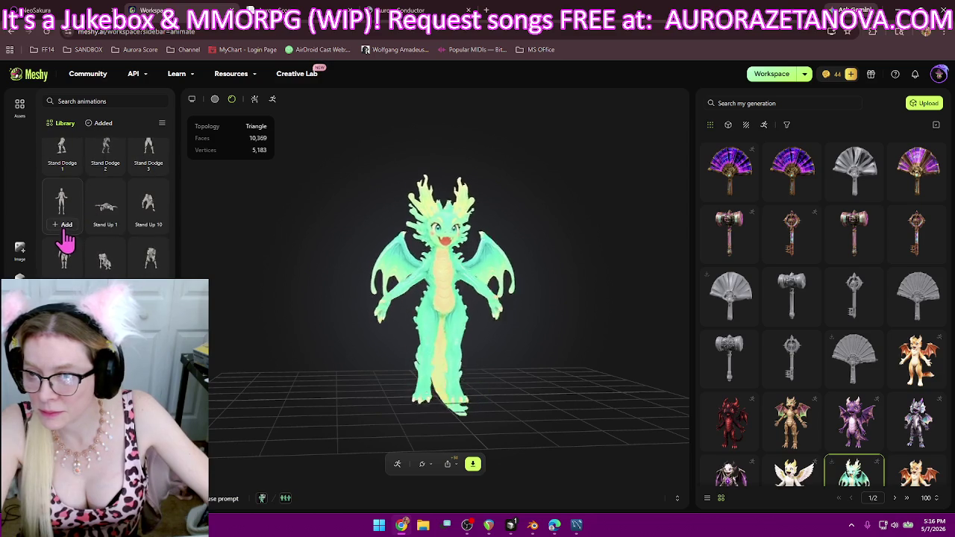
click(895, 9)
text(| S)
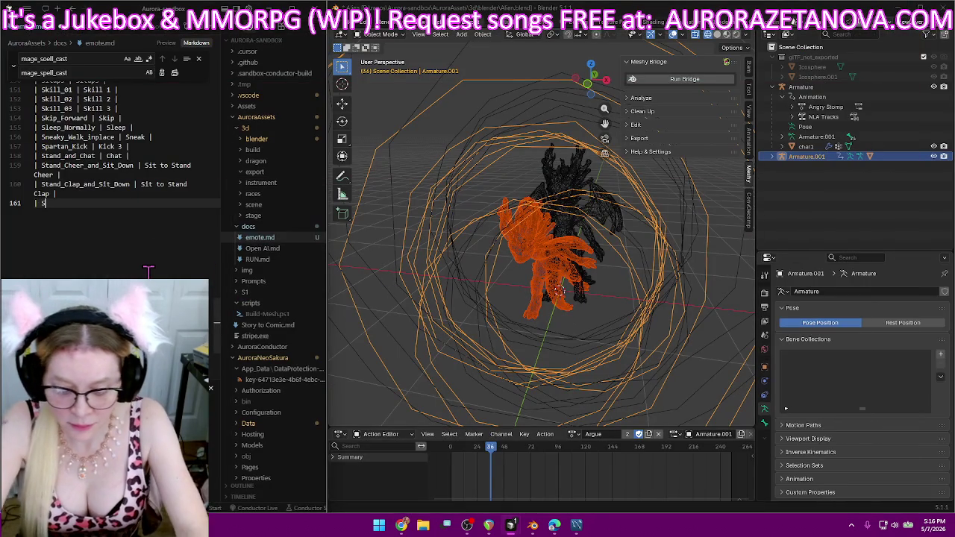
- Log Stand_Talking_Angry as Argue in the emote.md table
text(tand_Talking_Angry)
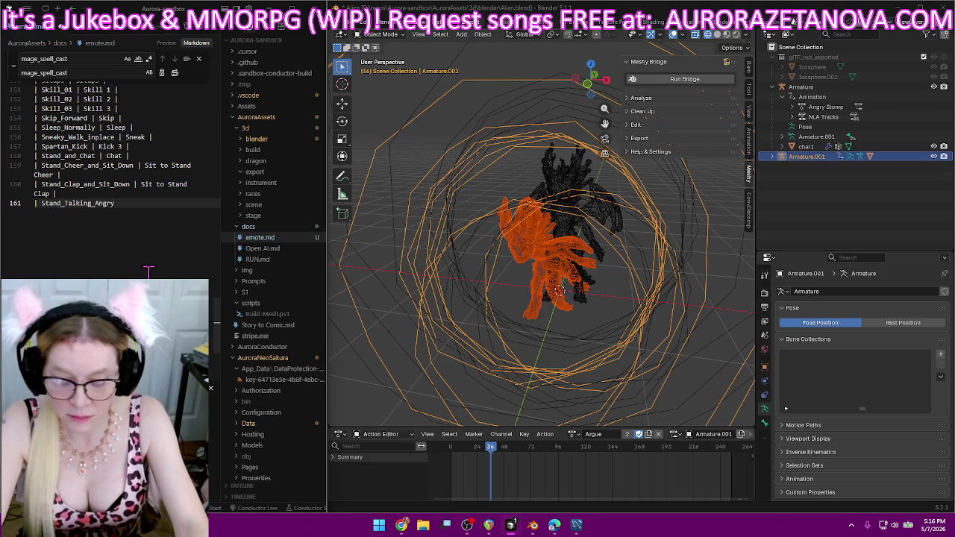
text(| Argue)
text( |)
key(Return)
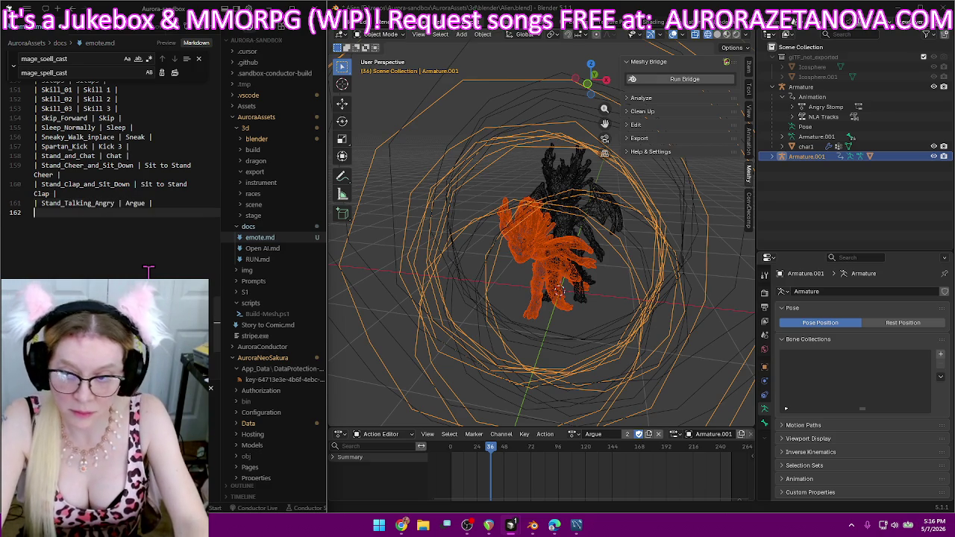
- Browse the rig's action list, leaving Argue as the assigned action
click(573, 442)
scroll(619, 391, down, 5)
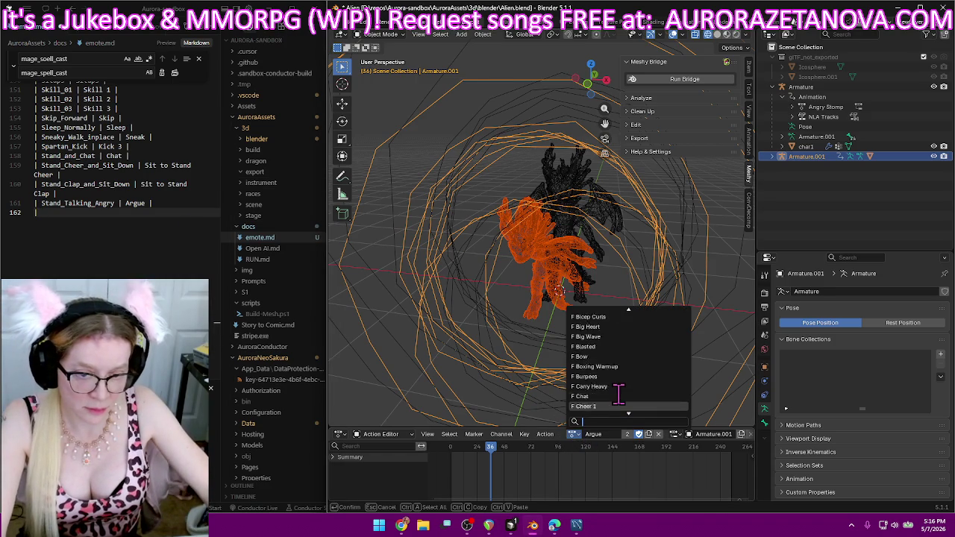
scroll(619, 391, down, 3)
scroll(619, 394, down, 3)
scroll(619, 397, down, 3)
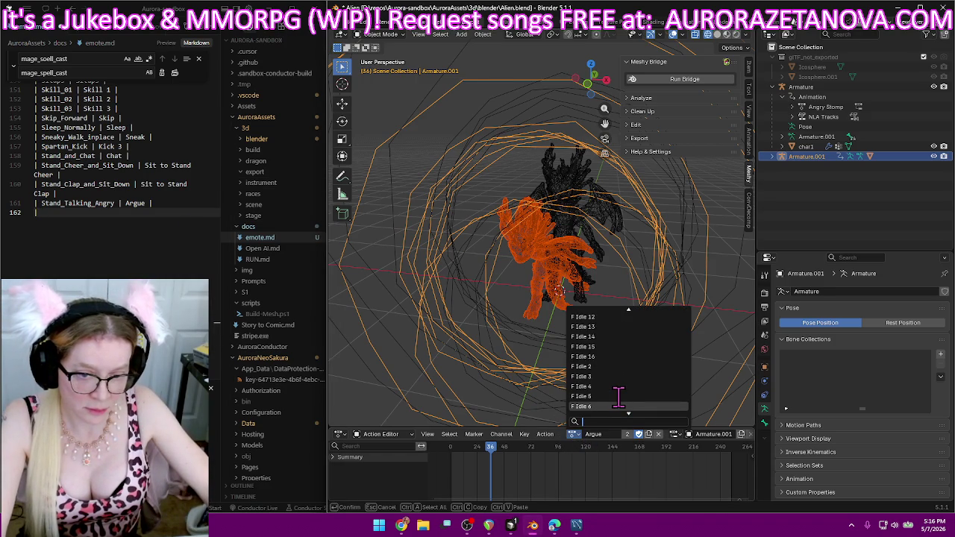
scroll(619, 397, down, 3)
scroll(619, 397, down, 5)
scroll(619, 397, down, 3)
scroll(620, 397, down, 3)
scroll(619, 397, down, 3)
scroll(619, 397, down, 3)
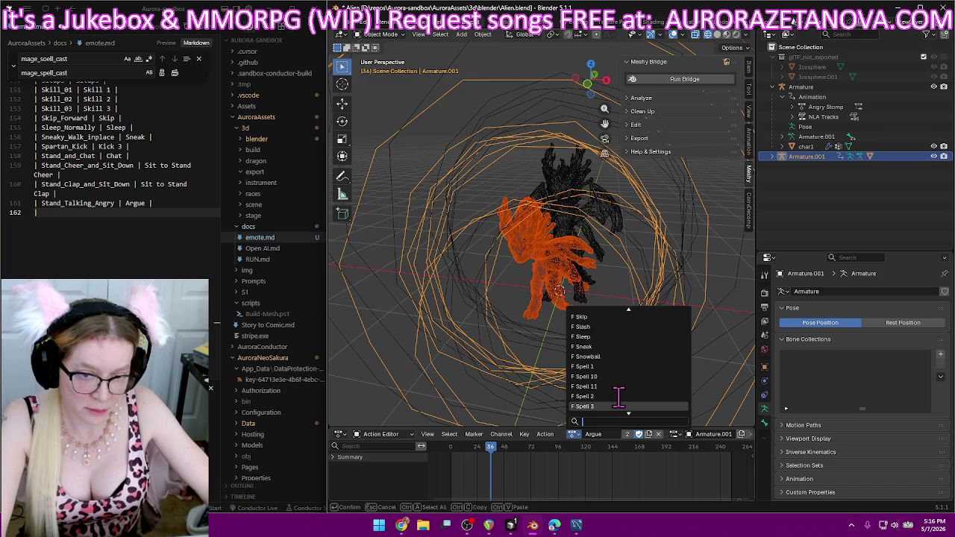
scroll(620, 397, down, 3)
scroll(620, 397, down, 3)
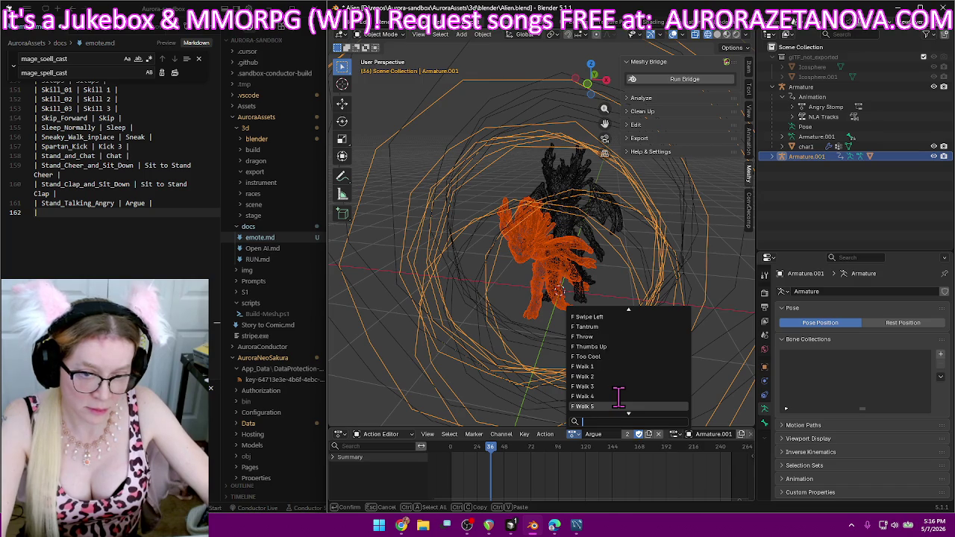
scroll(619, 397, down, 3)
scroll(619, 399, up, 3)
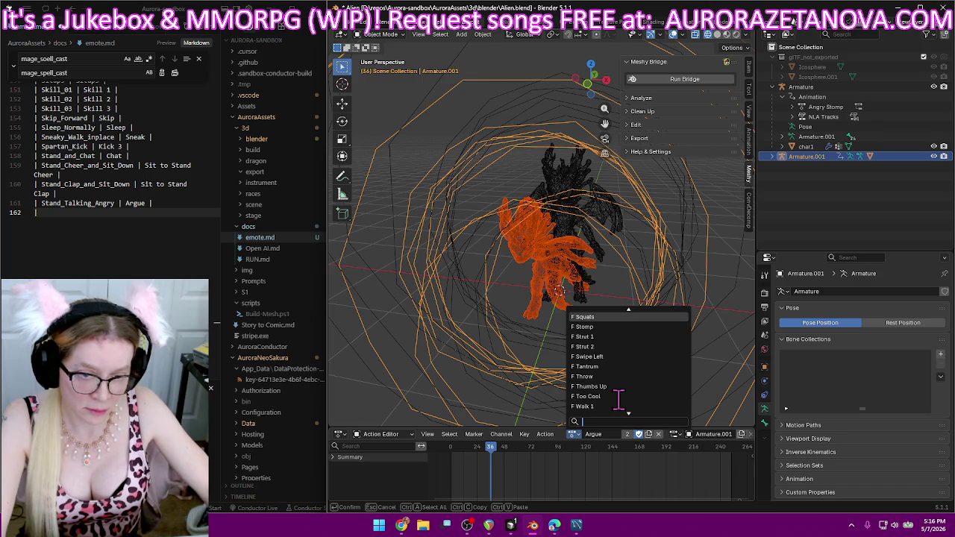
scroll(619, 399, down, 3)
scroll(619, 399, down, 3)
scroll(619, 399, down, 2)
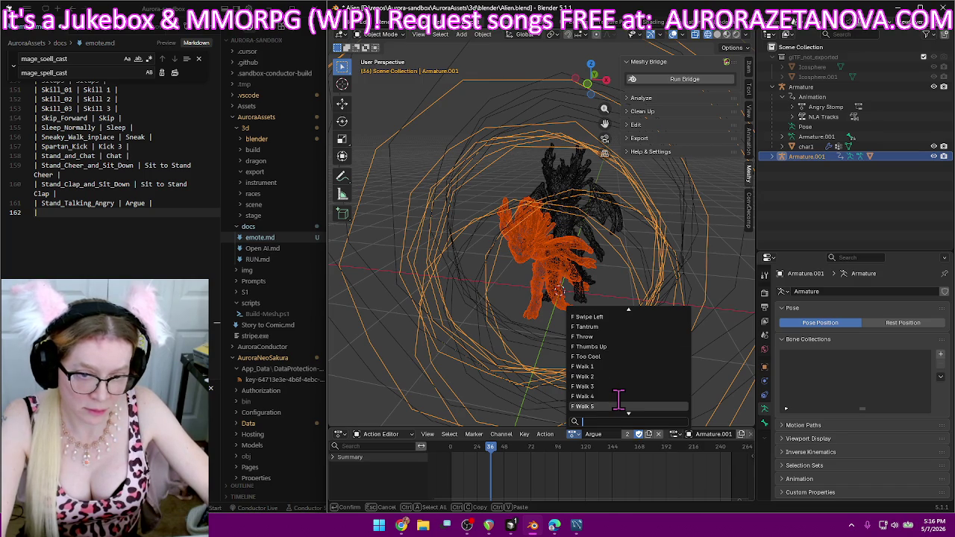
click(845, 196)
- Delete the Armature.001 rig and bring up the Purge Unused Data confirmation
key(Delete)
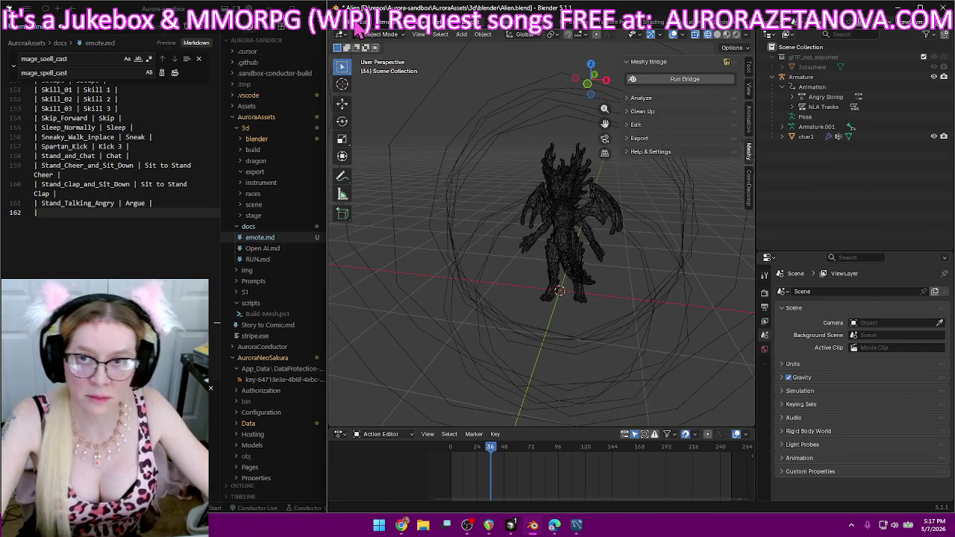
click(350, 19)
click(500, 207)
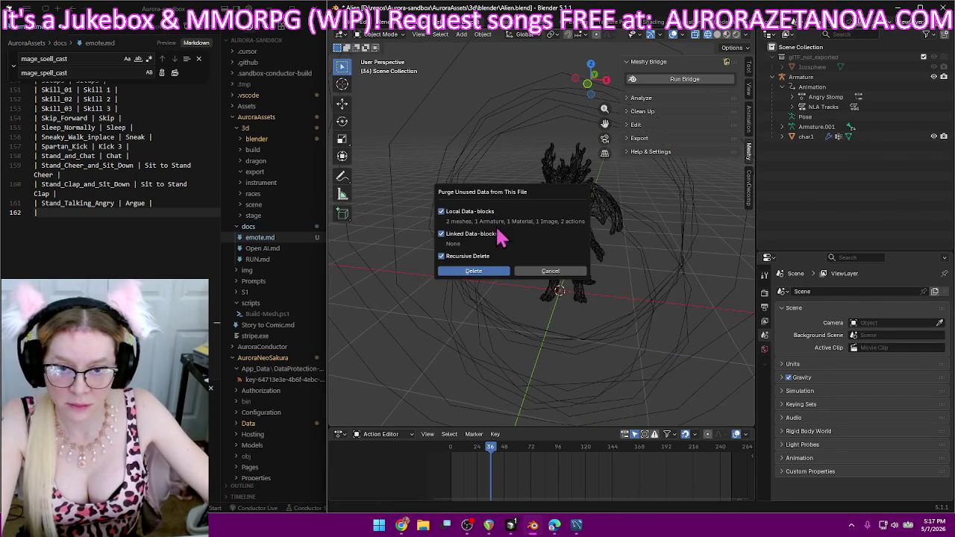
- Purge the 7 unused data-blocks, save Alien.blend, and begin a glTF 2.0 import
click(490, 272)
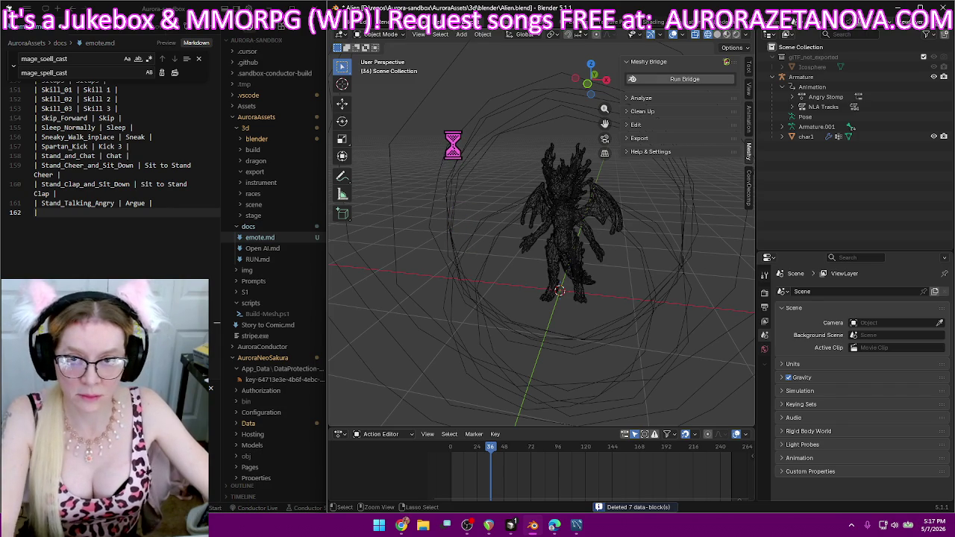
key(ctrl+s)
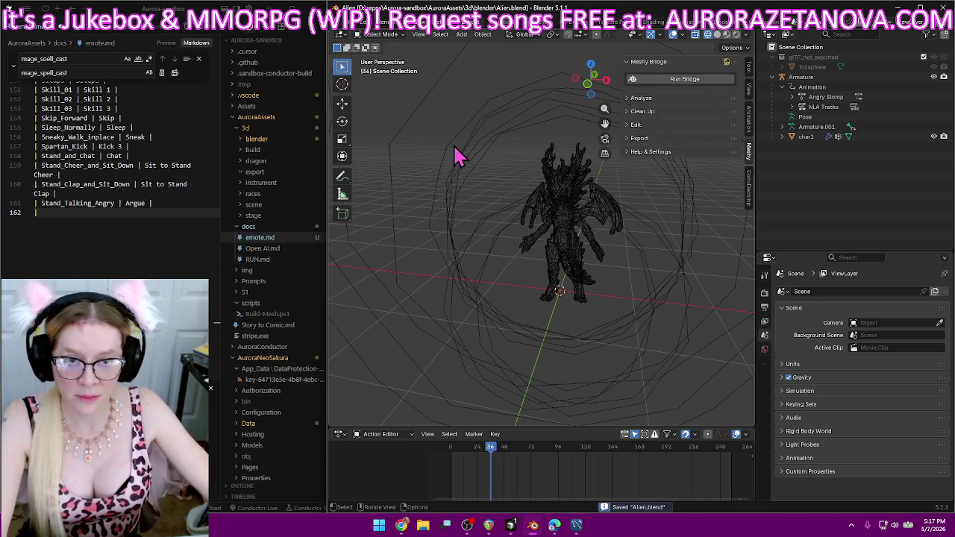
click(348, 34)
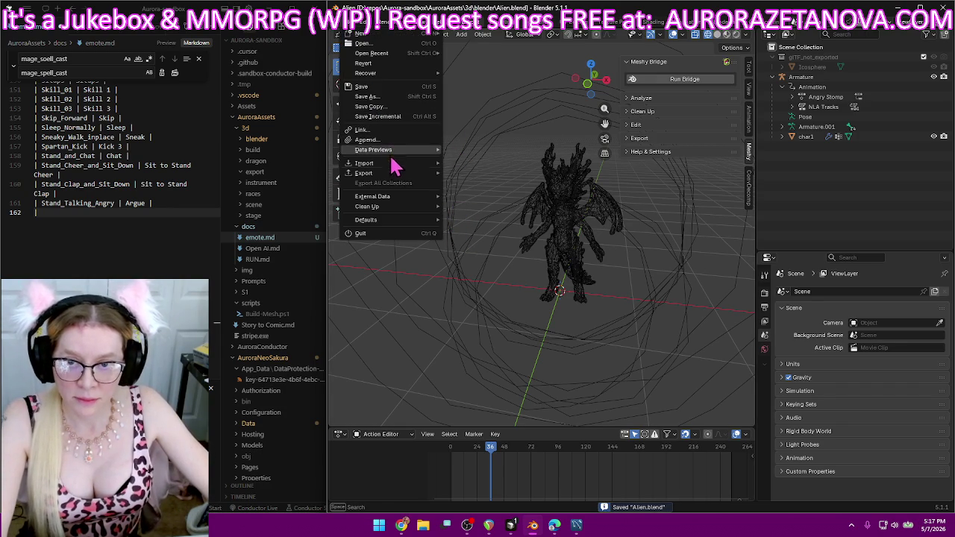
mouse_move(364, 162)
click(480, 263)
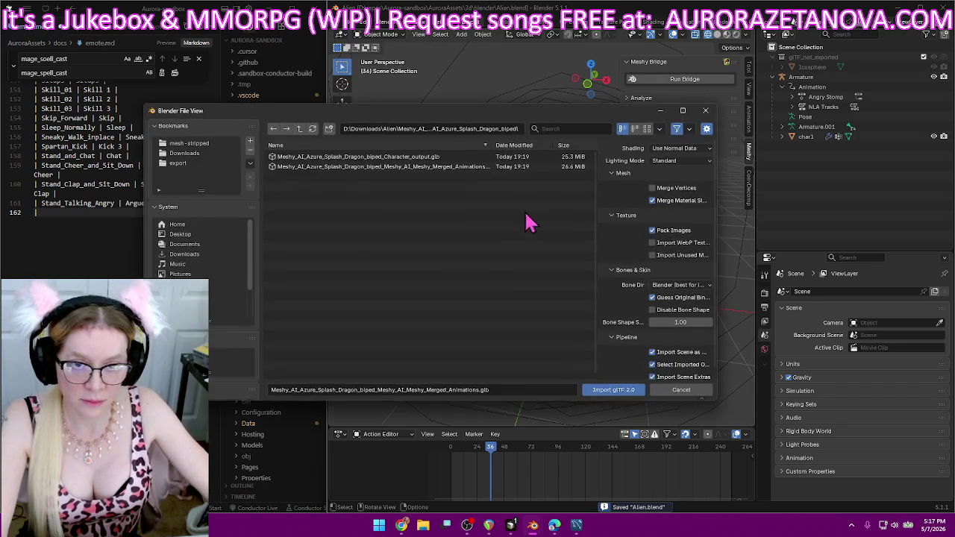
- Delete the old download folder ending (7) from the Alien downloads folder
click(302, 130)
click(301, 130)
click(366, 156)
key(Delete)
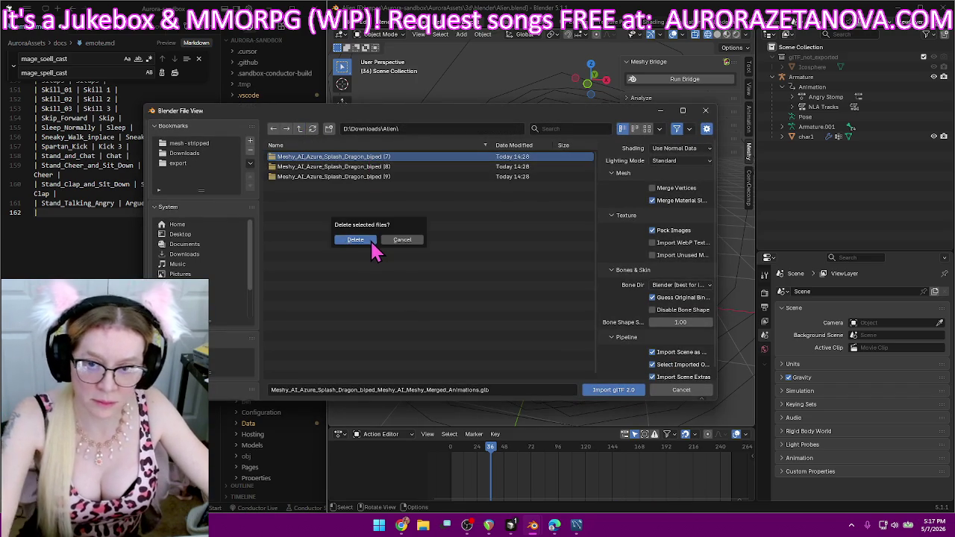
click(371, 243)
- Import the dragon's Merged_Animations .glb from download folder (8)
double_click(405, 158)
double_click(412, 158)
double_click(414, 167)
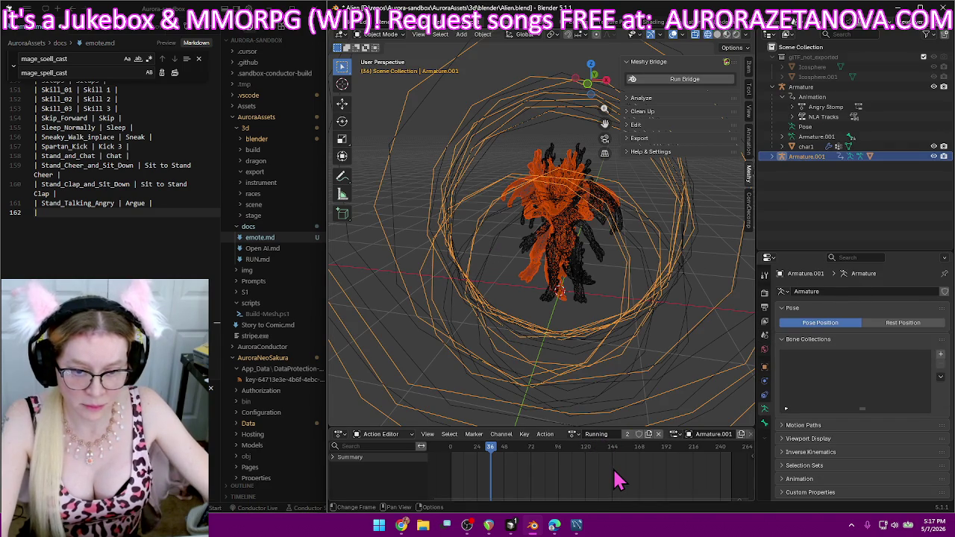
- Assign the Stand_and_Drink action to the new rig and rename it Drink
click(575, 434)
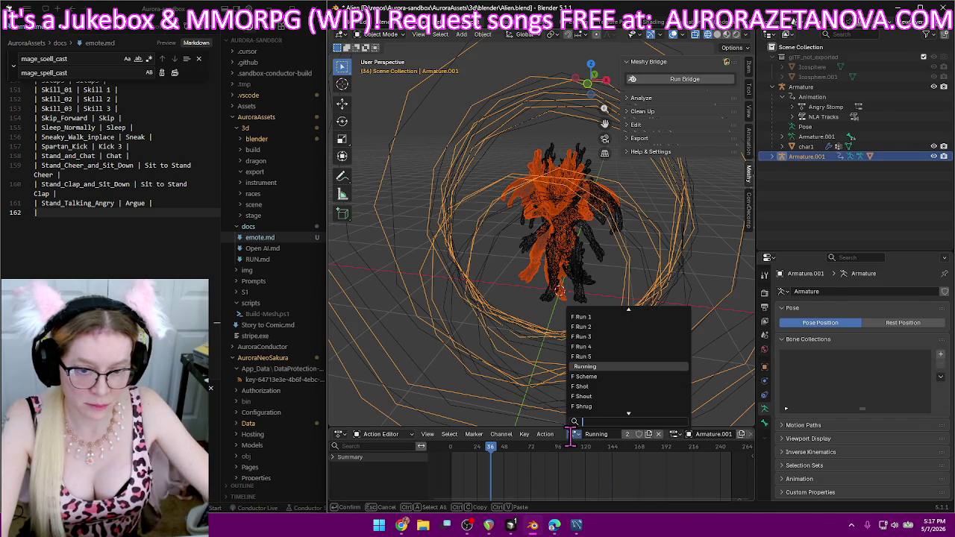
scroll(618, 399, down, 2)
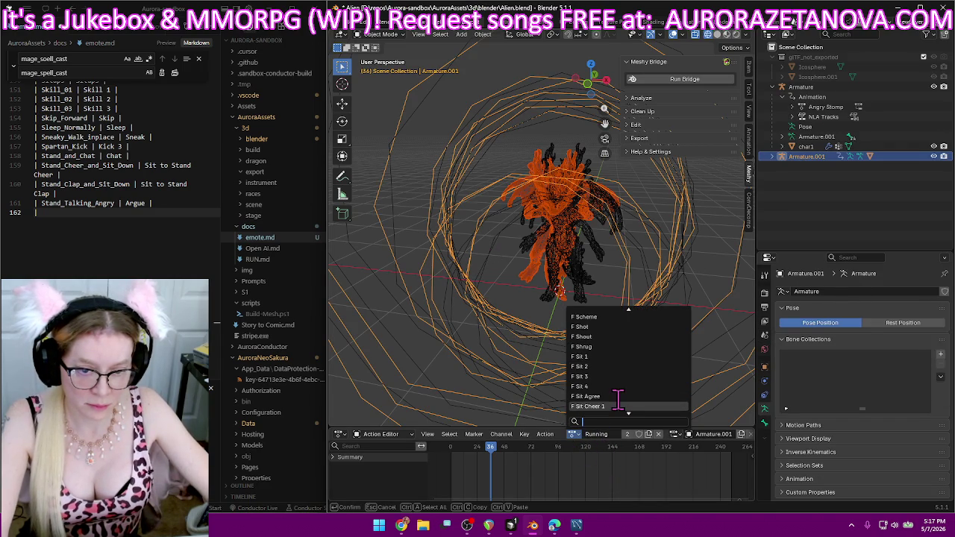
scroll(617, 399, down, 6)
scroll(617, 399, down, 6)
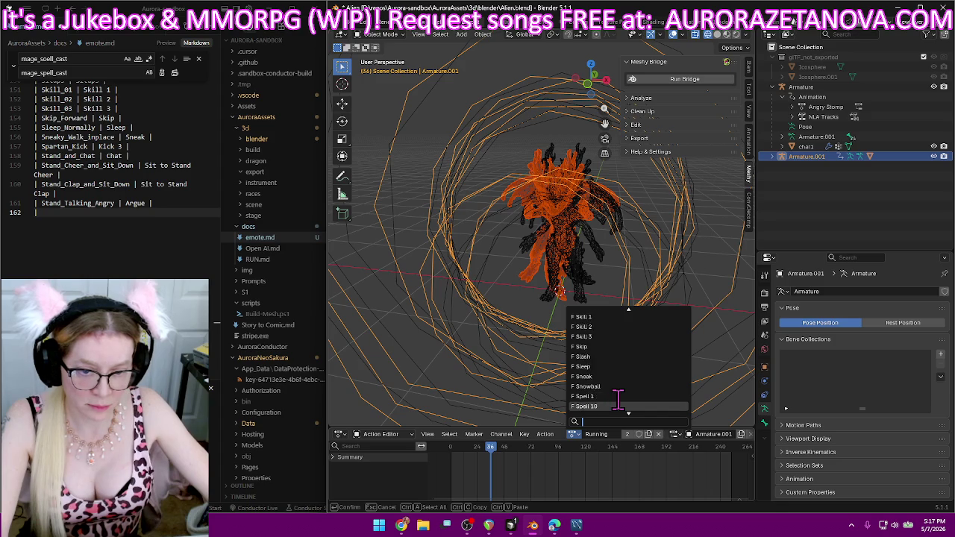
scroll(618, 399, down, 8)
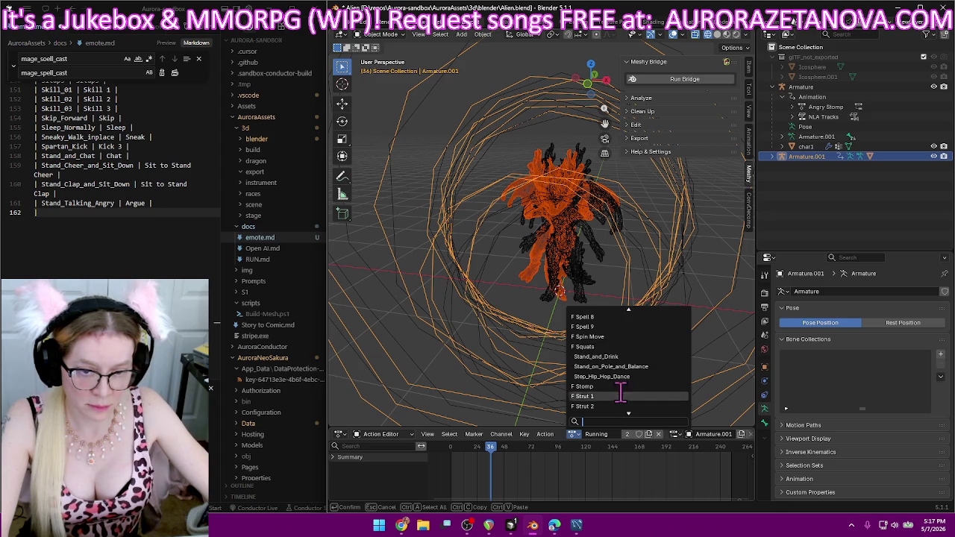
click(632, 357)
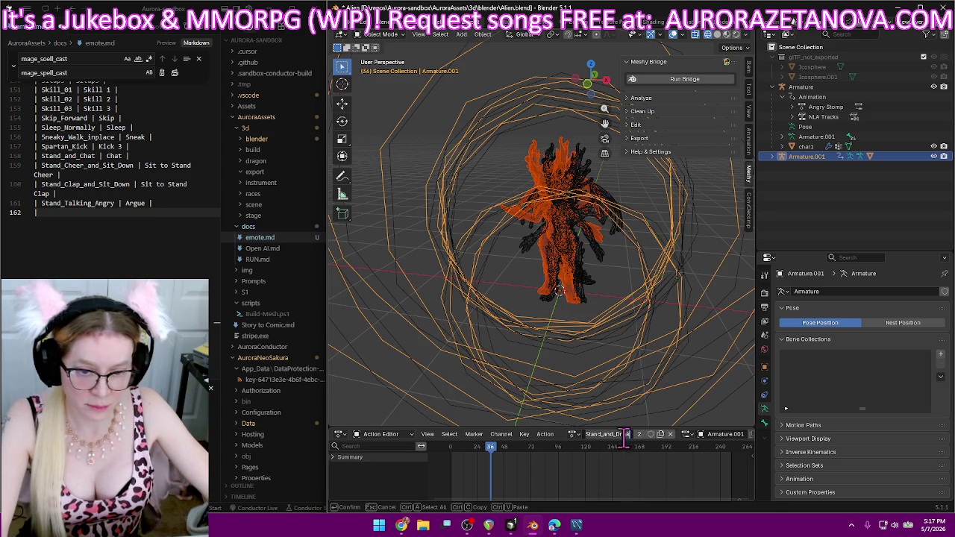
text(Drink)
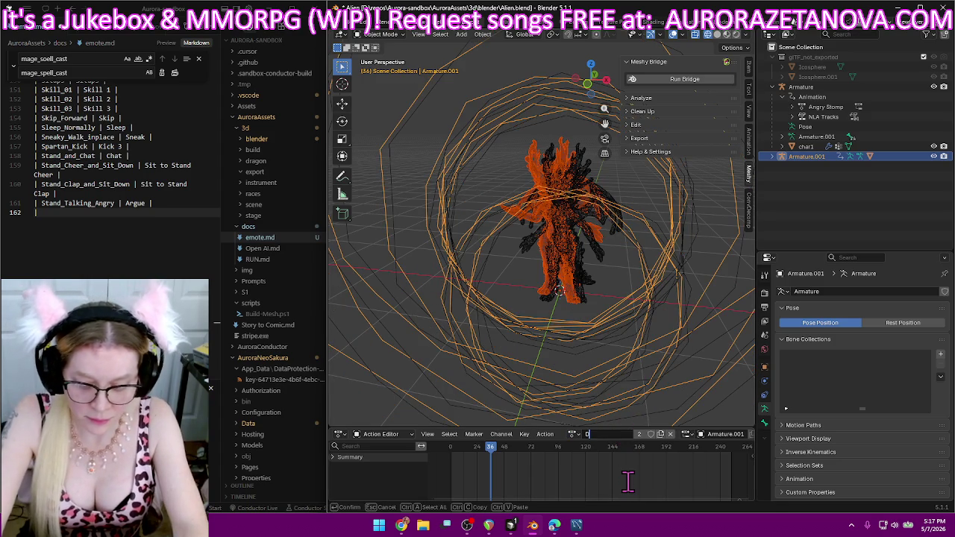
key(Return)
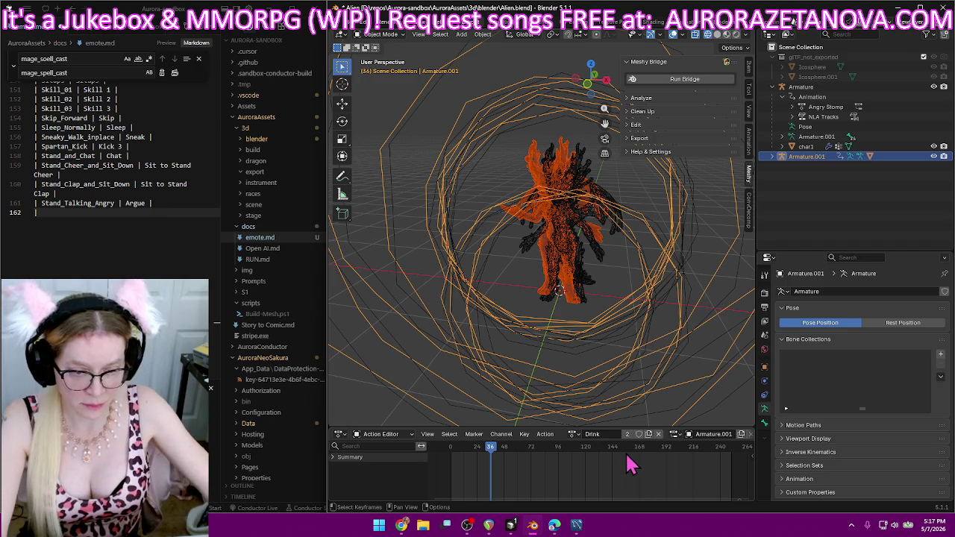
- Log Stand_and_Drink | Drink as a new row in emote.md
click(168, 222)
text(Stand_and_Drink | )
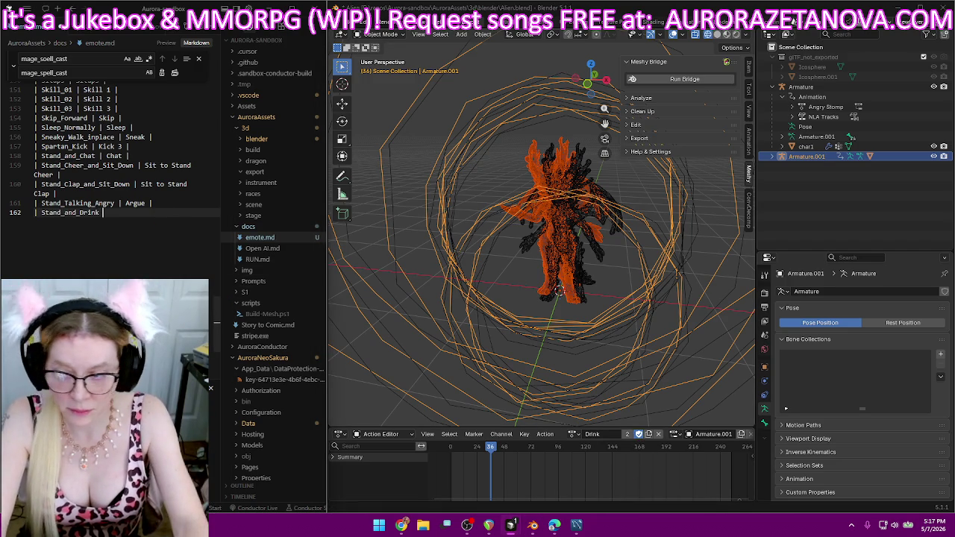
text(Drink |)
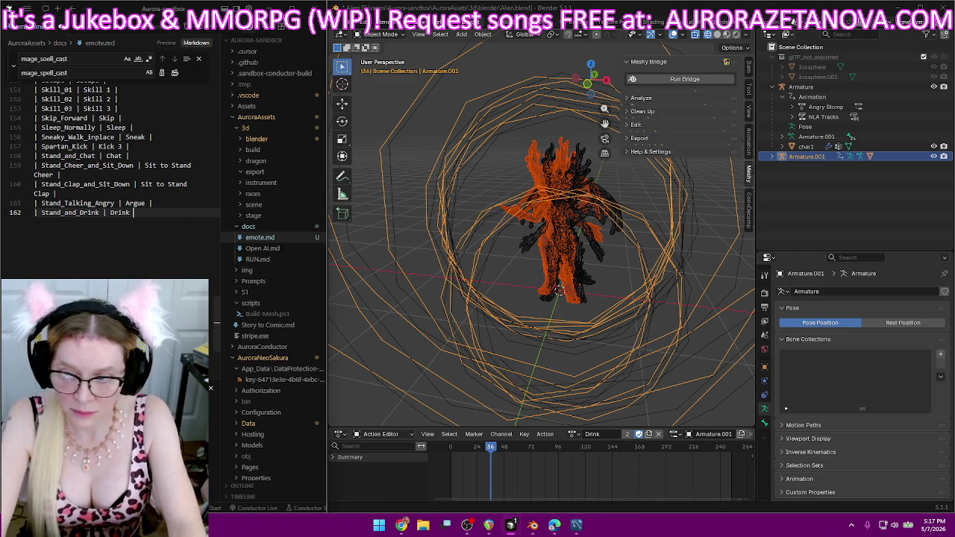
key(Return)
text(|)
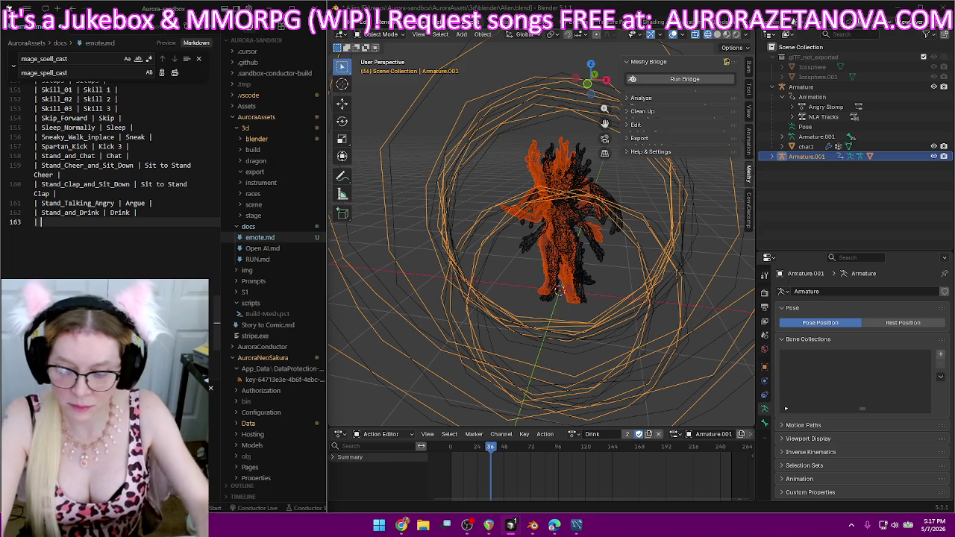
- Switch the rig to Step_Hip_Hop_Dance and rename it Dance Hip Hop Step
click(574, 433)
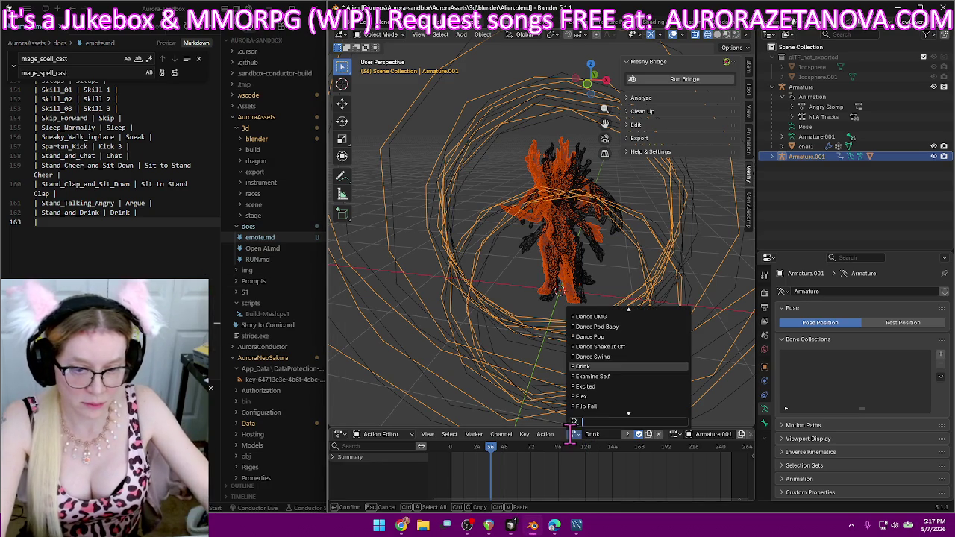
text(st)
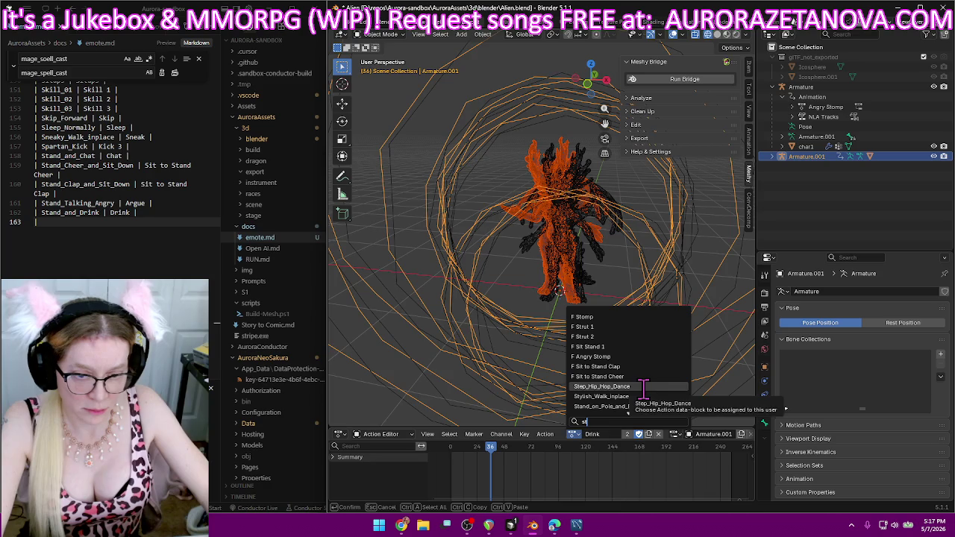
click(643, 386)
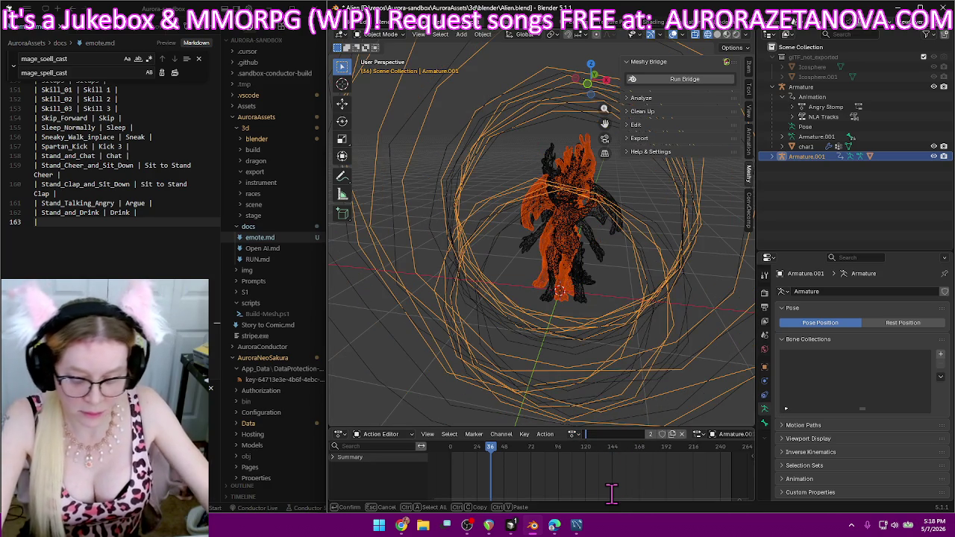
text(Dance Hip Hop Step)
key(Return)
- Log Step_Hip_Hop_Dance | Dance Hip Hop Step in emote.md
click(108, 224)
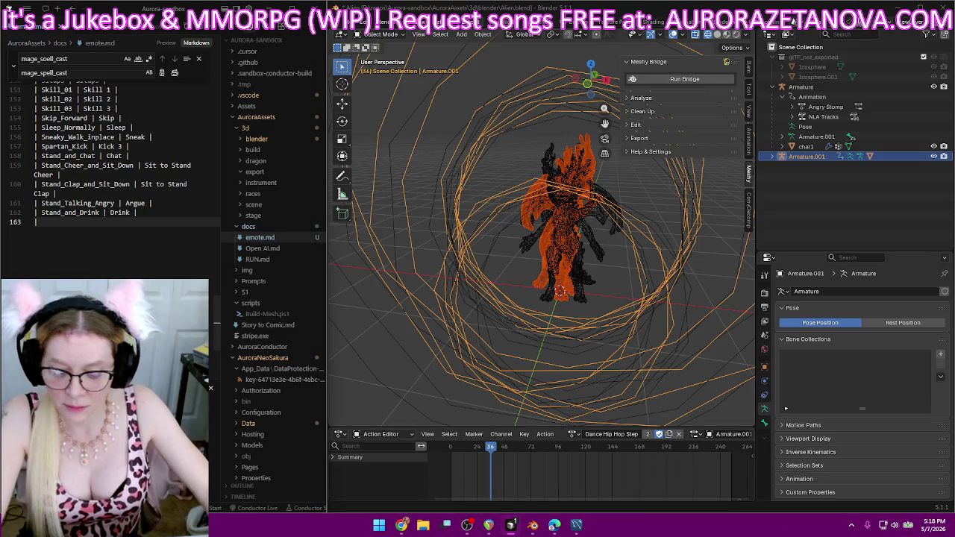
text(| Step_Hip_Hop_Dance |)
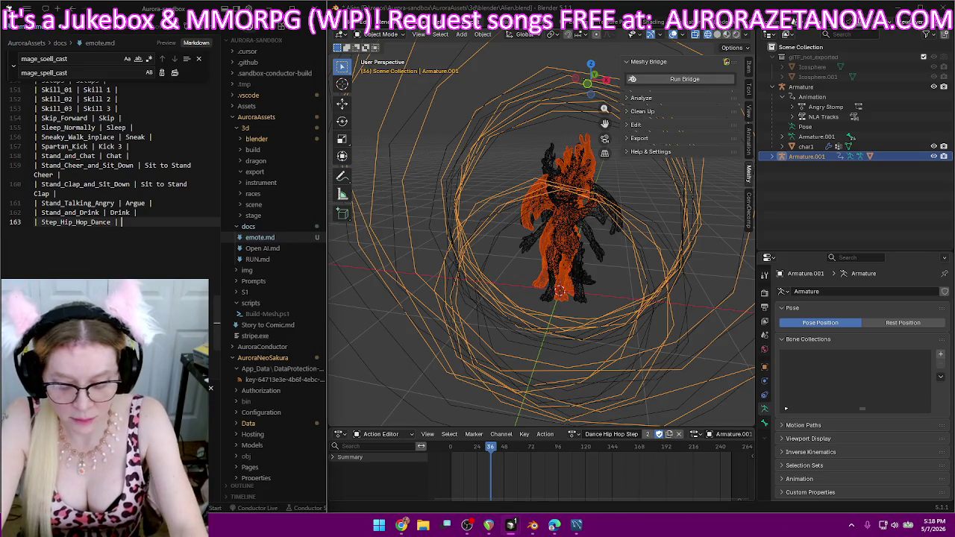
text( Dance Hip H)
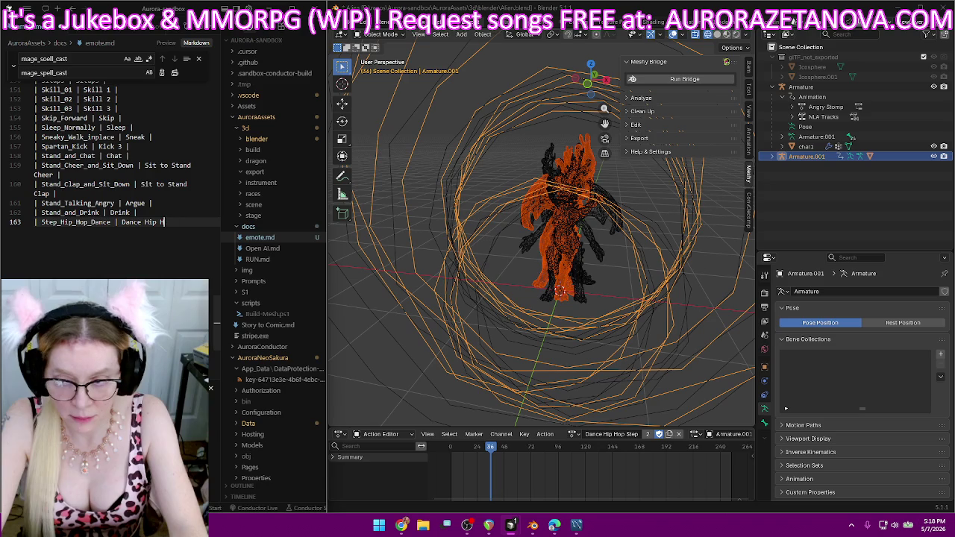
text(op Step)
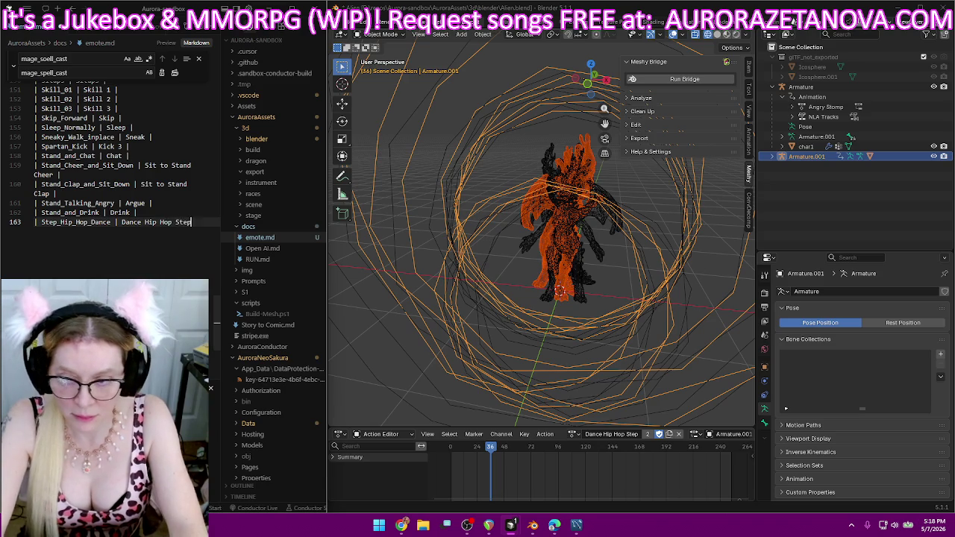
text( |)
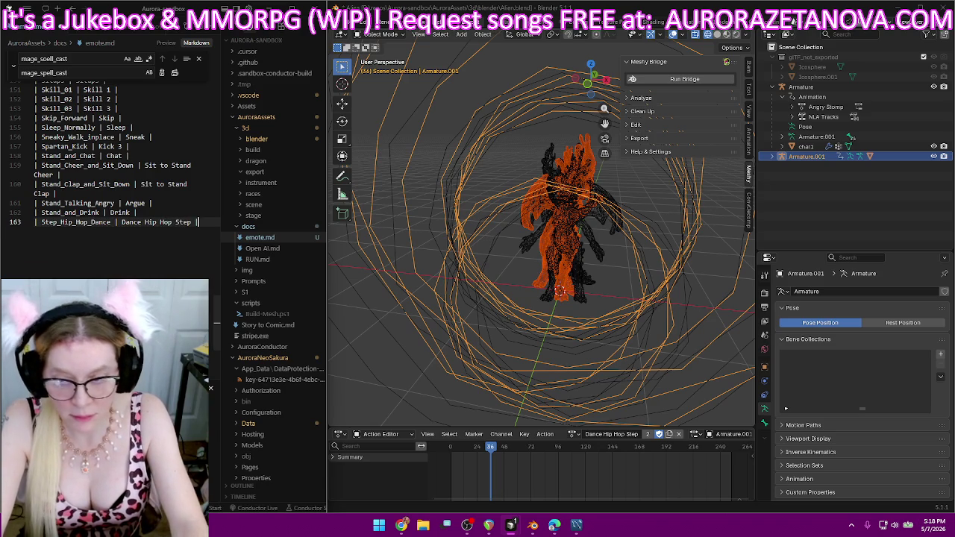
key(Return)
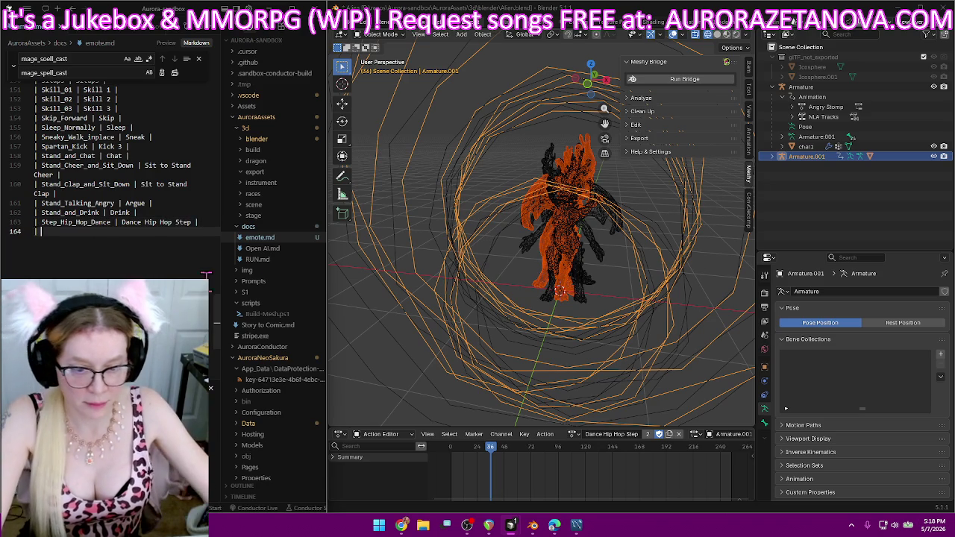
click(573, 435)
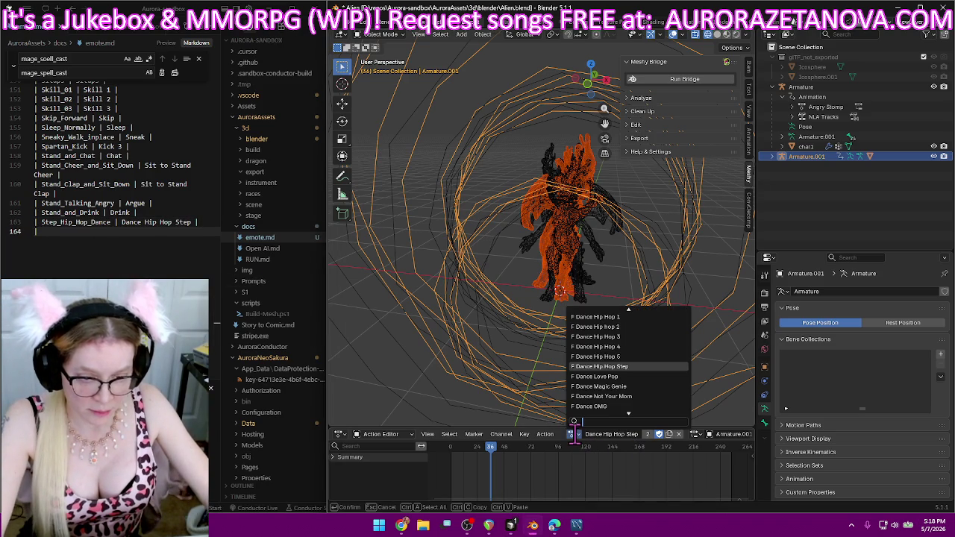
- Assign Stand_on_Pole_and_Balance to the rig and rename it Balance
scroll(631, 389, down, 2)
scroll(631, 388, down, 2)
scroll(631, 386, down, 2)
scroll(631, 389, down, 2)
scroll(631, 388, down, 2)
scroll(632, 388, down, 2)
scroll(632, 388, down, 2)
scroll(633, 388, down, 2)
scroll(633, 388, down, 2)
scroll(632, 388, down, 2)
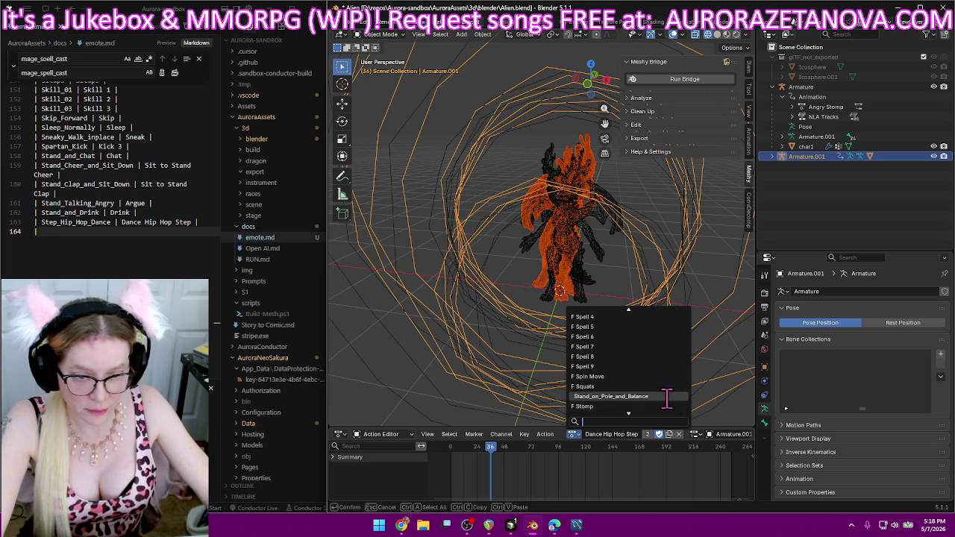
click(667, 397)
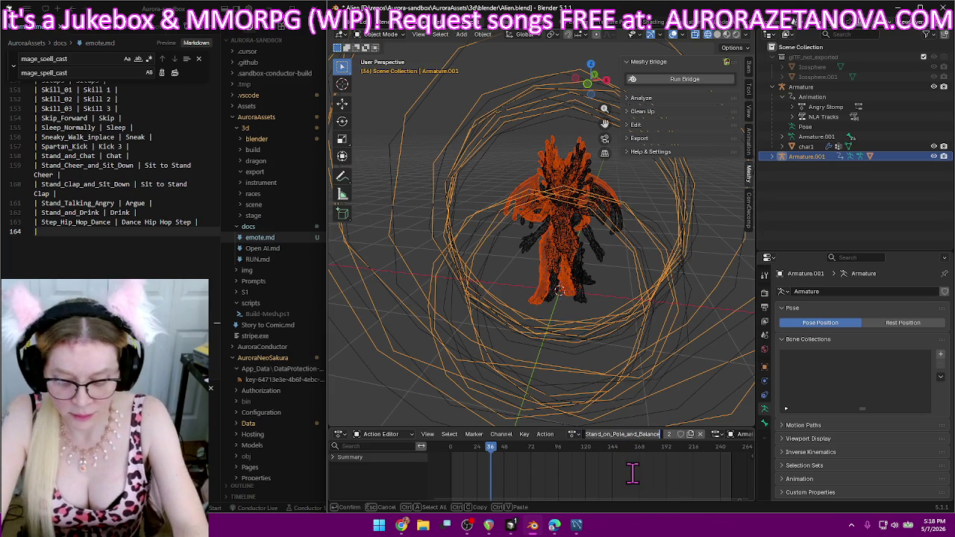
text(Balanc)
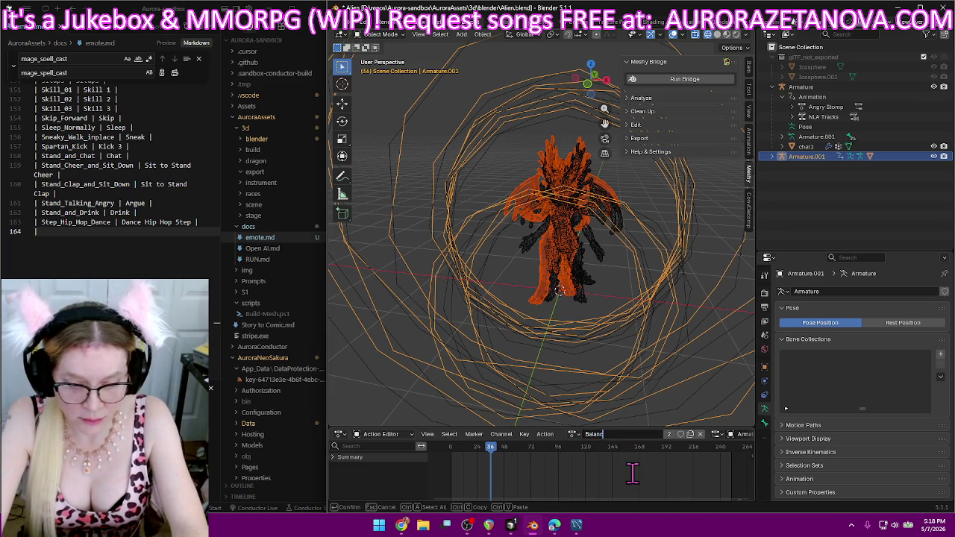
key(Return)
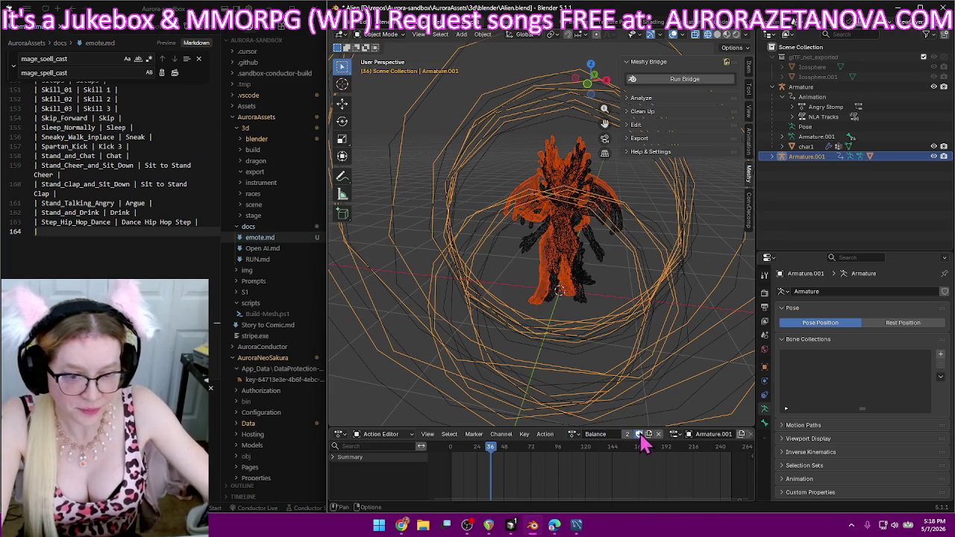
- Give Balance a fake user and log Stand_on_Pole_and_Balance | Balance in emote.md
click(639, 434)
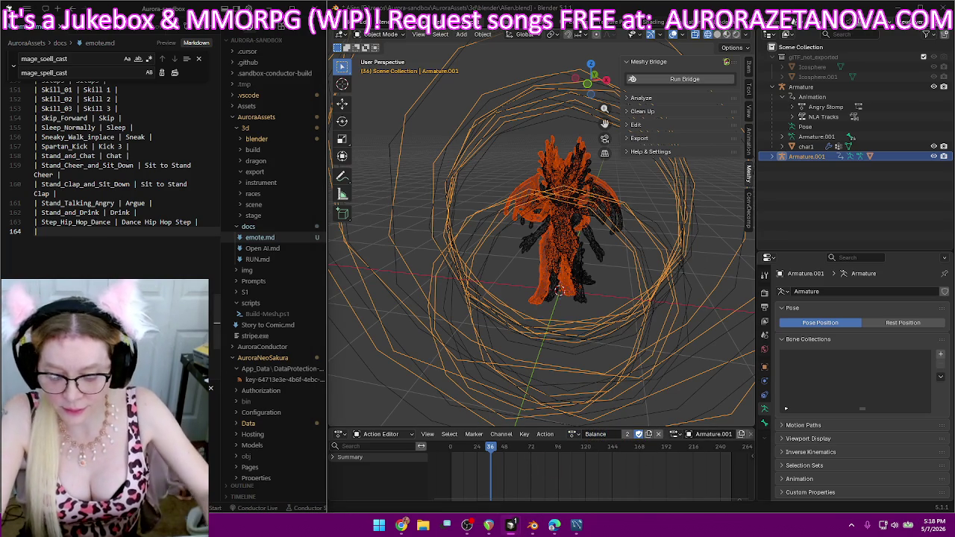
text(Stand_on_Pole_and_Balance)
text(|)
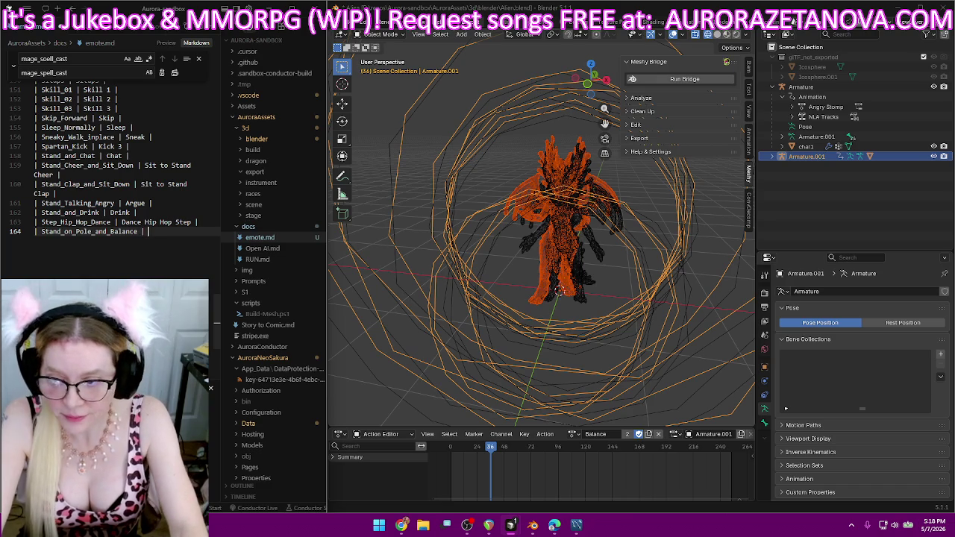
text(nce |)
key(Return)
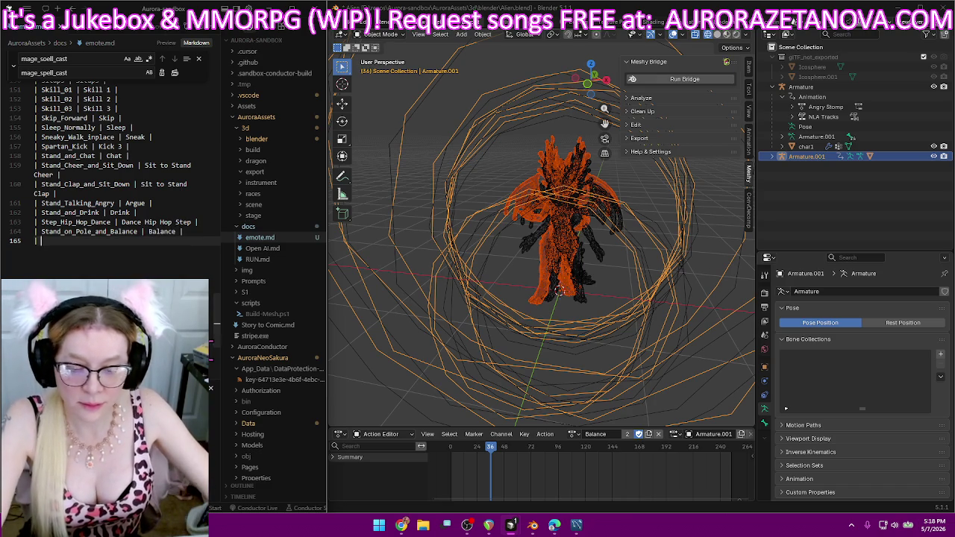
- Assign Stylish_Walk_Inplace to the rig and rename it Walk
click(575, 433)
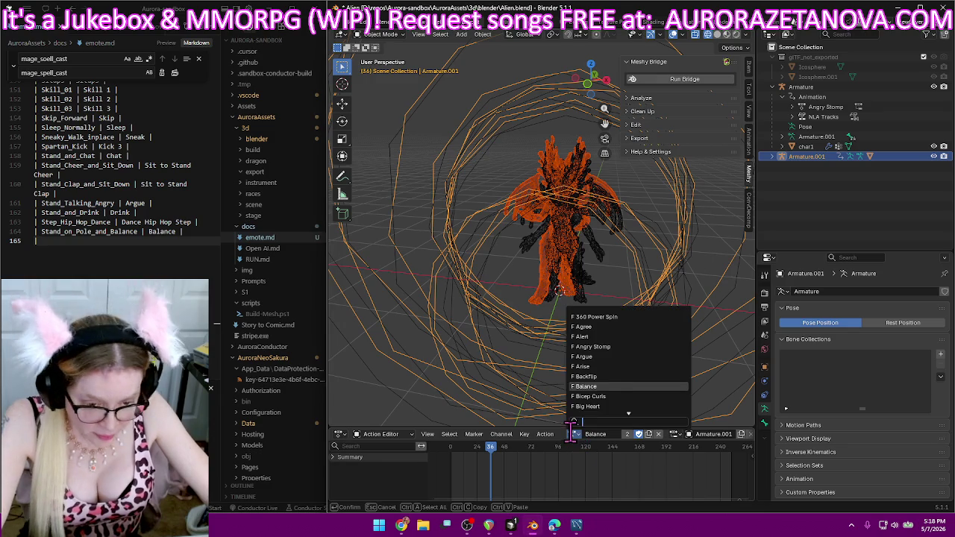
scroll(643, 379, down, 5)
scroll(644, 379, down, 5)
scroll(644, 378, down, 5)
scroll(643, 379, down, 5)
scroll(644, 378, down, 5)
scroll(646, 377, down, 5)
scroll(646, 376, down, 5)
scroll(646, 378, down, 5)
scroll(646, 377, down, 5)
scroll(646, 378, down, 5)
scroll(646, 377, down, 5)
scroll(646, 377, down, 5)
scroll(647, 376, down, 5)
scroll(647, 377, down, 5)
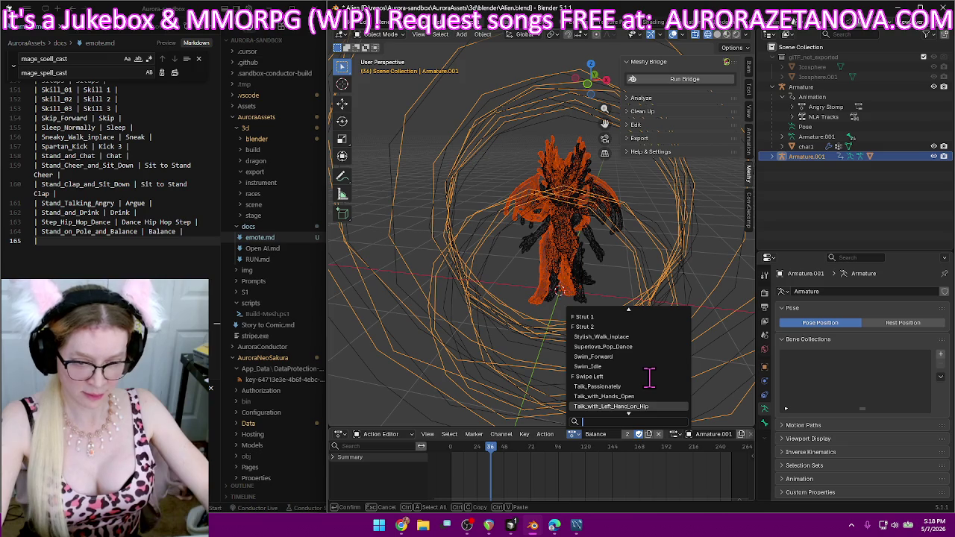
click(634, 337)
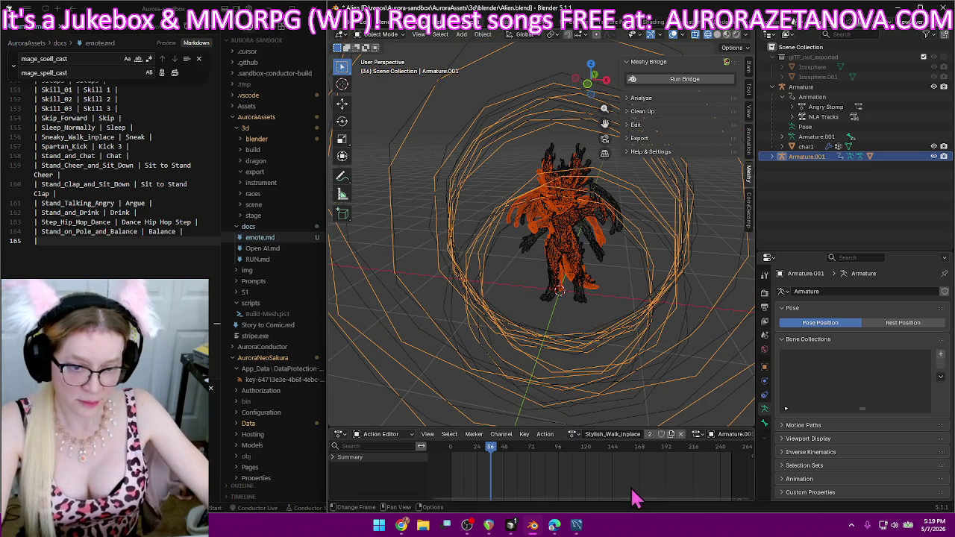
text(Walk)
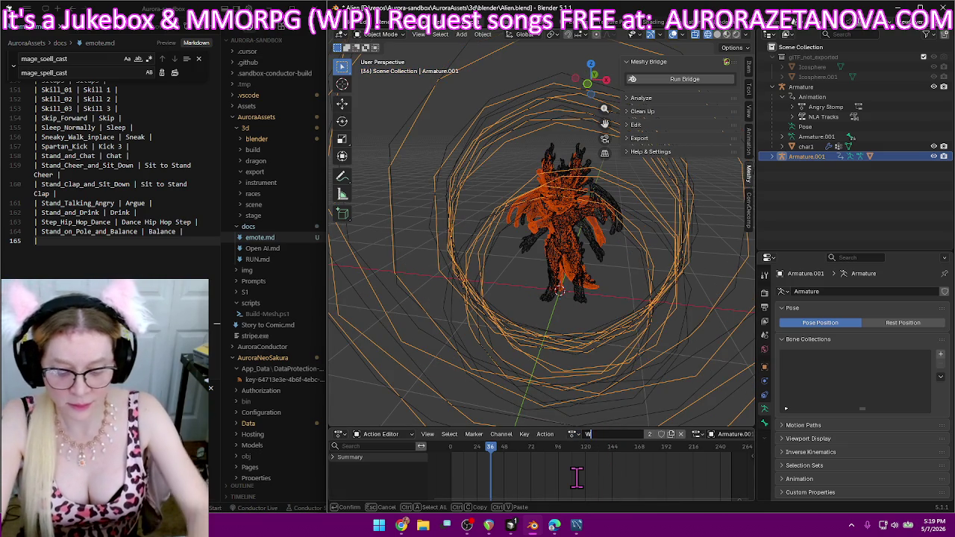
key(Return)
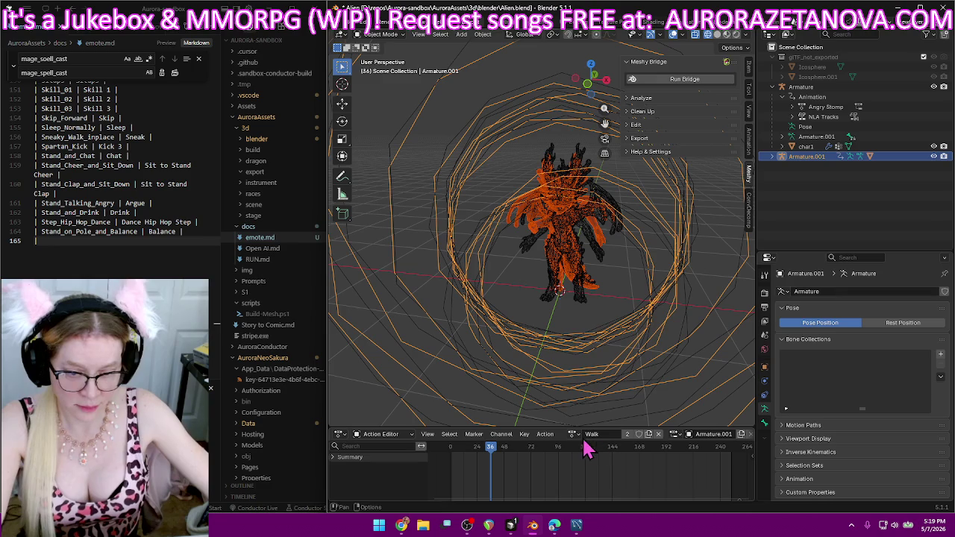
- Rename the Walk action to Walk 8 and give it a fake user
click(572, 435)
scroll(604, 384, down, 5)
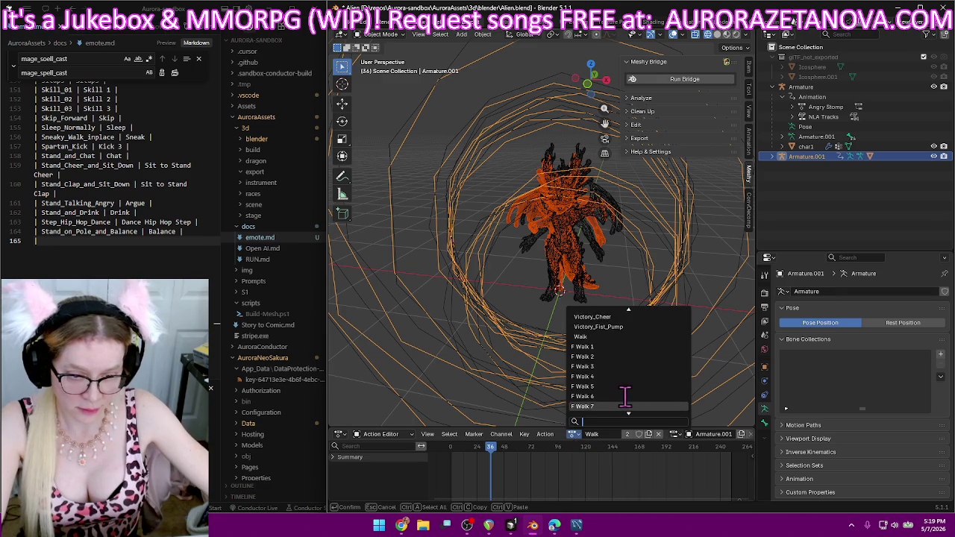
click(608, 433)
double_click(608, 435)
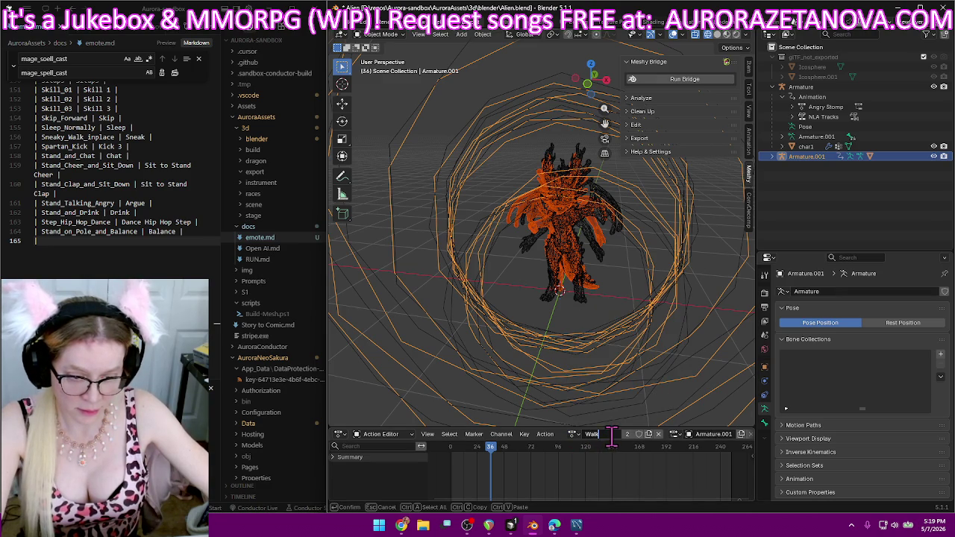
text(Walk 8)
key(Return)
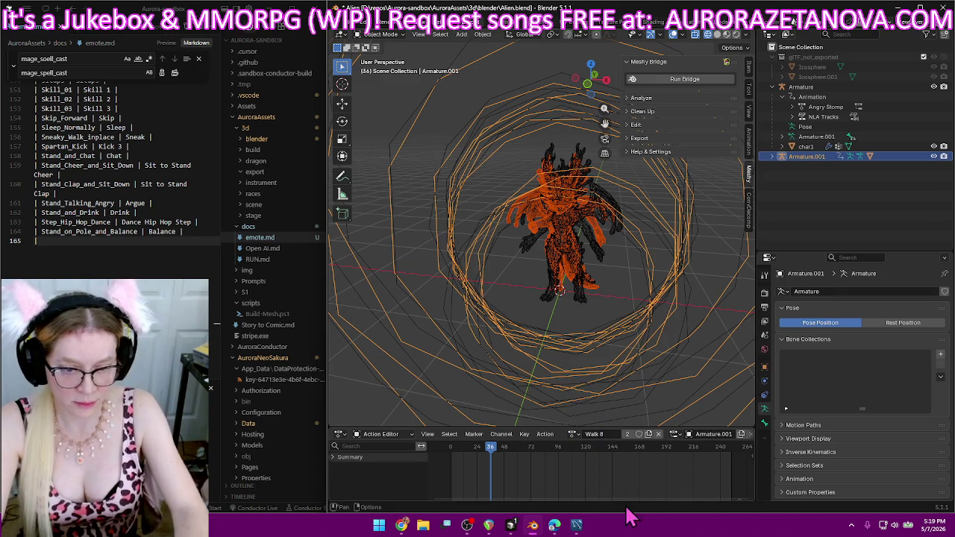
click(639, 435)
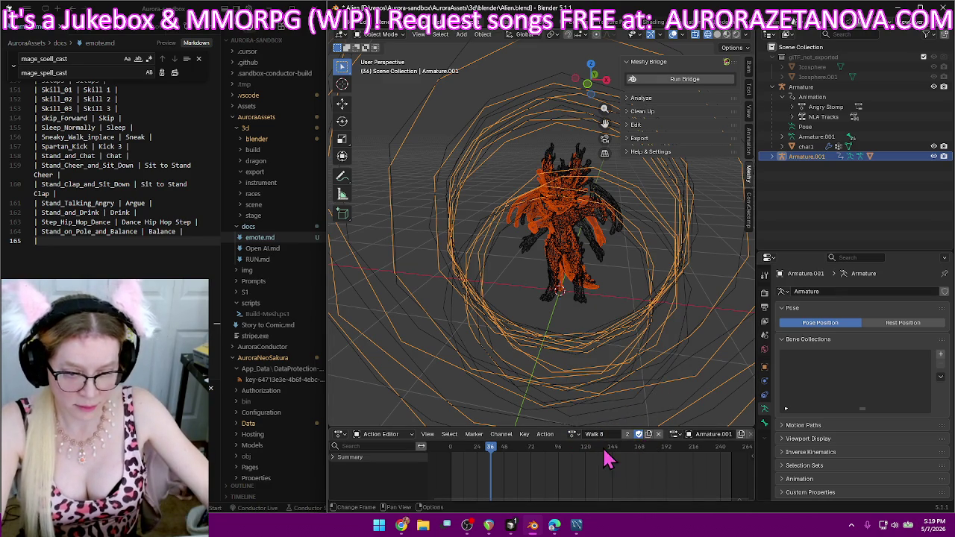
text(| Stylish_Walk_Inplace | Walk 8 |)
- Record Stylish_Walk_Inplace | Walk 8 as a row in emote.md
click(149, 240)
text(Stand_on_Pole_and_Balanc)
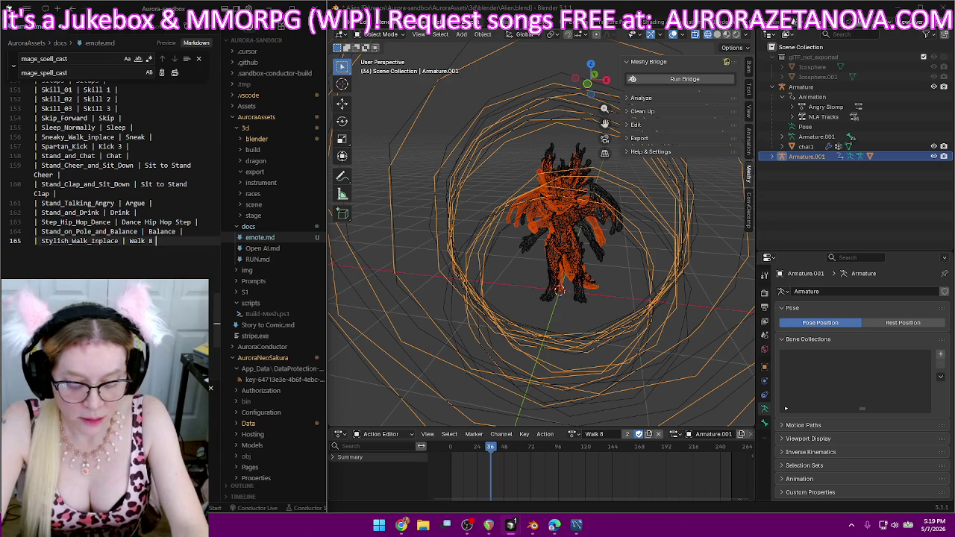
key(Return)
text(|)
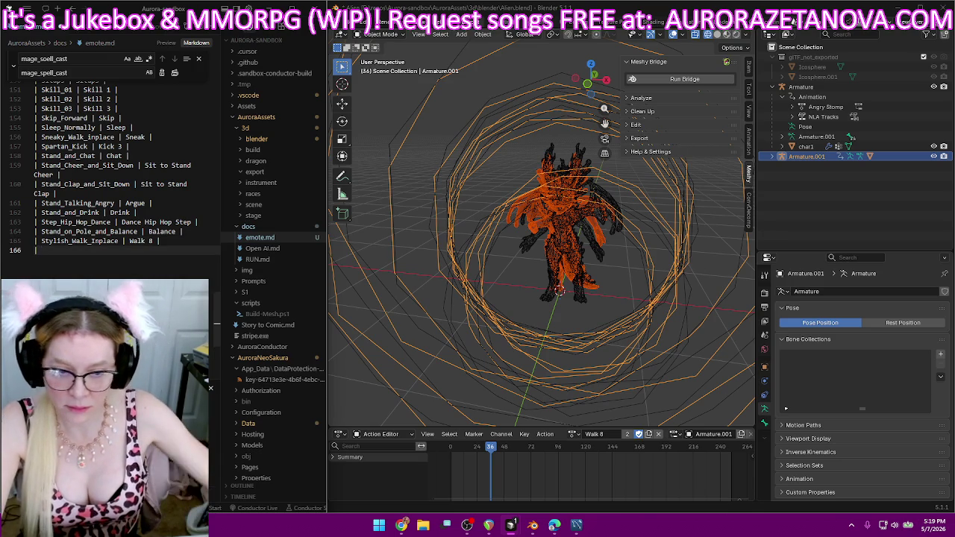
- Switch the rig to Walk_with_Umbrella_inplace and rename it Walk 9
click(572, 434)
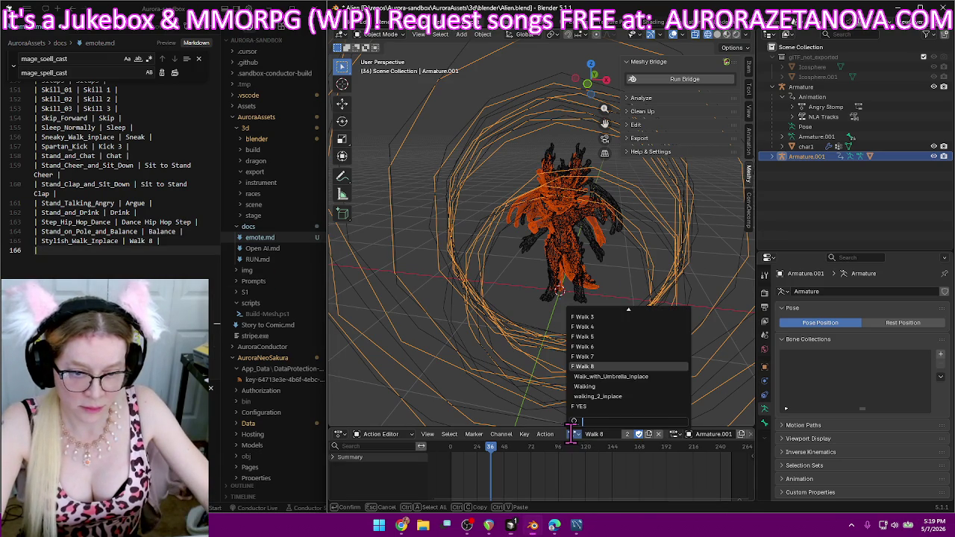
click(653, 376)
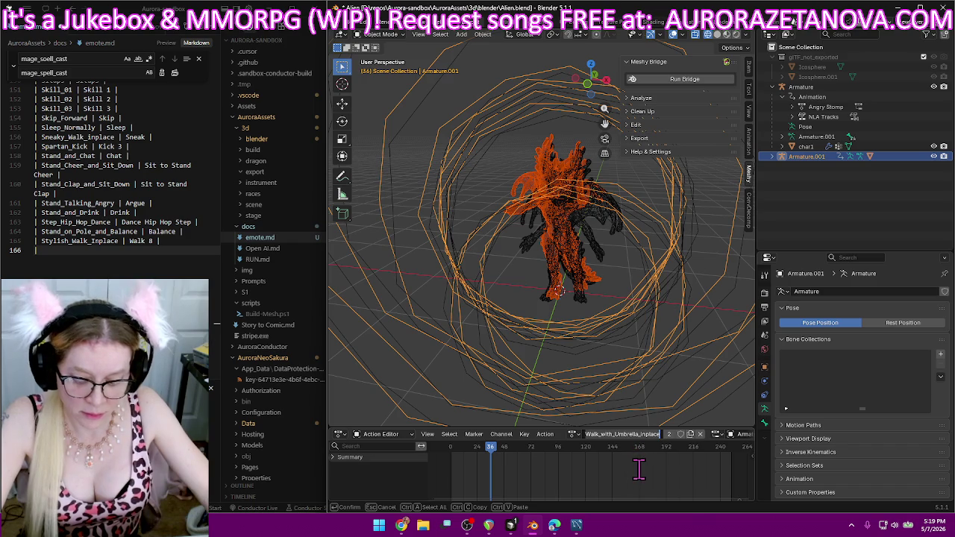
key(BackSpace)
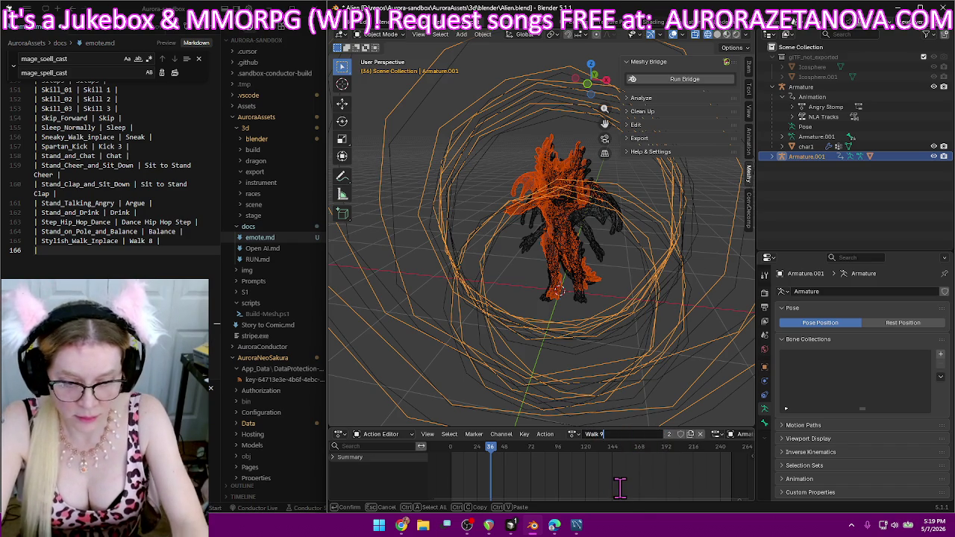
key(Return)
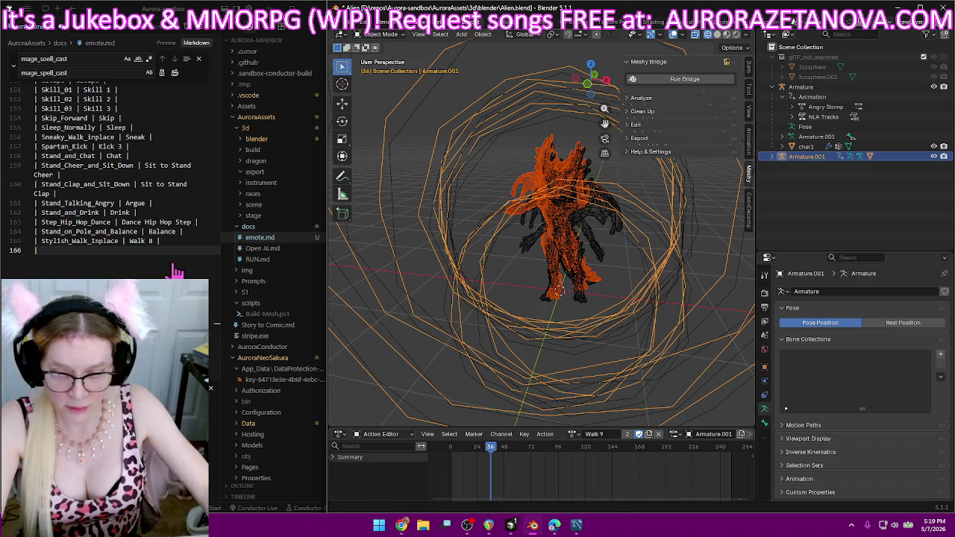
- Log Walk_with_Umbrella_inplace | Walk 9 in the emote.md table
click(94, 241)
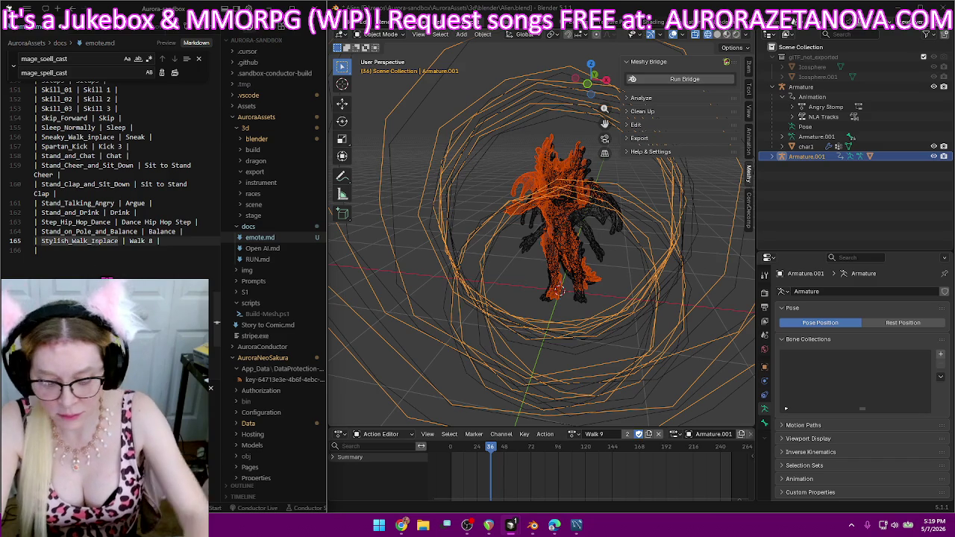
key(Down)
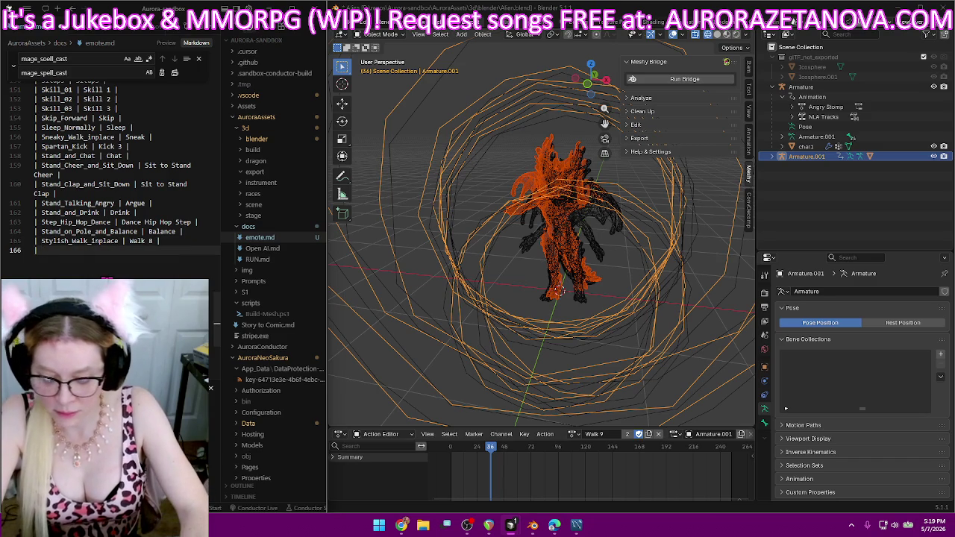
text(Walk_with_Umbrella_inplace)
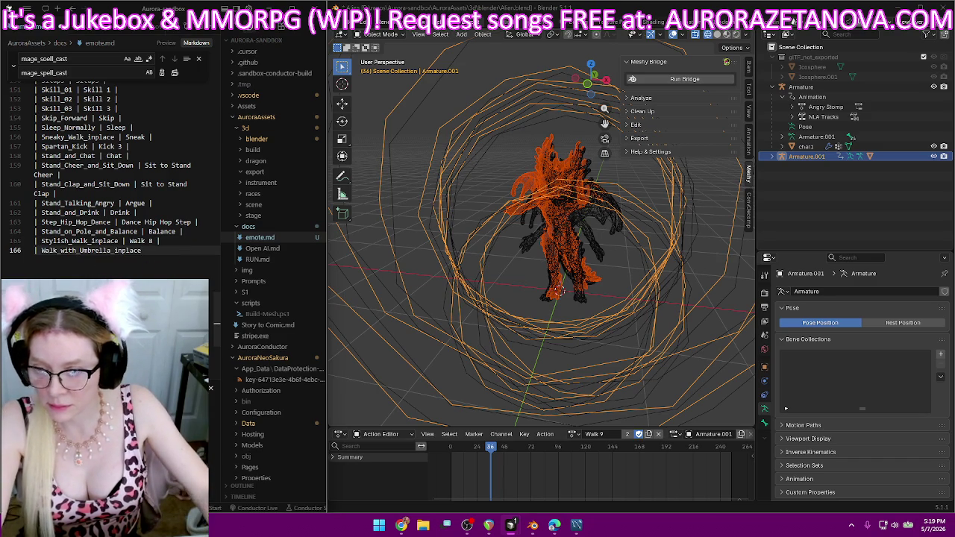
text( | Walk 9)
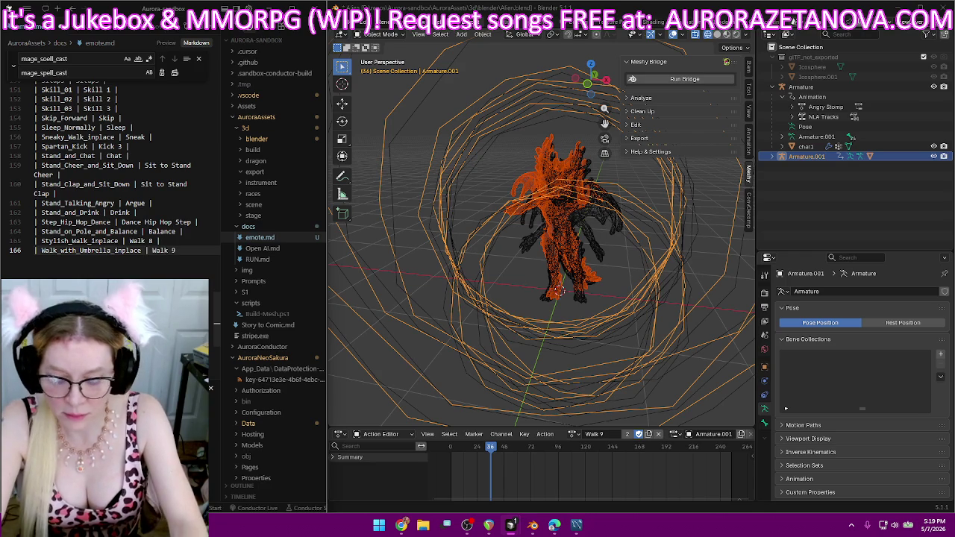
text( |)
key(Return)
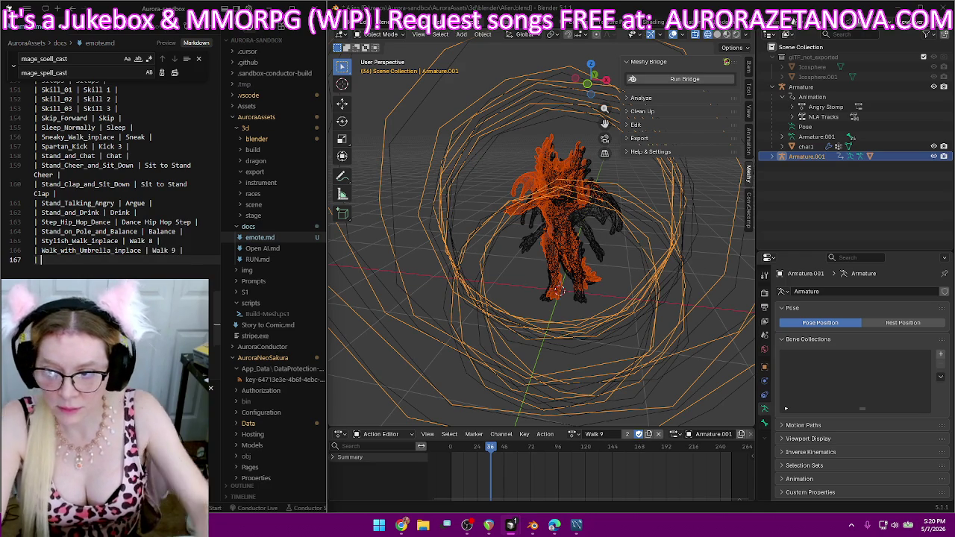
- Switch the rig to walking_2_inplace and rename it Walk 10
click(573, 434)
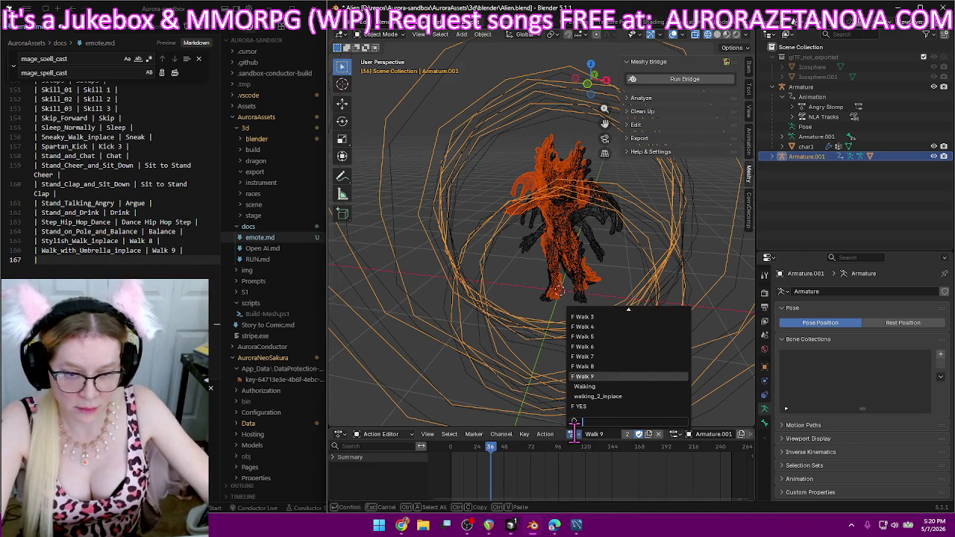
click(635, 397)
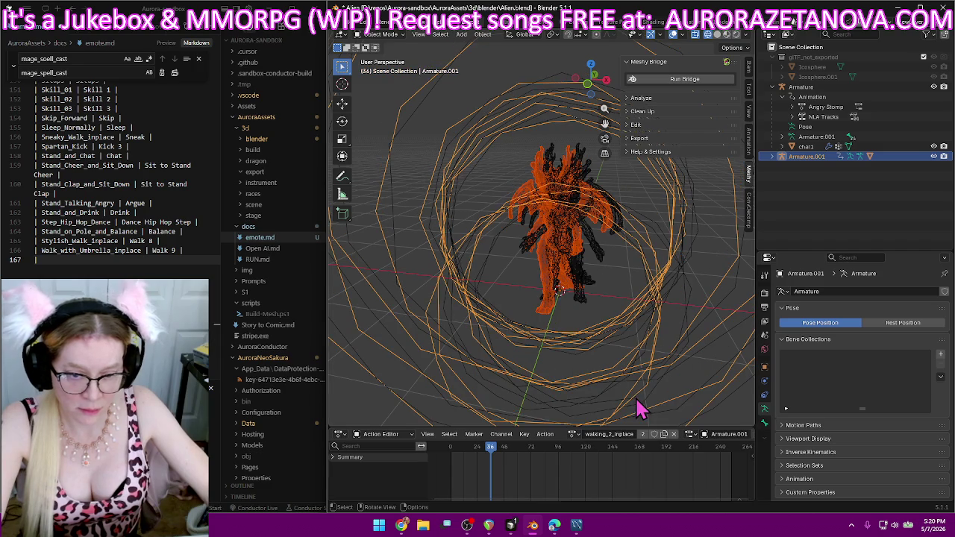
double_click(611, 435)
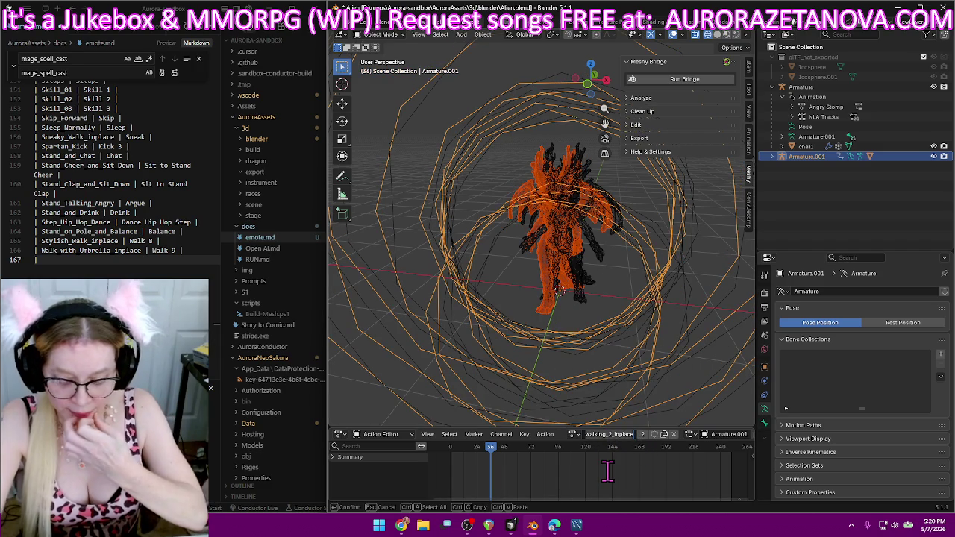
key(BackSpace)
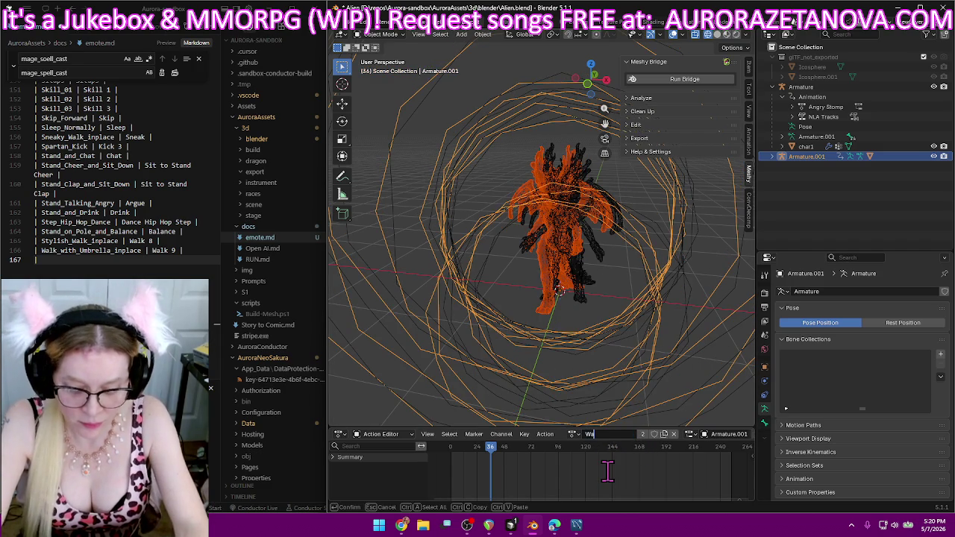
text(lk 10)
key(Return)
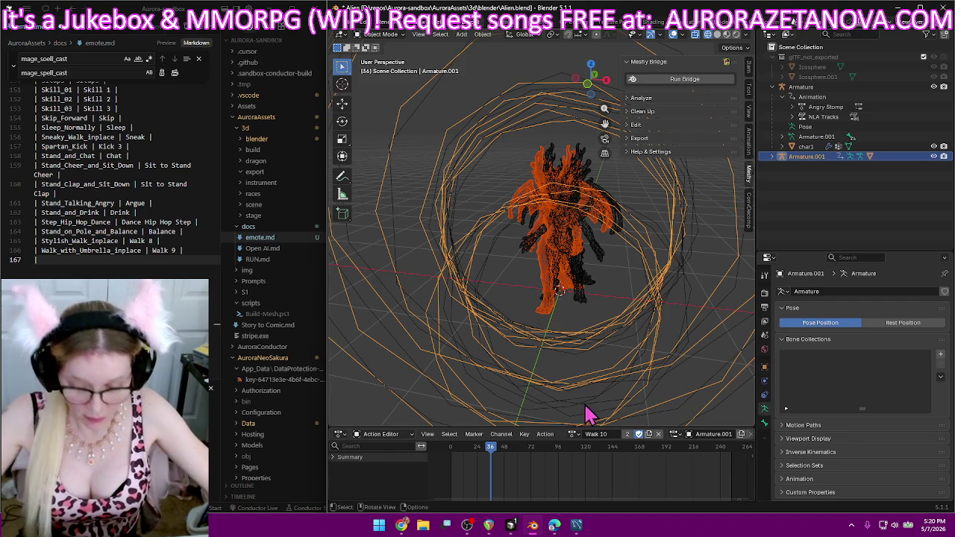
- Log walking_2_inplace | Walk 10 in emote.md
click(133, 260)
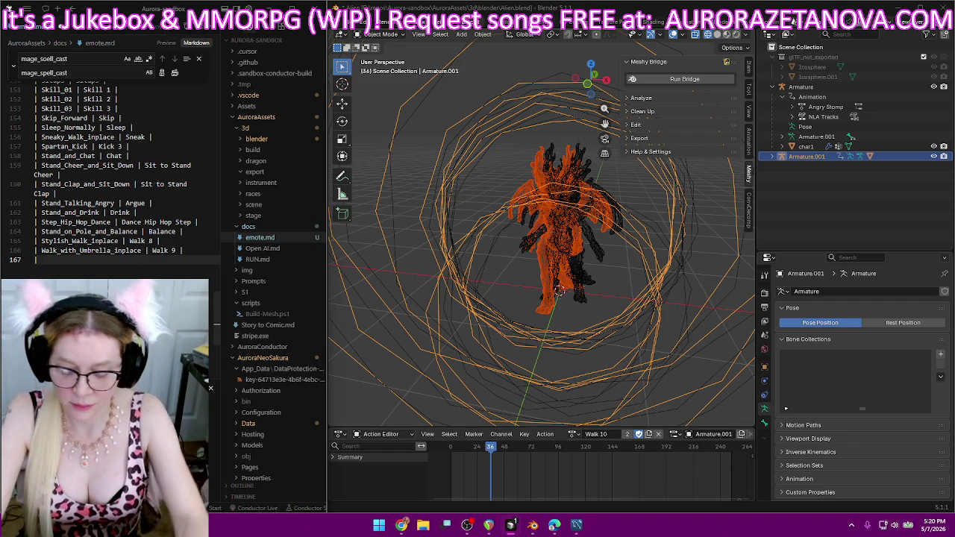
text(Walk 1)
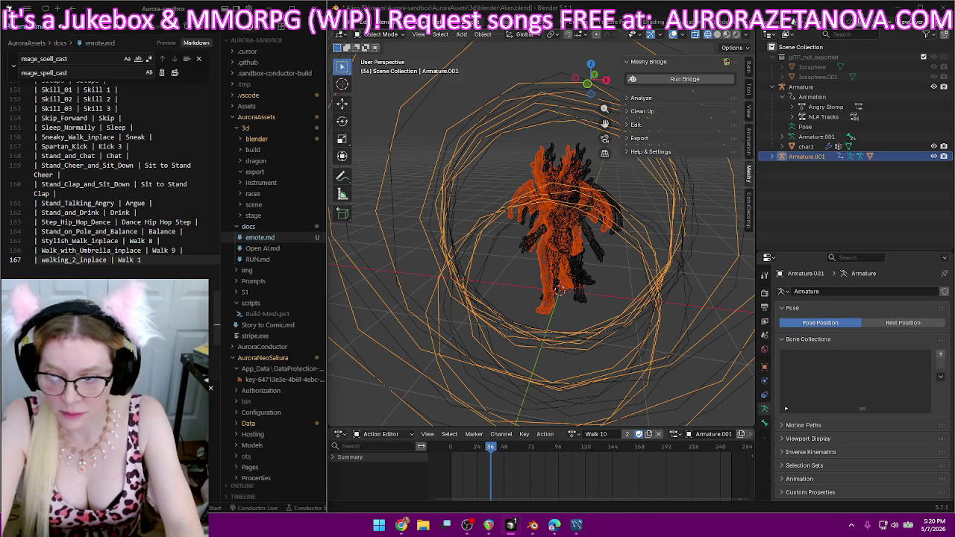
text(0 |)
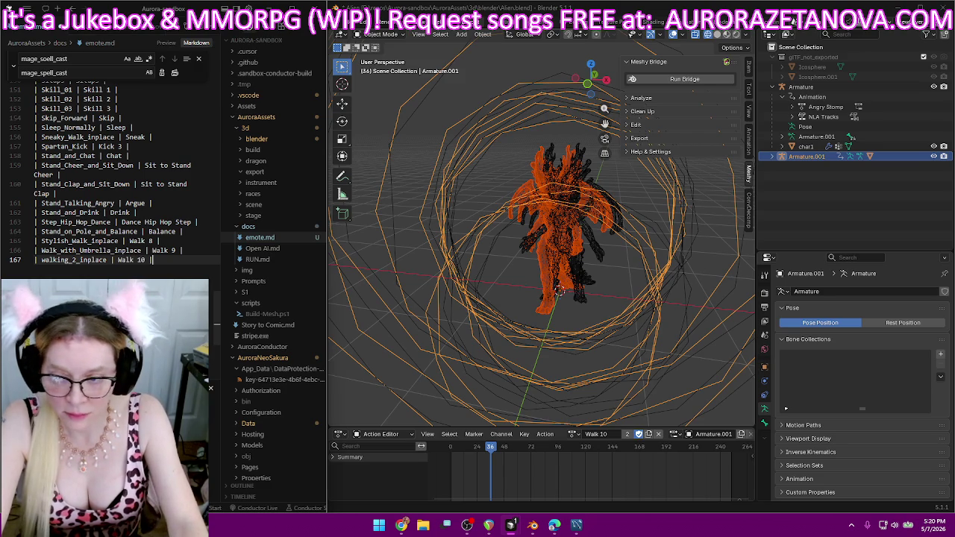
key(Return)
text(|)
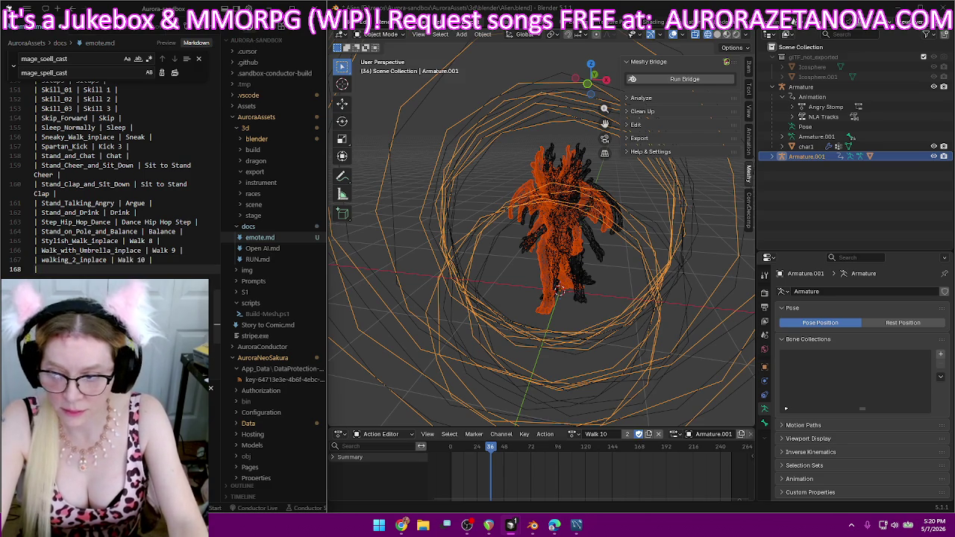
click(573, 434)
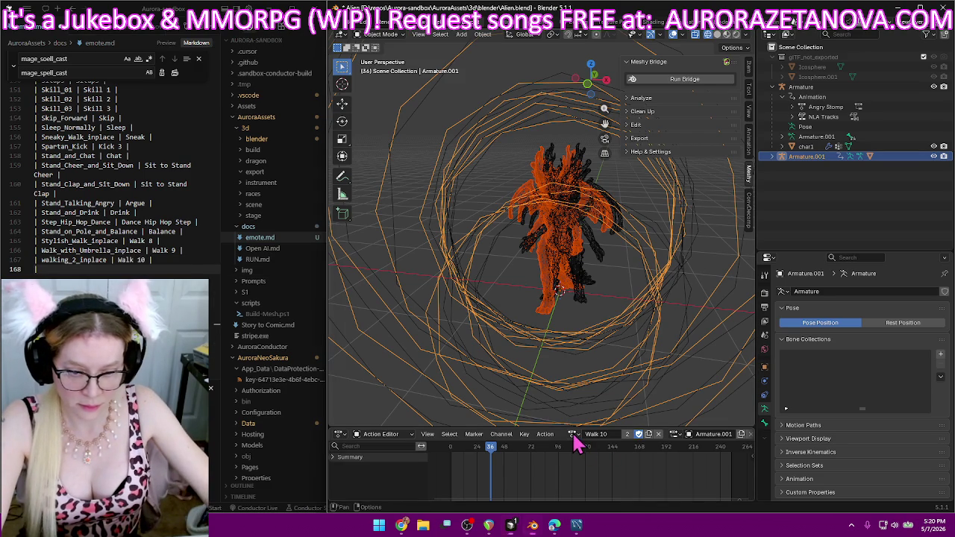
- Load the Superlove_Pop_Dance action on the rig and rename it Dance Pop Superlove
scroll(611, 395, down, 4)
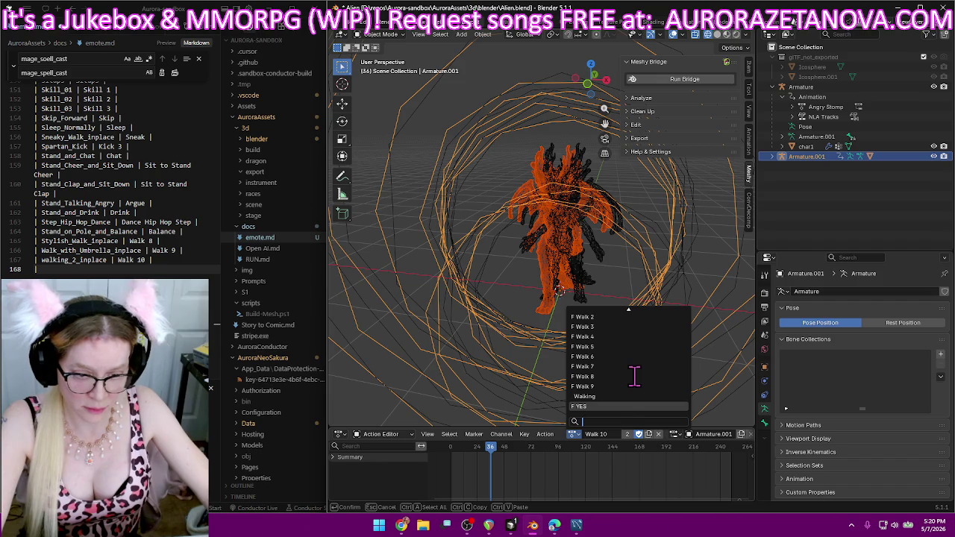
scroll(634, 377, up, 3)
scroll(634, 377, up, 4)
scroll(633, 377, up, 3)
scroll(633, 377, up, 3)
scroll(632, 375, up, 3)
scroll(632, 374, up, 2)
scroll(632, 375, up, 2)
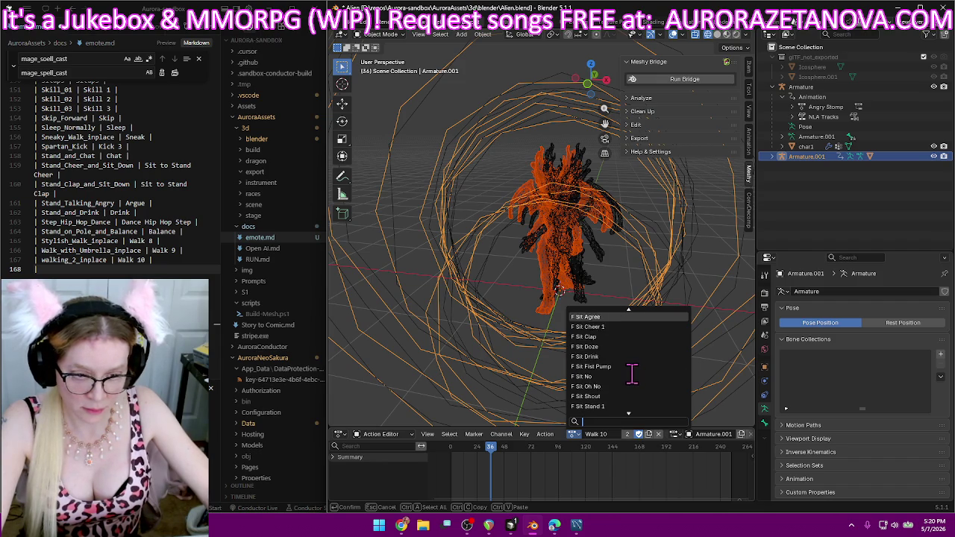
scroll(631, 372, down, 5)
scroll(631, 372, down, 5)
scroll(631, 371, down, 2)
scroll(631, 371, down, 8)
scroll(632, 373, down, 2)
scroll(635, 350, down, 1)
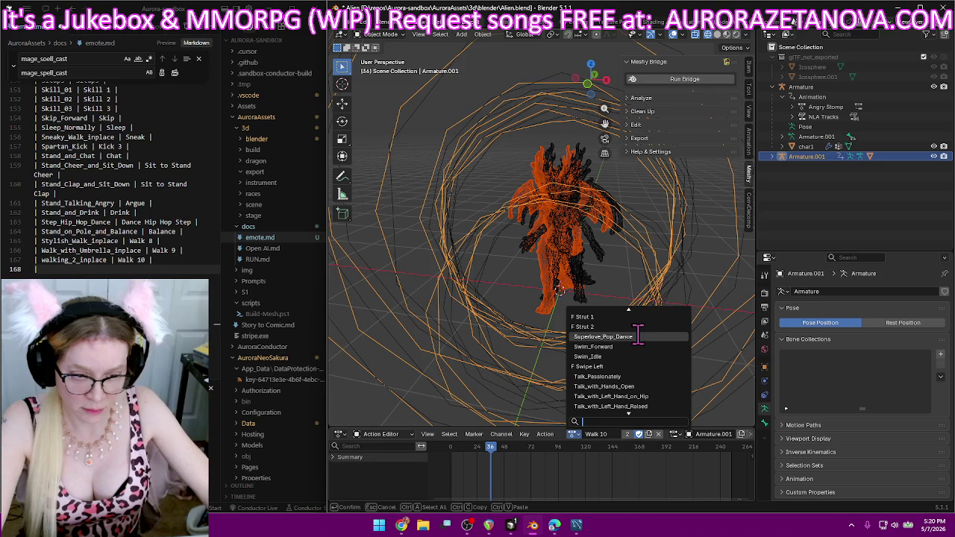
click(638, 336)
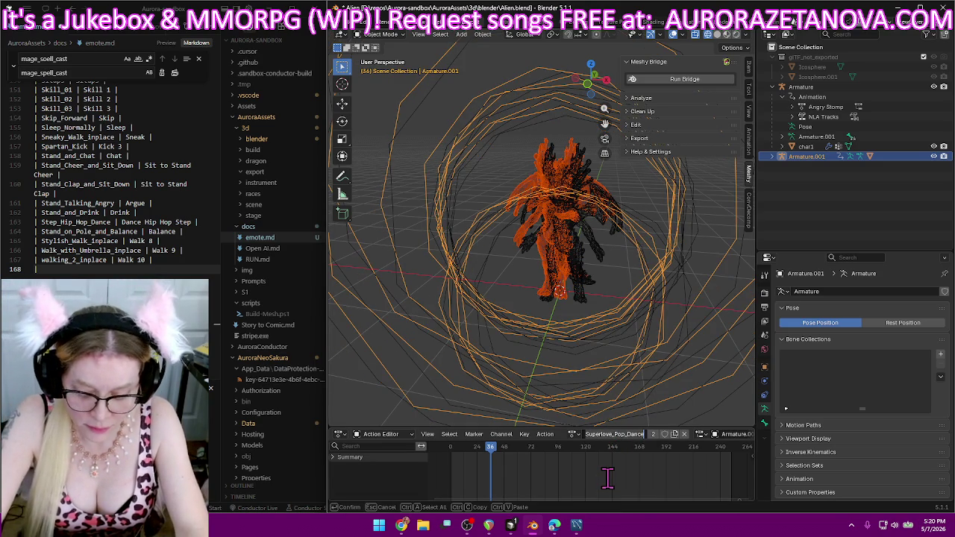
text(Dance Pop Superlove)
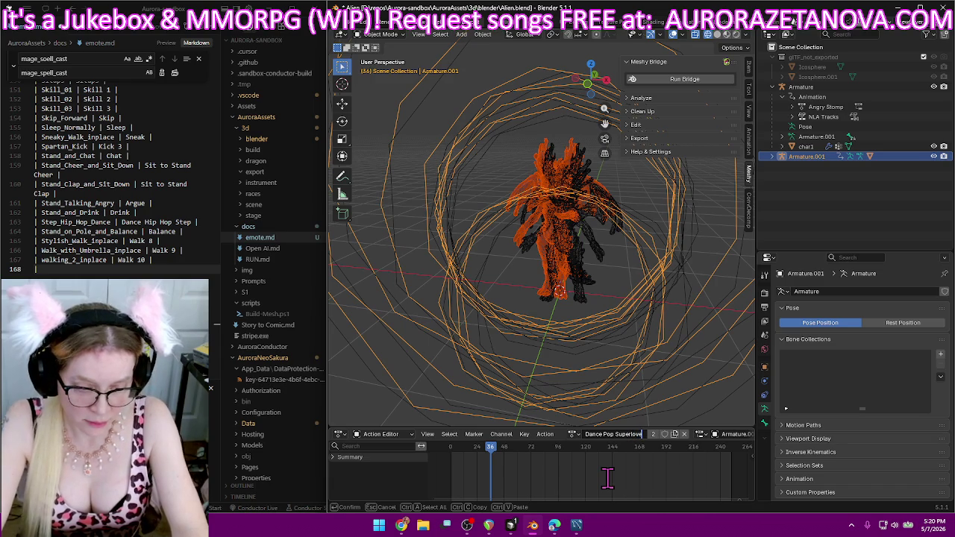
key(Return)
- Enable Fake User and log a Superlove_Pop_Dance | Dance Pop Superlove row in emote.md
click(662, 433)
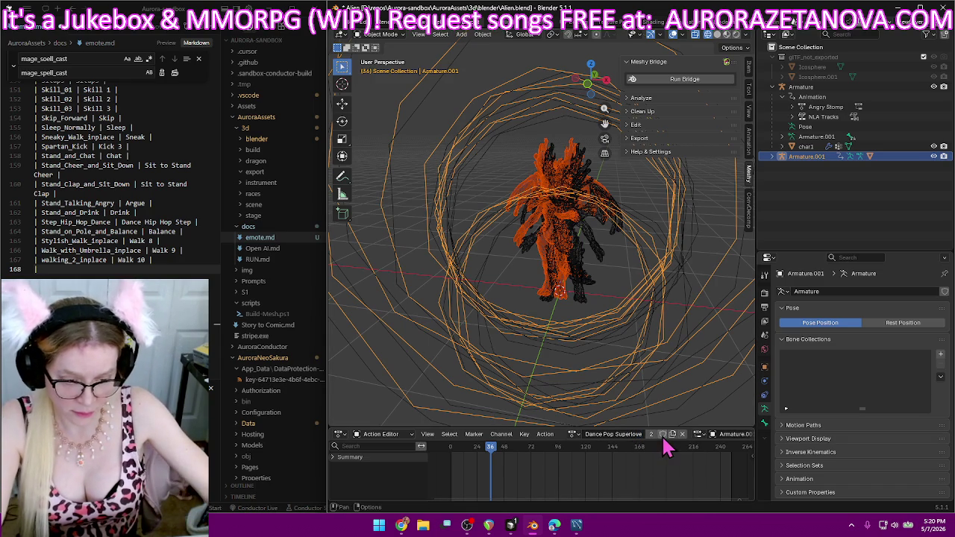
text(| Superlove_Pop_Dance |)
text( |)
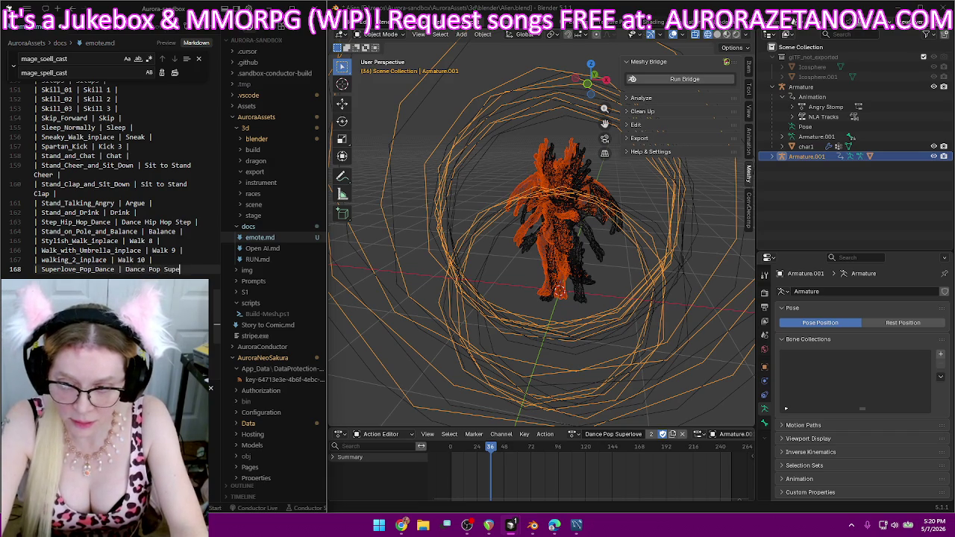
text(|)
key(Return)
text(|)
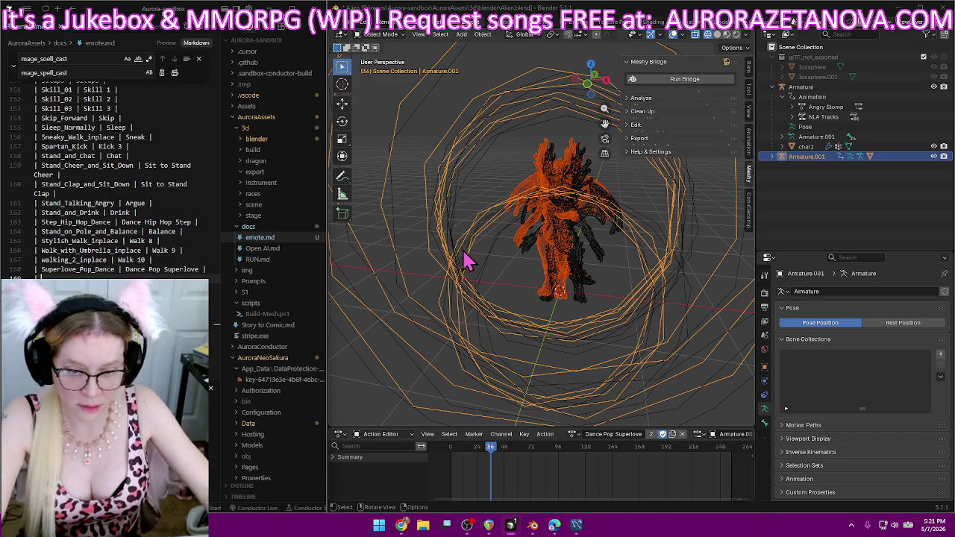
- Rename the Swim_Forward action to Fly and log the Swim_Forward | Fly row in emote.md
click(572, 434)
scroll(625, 403, down, 5)
scroll(625, 403, down, 3)
scroll(625, 403, down, 2)
scroll(625, 403, down, 3)
scroll(625, 403, down, 3)
scroll(625, 402, down, 3)
scroll(625, 403, down, 3)
scroll(625, 403, down, 3)
scroll(626, 403, down, 3)
scroll(625, 403, down, 3)
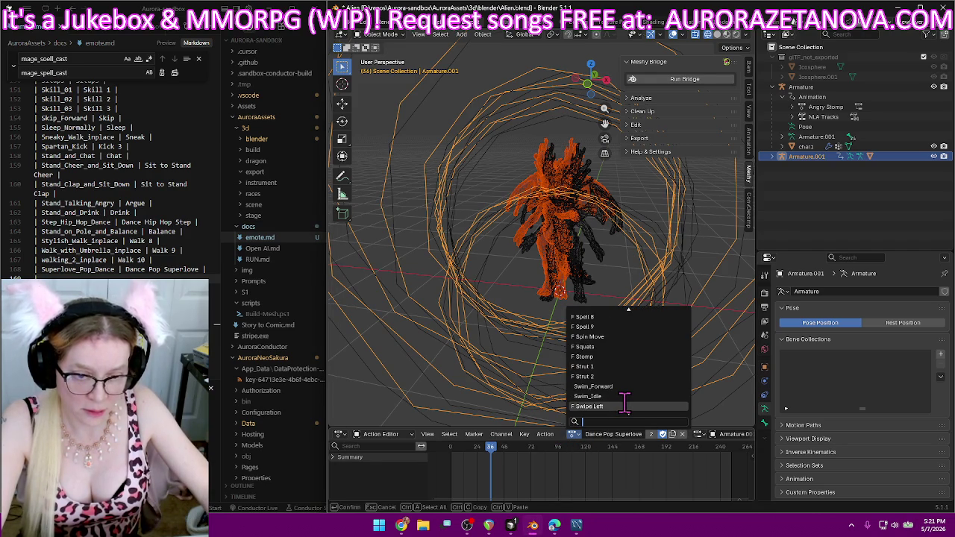
click(633, 387)
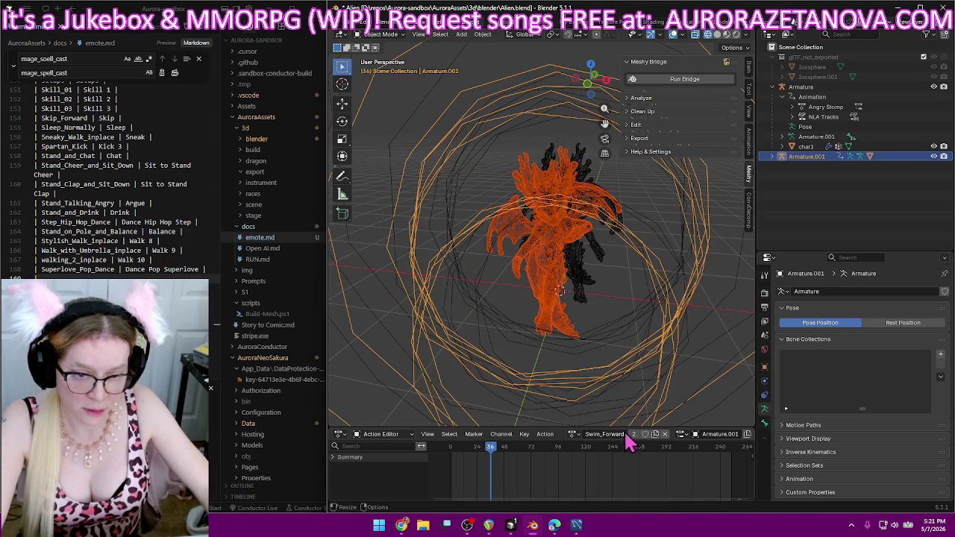
text(Fly)
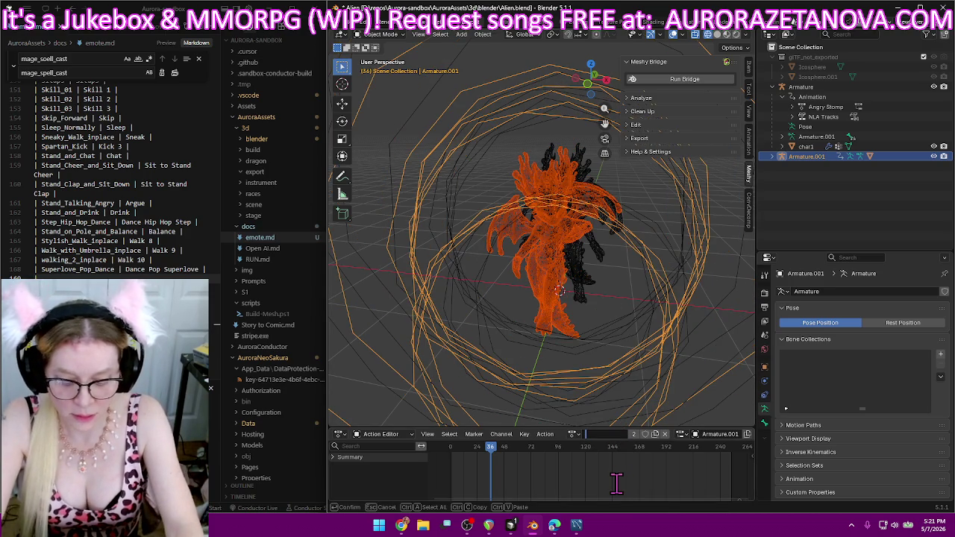
key(Return)
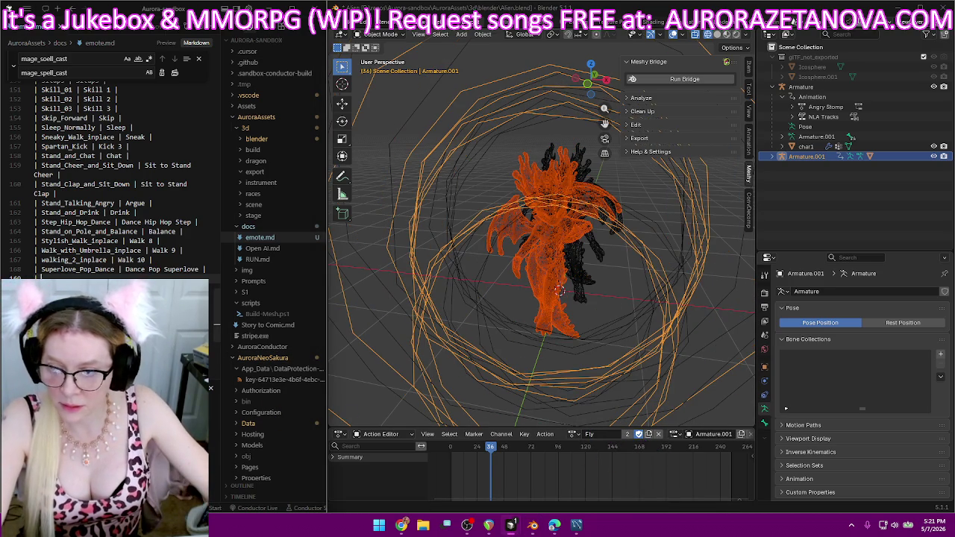
text(Swim_Forward |)
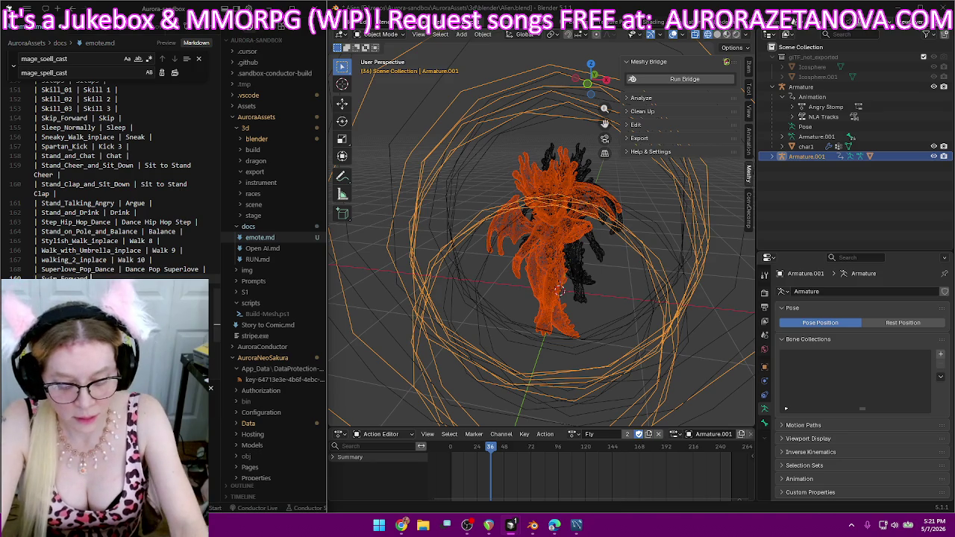
text( S)
text(ly)
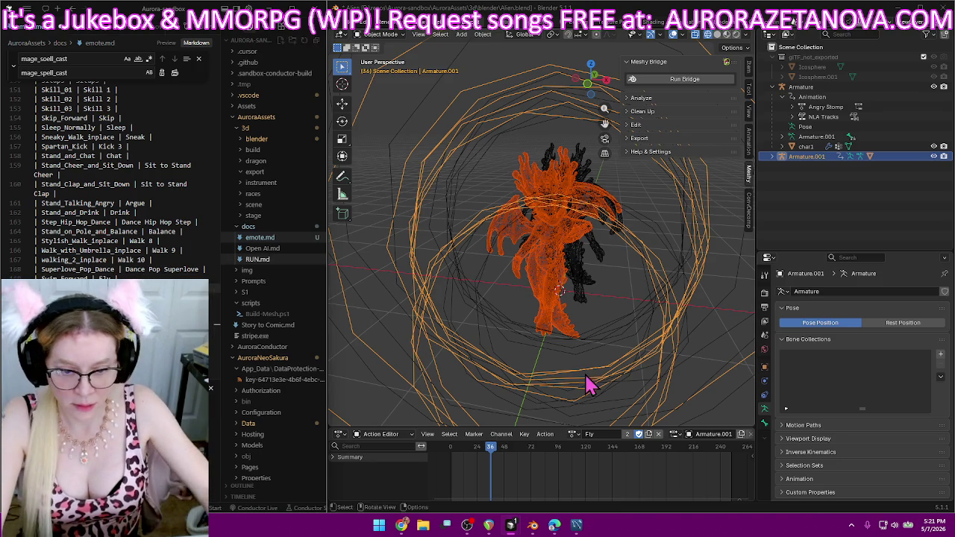
- Load the Swim_Idle action and rename it Hover
click(575, 433)
scroll(607, 402, down, 3)
scroll(608, 401, down, 3)
scroll(607, 401, down, 3)
scroll(608, 403, down, 3)
scroll(608, 403, down, 3)
scroll(608, 402, down, 3)
scroll(608, 402, down, 3)
scroll(608, 403, down, 3)
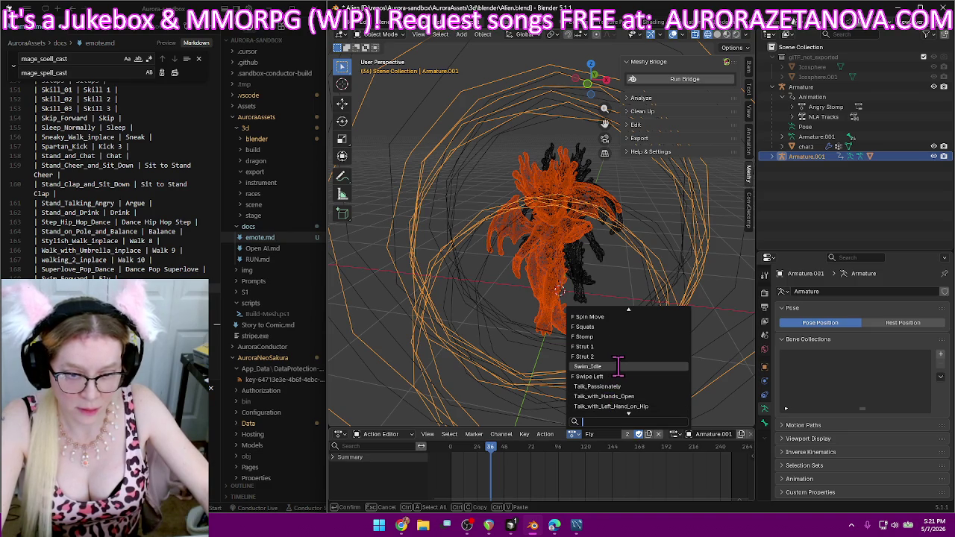
click(618, 366)
double_click(608, 434)
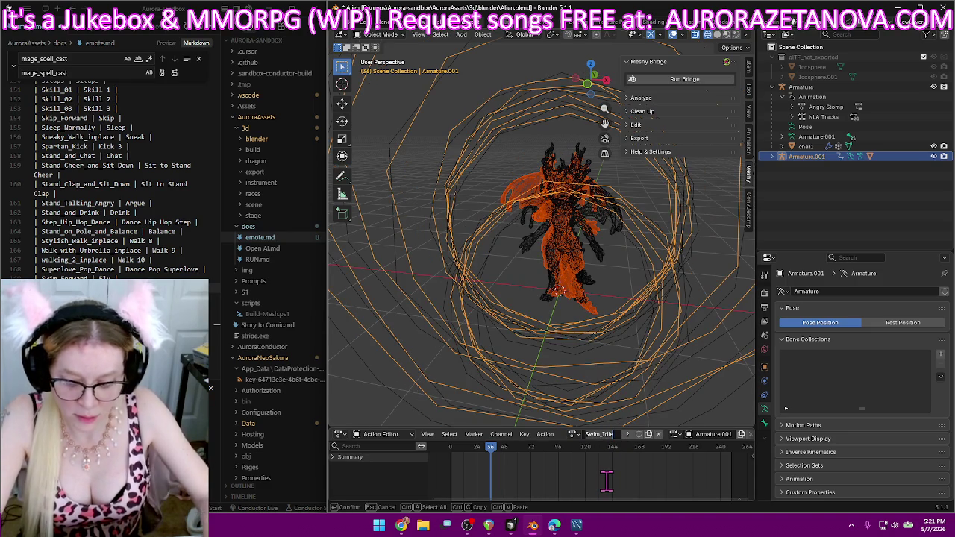
key(BackSpace)
key(Return)
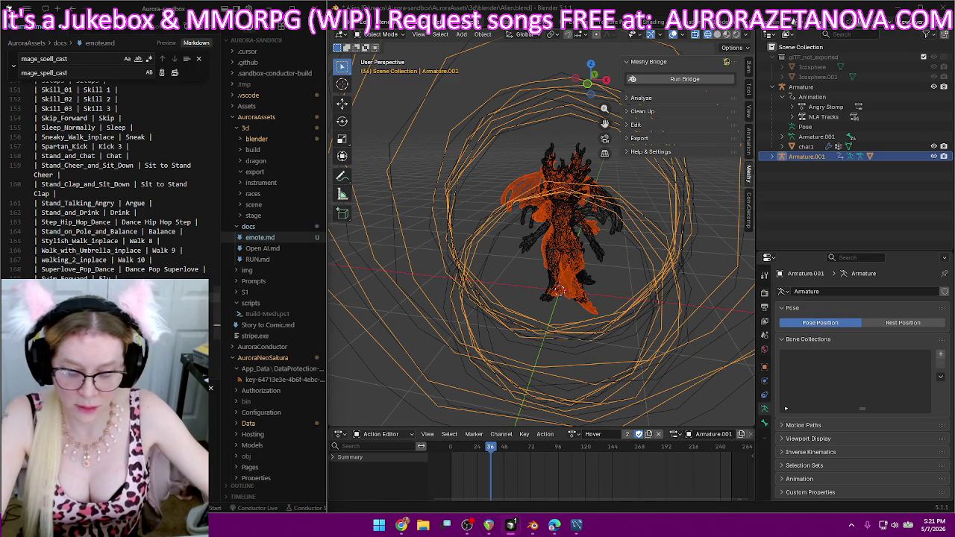
- Rename Talk_Passionately to Talk and enable its Fake User
click(573, 434)
scroll(635, 348, down, 3)
scroll(636, 350, down, 2)
scroll(636, 351, down, 3)
scroll(637, 351, down, 3)
scroll(638, 354, down, 3)
scroll(639, 360, down, 3)
scroll(639, 360, down, 7)
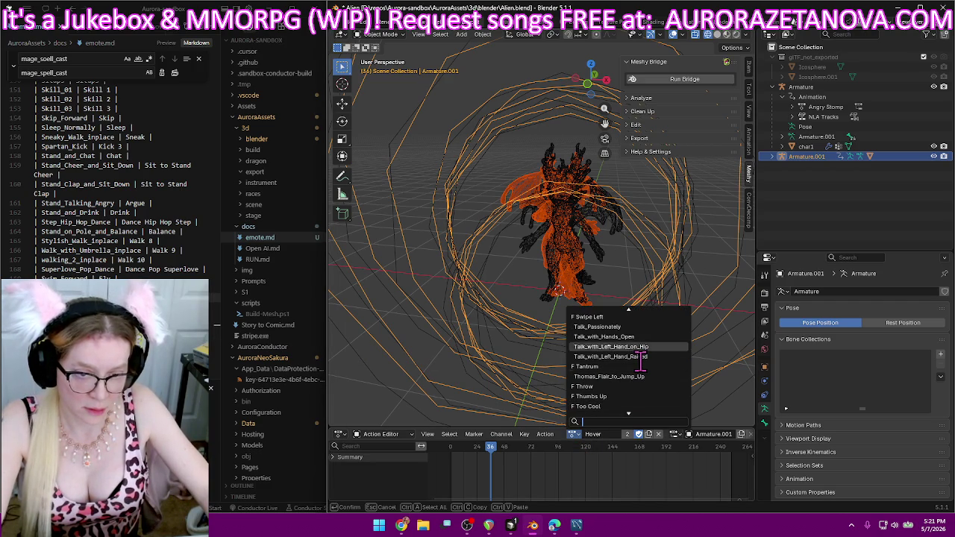
click(618, 326)
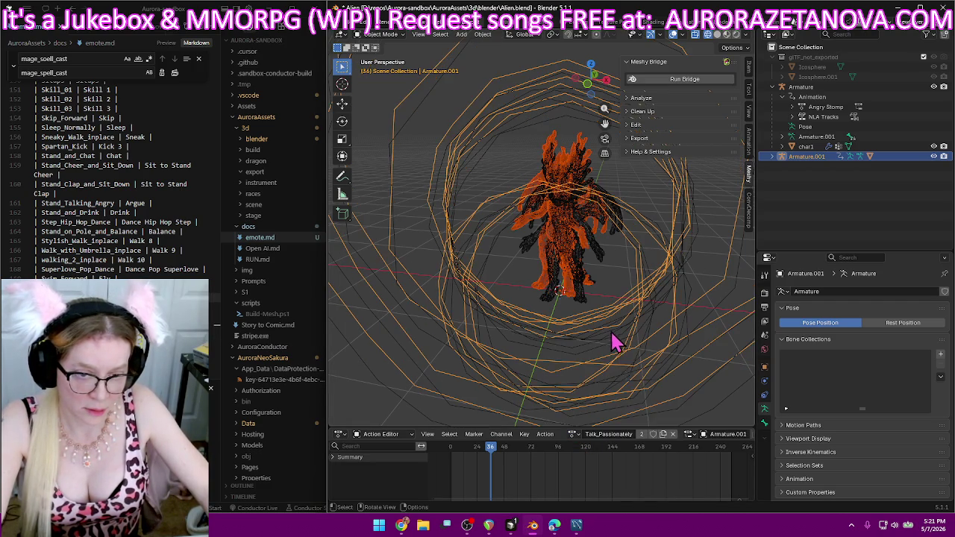
double_click(620, 434)
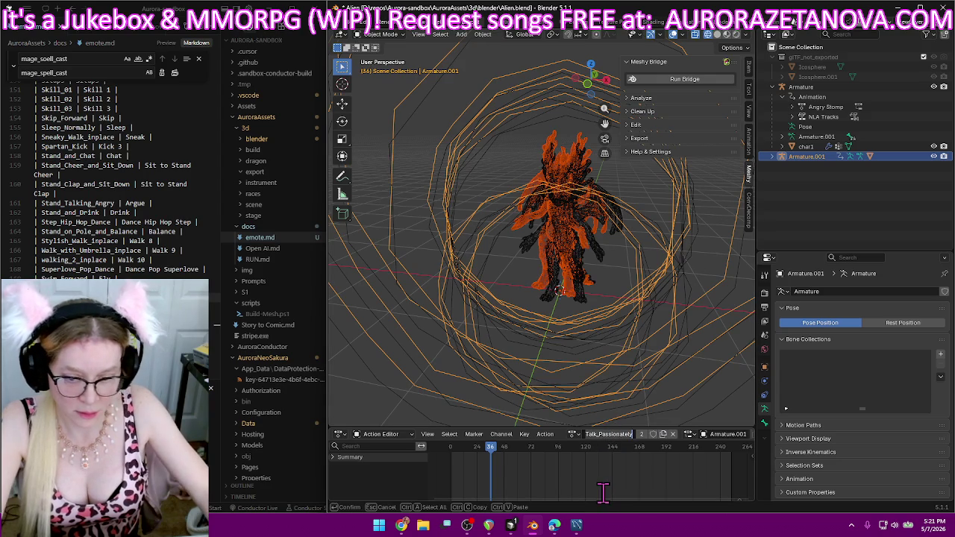
text(Talk)
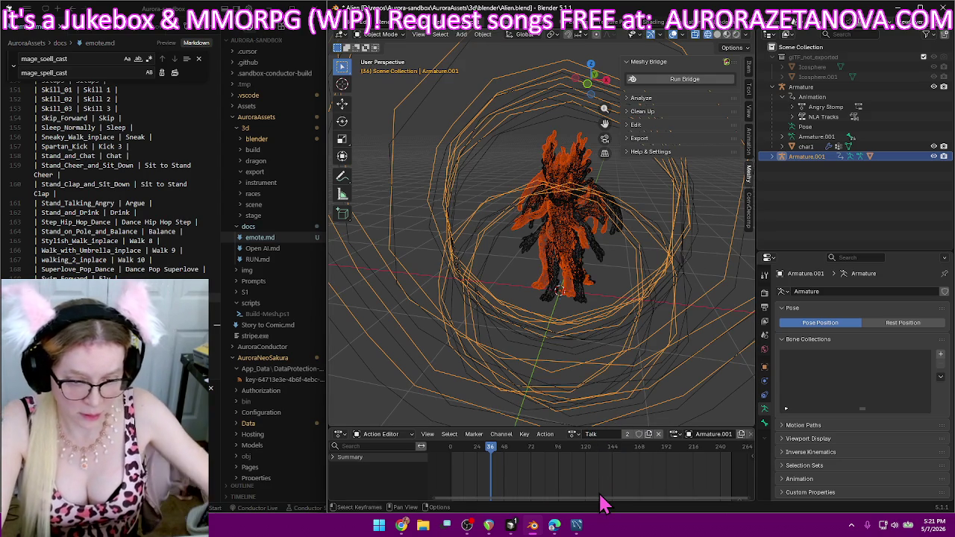
key(Return)
click(640, 434)
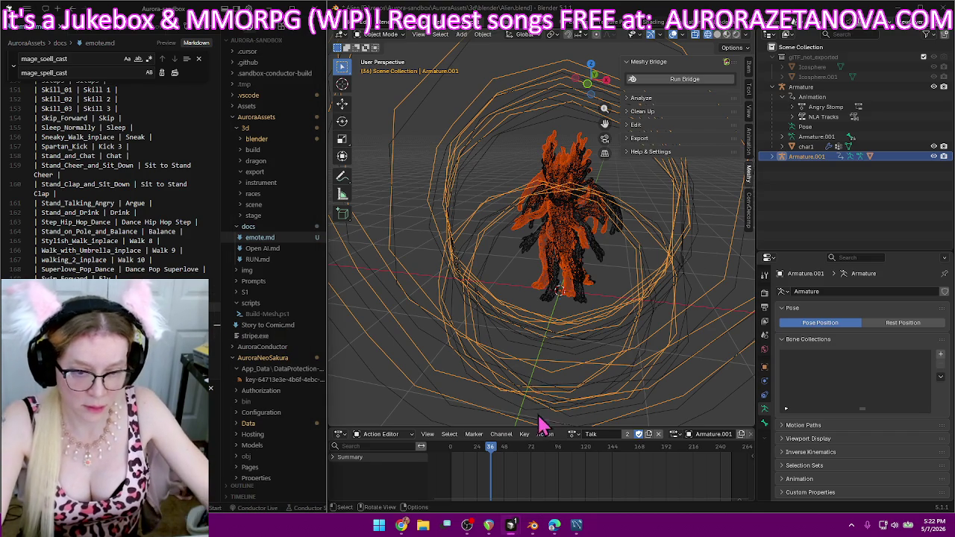
- Rename Talk_with_Hands_Open to Talk 2 and enable its Fake User
click(573, 435)
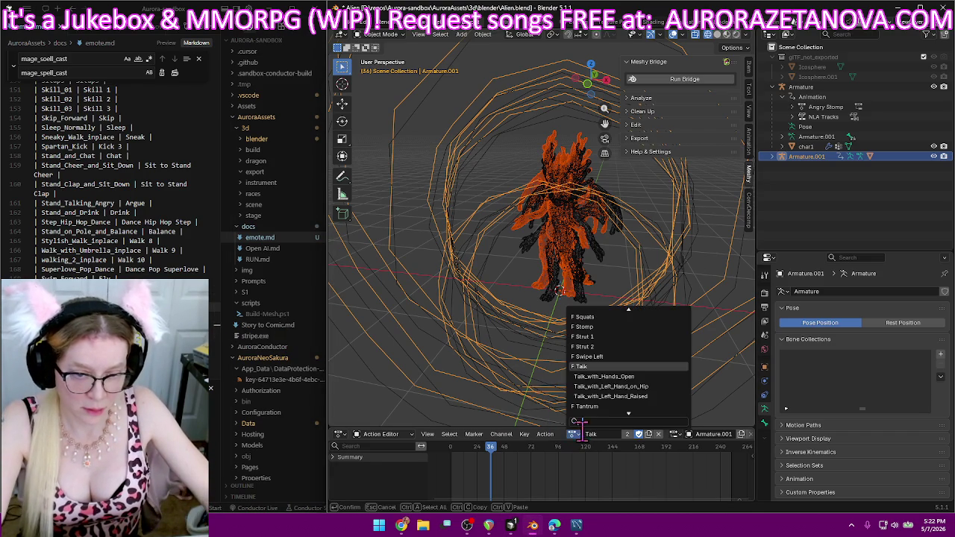
click(639, 381)
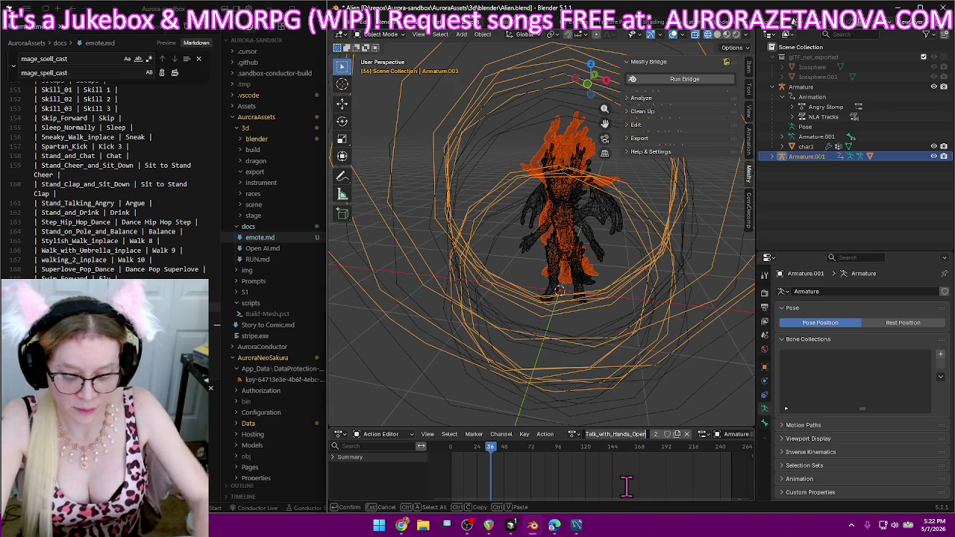
key(BackSpace)
text(Talk 2)
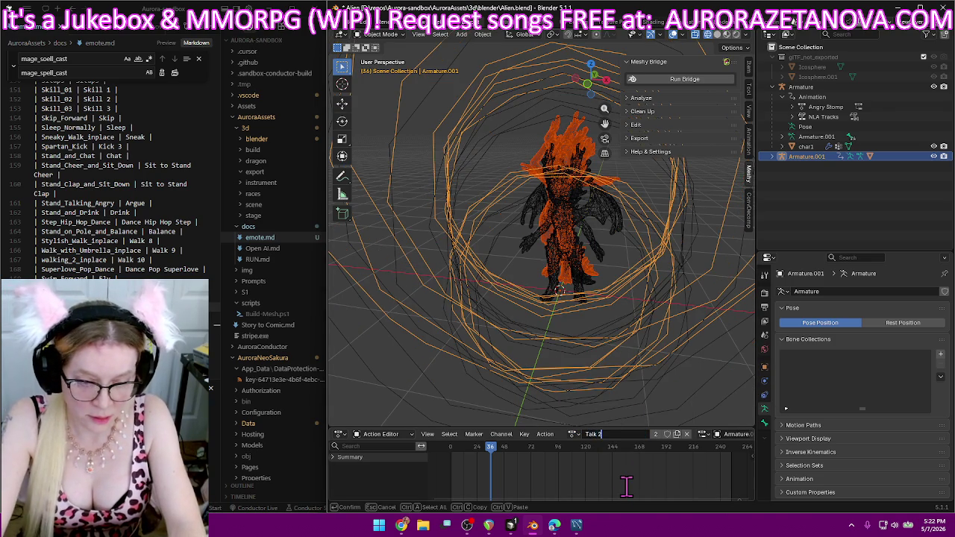
key(Return)
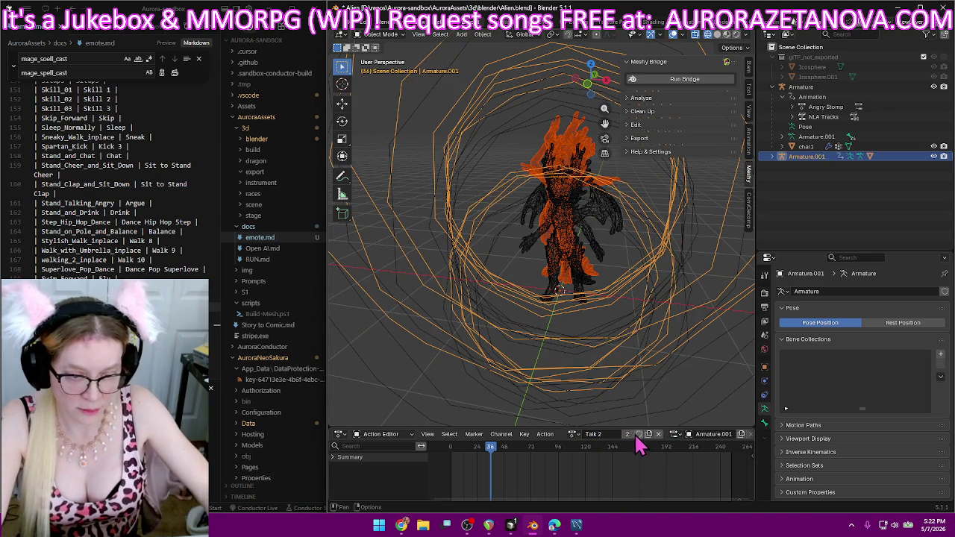
click(638, 434)
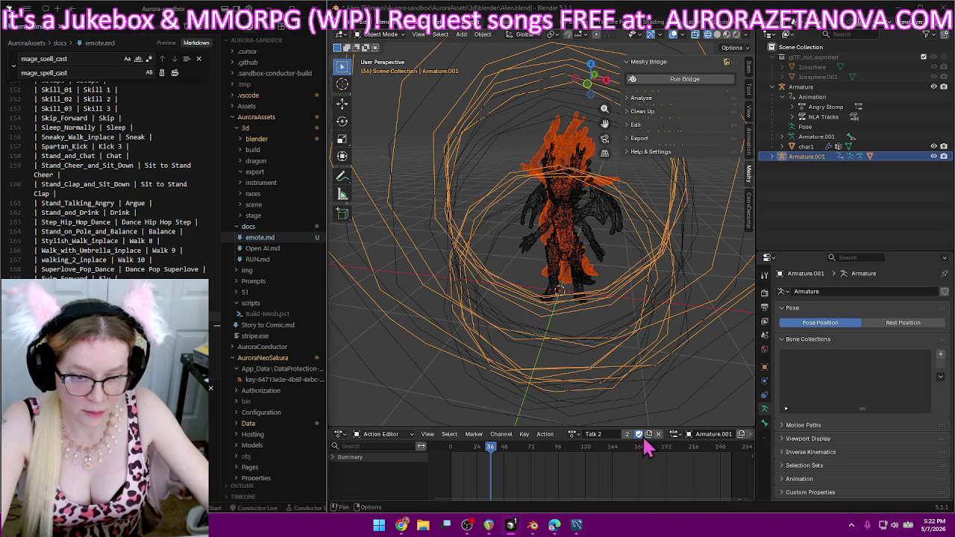
click(572, 434)
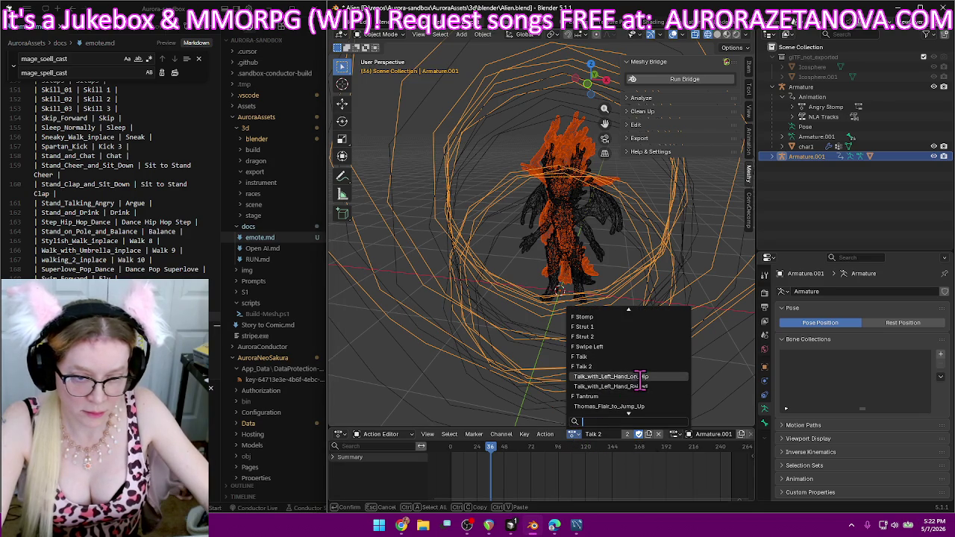
- Rename Talk_with_Left_Hand_on_Hip to Talk 3 and log the row in emote.md
click(610, 376)
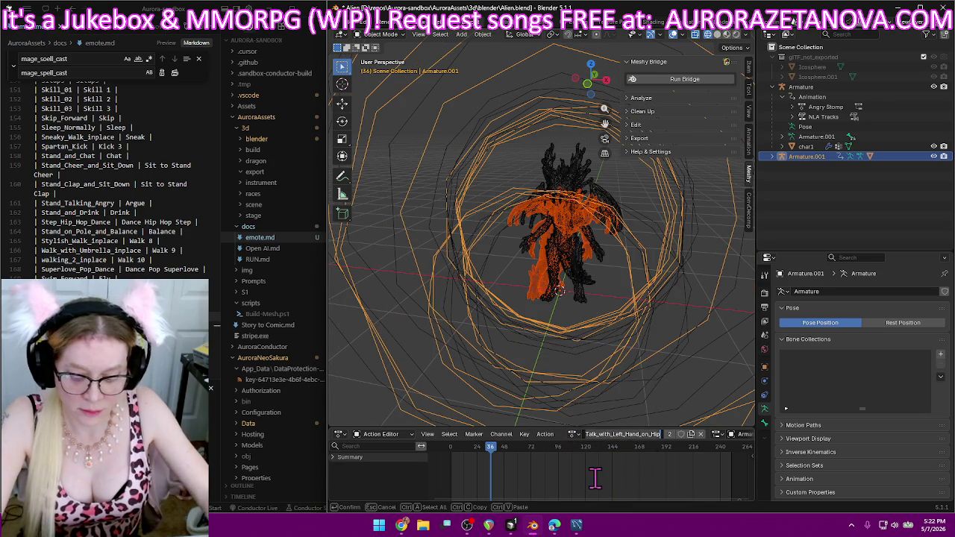
key(ctrl+a)
key(BackSpace)
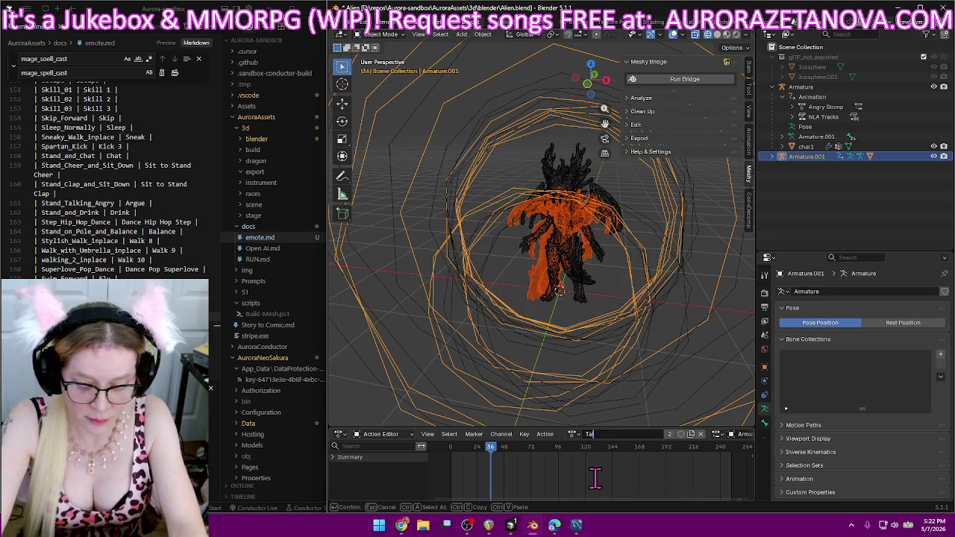
text(lk 3)
key(Return)
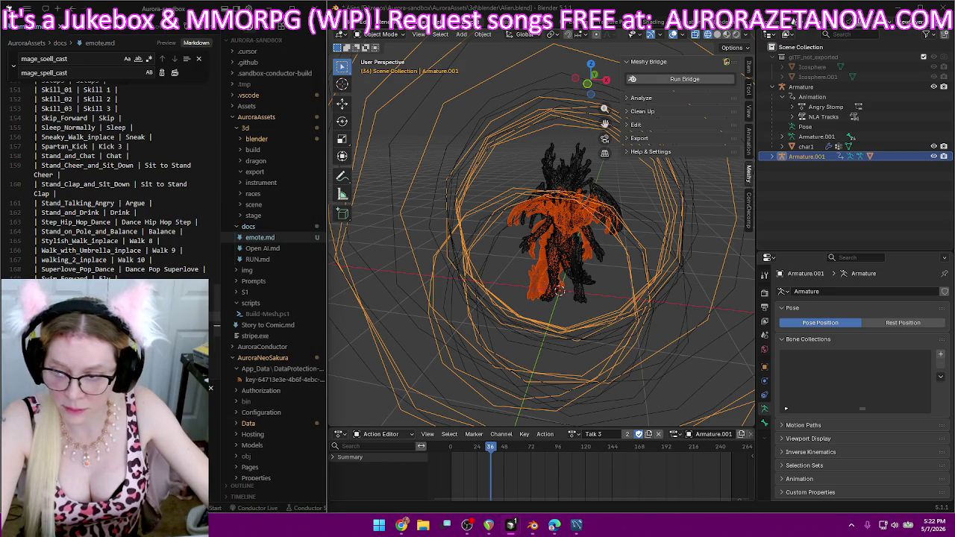
scroll(120, 179, down, 4)
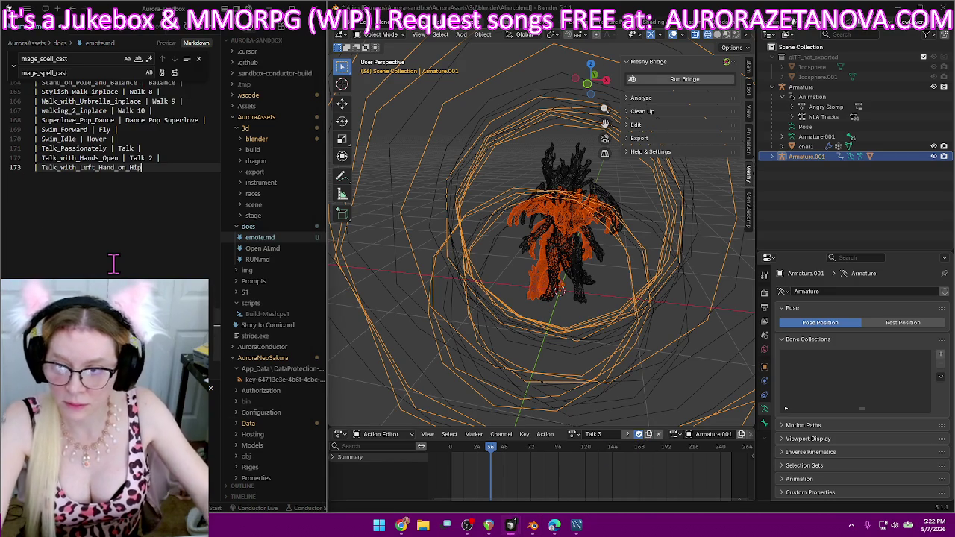
text( | Talk |)
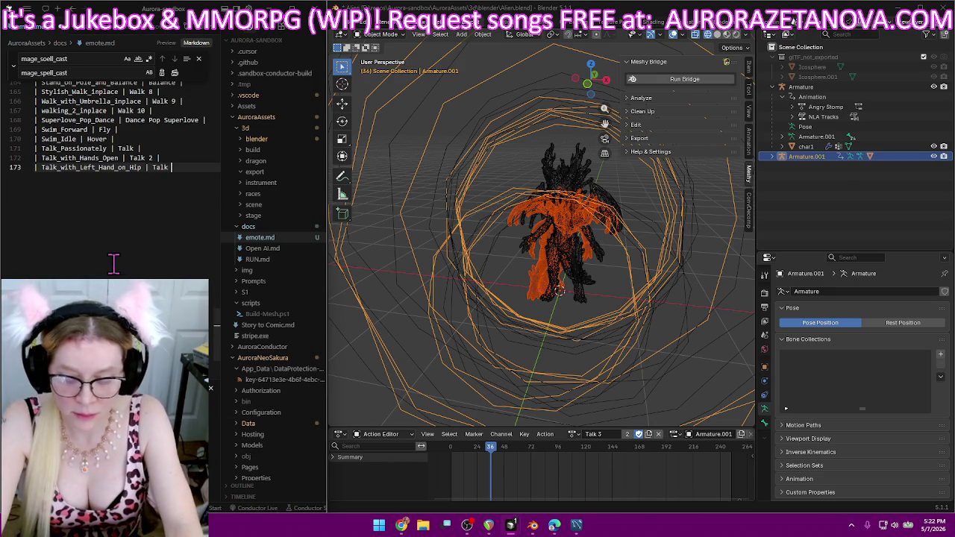
text(3 |)
key(Return)
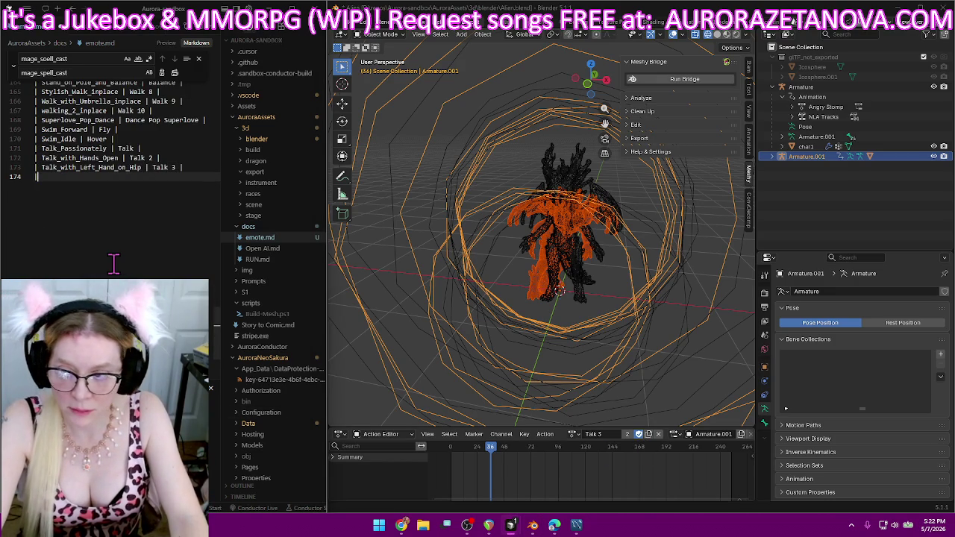
- Rename Talk_with_Left_Hand_Raised to Talk 4 and log the row in emote.md
click(574, 433)
click(620, 376)
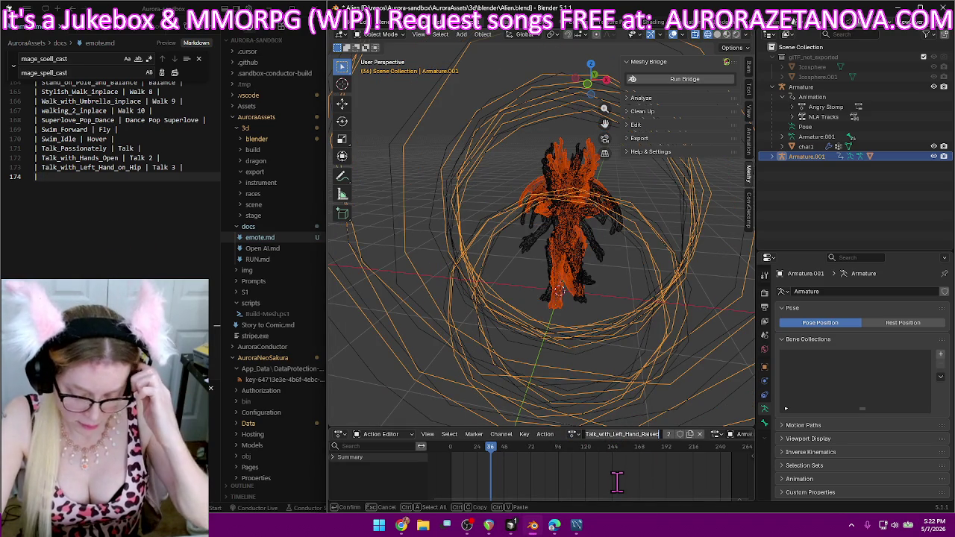
key(BackSpace)
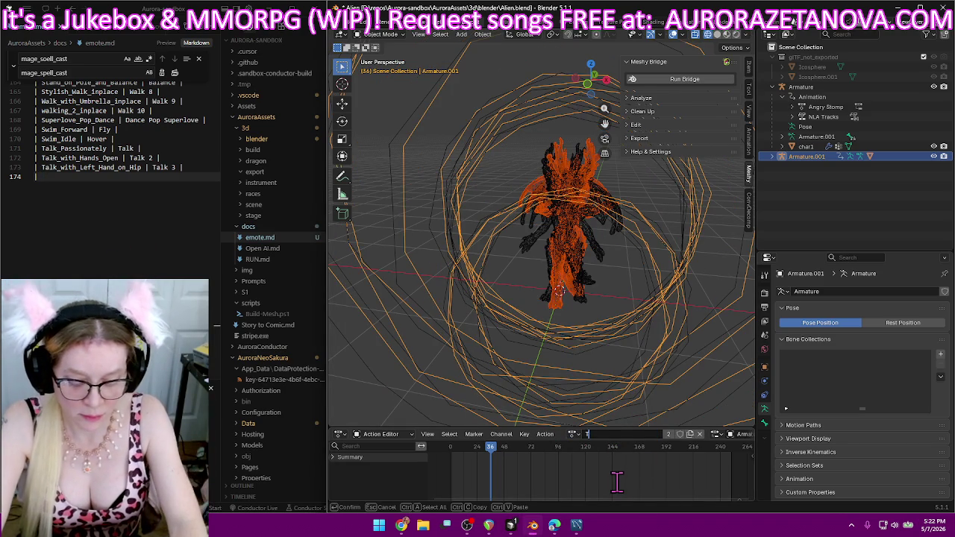
text(alk 4)
key(Return)
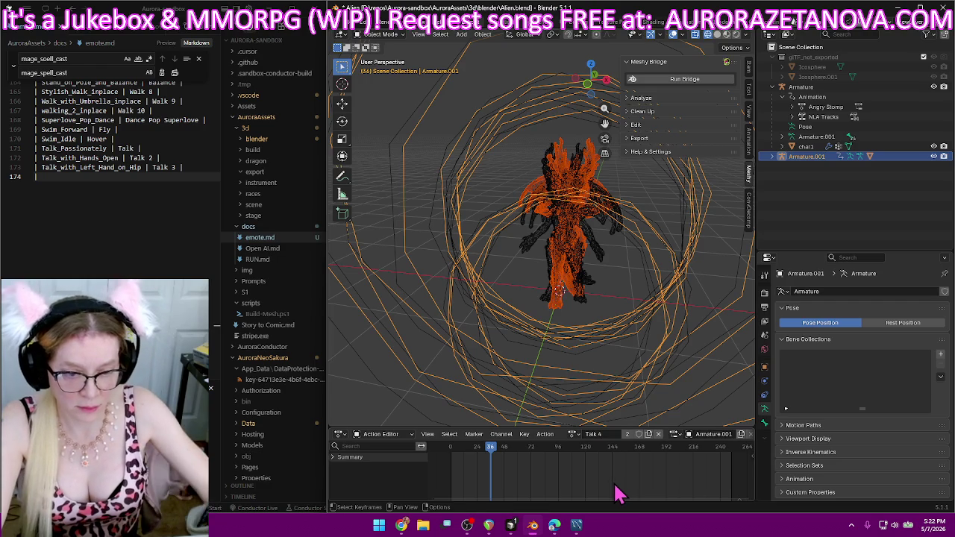
click(158, 178)
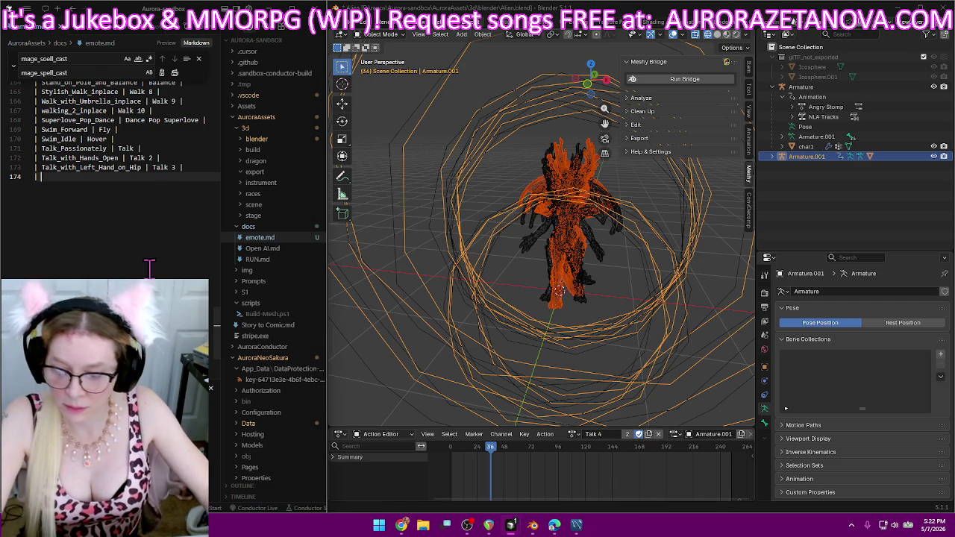
text(Talk_with_Left_Hand_Raised)
text(| Talk)
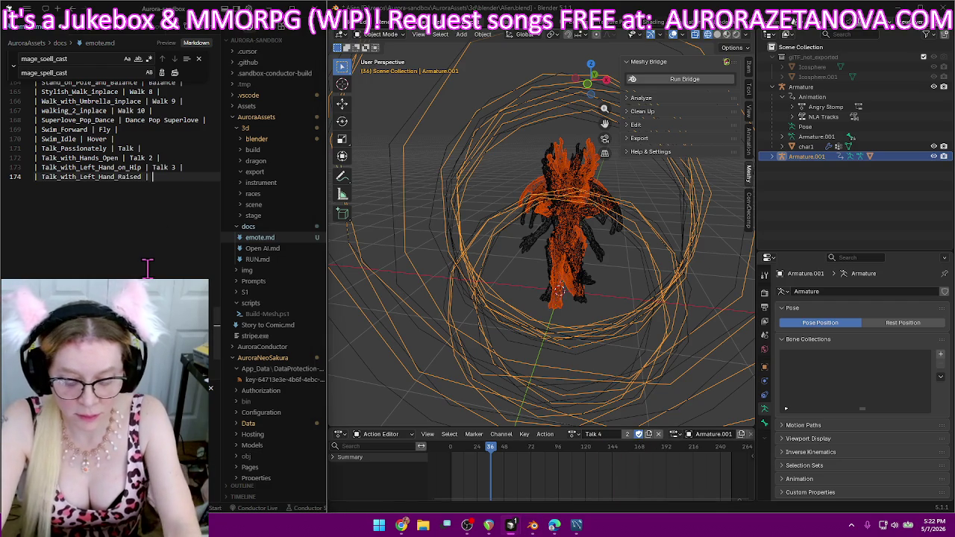
text( 4 |)
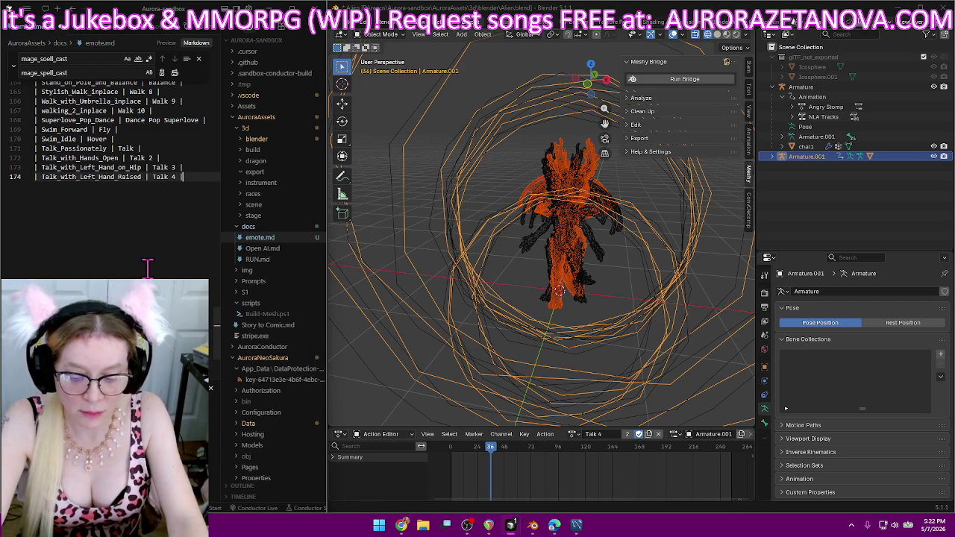
key(Return)
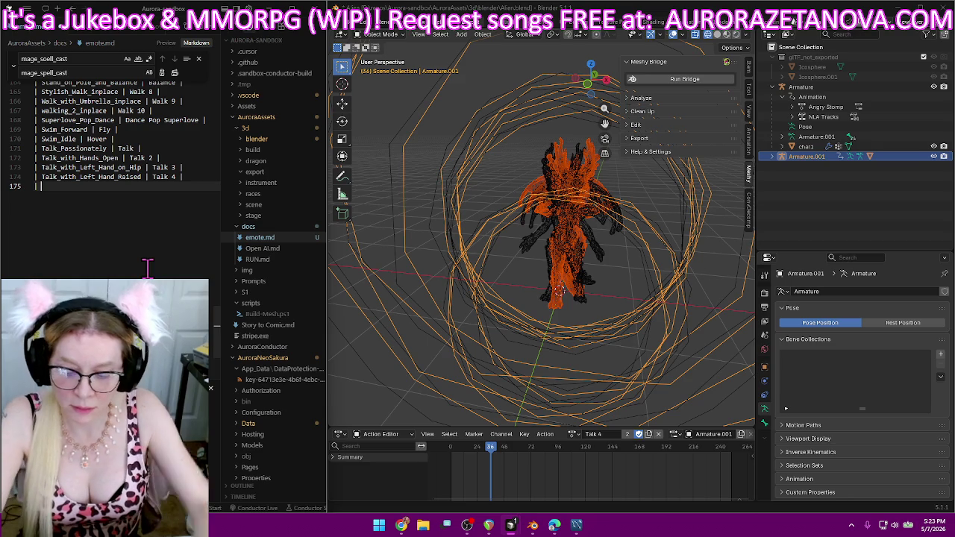
- Load Thomas_Flair_to_Jump_Up and rename it Flairup
click(573, 434)
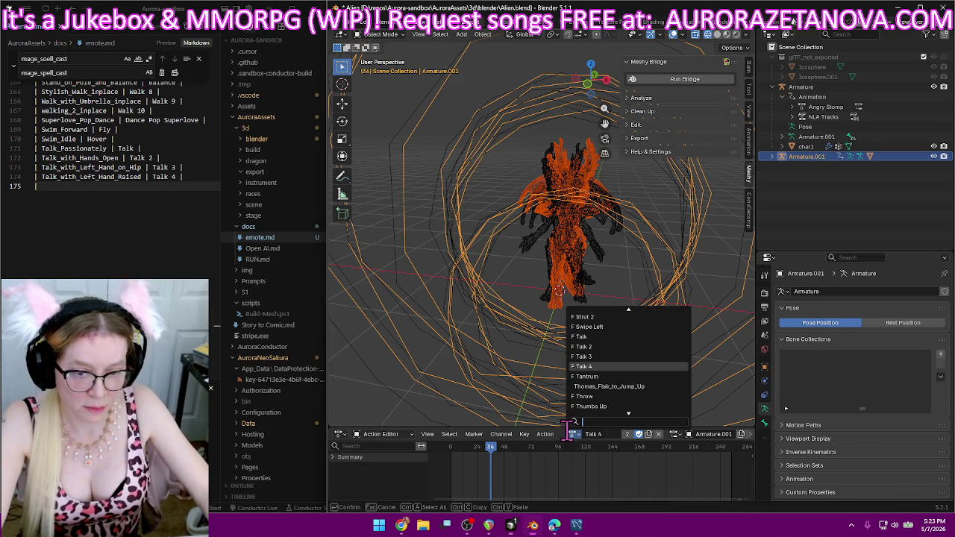
click(631, 390)
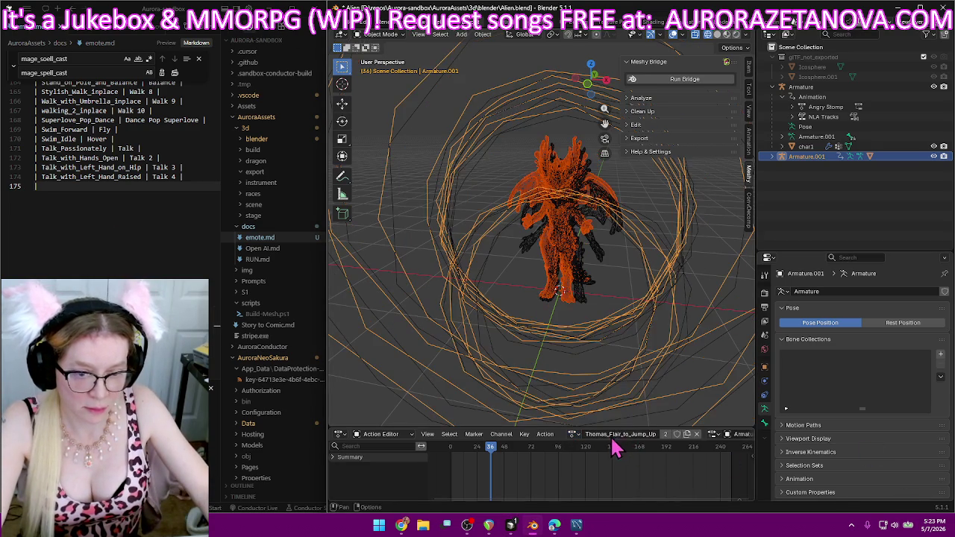
text(Flair Jump)
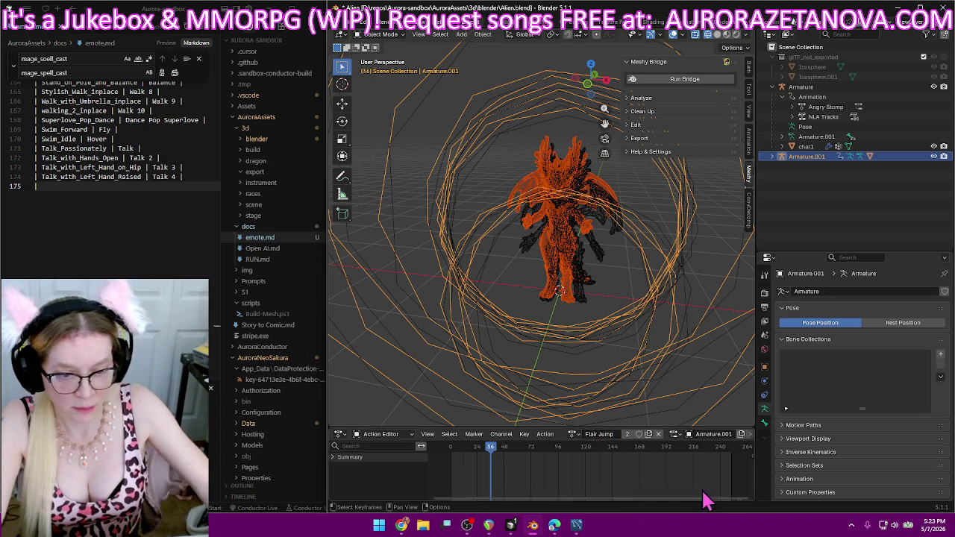
key(Return)
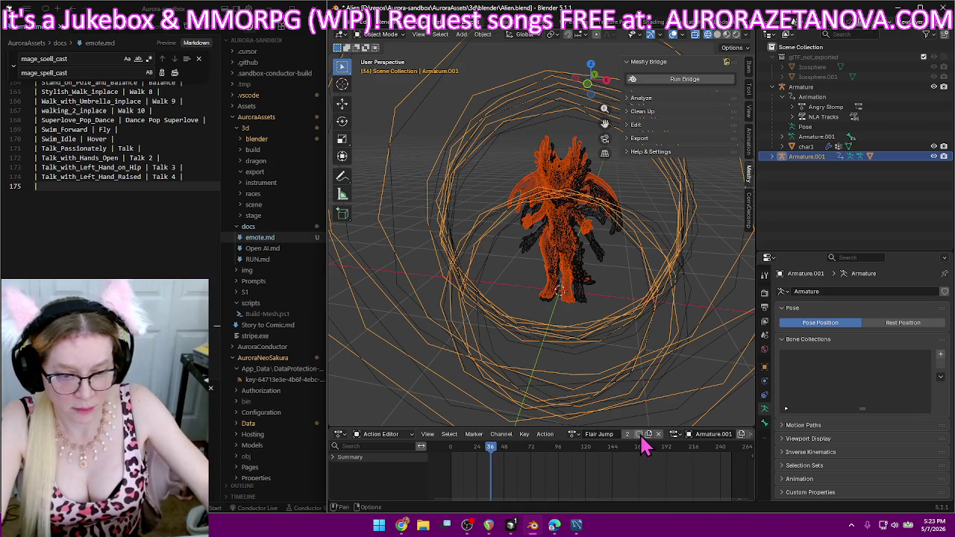
double_click(608, 433)
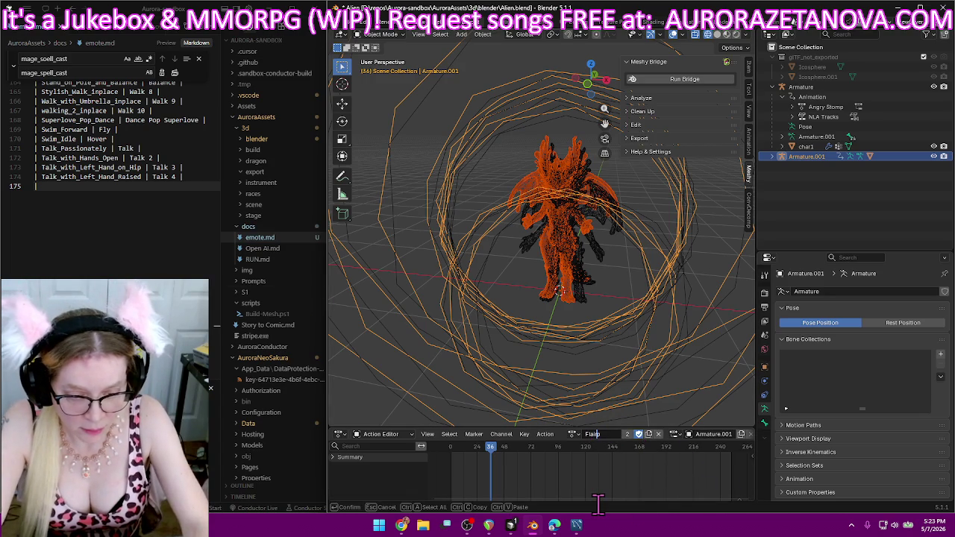
text(ru)
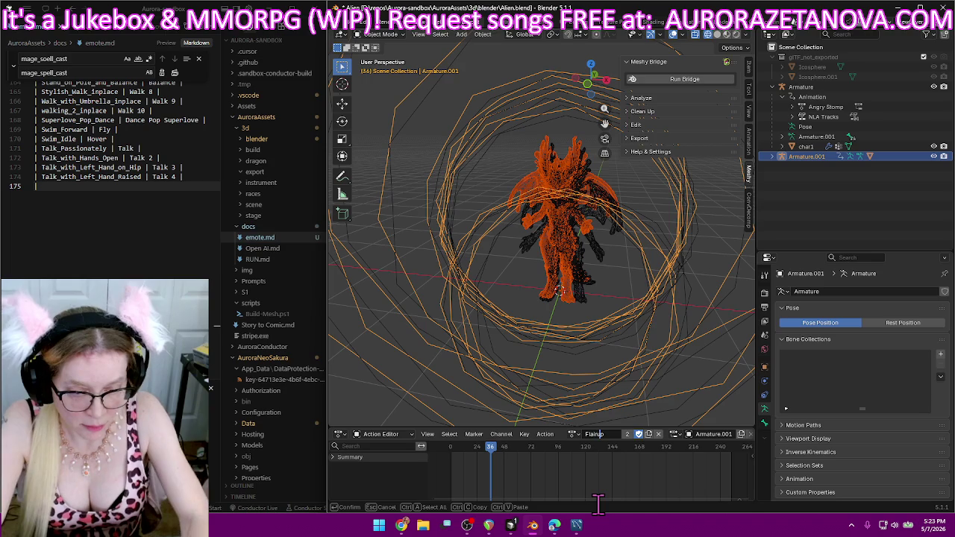
key(Return)
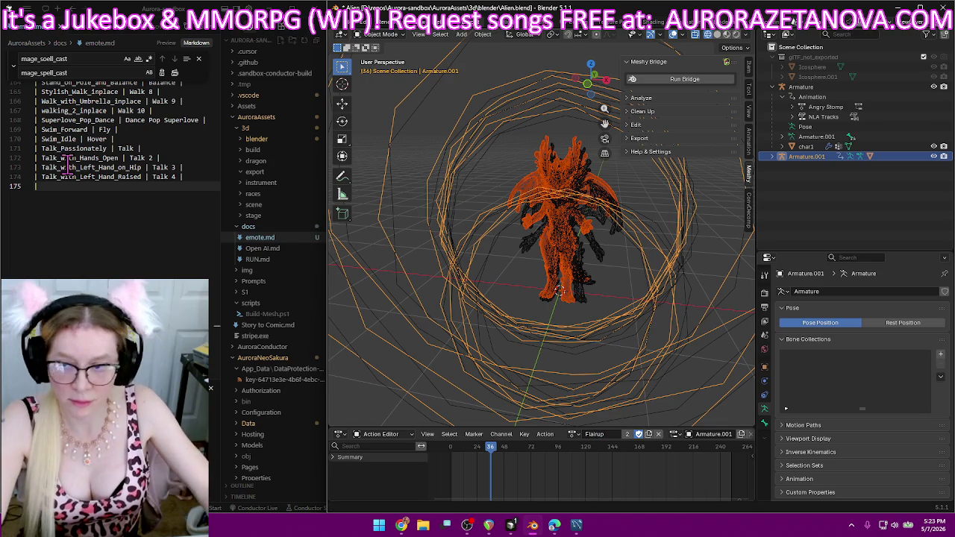
- Log a Thomas_Flair_to_Jump_Up | Flairup row in emote.md
text(|)
text(Thomas_Flair_to_Jump_Up)
text(|)
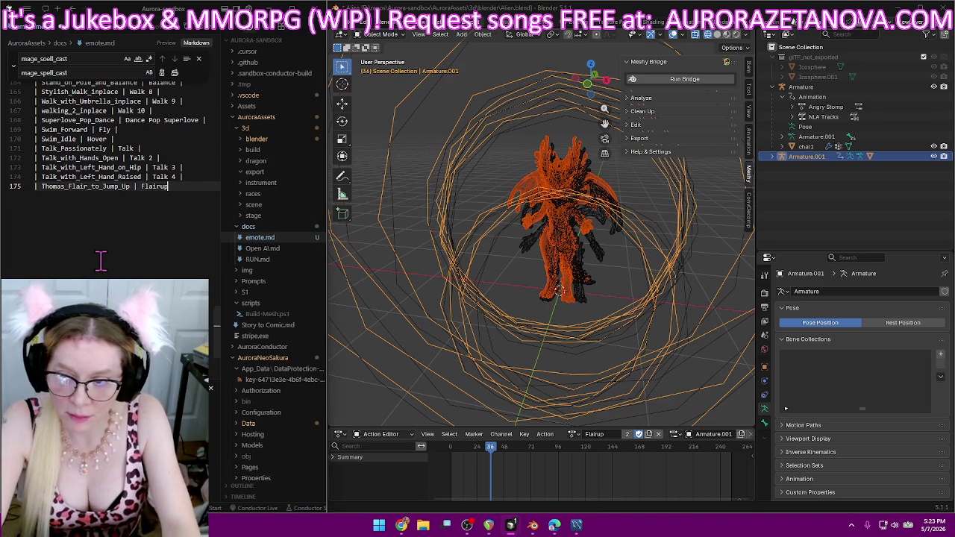
text(  |)
text( |)
key(Return)
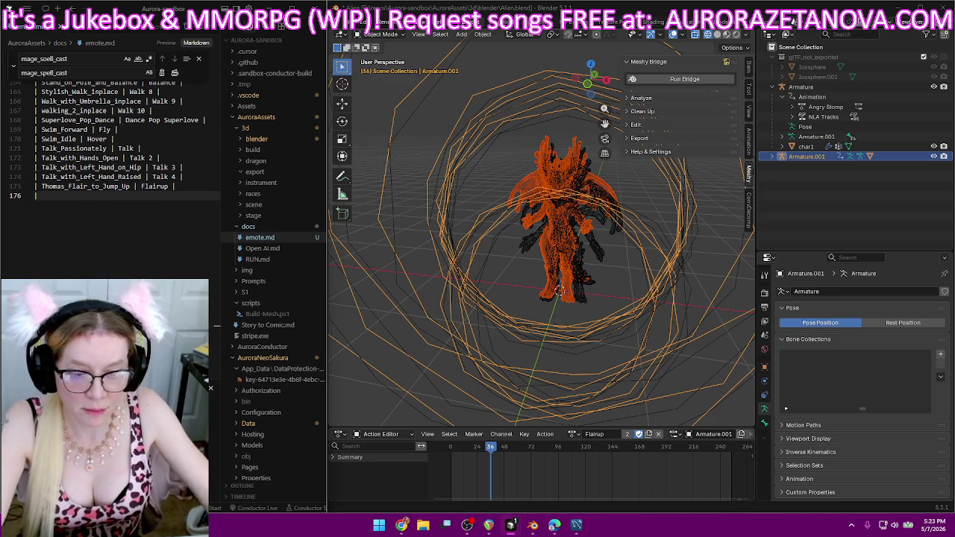
- Load the Torch_Look_Around action on the rig and rename it Scan
click(571, 433)
scroll(620, 373, down, 3)
scroll(620, 373, down, 3)
scroll(620, 373, down, 3)
scroll(624, 372, down, 3)
scroll(624, 371, down, 3)
scroll(624, 371, down, 3)
scroll(623, 371, down, 3)
scroll(624, 371, down, 3)
scroll(623, 371, down, 3)
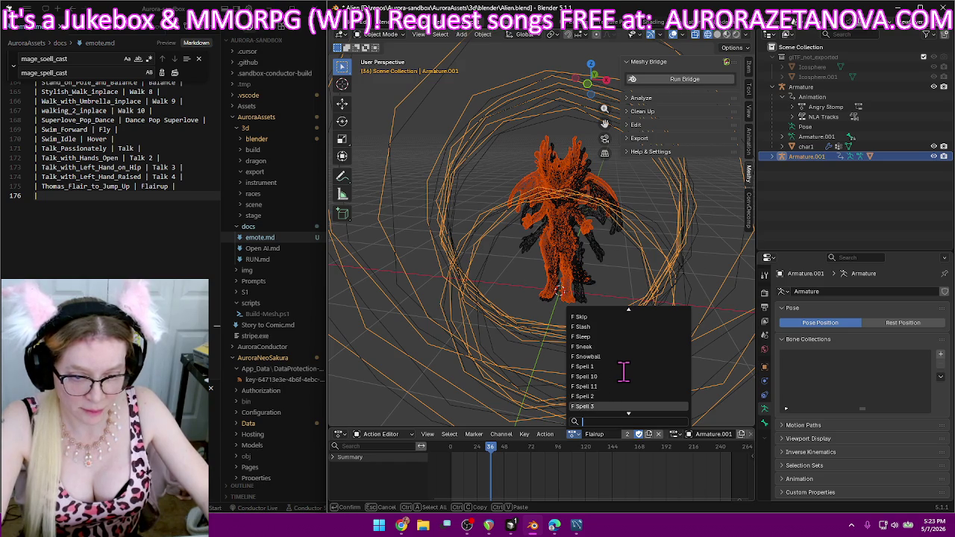
scroll(624, 371, down, 3)
scroll(625, 373, down, 3)
scroll(628, 375, down, 2)
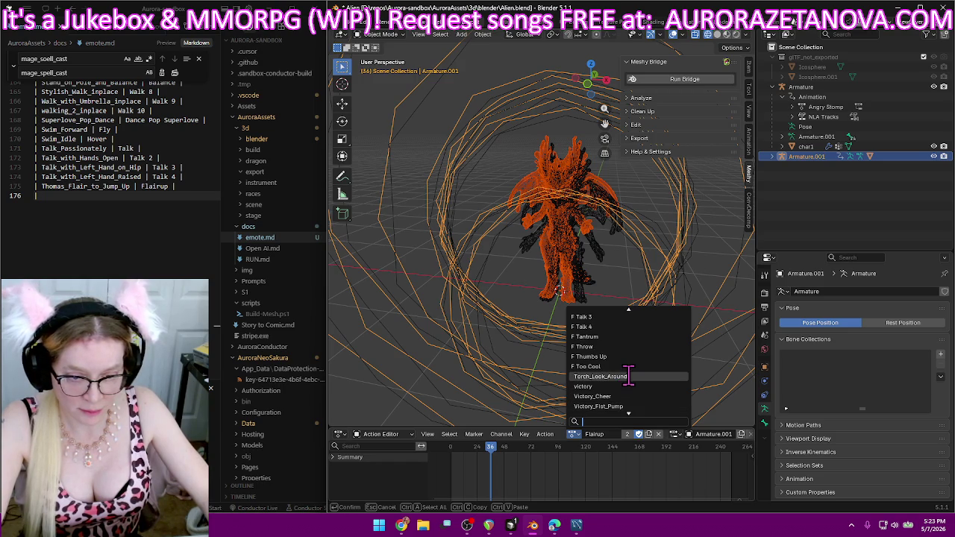
click(632, 375)
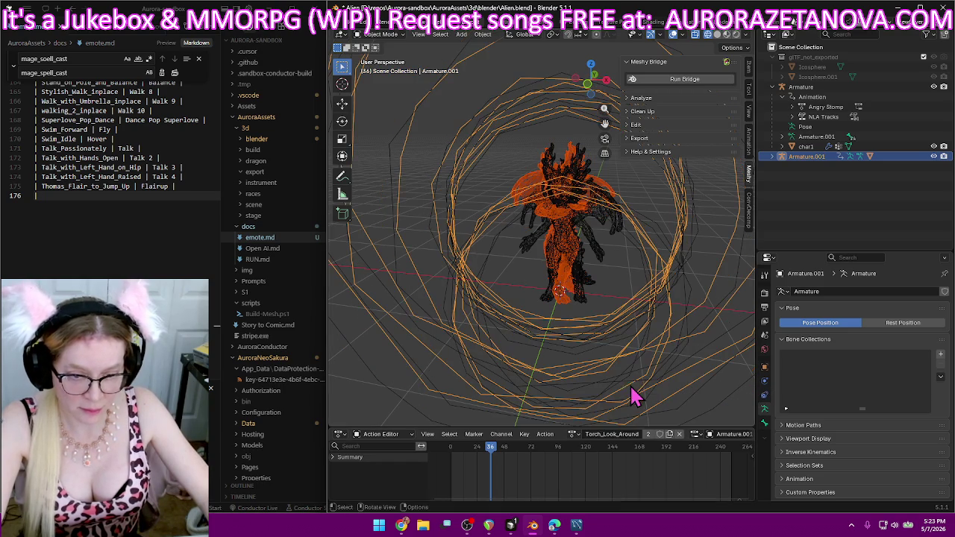
click(606, 435)
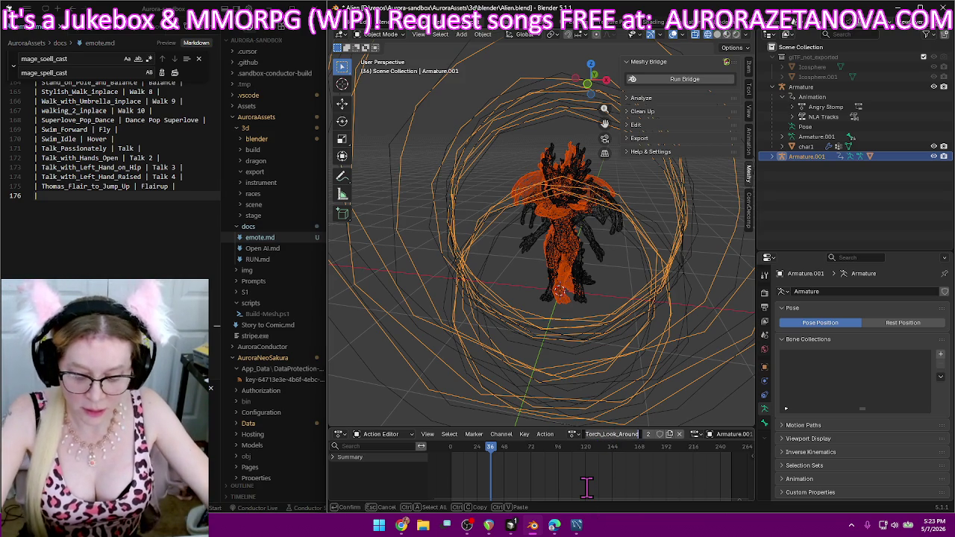
text(Scar)
key(Return)
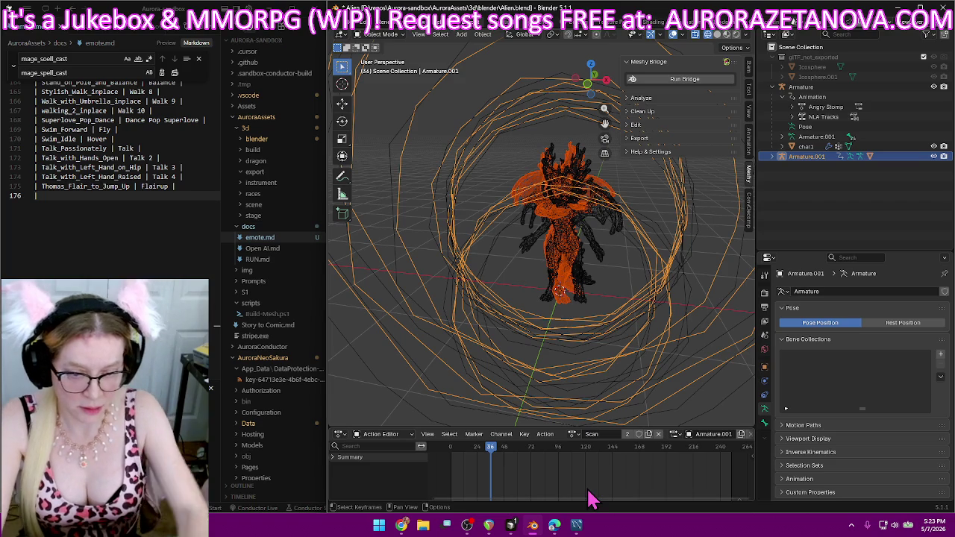
- Log a Torch_Look_Around | Scan row in emote.md
click(639, 435)
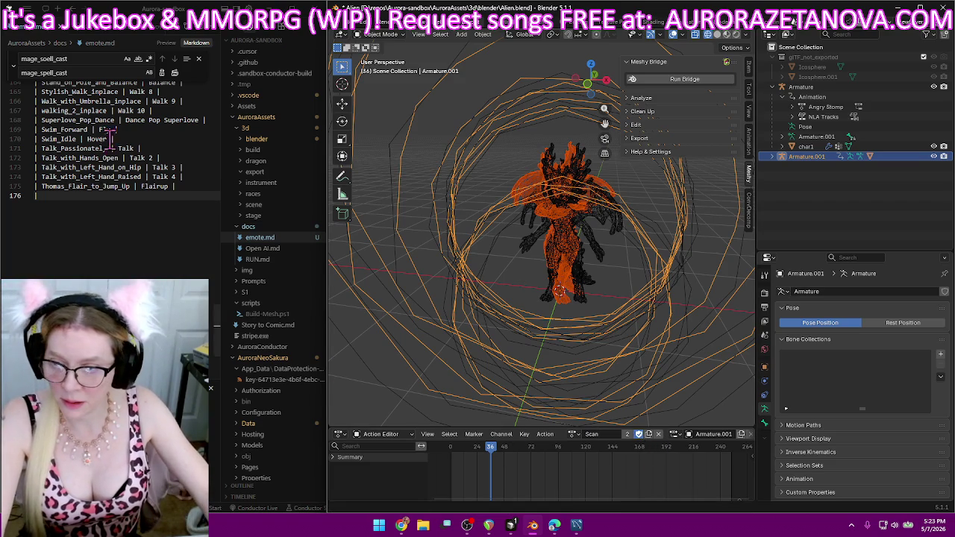
text(|)
key(Return)
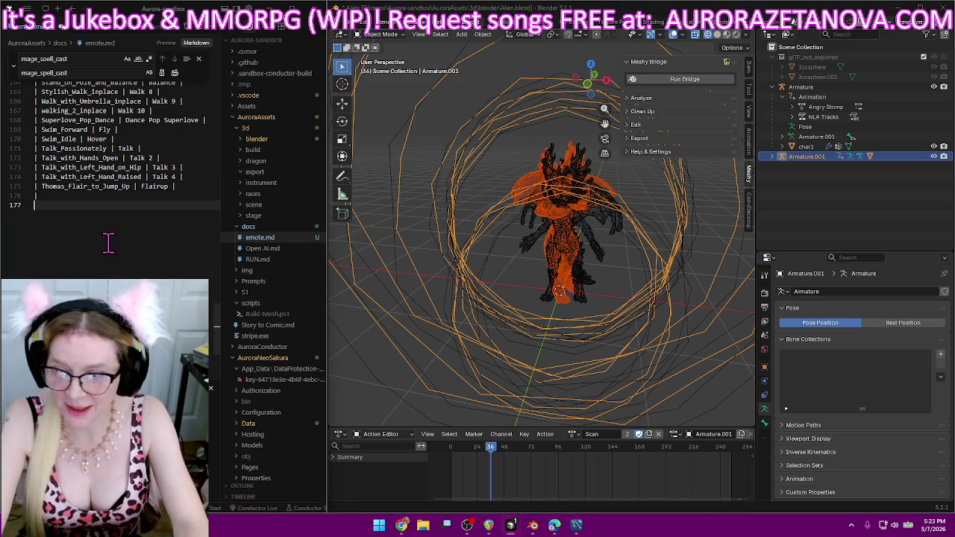
key(BackSpace)
text(h_Look_Around)
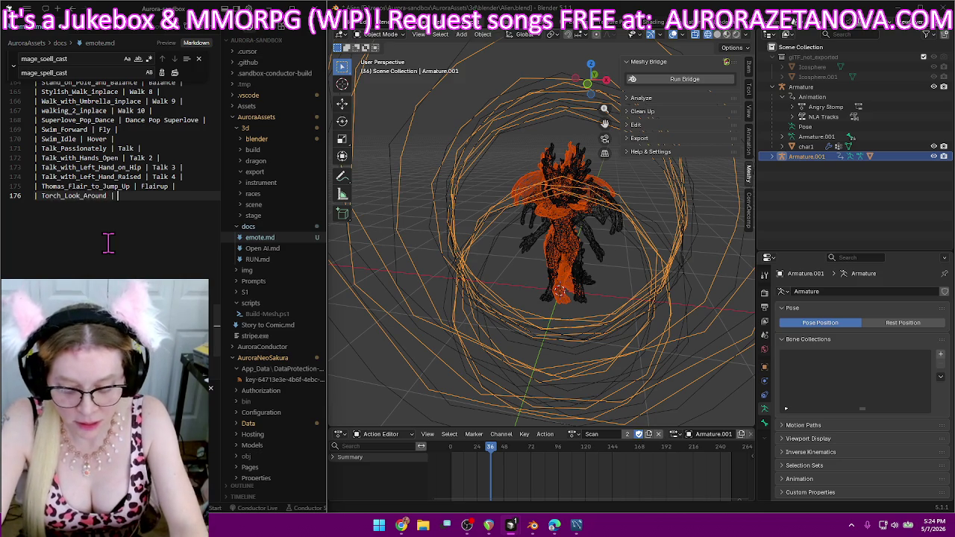
text( |)
key(Return)
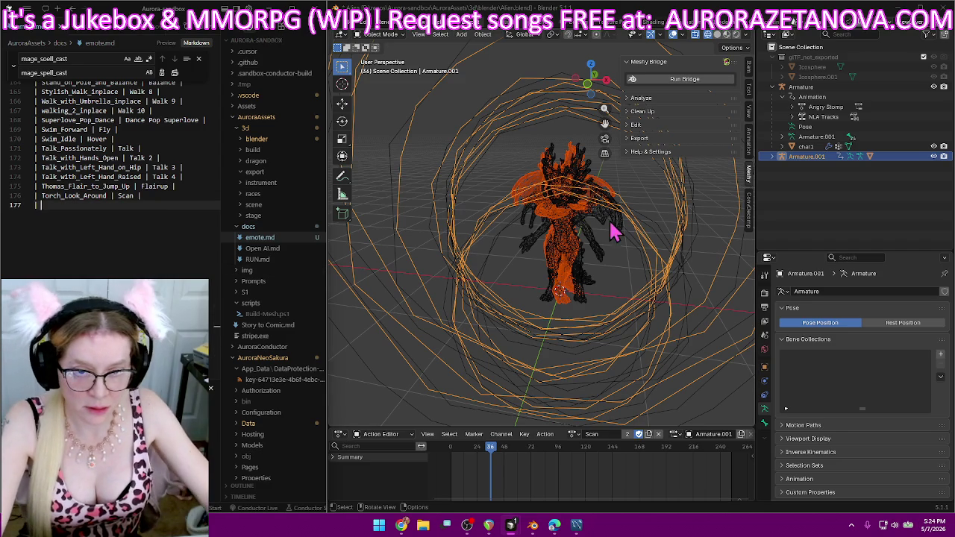
click(571, 434)
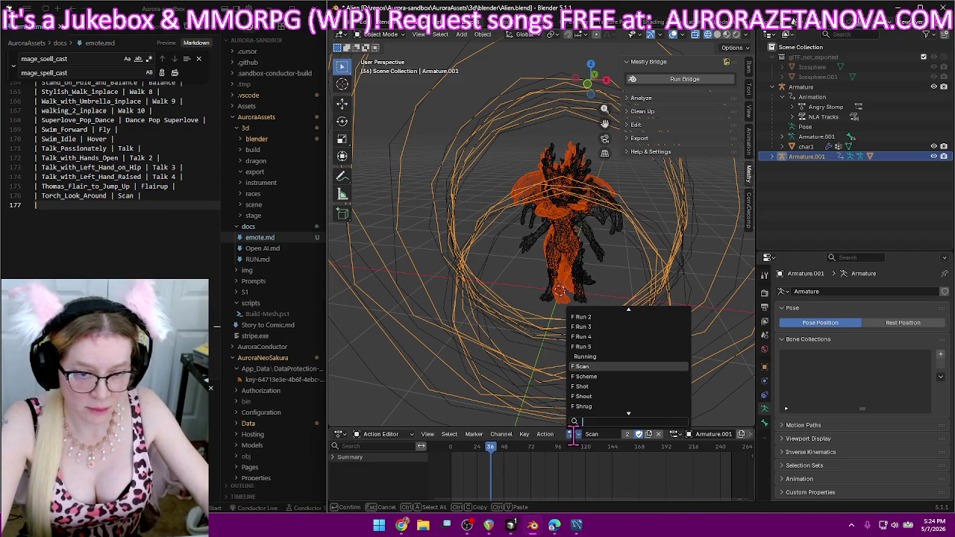
- Load the victory action and rename it Cheer 2, since Cheer already exists
scroll(643, 396, down, 3)
scroll(643, 397, down, 2)
scroll(643, 397, down, 2)
scroll(643, 397, down, 2)
scroll(643, 397, down, 2)
scroll(643, 396, down, 3)
scroll(643, 397, down, 2)
scroll(643, 397, down, 3)
scroll(640, 381, down, 3)
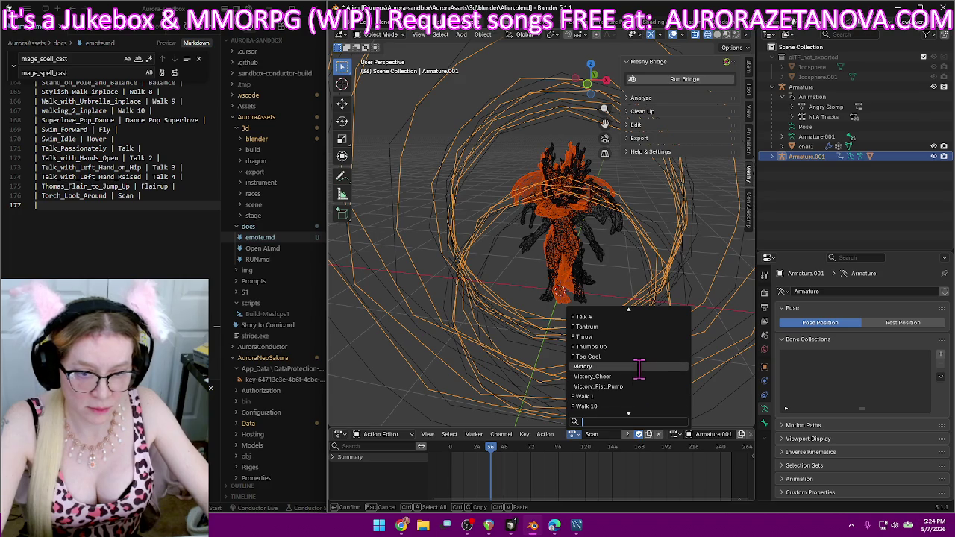
click(640, 366)
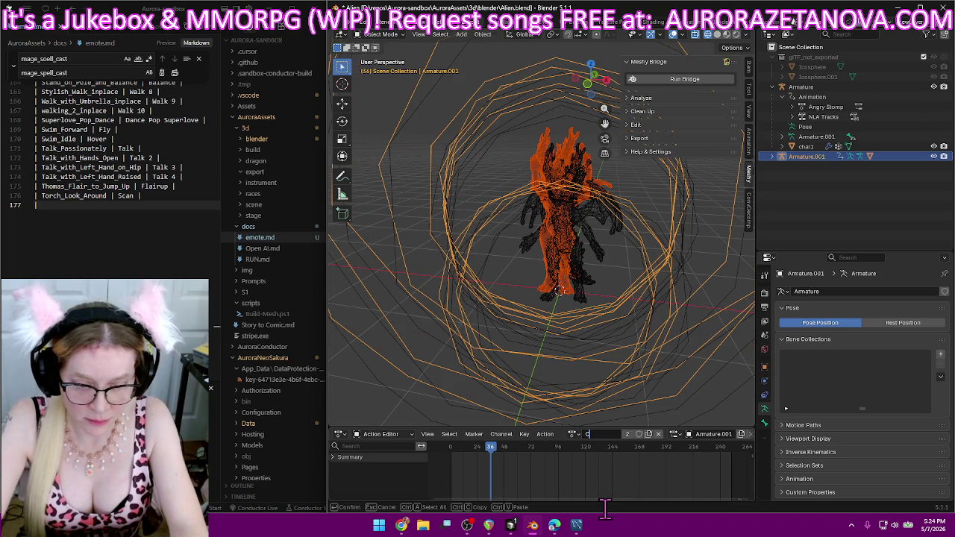
text(Cheer)
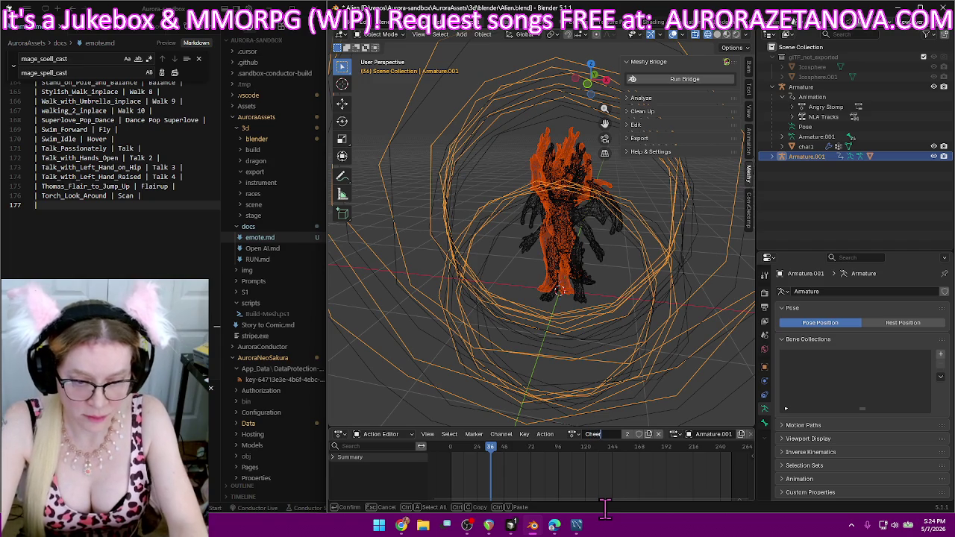
key(Return)
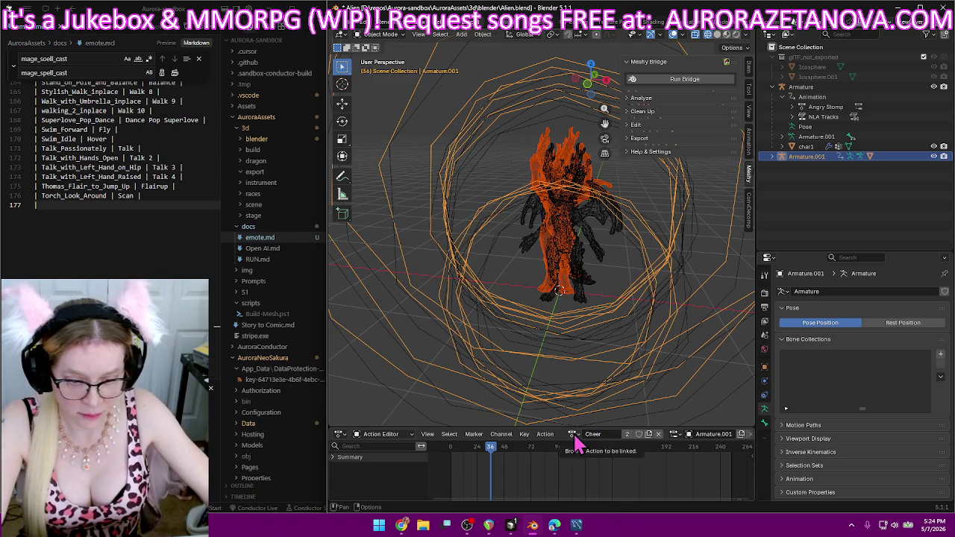
click(573, 435)
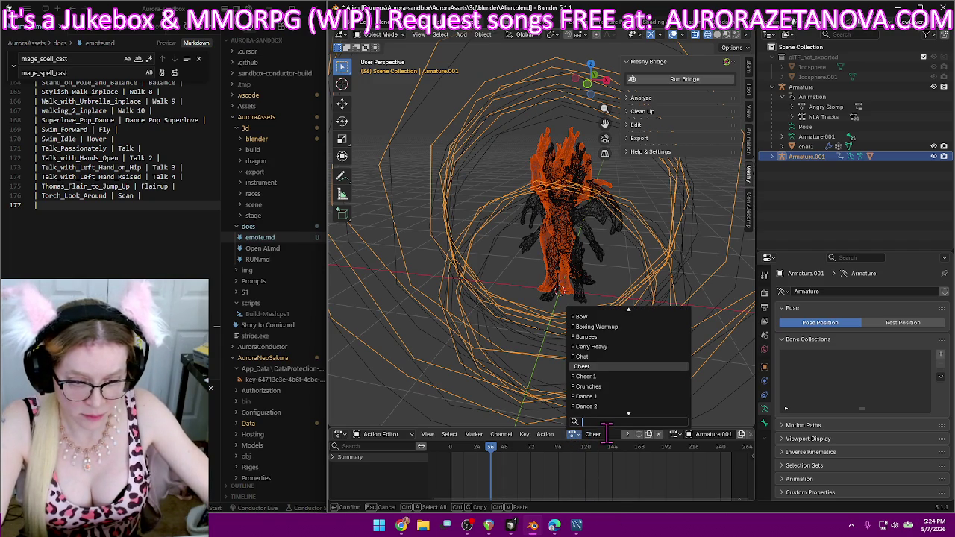
key(Escape)
click(611, 434)
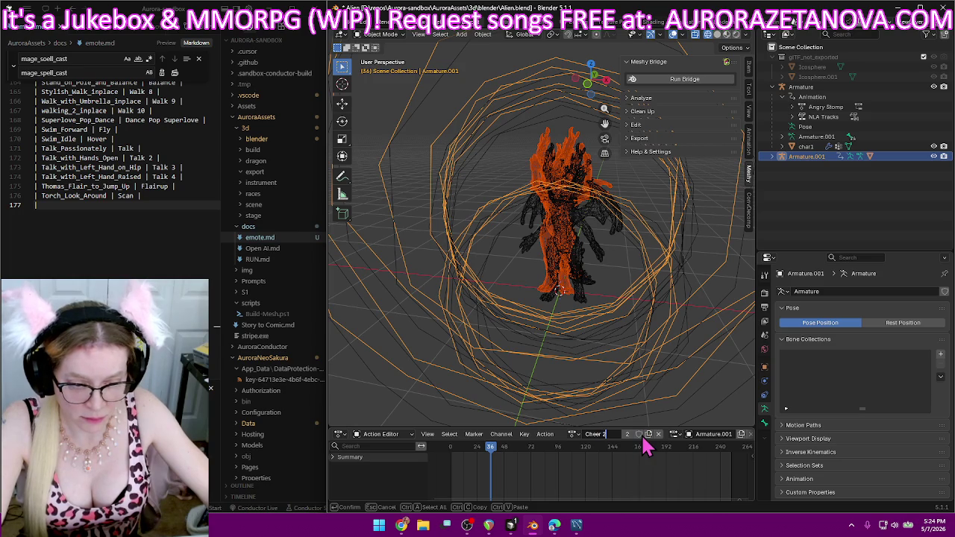
key(Return)
- Log a victory | Cheer 2 row in emote.md
click(152, 252)
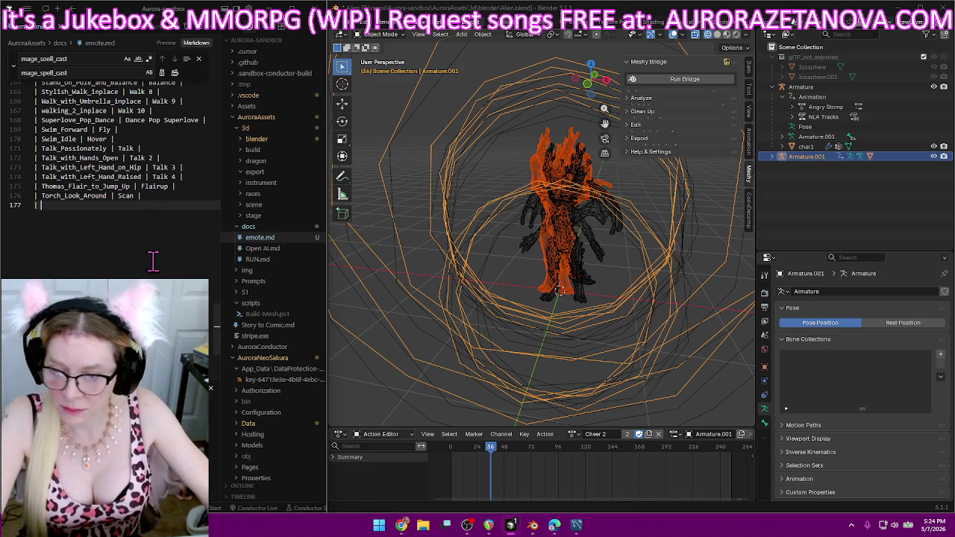
text(victory )
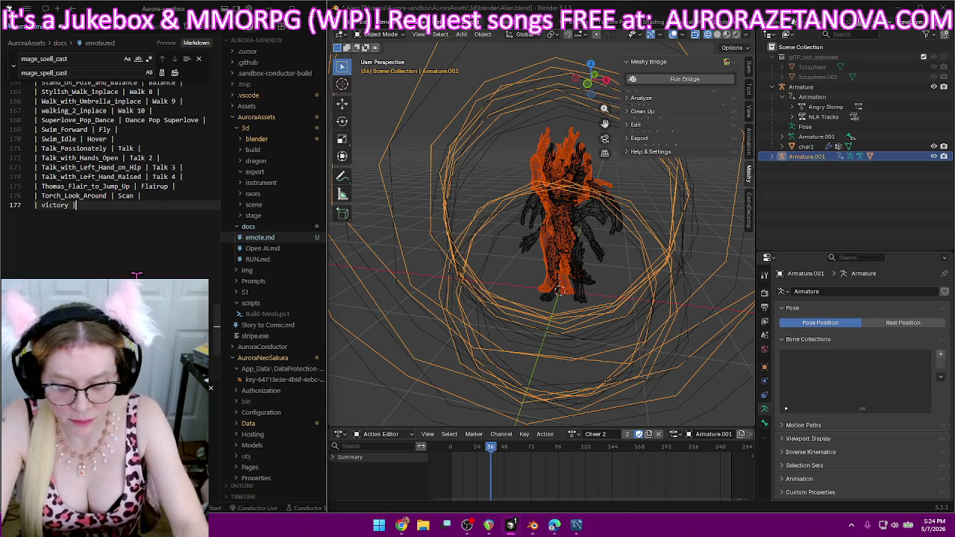
text(| Cheer 2 )
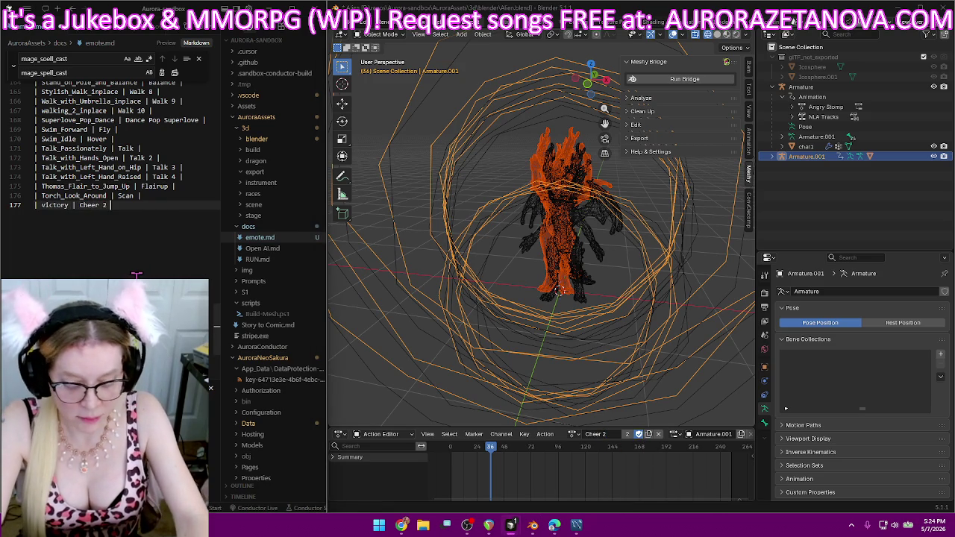
text(|)
key(Return)
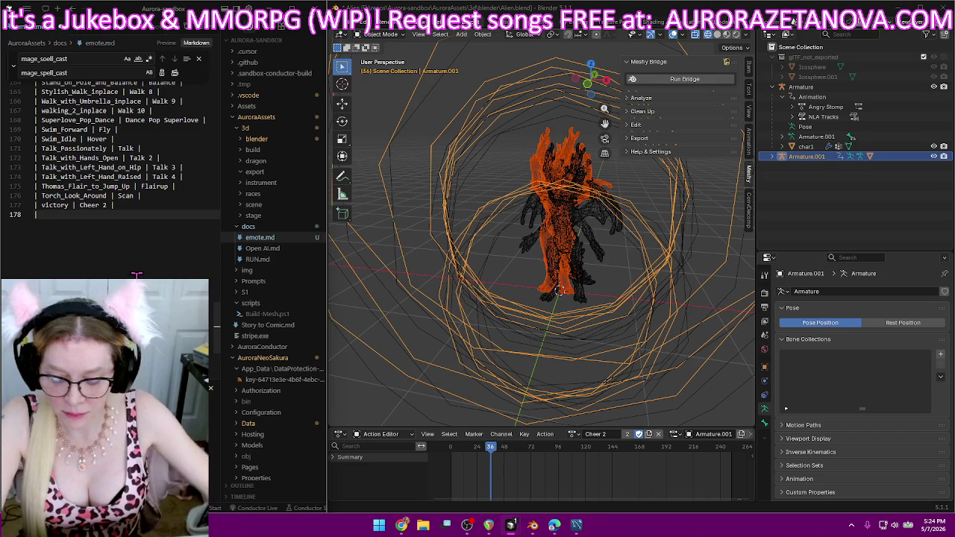
text(|)
click(573, 435)
- Assign the Victory_Cheer action to the rig and rename it Cheer 3
scroll(607, 390, down, 5)
scroll(608, 390, down, 6)
scroll(607, 388, down, 6)
scroll(609, 383, down, 6)
scroll(609, 384, down, 6)
scroll(608, 384, down, 6)
scroll(607, 387, down, 6)
scroll(610, 396, down, 6)
scroll(611, 401, down, 6)
scroll(611, 401, down, 6)
scroll(611, 401, down, 6)
scroll(611, 402, down, 6)
scroll(612, 402, down, 8)
scroll(611, 400, up, 3)
scroll(612, 398, up, 3)
scroll(627, 377, up, 2)
click(643, 357)
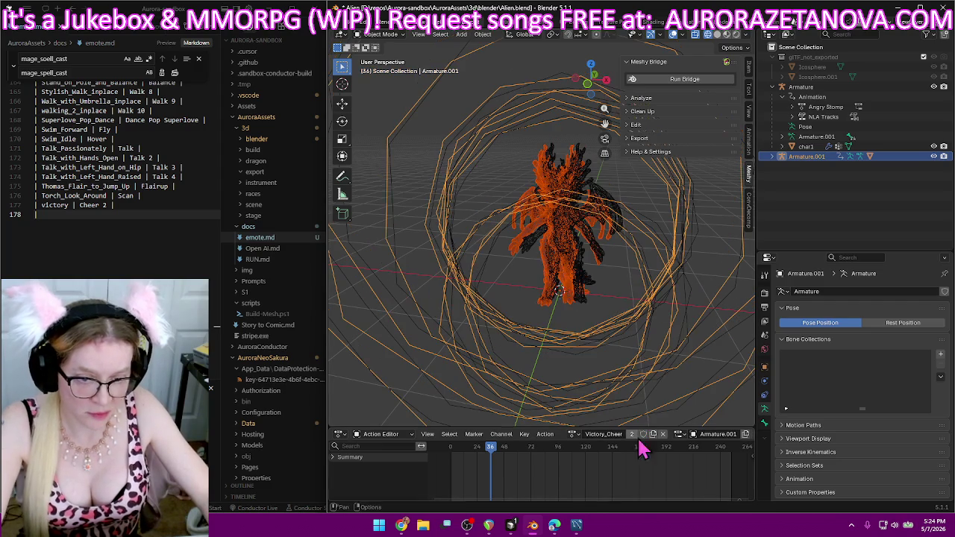
click(606, 436)
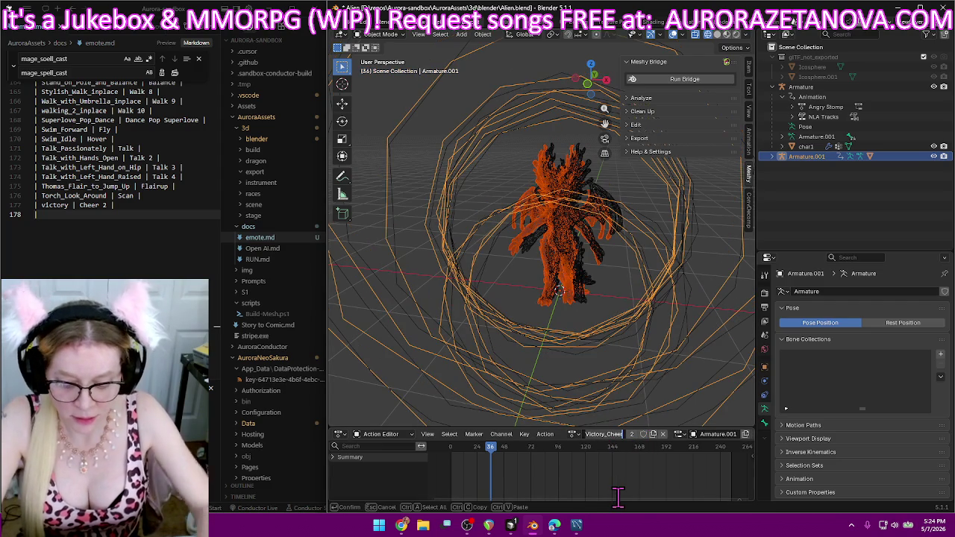
text(Cheer)
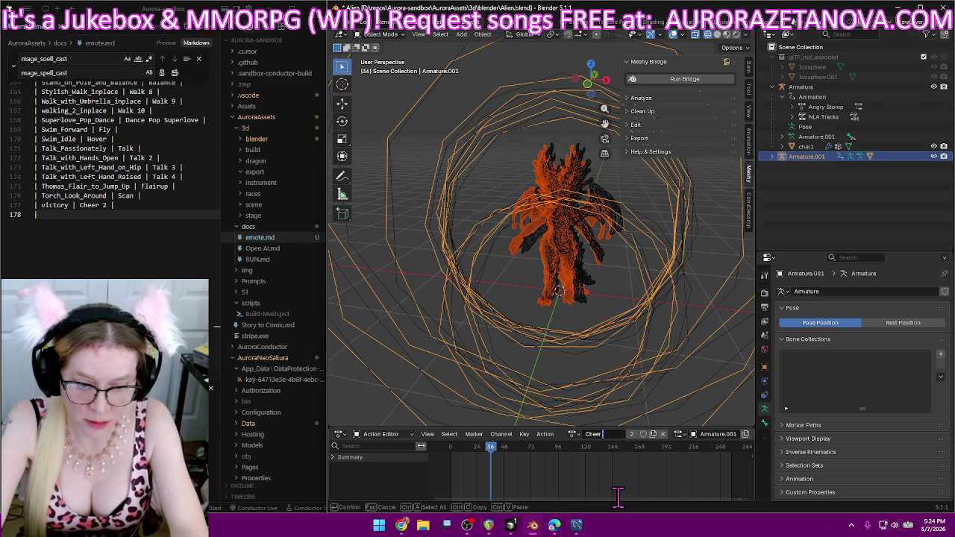
text( 3)
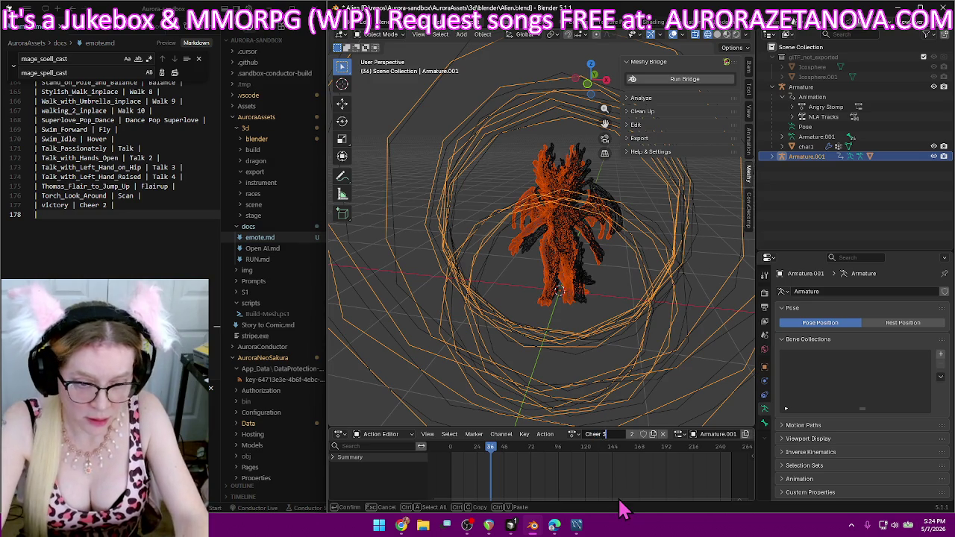
key(Return)
- Log the Victory_Cheer | Cheer 3 mapping as a new row in emote.md
click(194, 215)
text(Victory_Cheer)
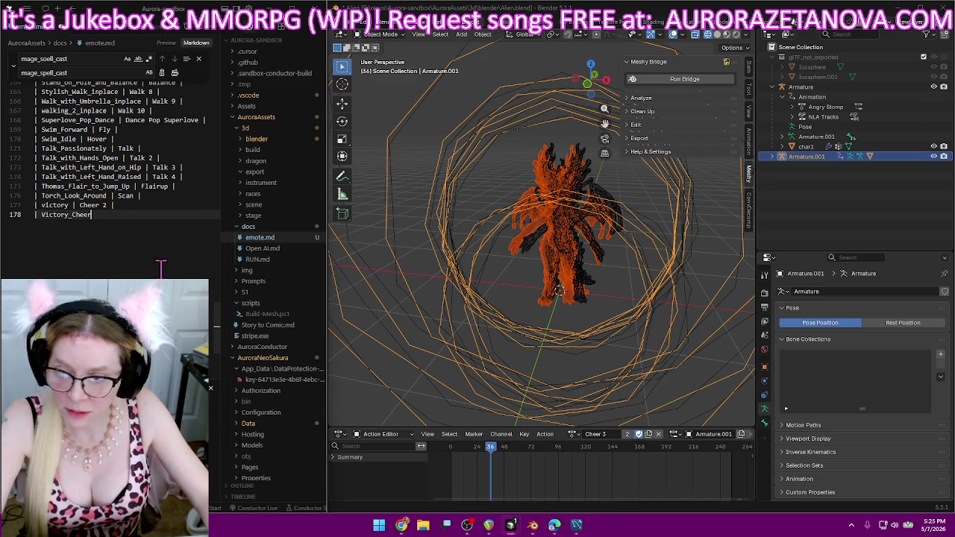
text( | Cheer 3 |)
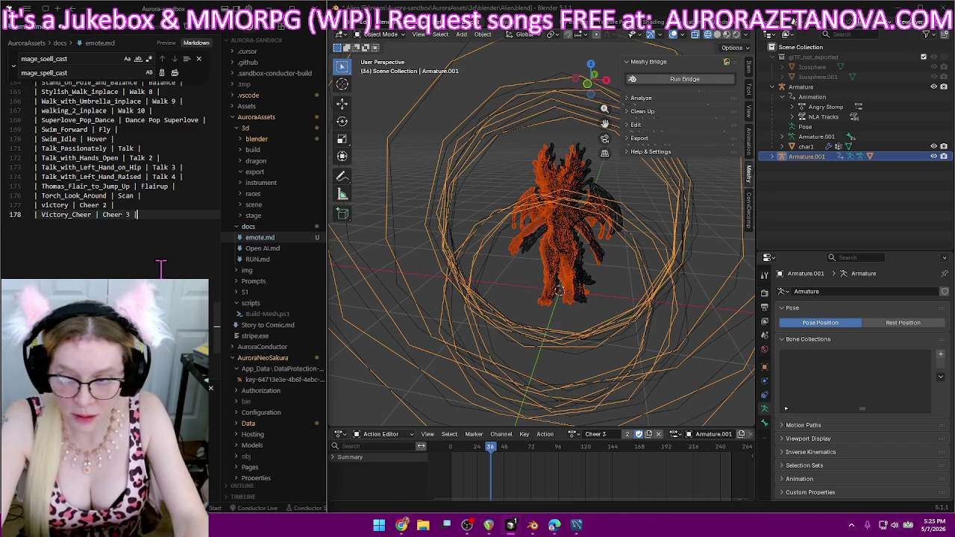
key(Return)
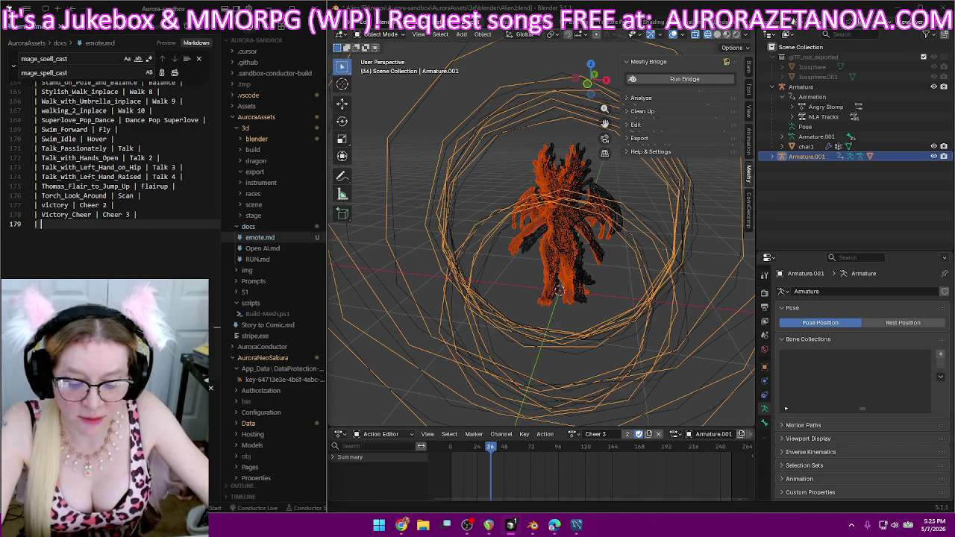
key(alt+Tab)
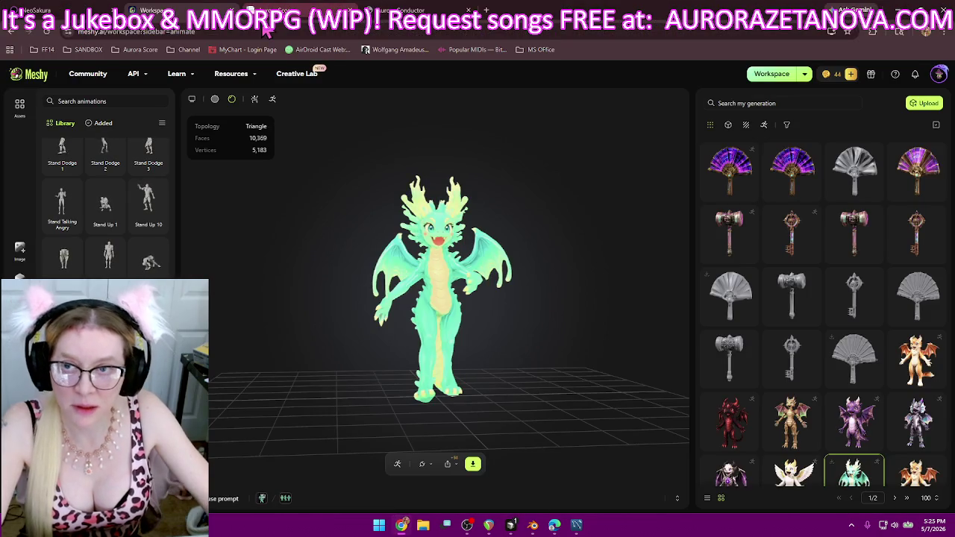
- In Aurora Conductor, pause and stop the current song, then start the show again
click(401, 11)
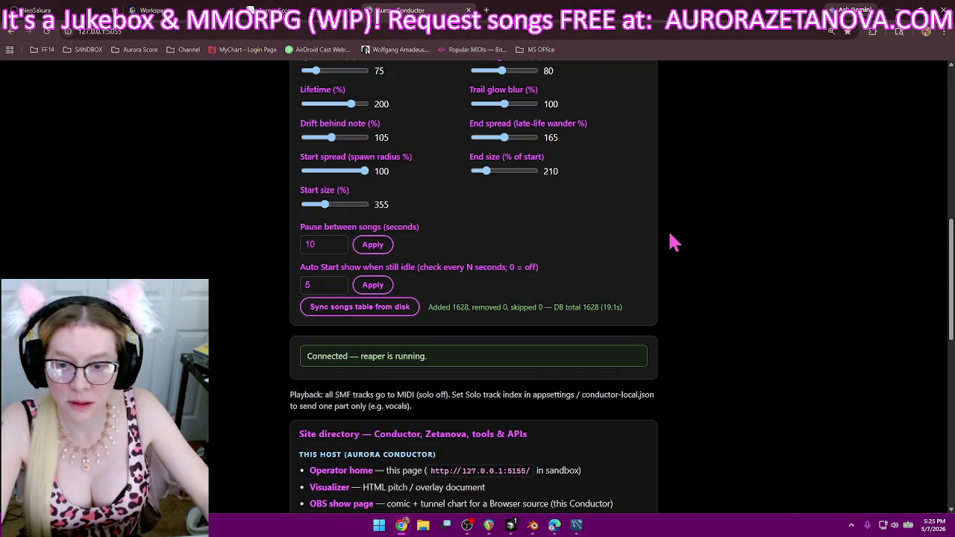
scroll(672, 241, up, 5)
scroll(682, 246, up, 10)
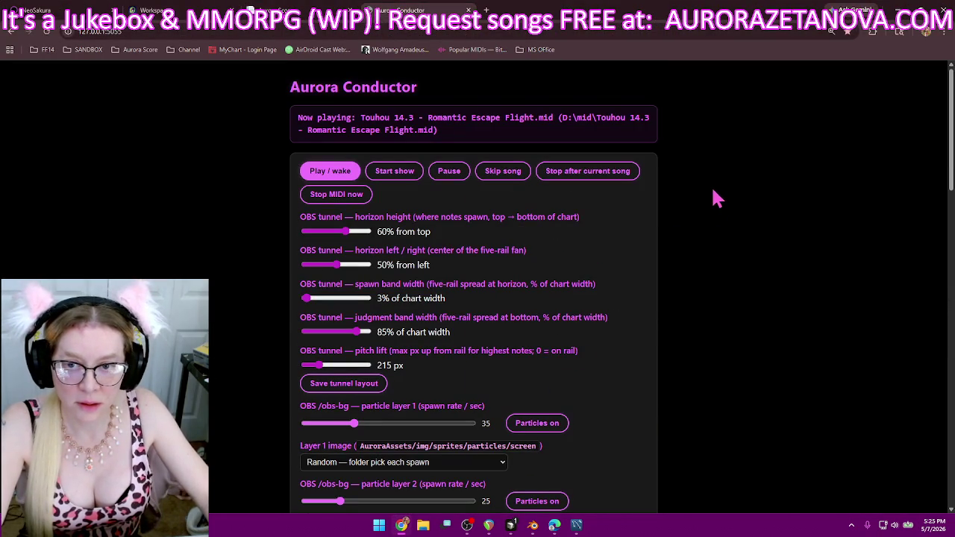
click(346, 197)
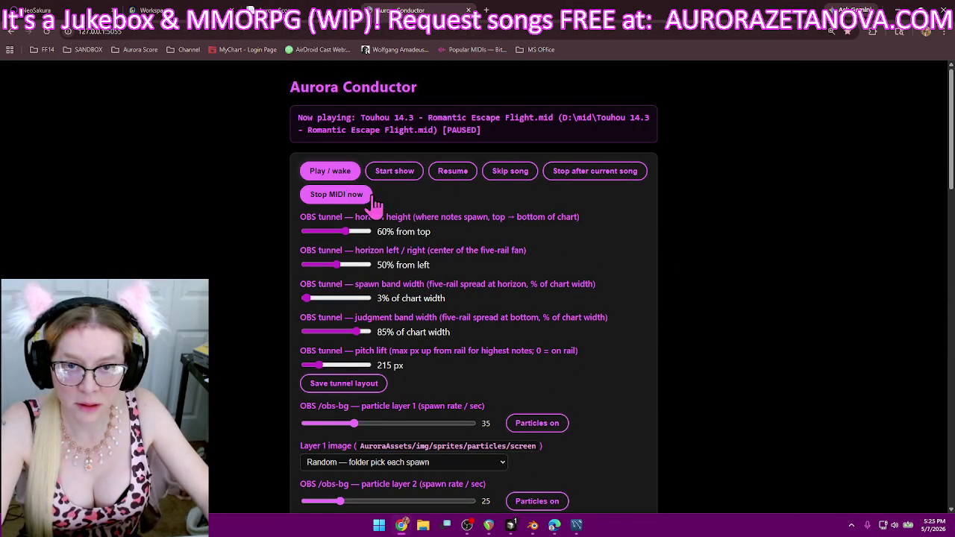
click(333, 178)
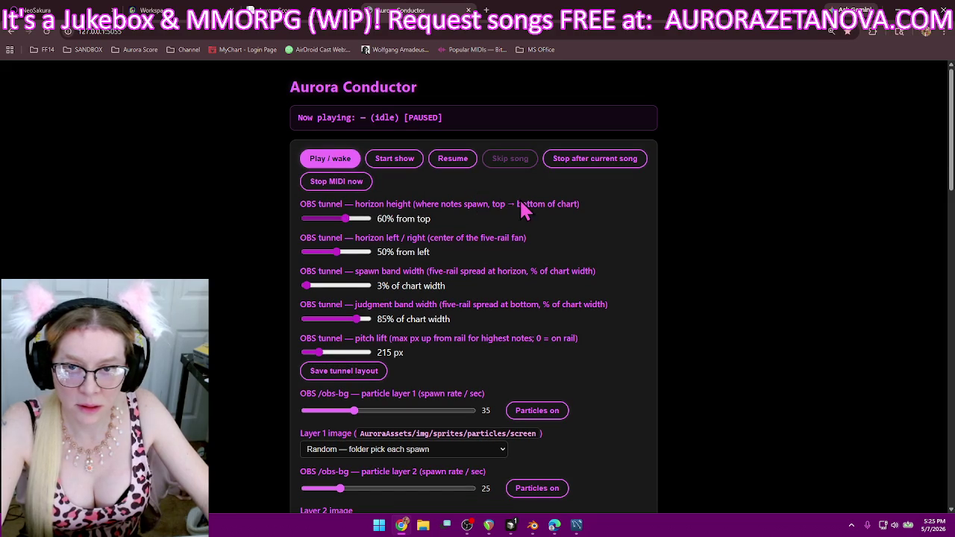
click(402, 161)
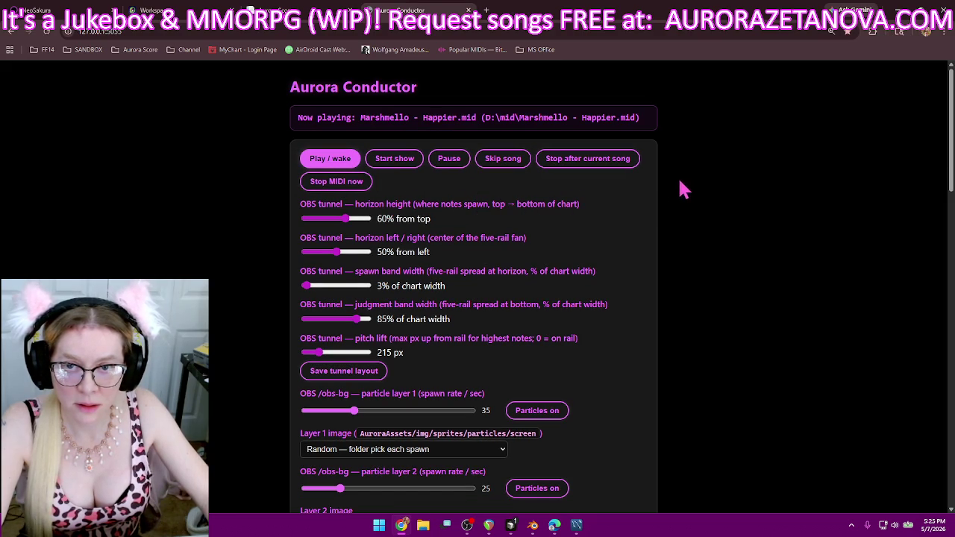
- Glance at the Aurora Score and Meshy pages, then return to Blender
click(291, 10)
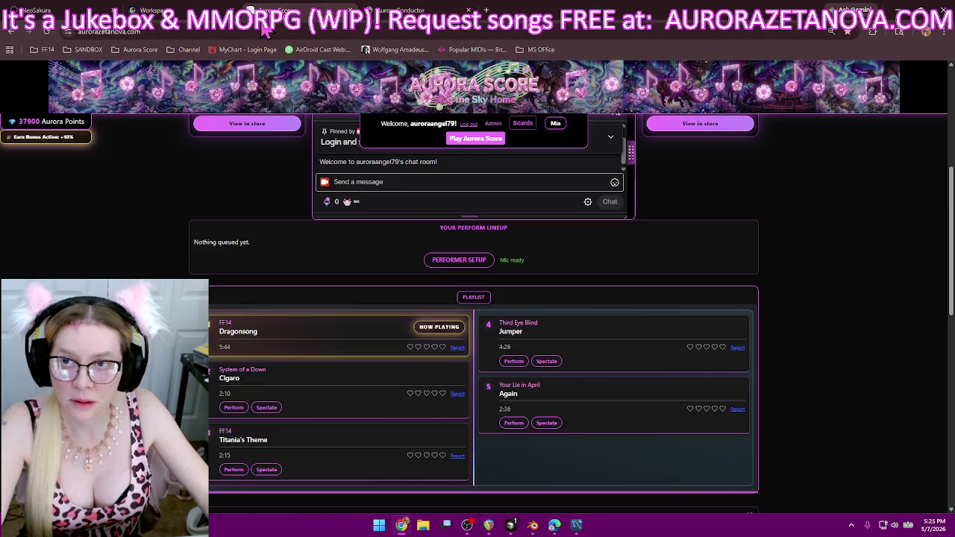
click(200, 9)
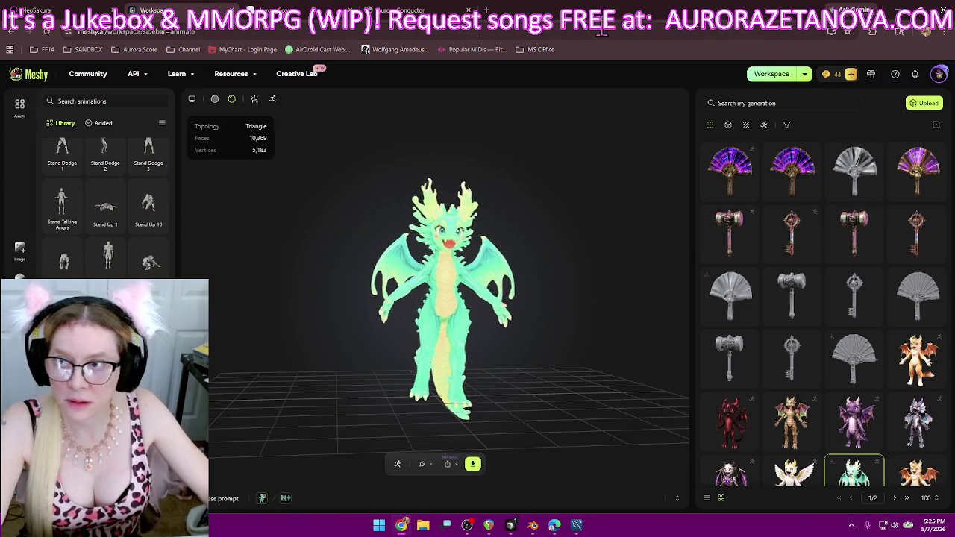
key(alt+Tab)
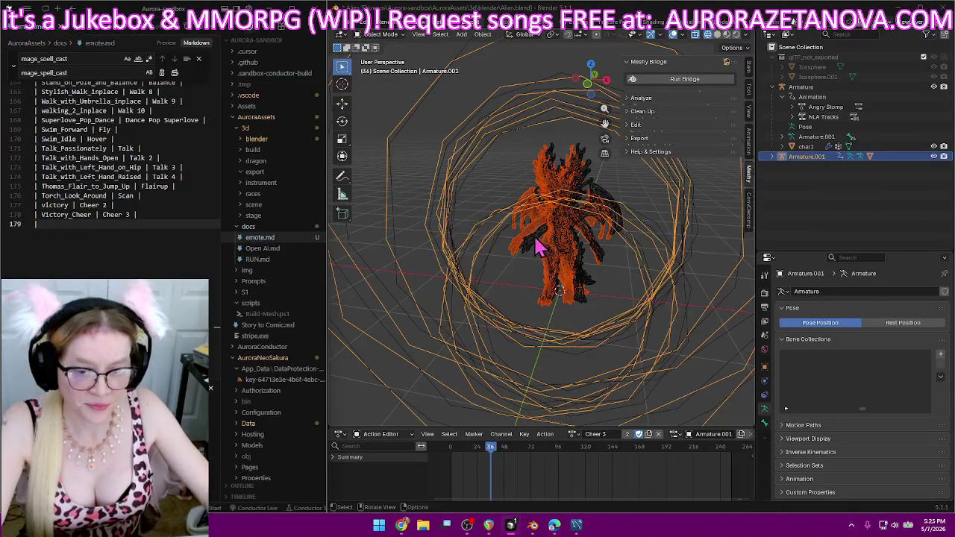
- Assign the Victory_Fist_Pump action to the rig and rename it Cheer 4
click(572, 434)
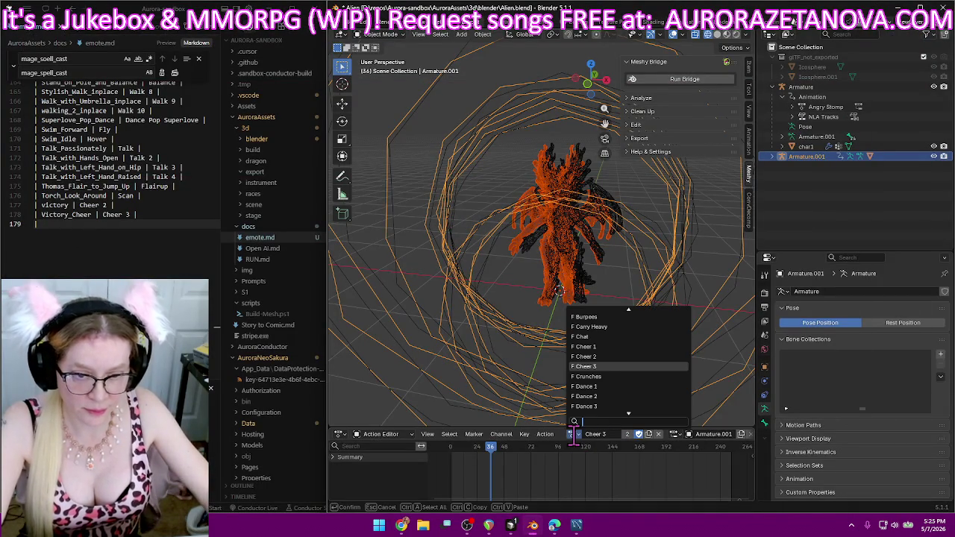
scroll(632, 375, down, 5)
scroll(633, 375, down, 5)
scroll(633, 376, down, 4)
scroll(633, 375, down, 4)
scroll(633, 375, down, 4)
scroll(635, 384, down, 4)
scroll(645, 390, down, 3)
scroll(646, 389, down, 4)
scroll(645, 389, down, 4)
scroll(645, 389, down, 4)
scroll(648, 390, down, 4)
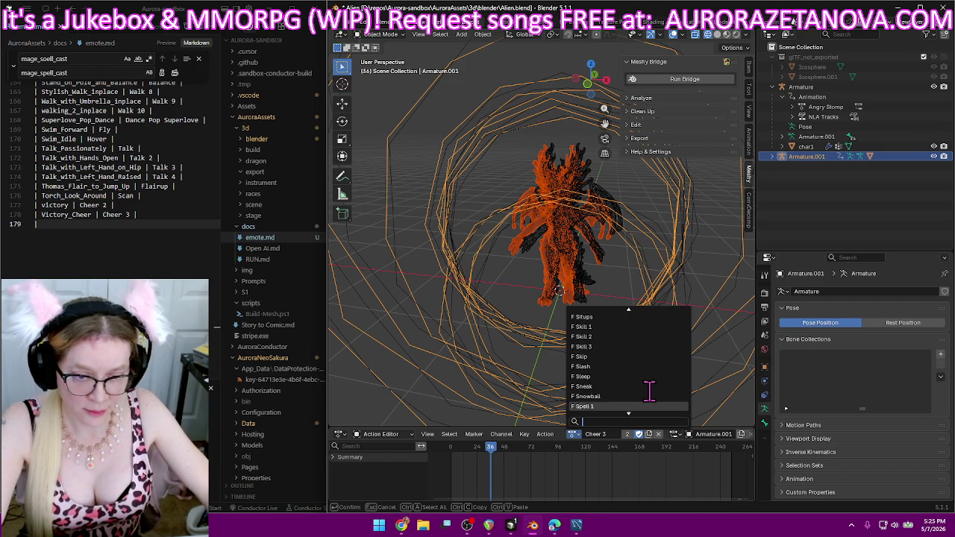
scroll(648, 390, down, 5)
scroll(646, 390, down, 4)
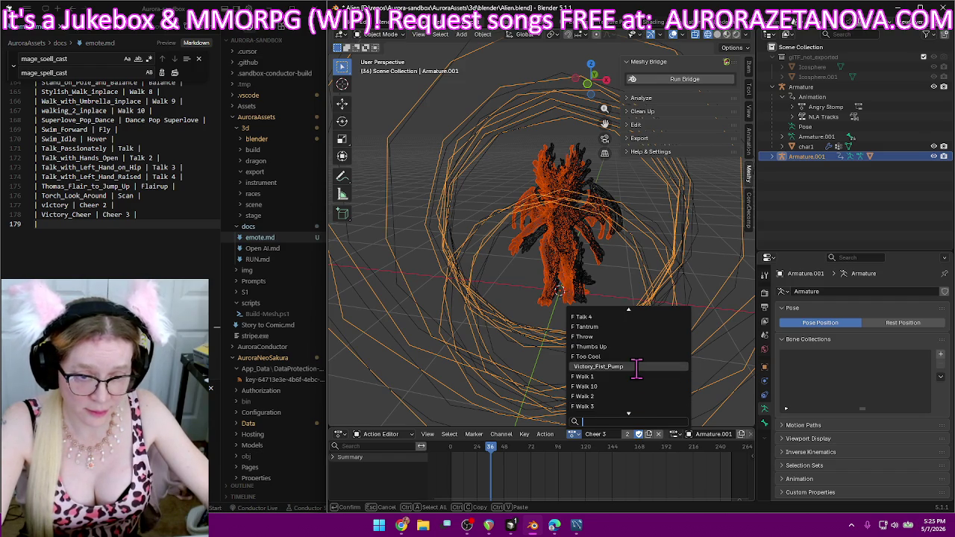
click(638, 369)
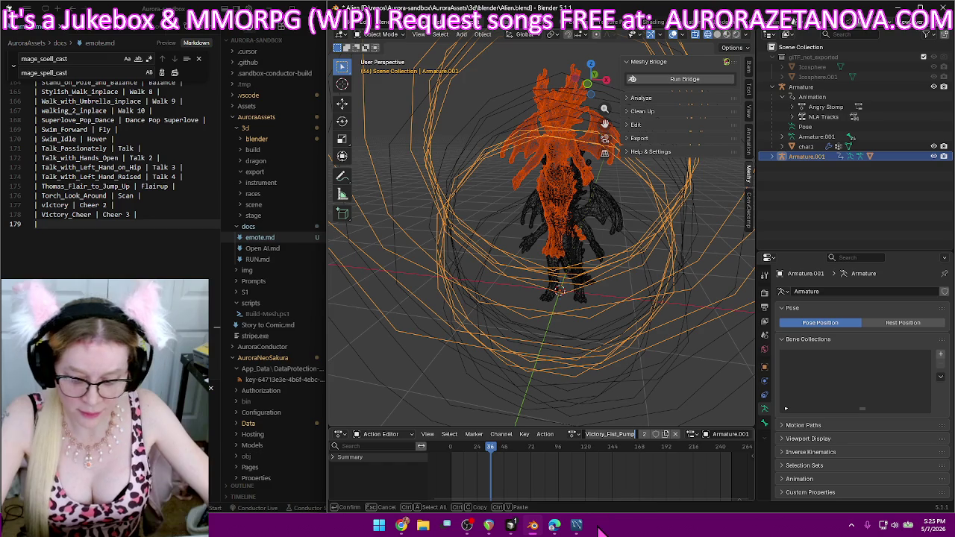
text(Che)
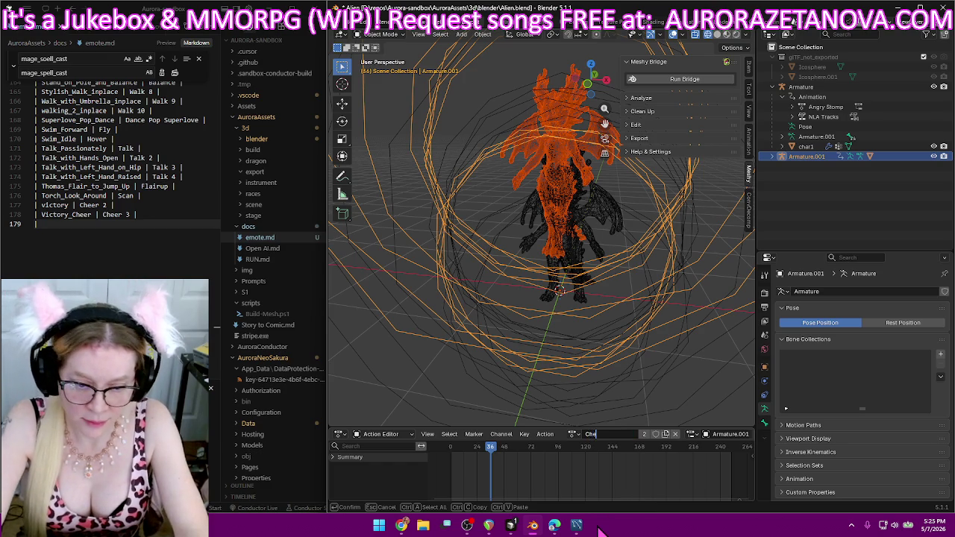
text(er 4)
key(Return)
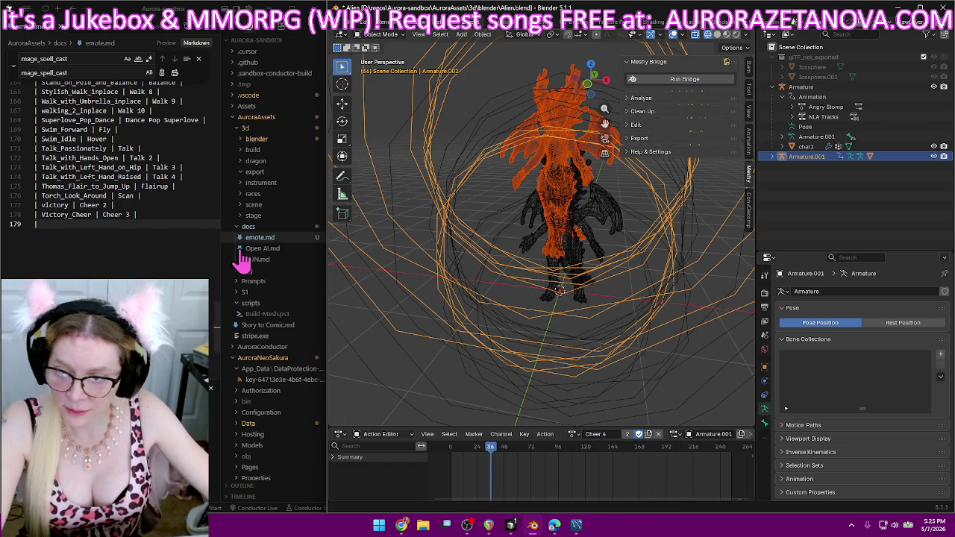
- Add a Victory_Fist_Pump | Cheer 4 row below the Cheer 3 row in emote.md
click(149, 216)
click(126, 224)
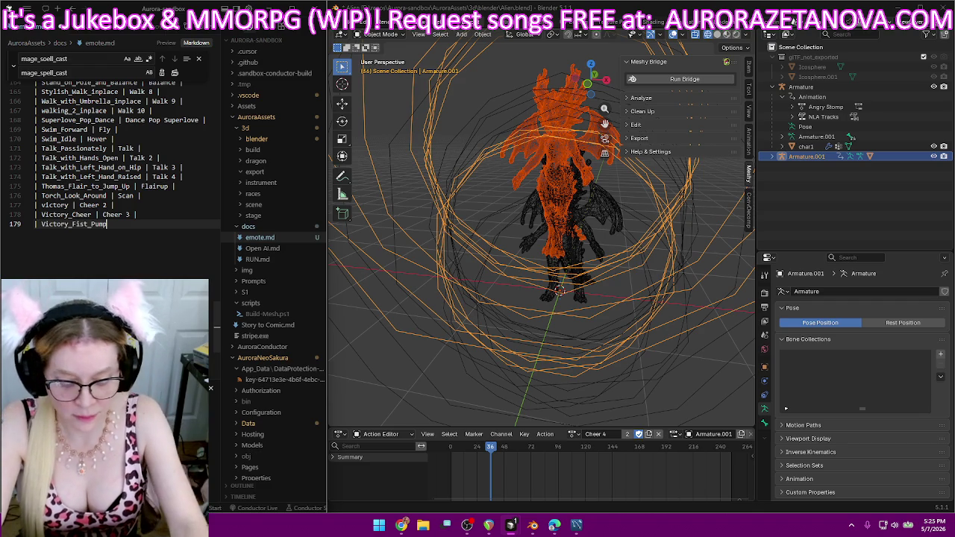
text( | Cheer)
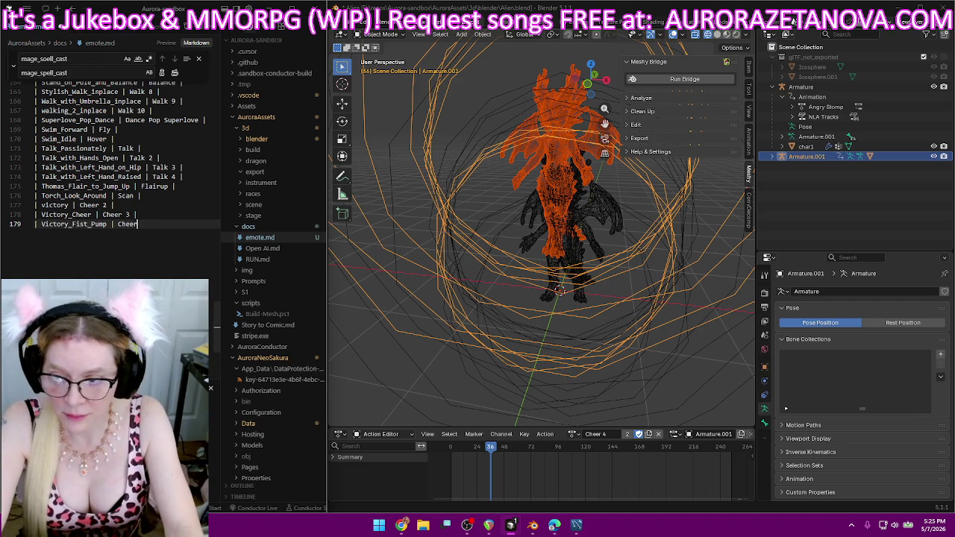
text( 4 |)
key(Return)
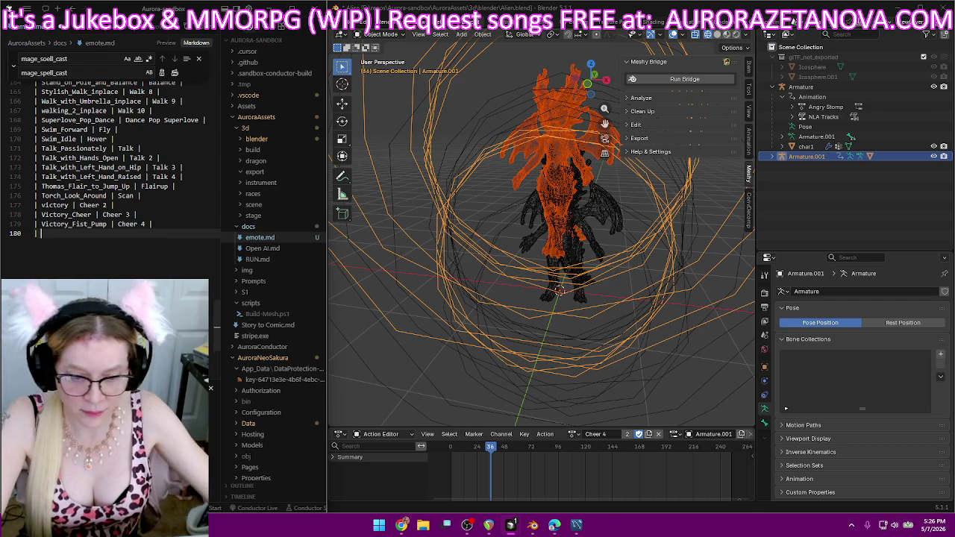
- Scroll the rig's action list without changing anything, then deselect Armature.001 in the Outliner
click(573, 435)
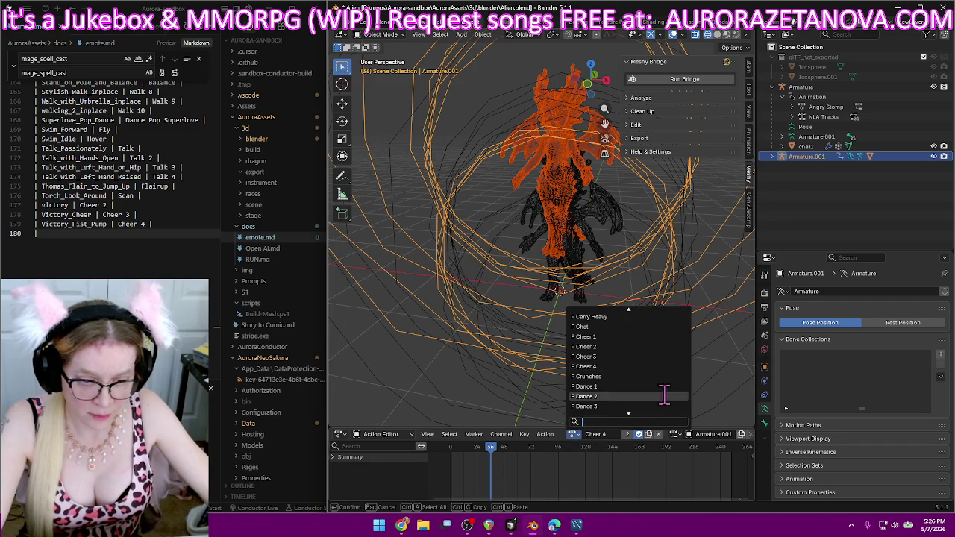
scroll(657, 394, down, 3)
scroll(667, 393, down, 3)
scroll(667, 394, down, 5)
scroll(668, 394, down, 5)
scroll(668, 394, down, 5)
scroll(668, 394, down, 5)
scroll(668, 393, down, 5)
scroll(668, 394, down, 5)
scroll(668, 393, down, 5)
scroll(668, 393, down, 5)
scroll(668, 393, down, 10)
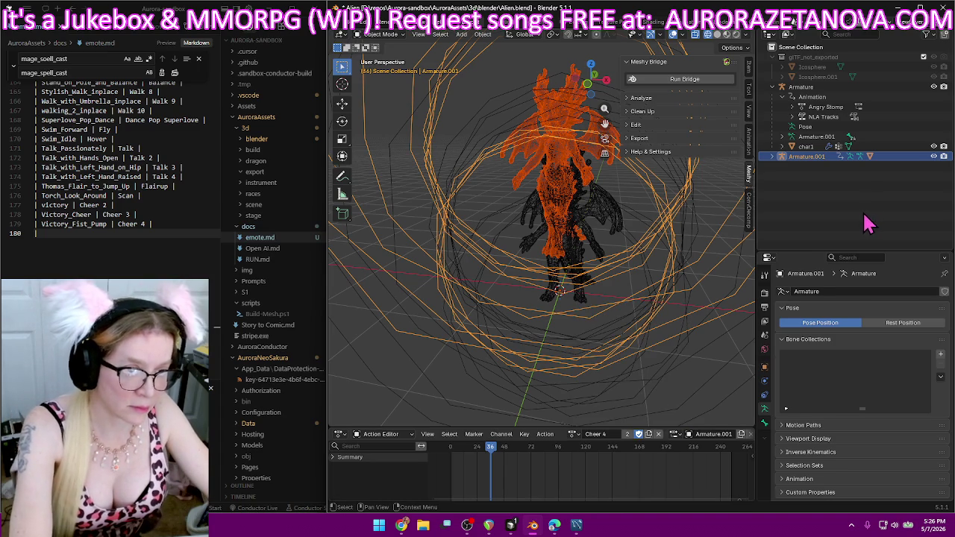
click(867, 222)
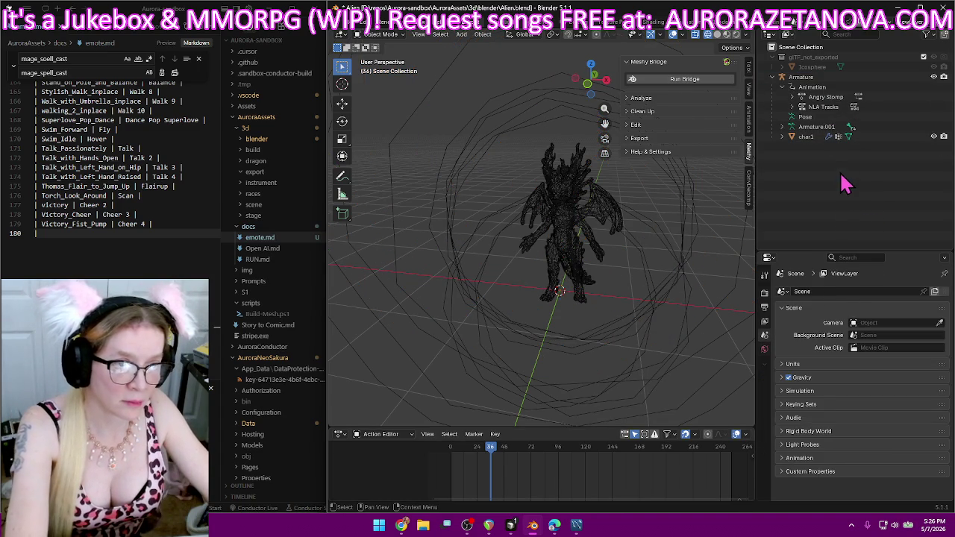
- Purge unused data via File > Clean Up, deleting 7 data-blocks, and save the file
click(349, 34)
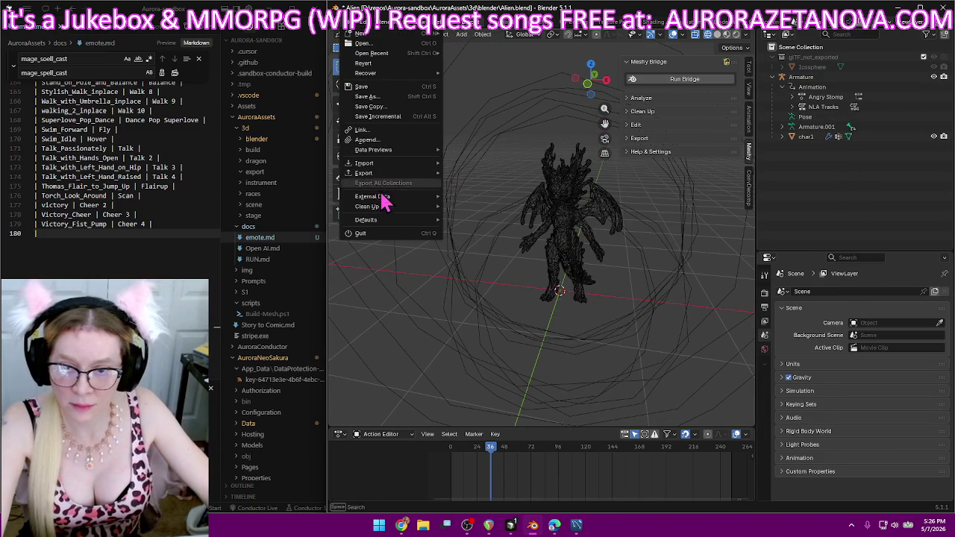
click(470, 207)
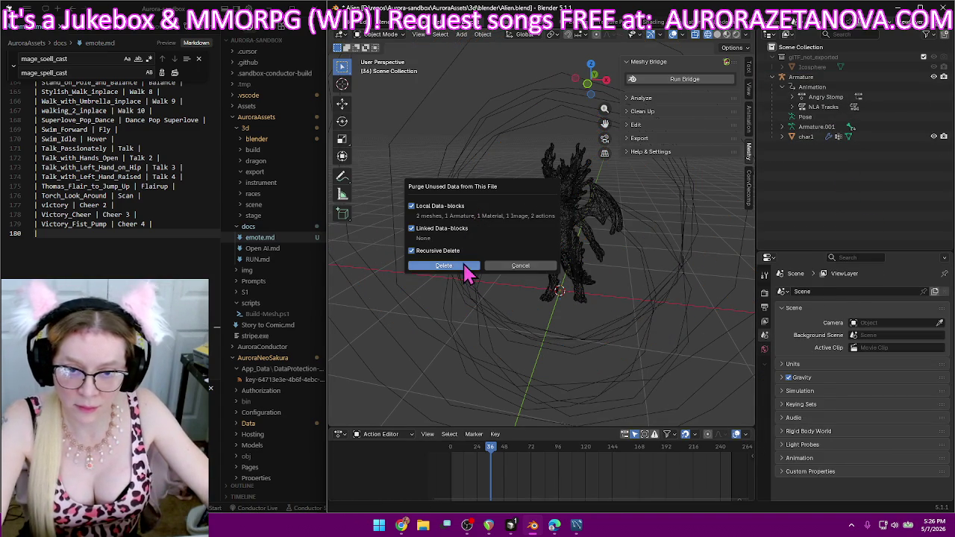
click(463, 267)
key(ctrl+s)
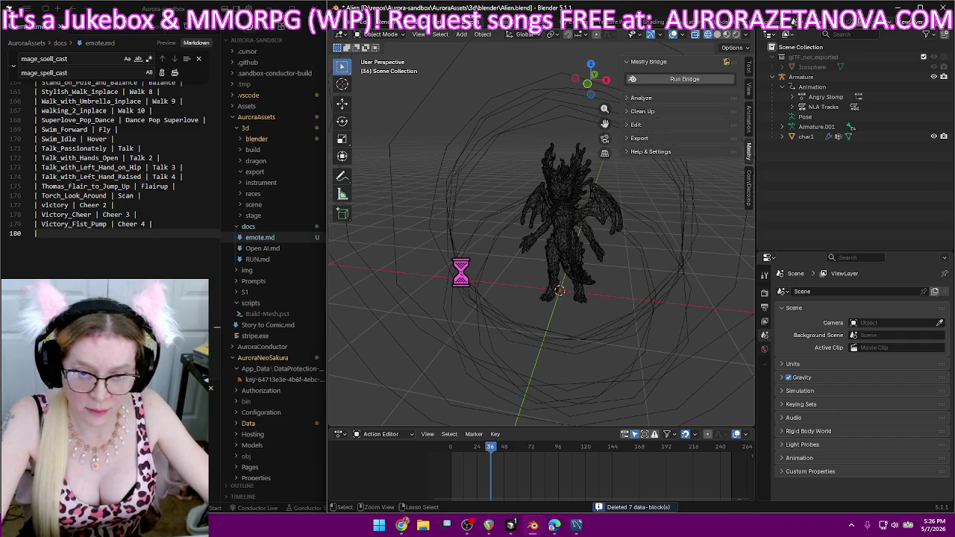
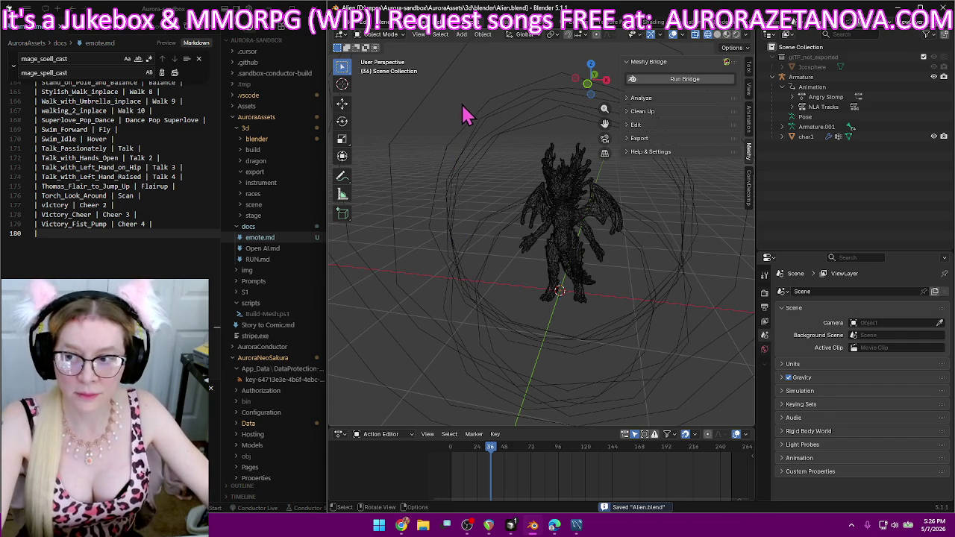
- Import the dragon's Meshy_AI_Azure_Splash_Dragon Merged_Animations .glb from the Alien downloads folder as glTF 2.0
click(349, 32)
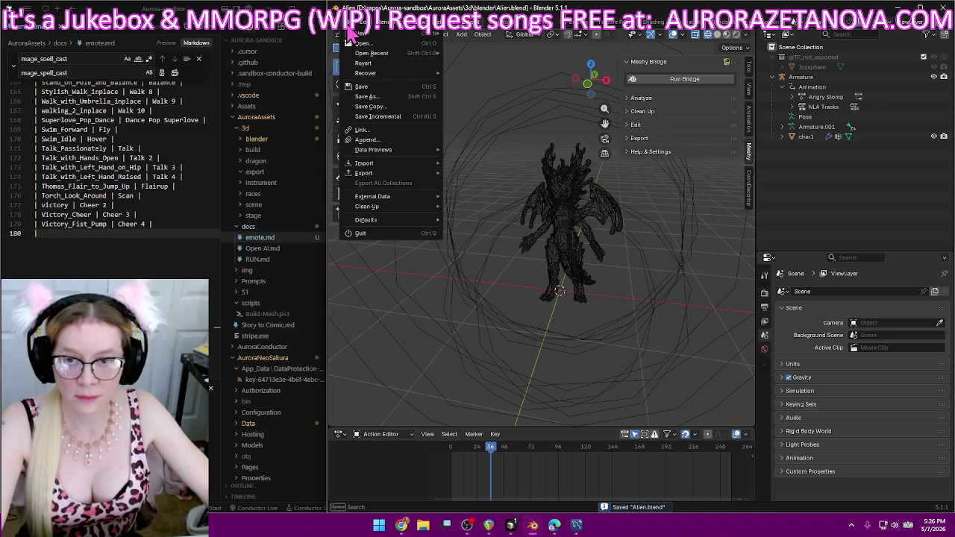
mouse_move(364, 163)
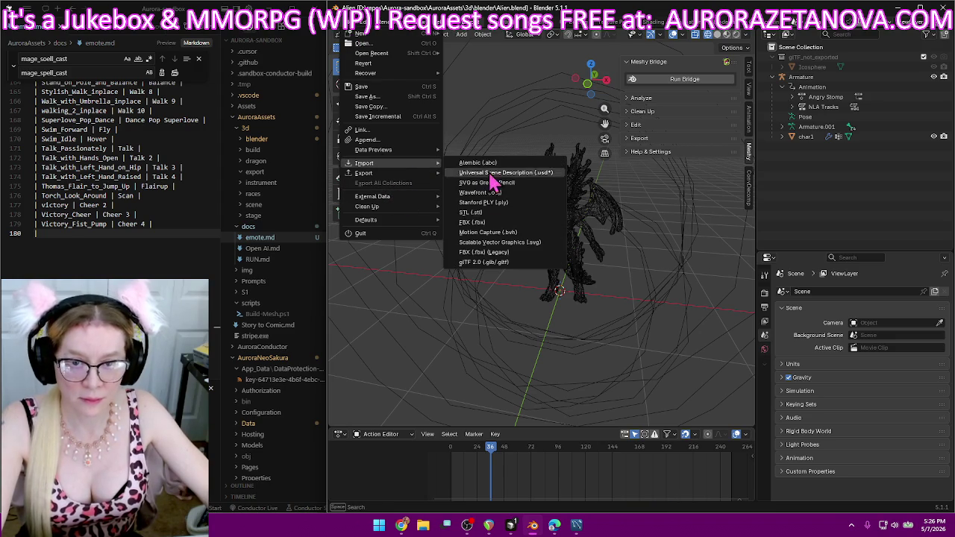
click(486, 263)
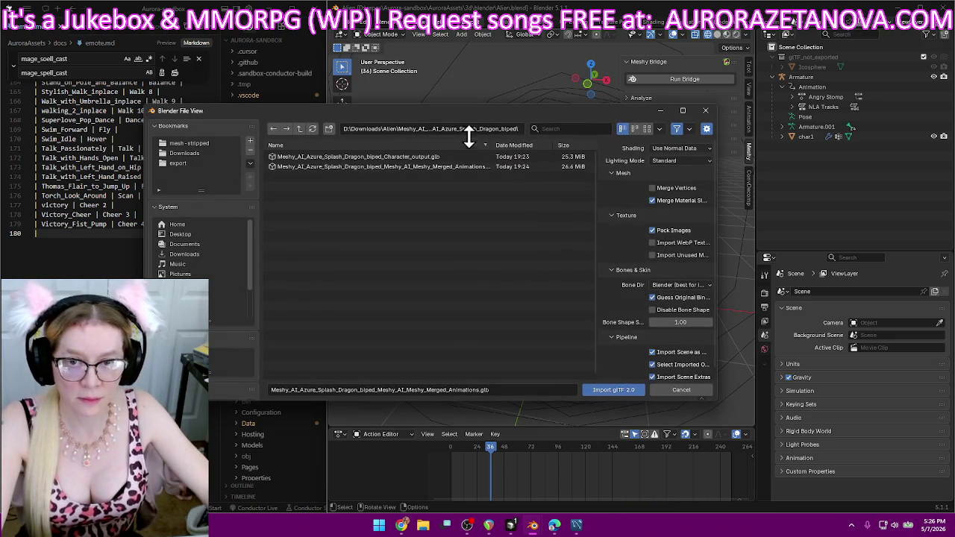
click(299, 128)
click(370, 158)
key(Delete)
click(395, 170)
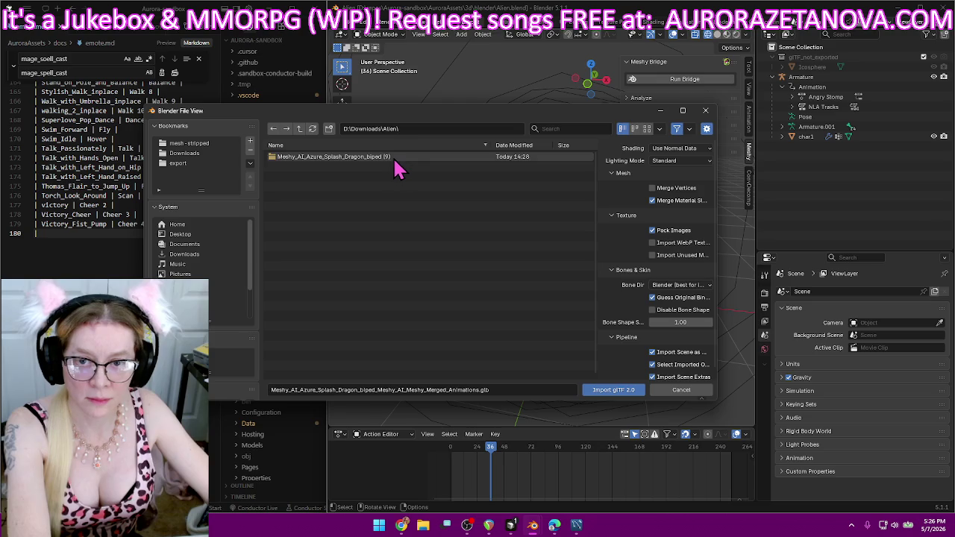
double_click(388, 158)
double_click(426, 167)
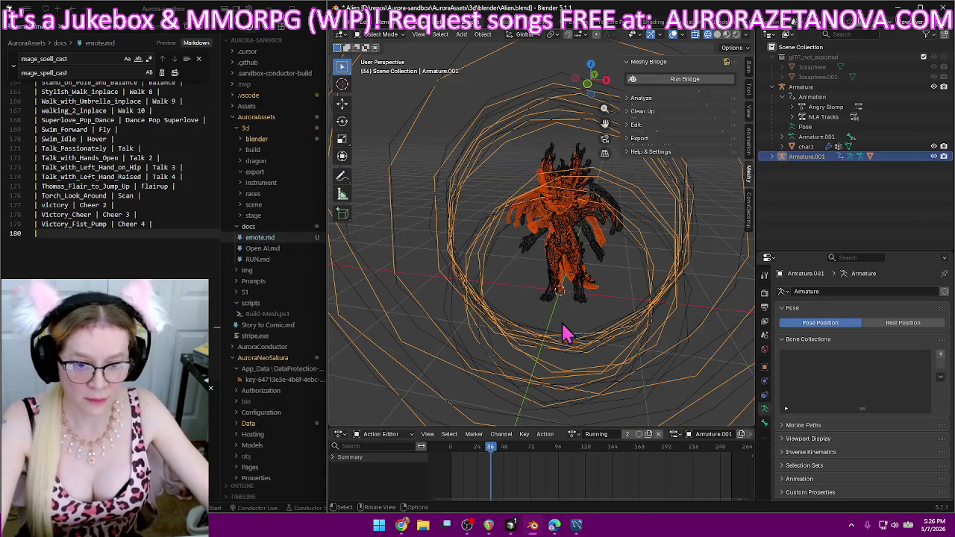
- Assign the Walking_Woman action to the imported dragon armature
click(573, 435)
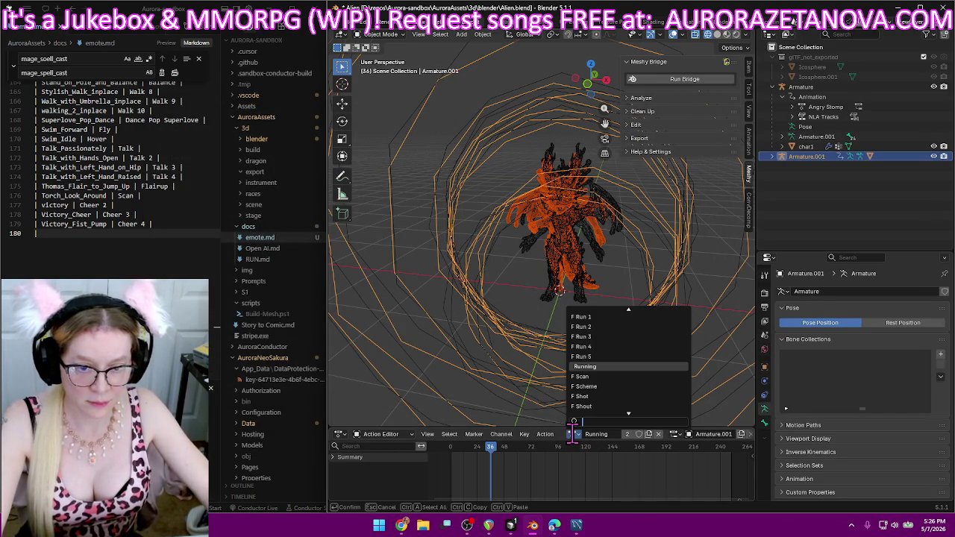
scroll(624, 397, down, 3)
scroll(625, 396, down, 2)
scroll(625, 396, down, 3)
scroll(627, 403, down, 2)
scroll(626, 399, down, 9)
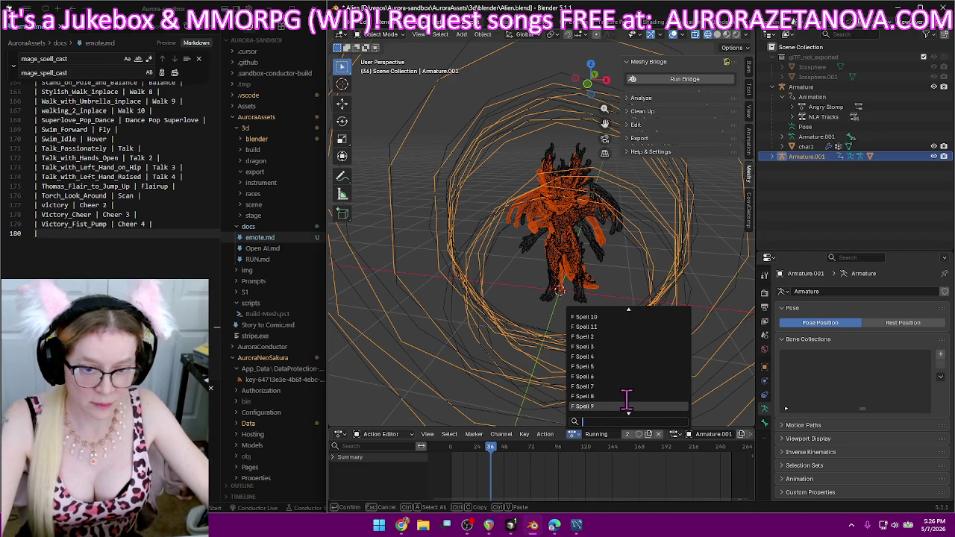
scroll(627, 399, down, 5)
scroll(626, 399, down, 5)
scroll(627, 399, down, 5)
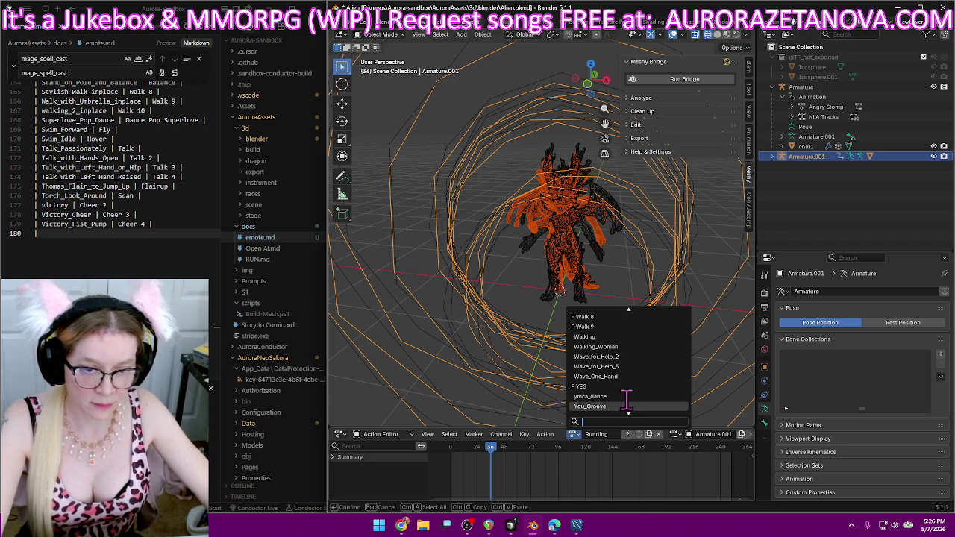
click(636, 347)
- Rename the Walking_Woman action to Walk 11
double_click(607, 433)
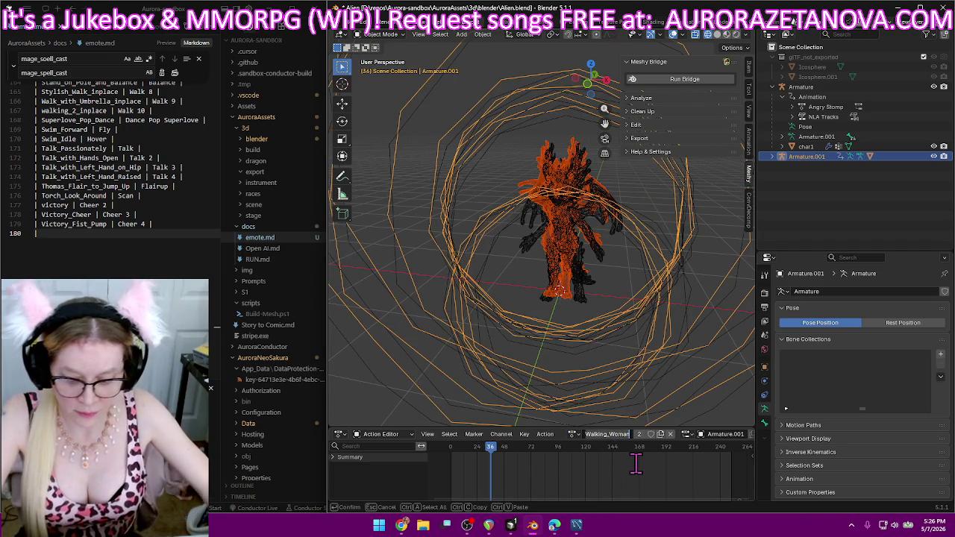
key(BackSpace)
text(Walk 1)
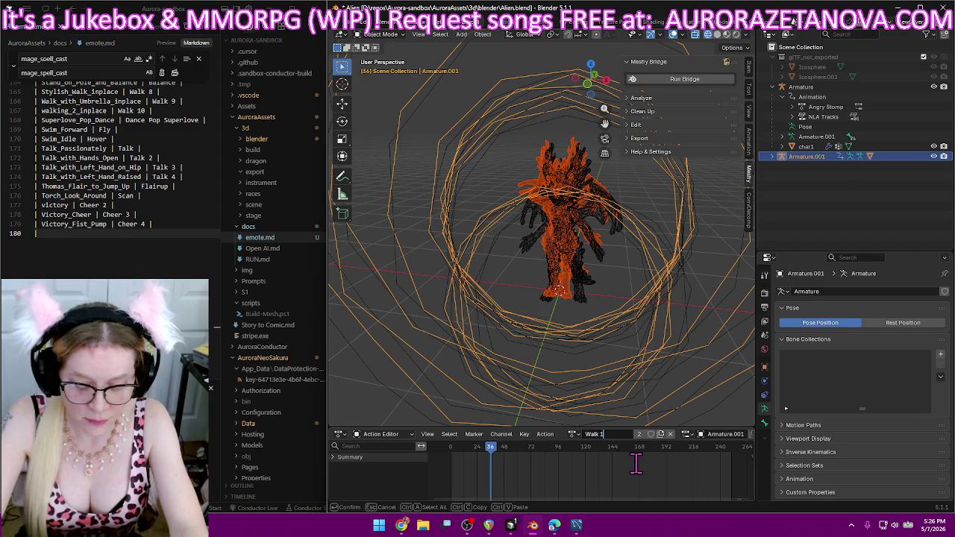
text(0)
key(Return)
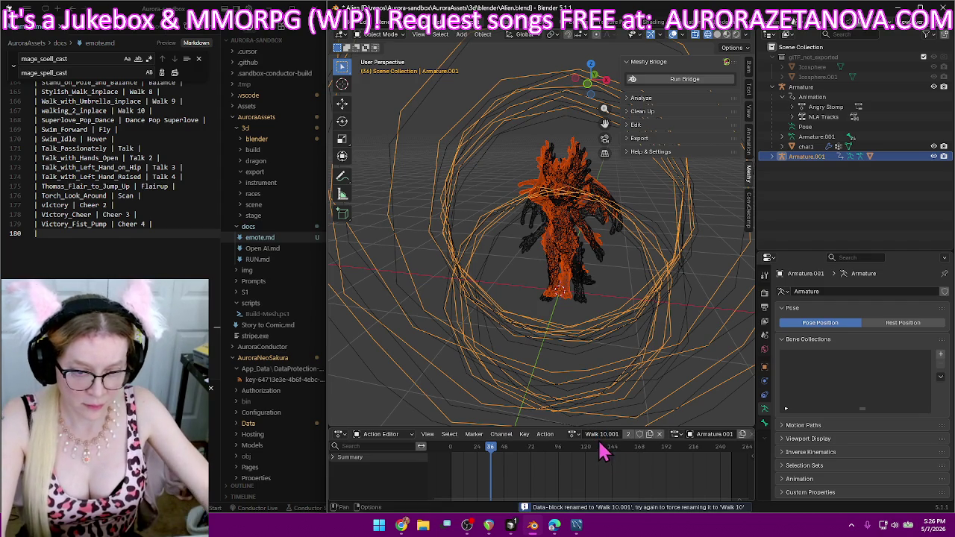
double_click(601, 434)
key(BackSpace)
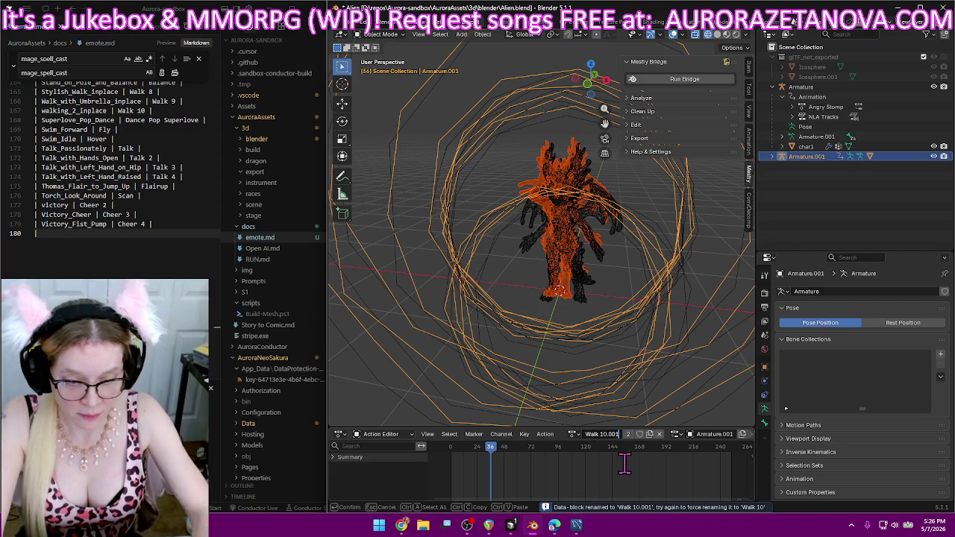
key(BackSpace)
key(Return)
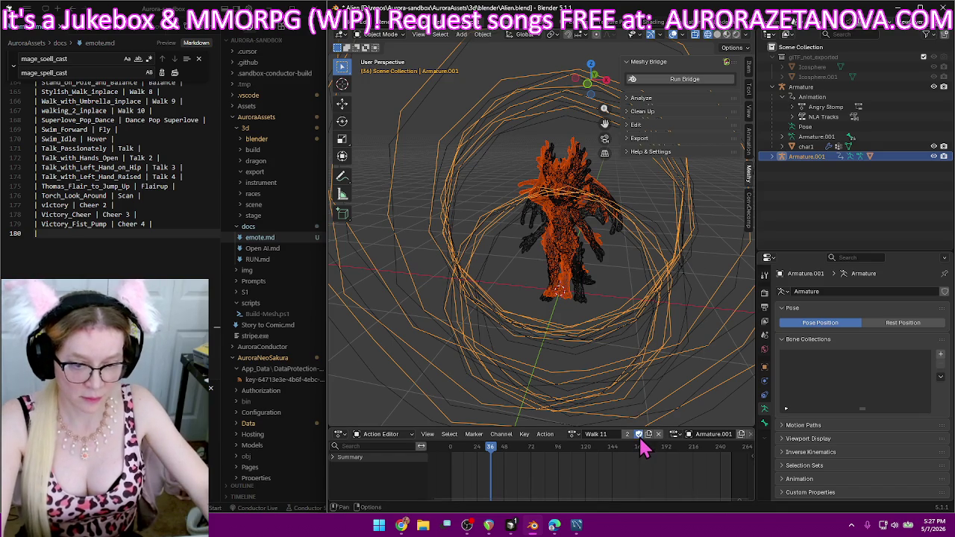
- Add a 'Walking_Woman | Walk 11' row to emote.md
click(174, 237)
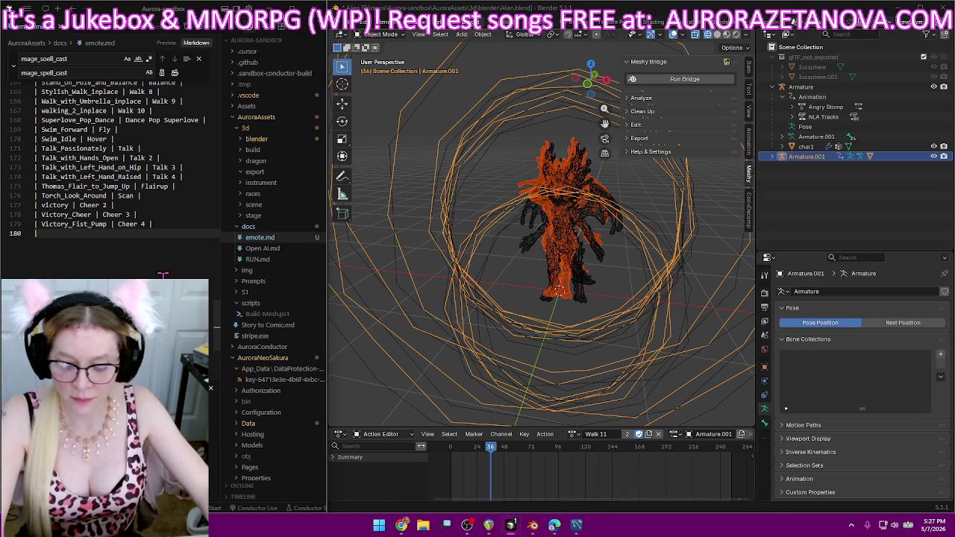
text(| Walking_Woman | Walk 11 |)
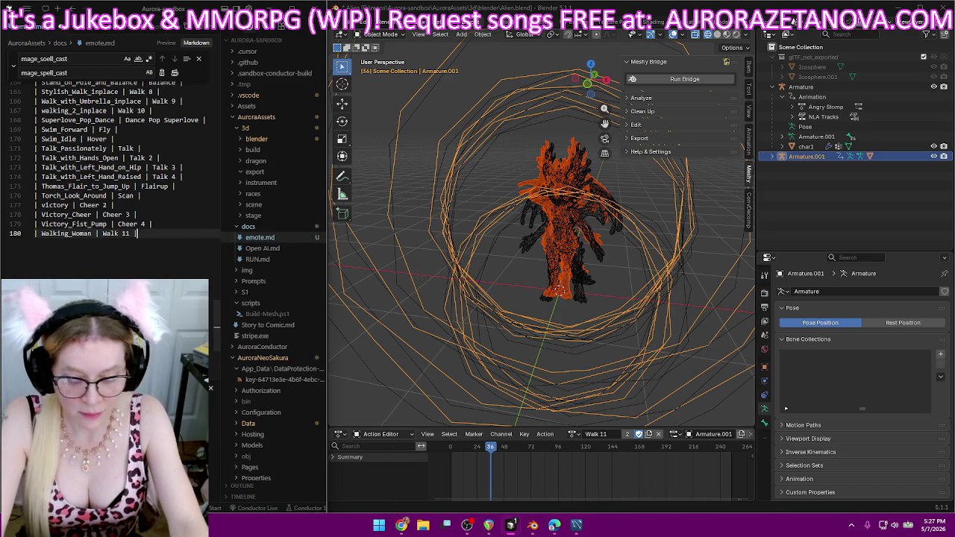
key(Return)
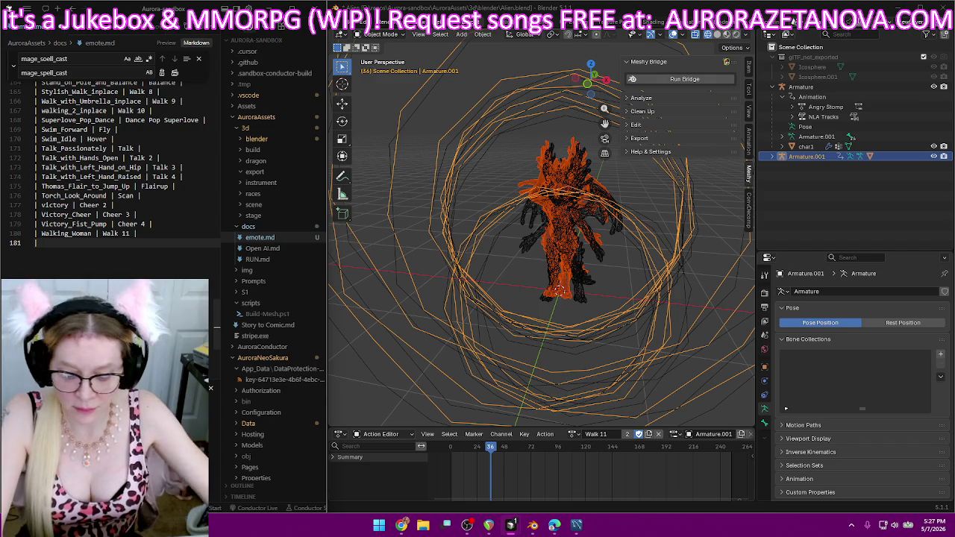
- Switch the armature to the Wave_for_Help_2 action and rename it Wave 1
click(572, 433)
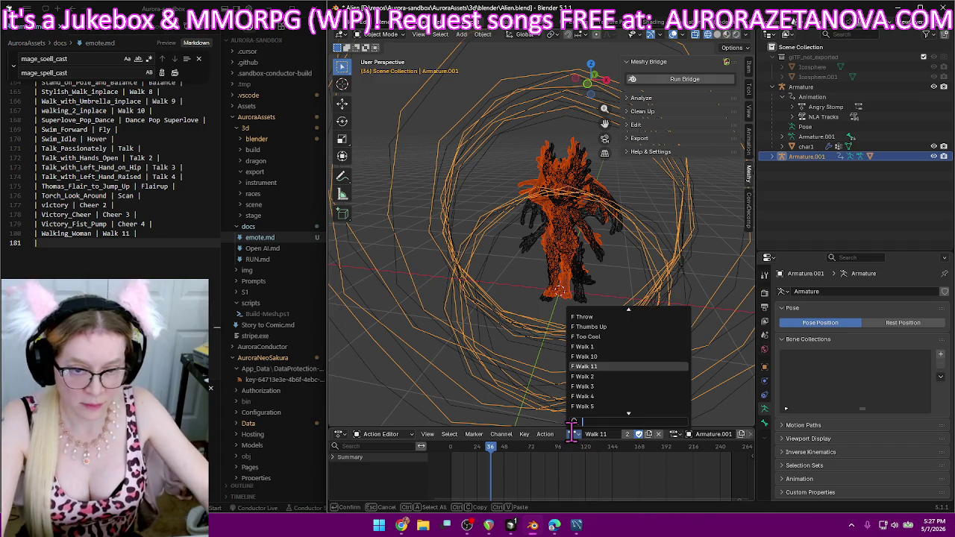
scroll(630, 414, down, 1)
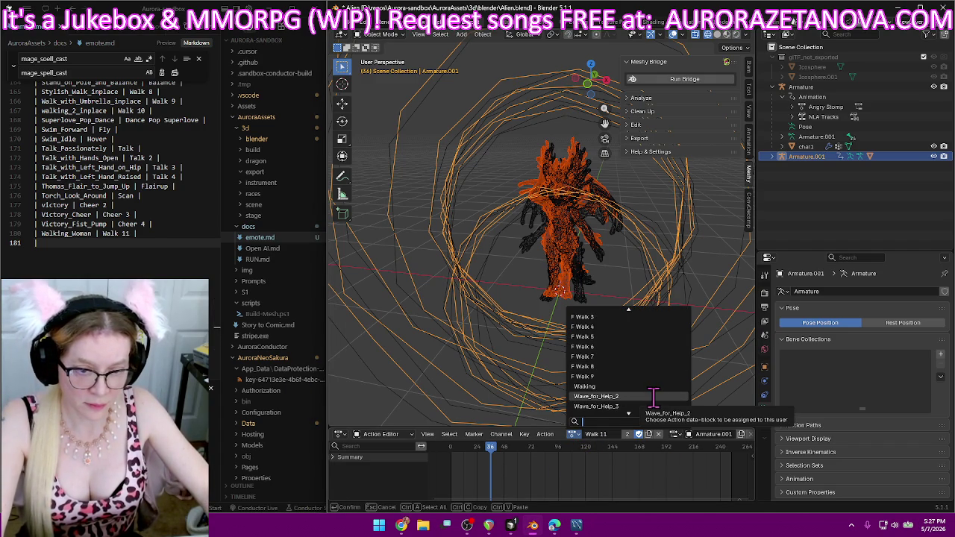
click(654, 401)
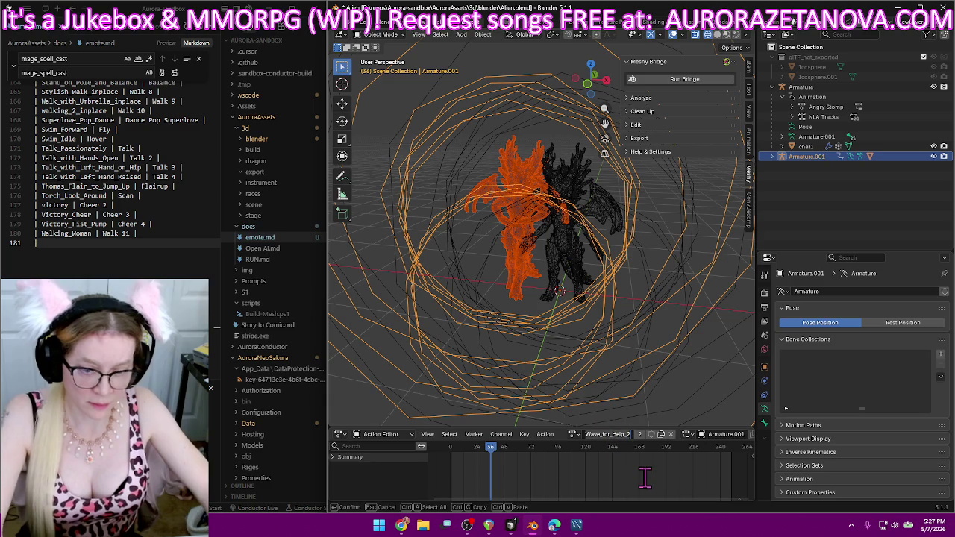
text(Wave)
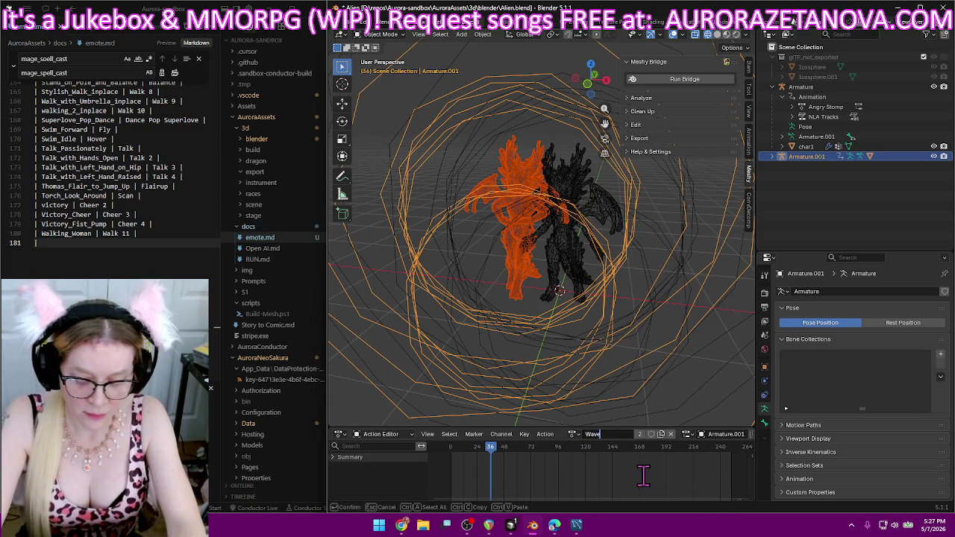
key(Return)
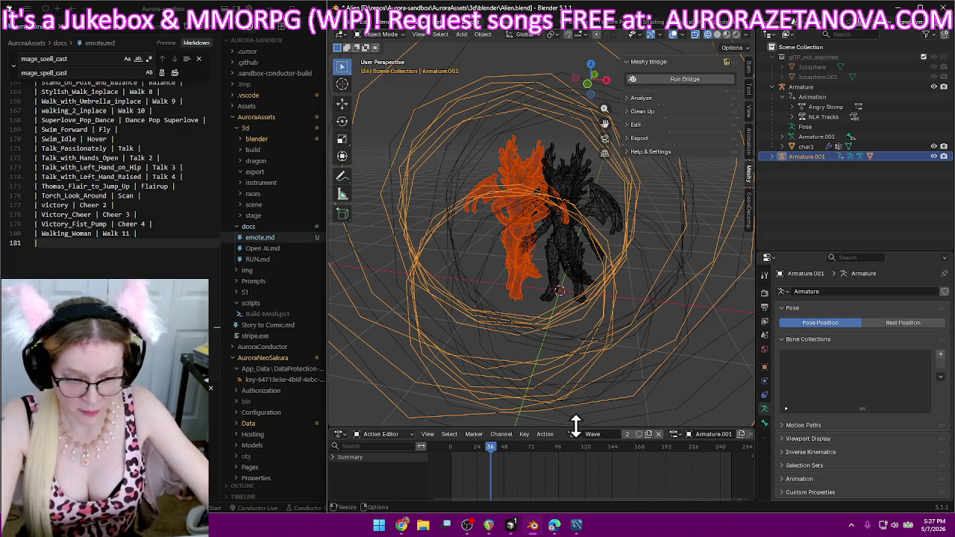
click(573, 434)
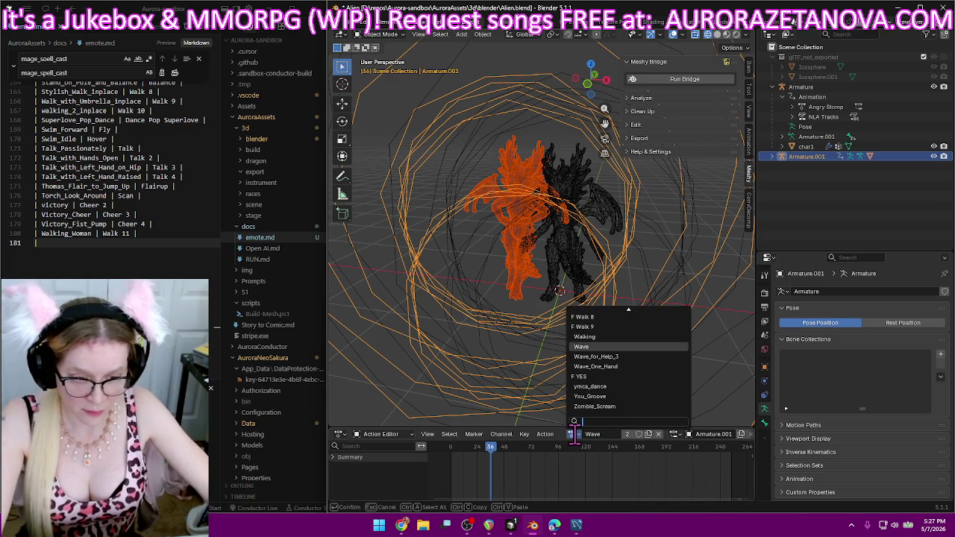
click(613, 433)
double_click(613, 434)
text(1)
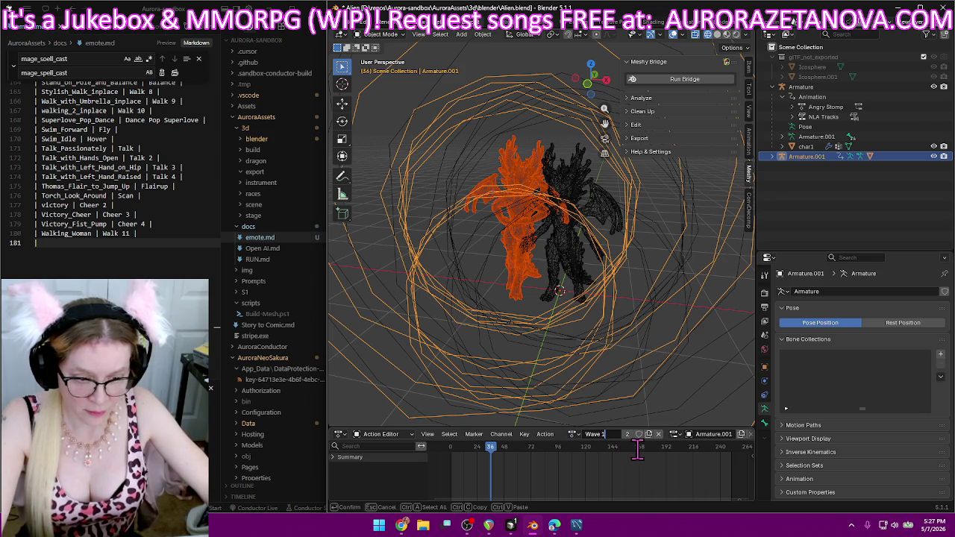
key(Return)
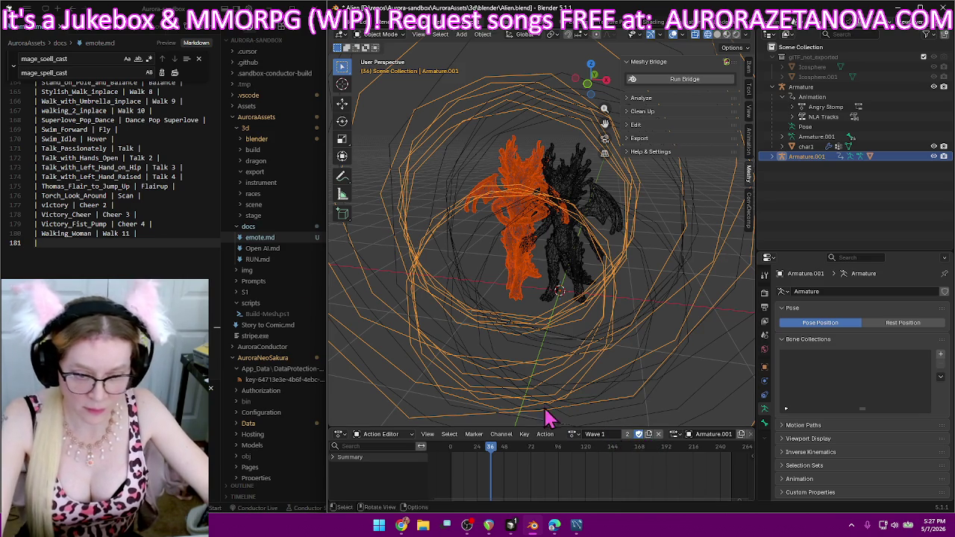
- Add a 'Wave_for_Help_2 | Wave 1' row to emote.md
text(|)
scroll(111, 164, down, 4)
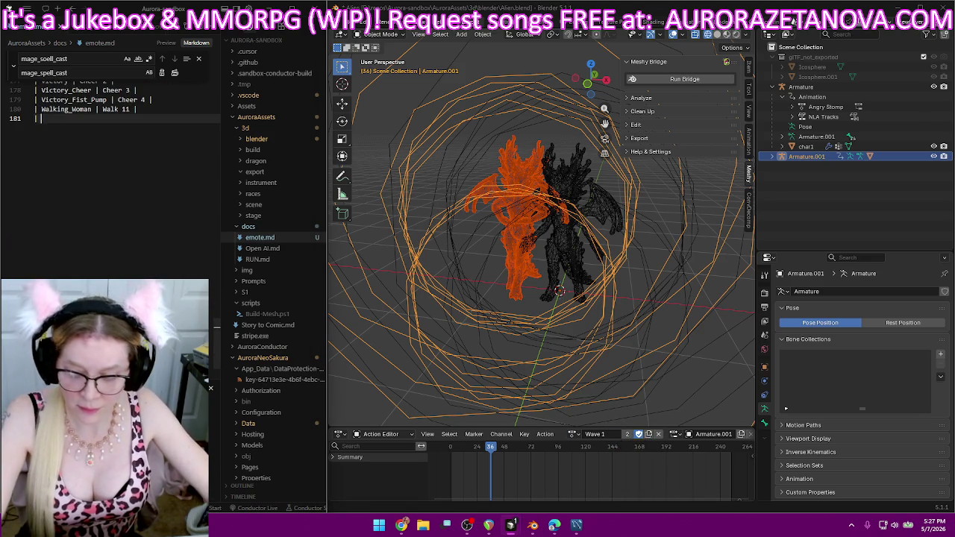
text(| Wave_For_Help_2 |)
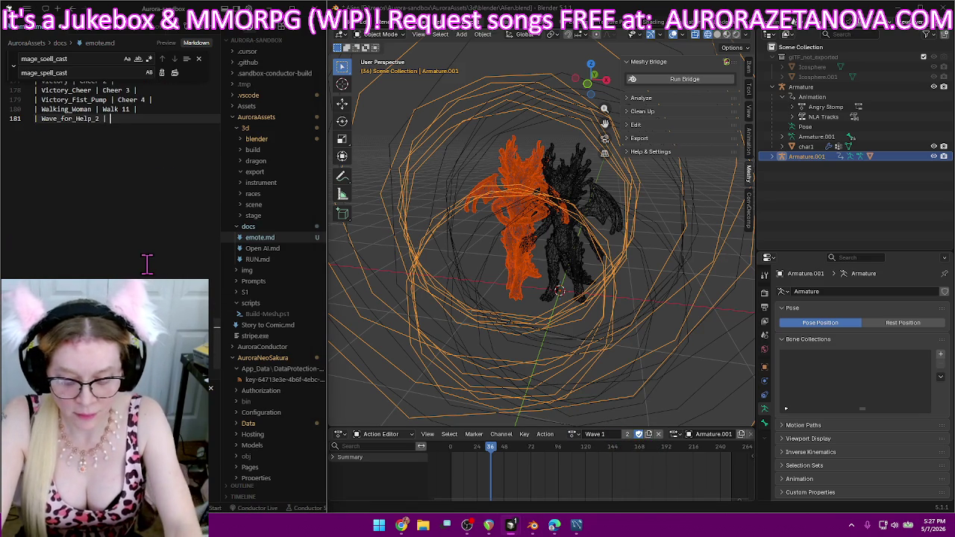
text( 1 |)
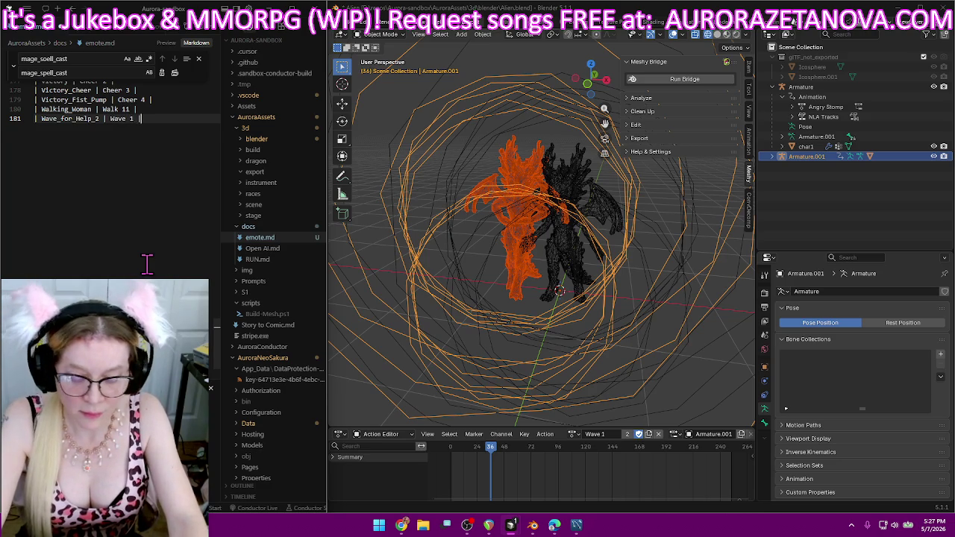
key(Return)
text(|)
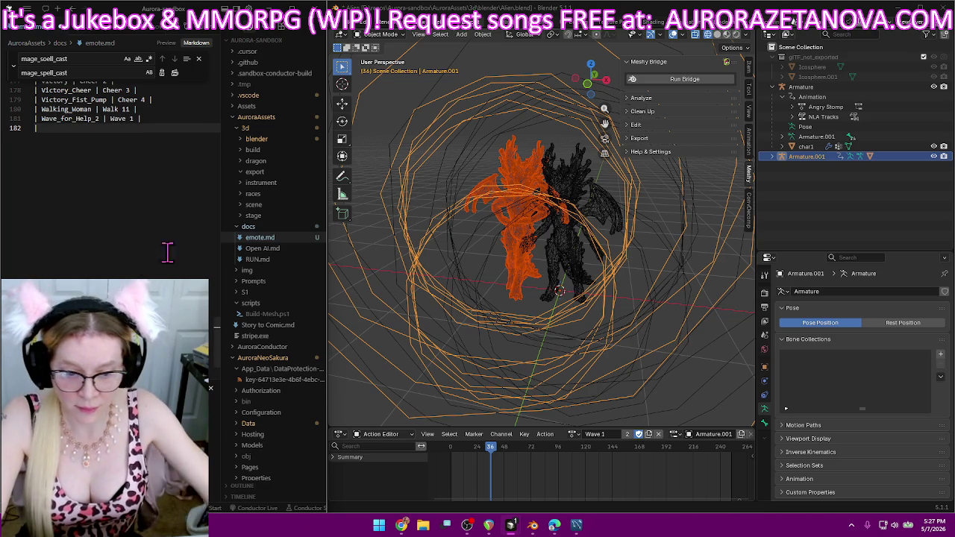
- Rename the Wave_for_Help_3 action to Wave 2 and log it in emote.md
click(575, 435)
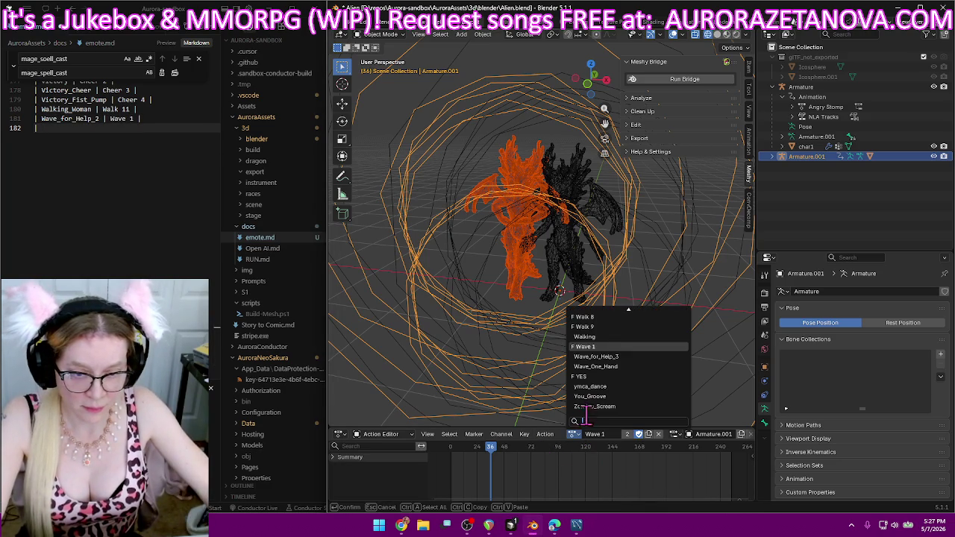
click(610, 356)
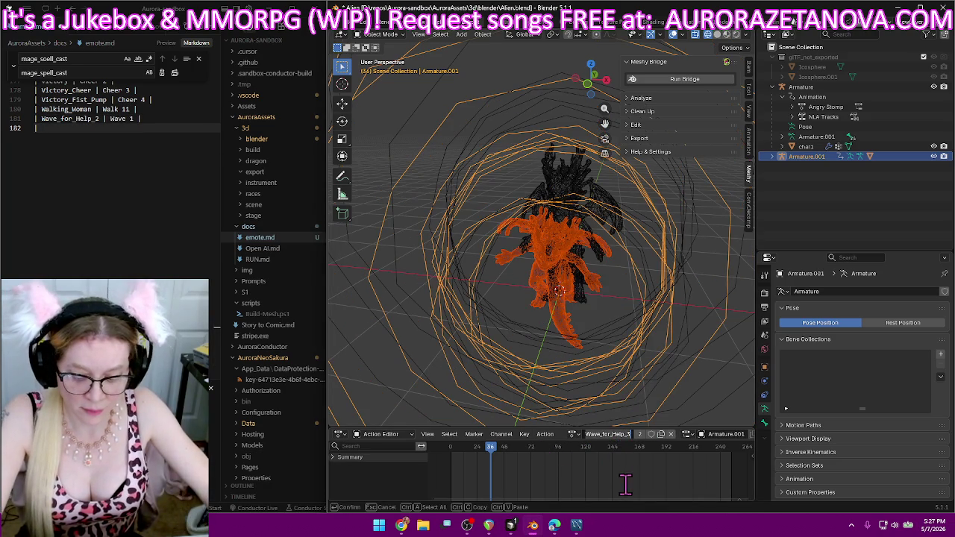
text(Wave)
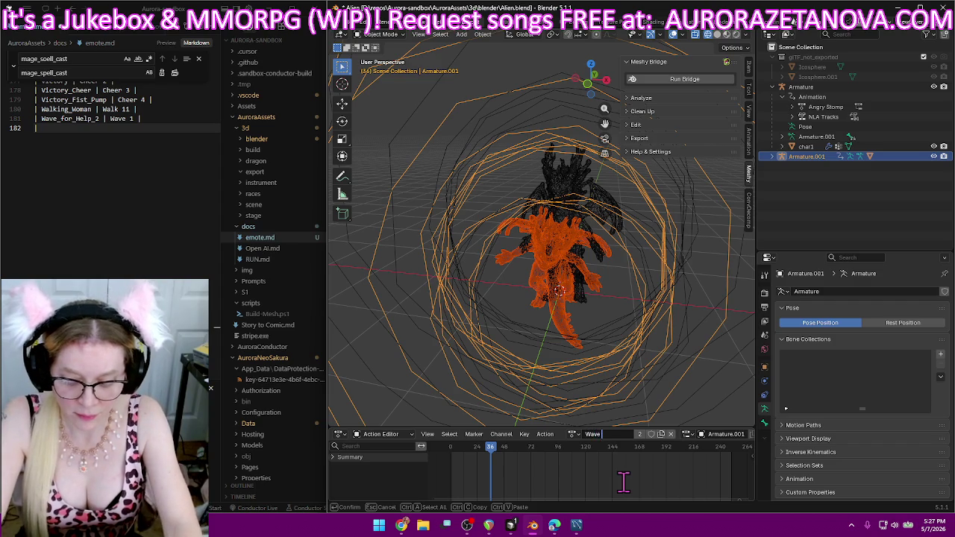
text( 2)
key(Return)
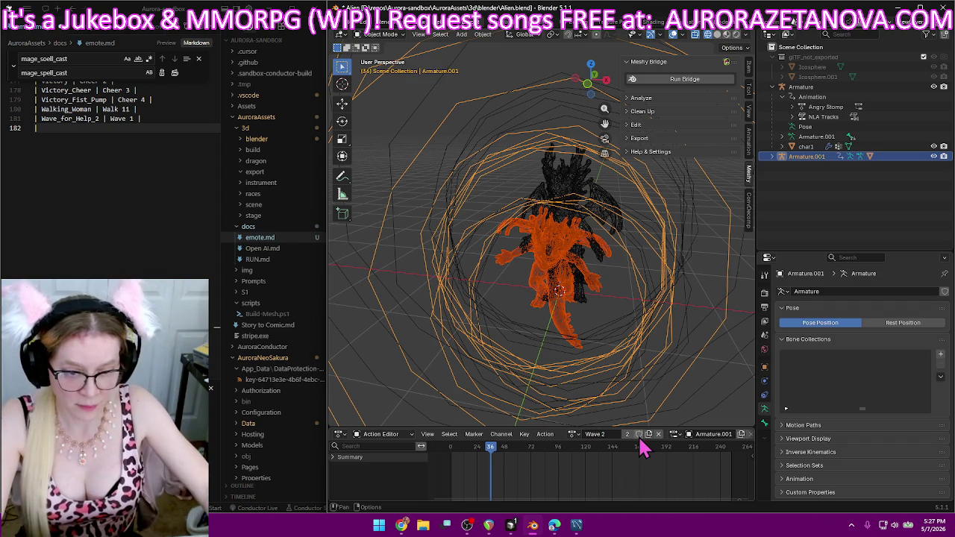
click(166, 129)
text(Wave_for_Help_3)
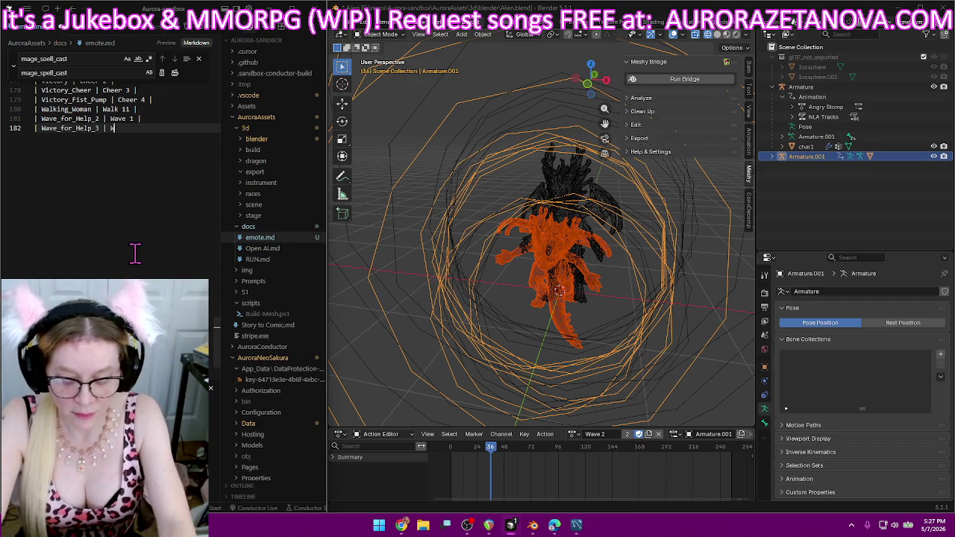
text(2 |)
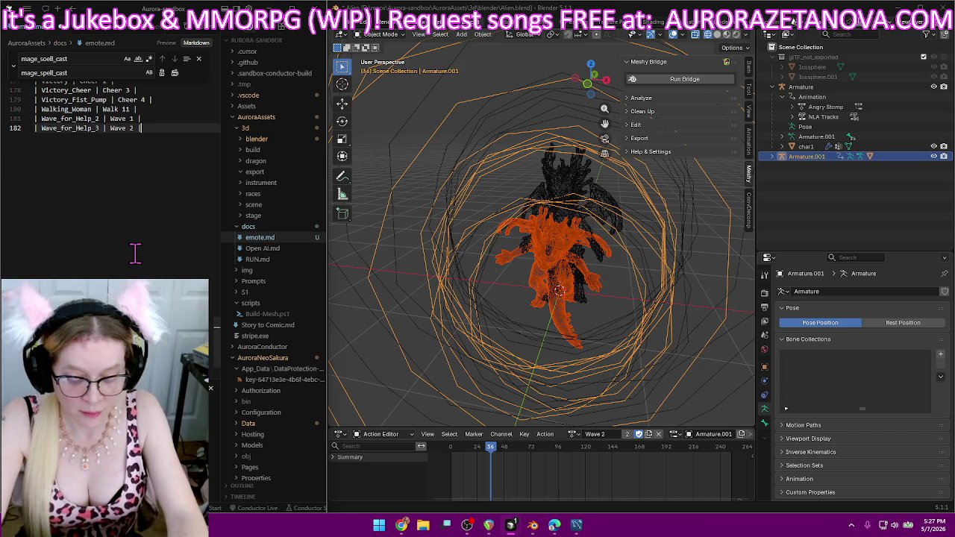
key(Return)
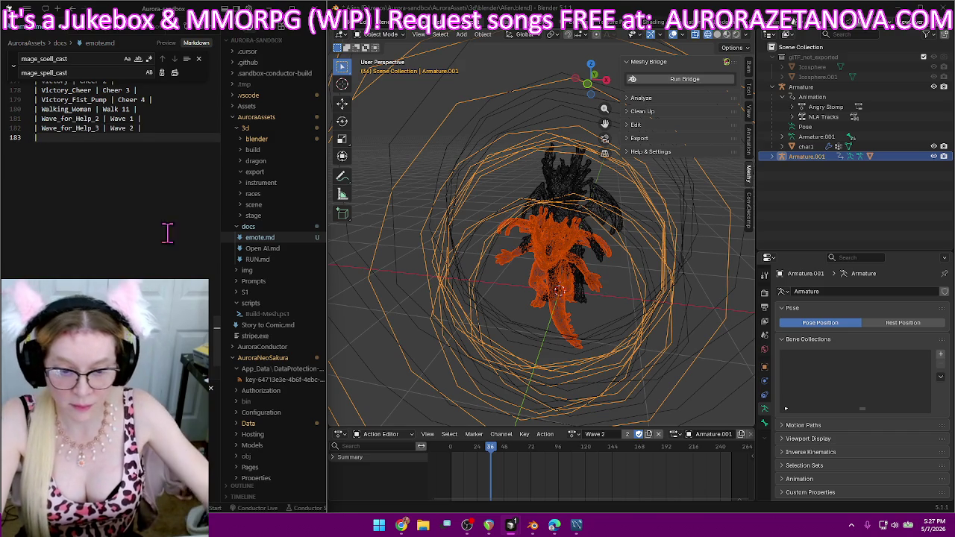
- Rename the Wave_One_Hand action to Wave 3 and log 'Wave_One_Hand | Wave 3' in emote.md
click(572, 433)
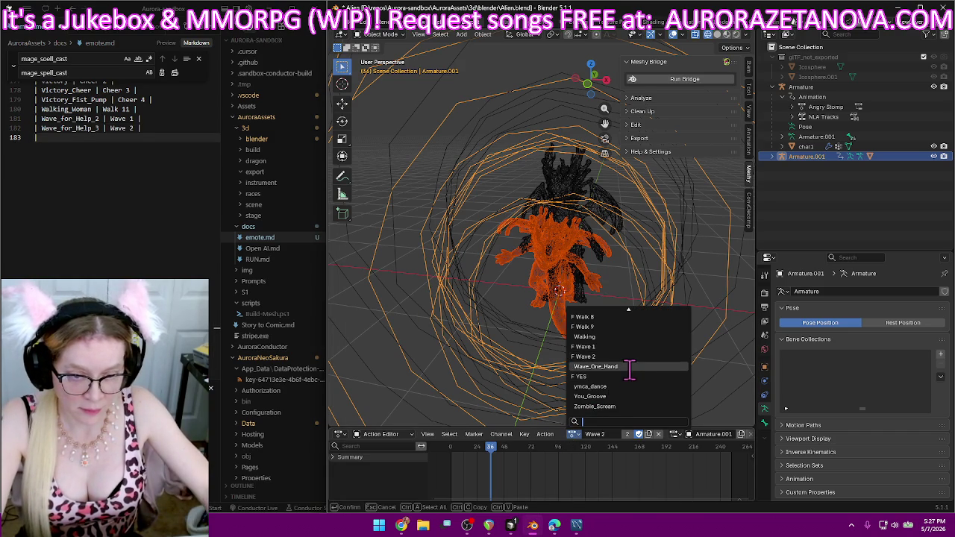
click(626, 365)
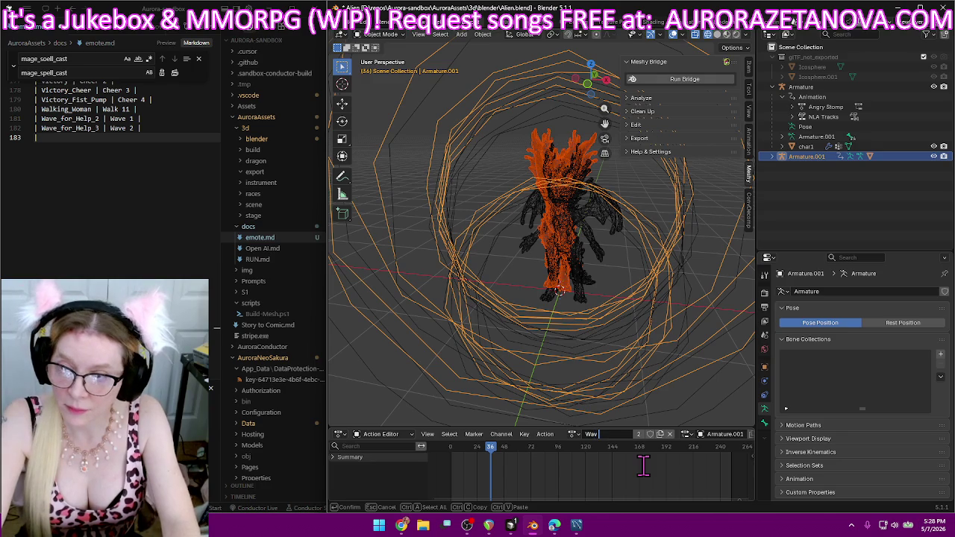
click(608, 434)
text(3e_for_Help_3)
key(Return)
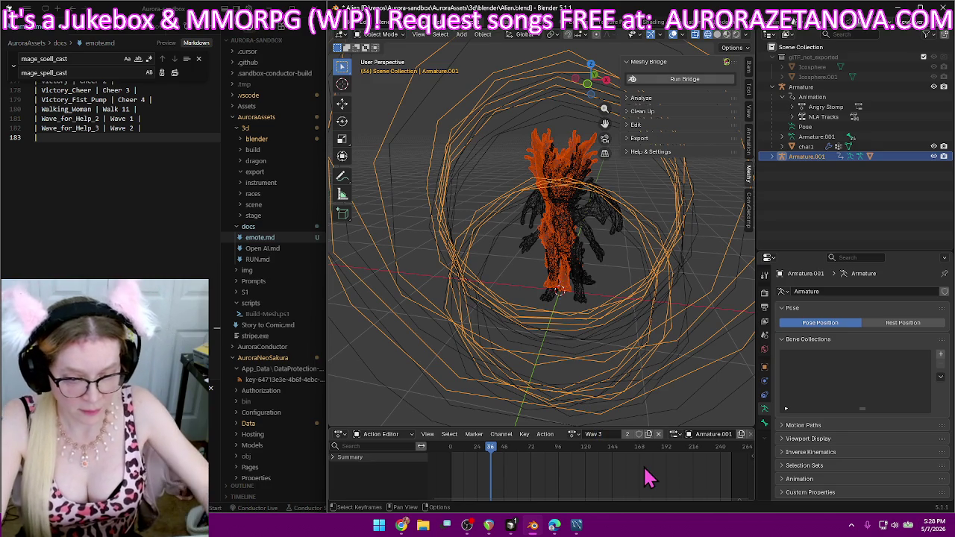
click(597, 435)
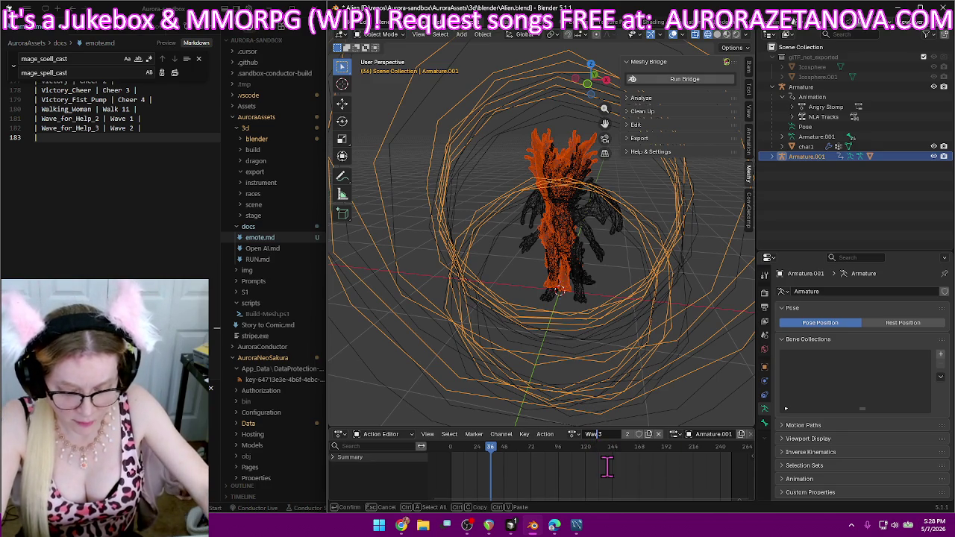
text(e)
key(Return)
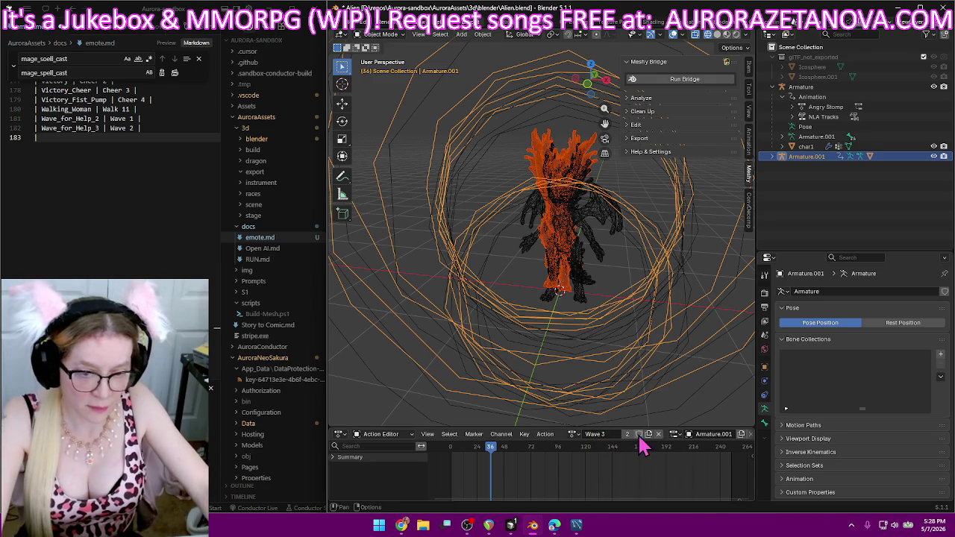
text(Wave_One_Hand | Wave 3 |)
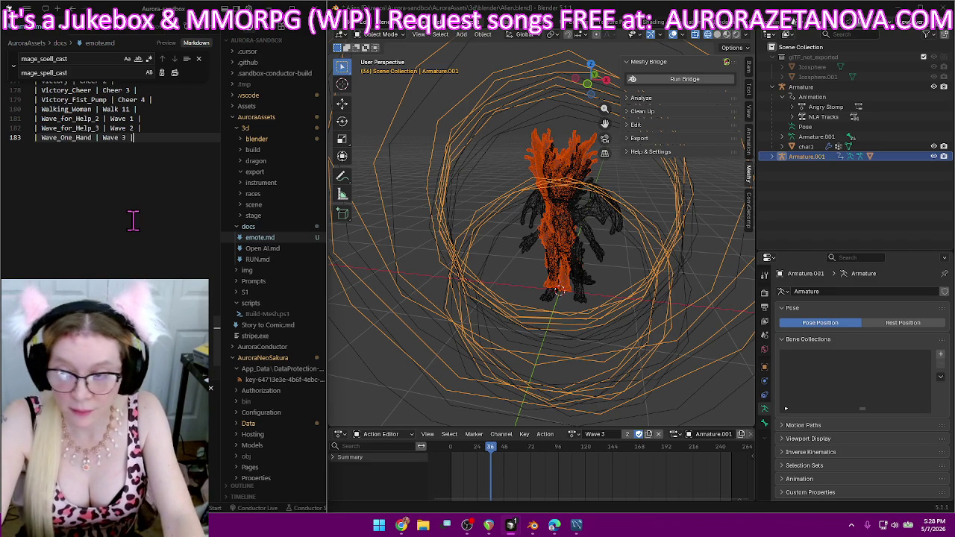
key(Return)
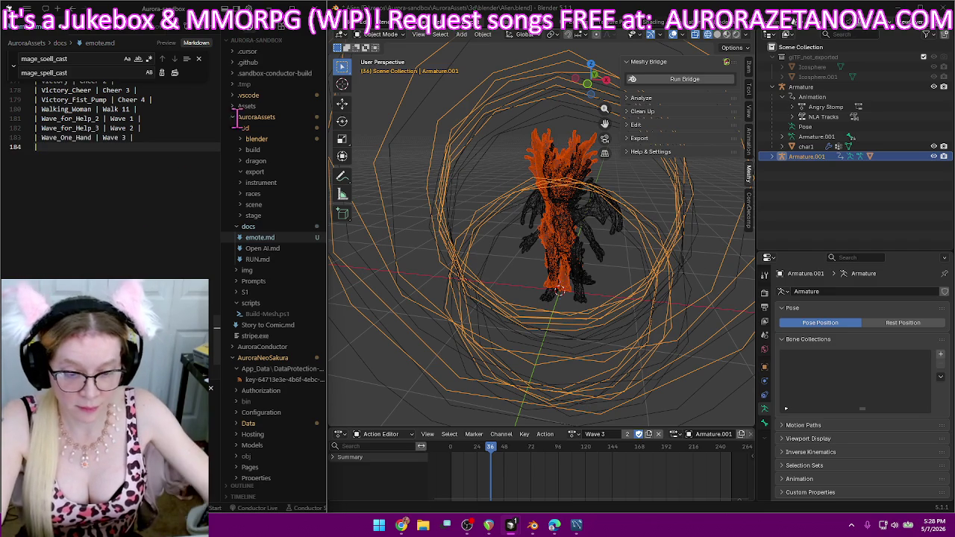
- Rename the ymca_dance action to Dance YMCA and give it a fake user
click(572, 434)
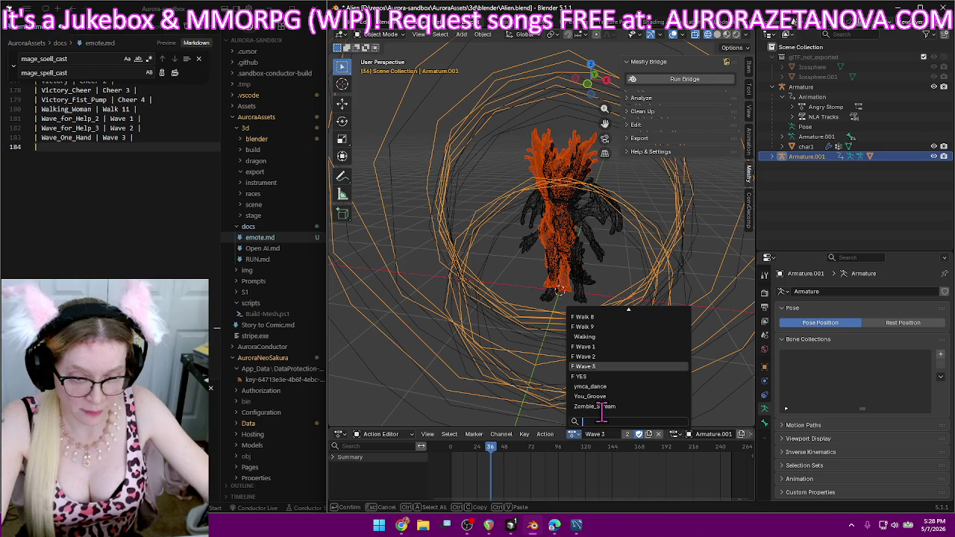
click(630, 386)
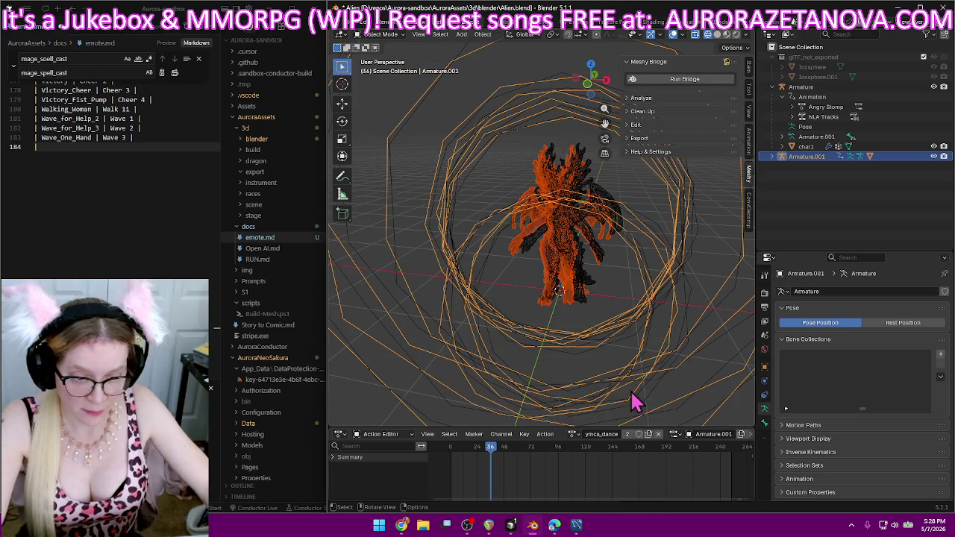
double_click(609, 436)
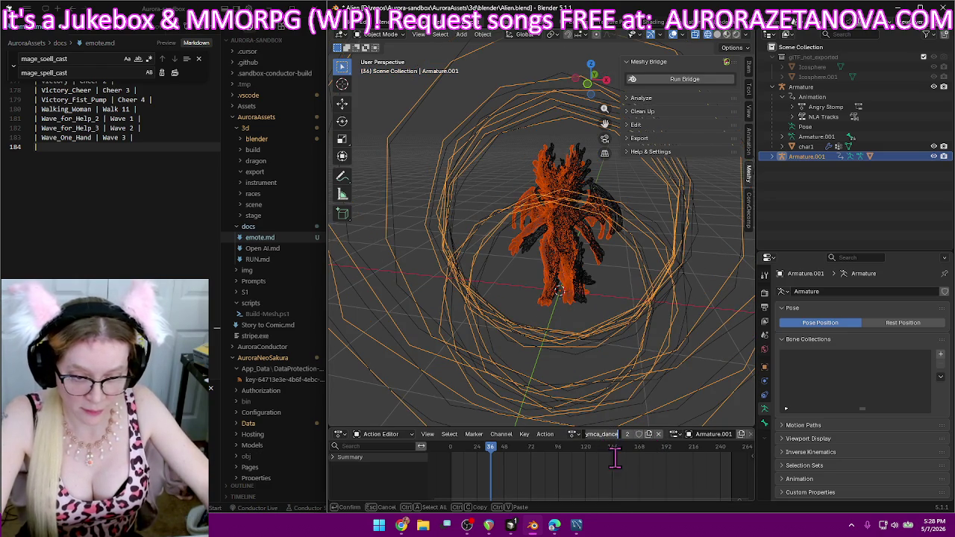
key(BackSpace)
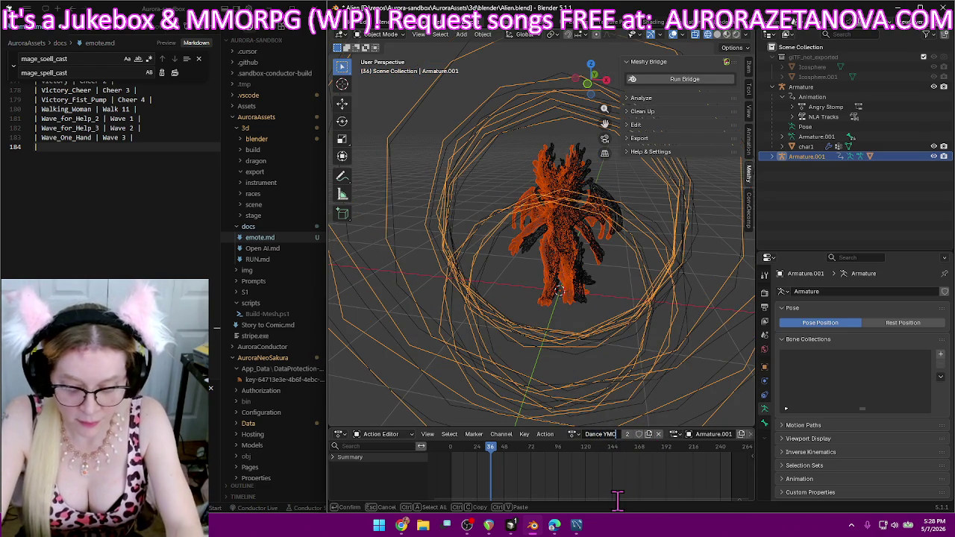
text(A)
key(Return)
click(640, 433)
- Add a 'ymca_dance | Dance YMCA' row to emote.md
text(|)
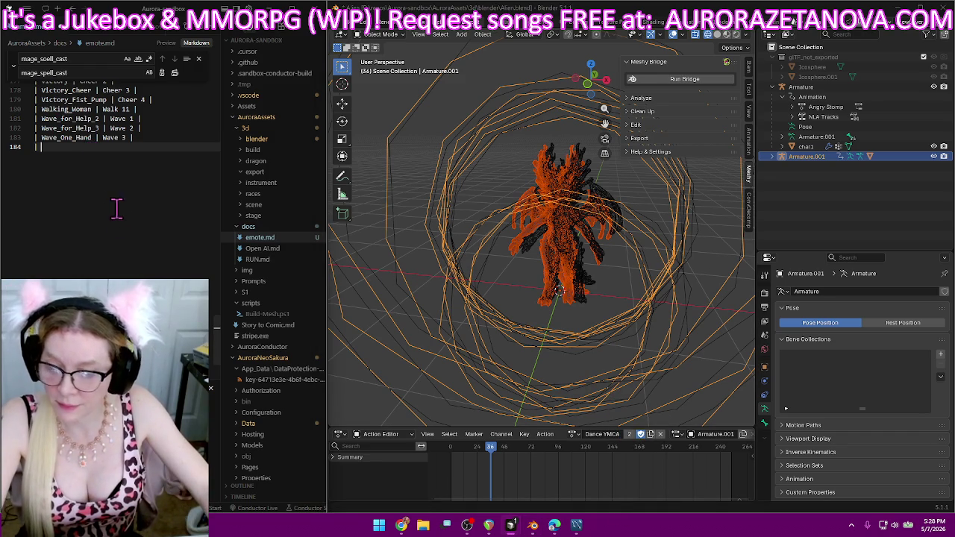
text( | D)
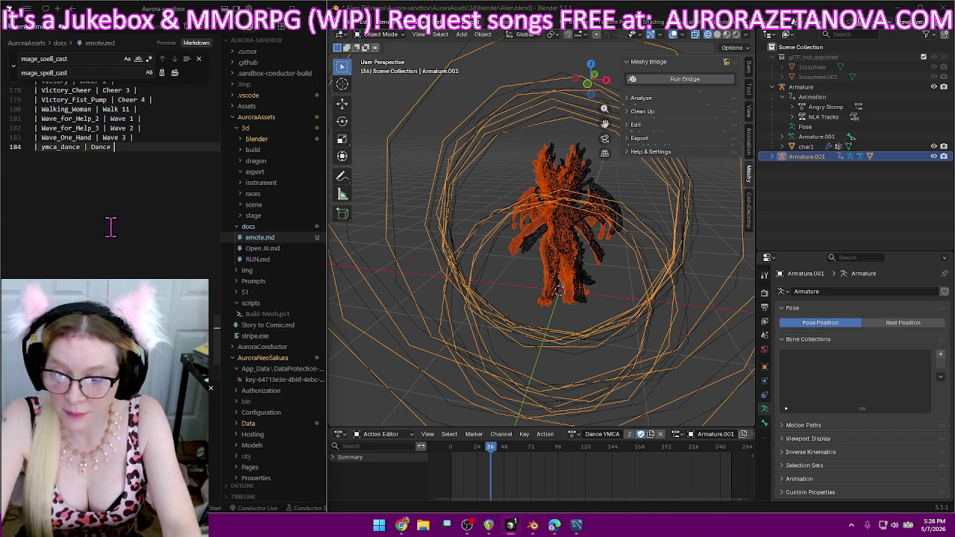
text(A |)
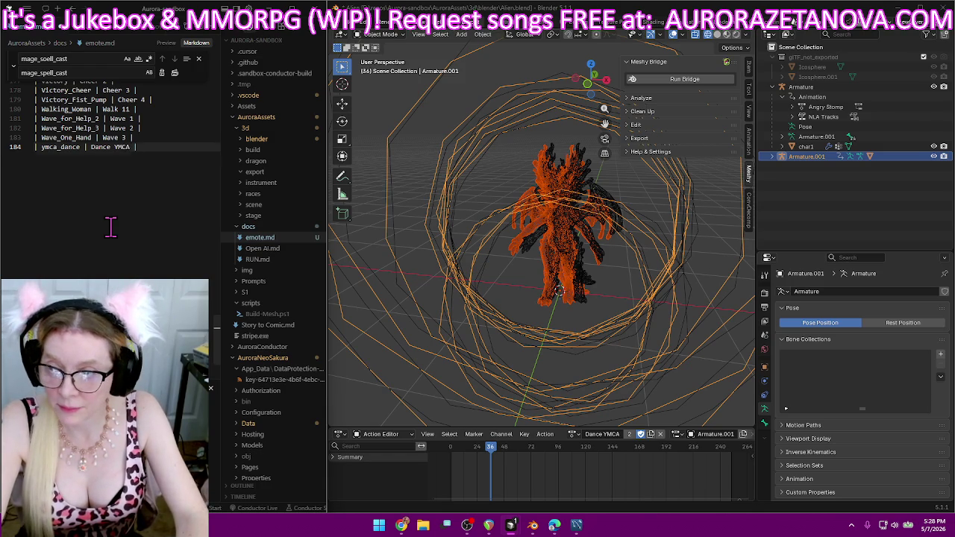
key(Return)
text(|)
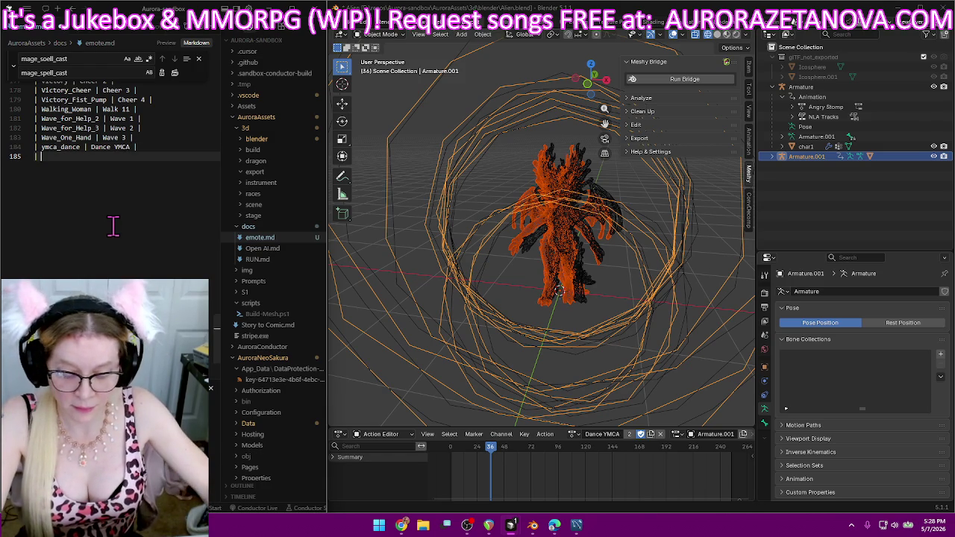
- Scroll down the armature's action list to find the next action
click(571, 433)
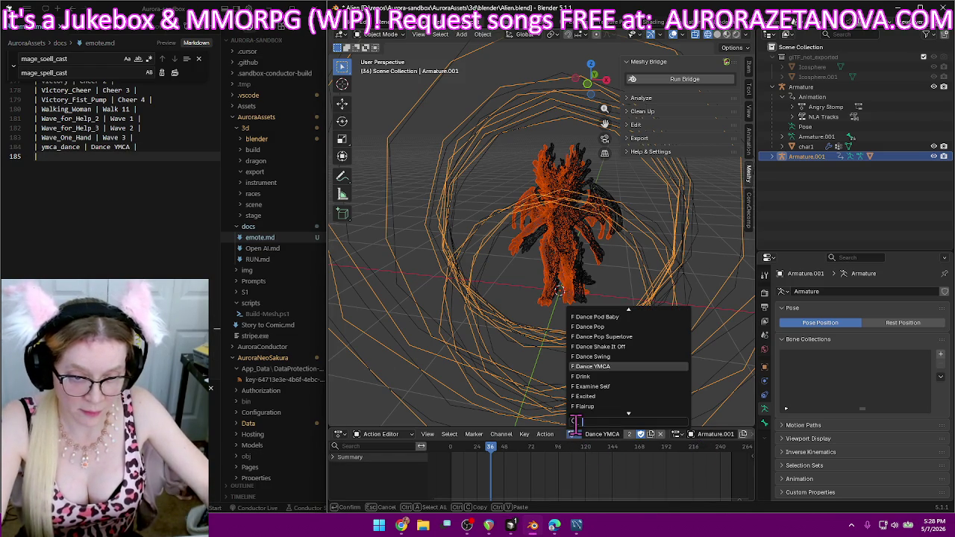
scroll(578, 407, down, 3)
scroll(580, 407, down, 3)
scroll(581, 405, down, 3)
scroll(586, 404, down, 3)
scroll(585, 402, down, 3)
scroll(588, 401, down, 3)
scroll(588, 403, down, 5)
scroll(593, 402, down, 5)
scroll(595, 403, down, 5)
scroll(601, 401, down, 5)
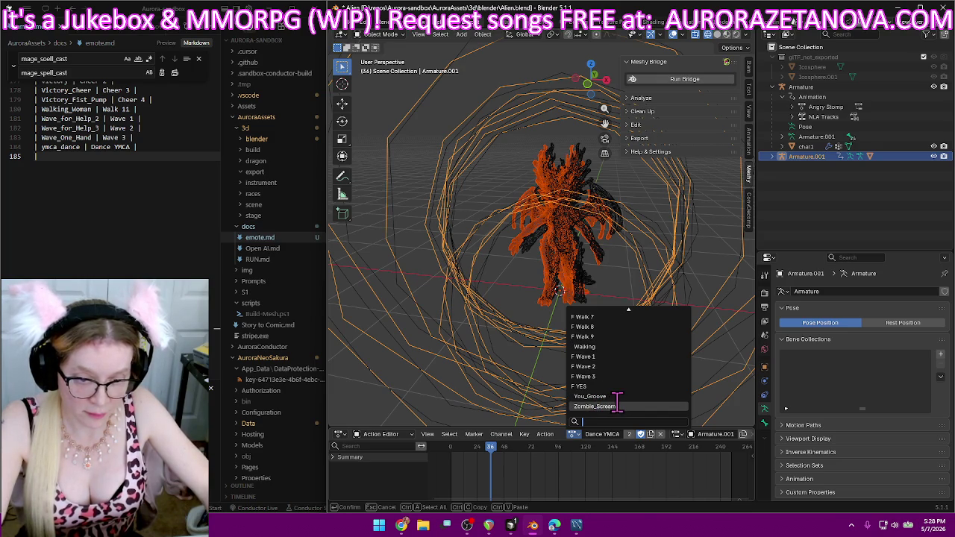
- Rename the You_Groove action to Dance You Groove and give it a fake user
click(624, 396)
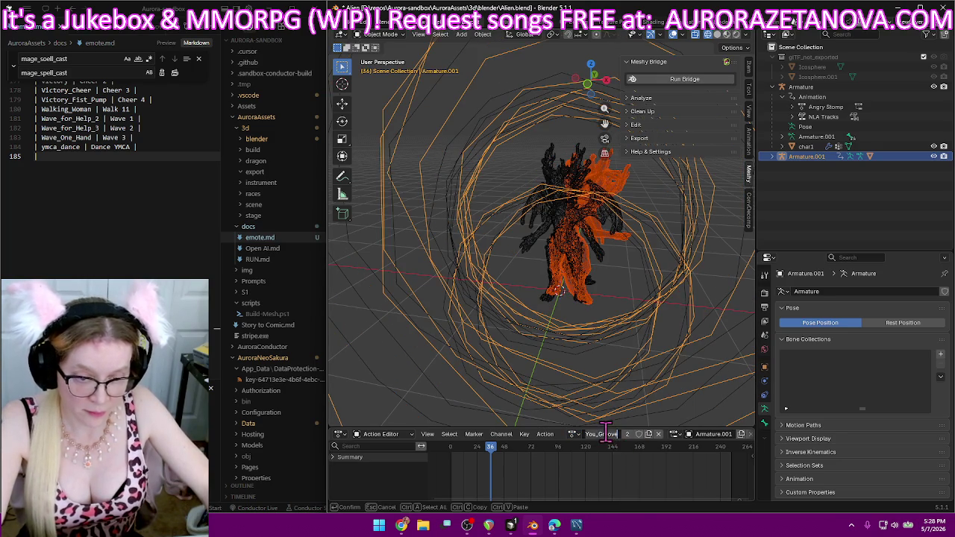
key(BackSpace)
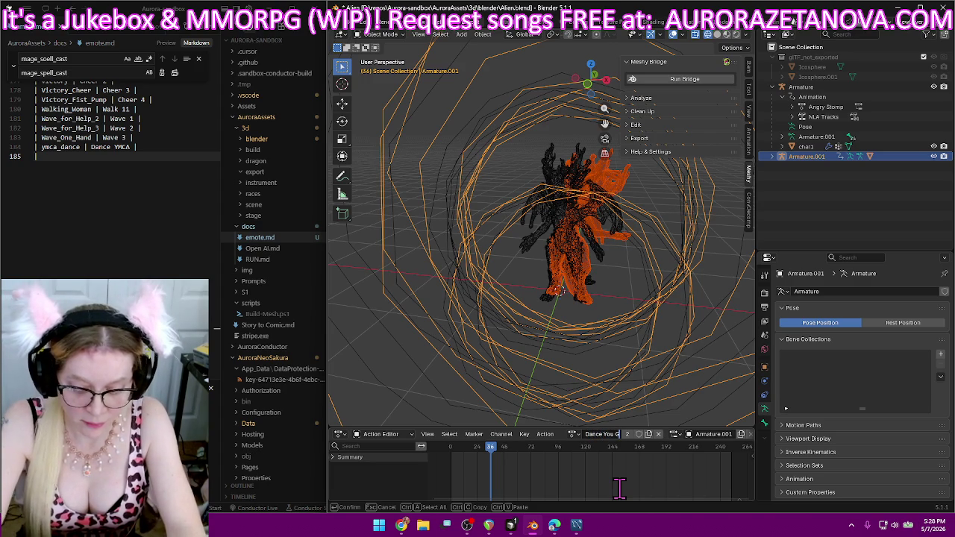
text(ve)
key(Return)
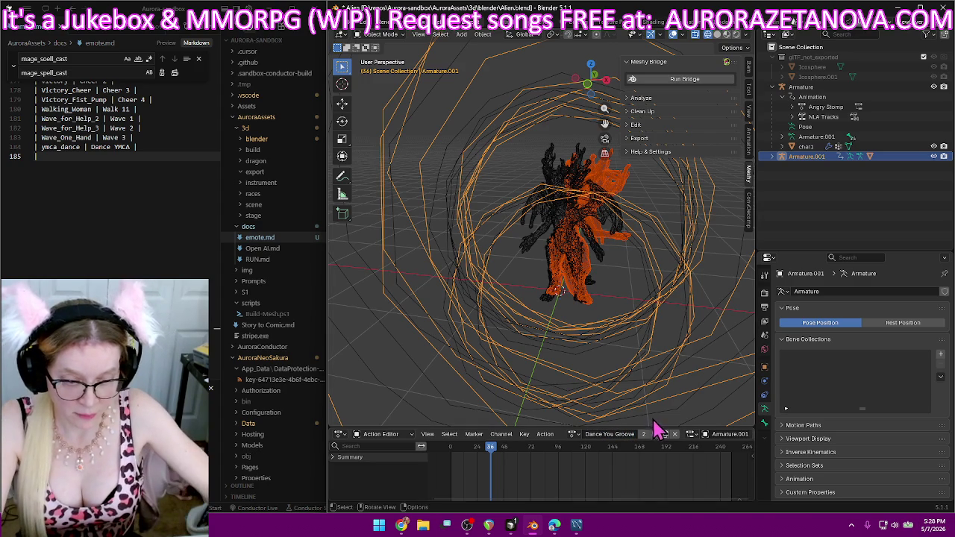
click(655, 434)
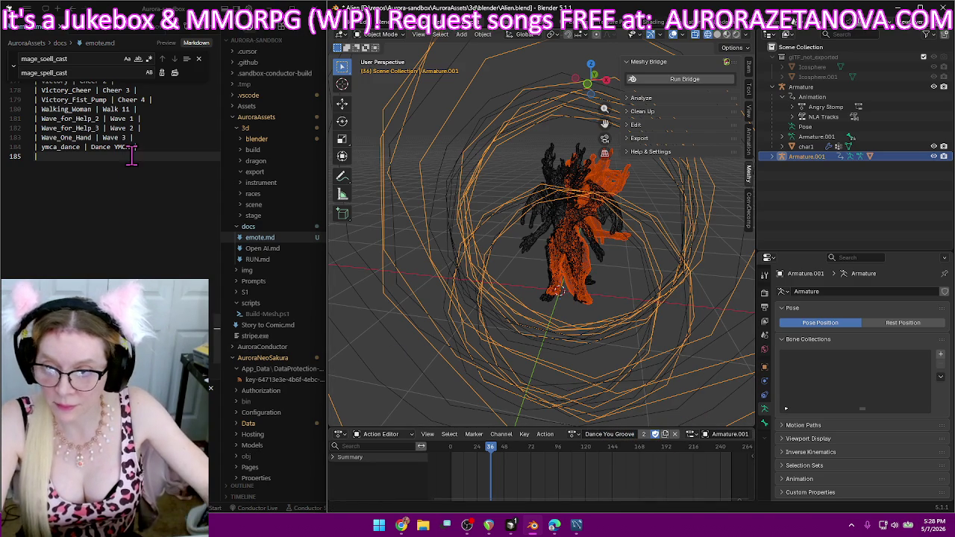
- Add a 'You_Groove | Dance You Groove' row to emote.md
text(| You_Groove | Dance You)
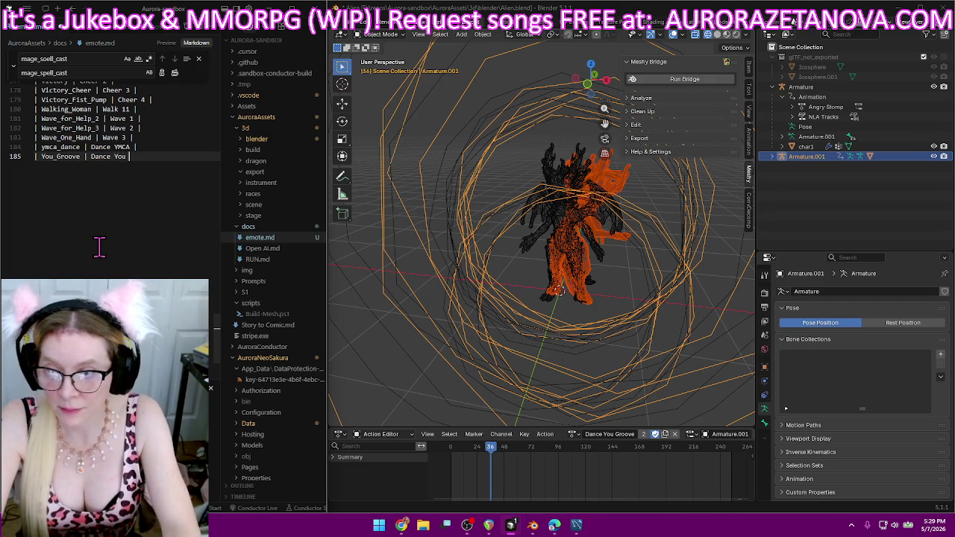
text( |)
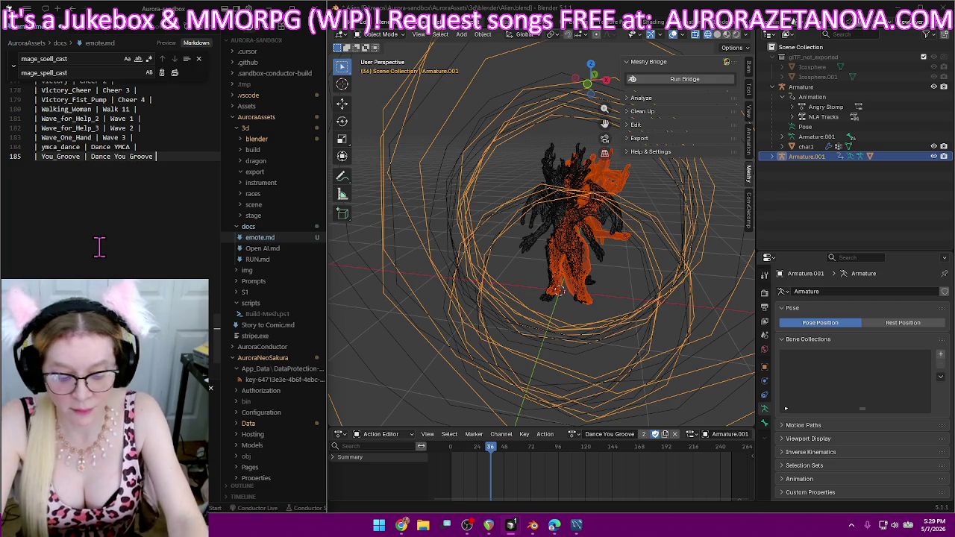
key(Return)
text(|)
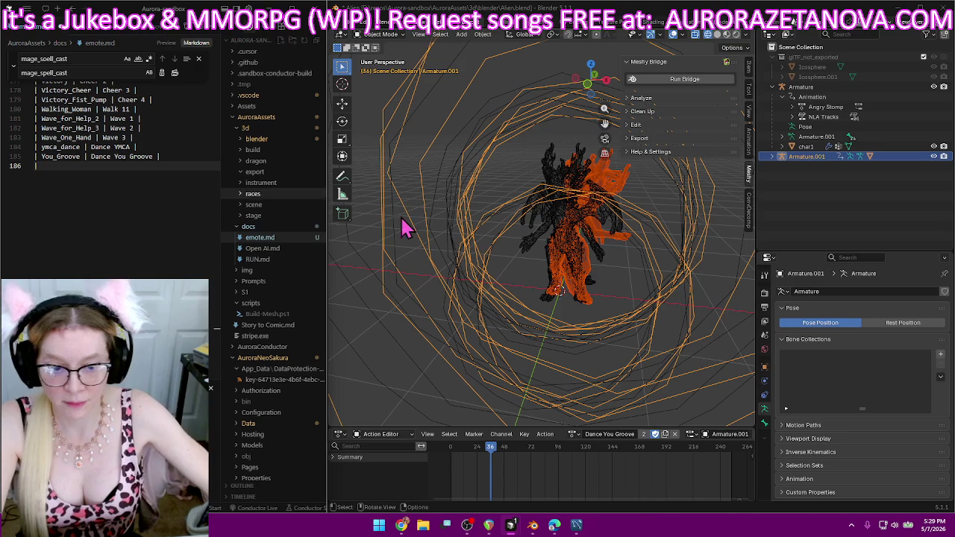
- Scroll down the armature's action list to find the next action
click(573, 434)
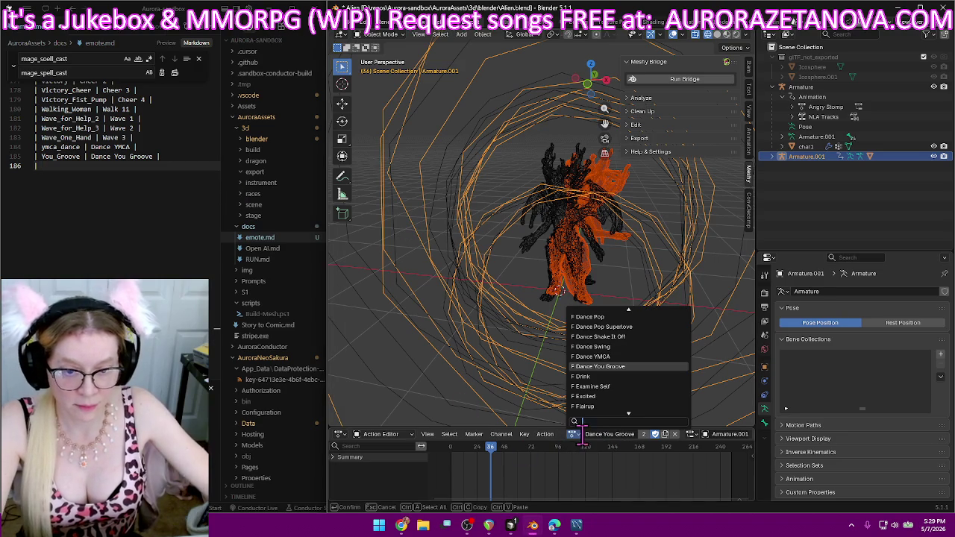
scroll(618, 403, down, 2)
scroll(621, 410, down, 3)
scroll(621, 410, down, 3)
scroll(621, 410, down, 3)
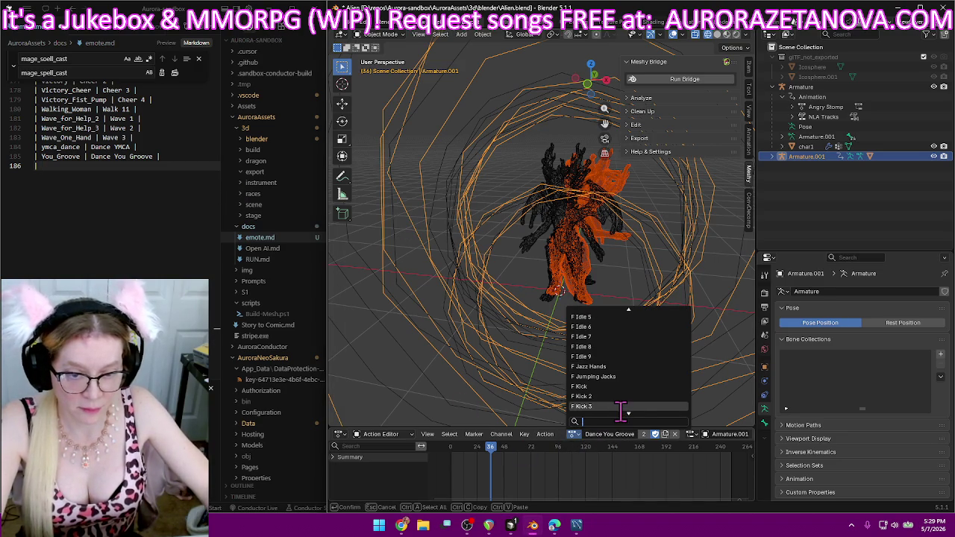
- Rename the Zombie_Scream action to Rawr and log 'Zombie_Scream | Rawr' in emote.md
text(z)
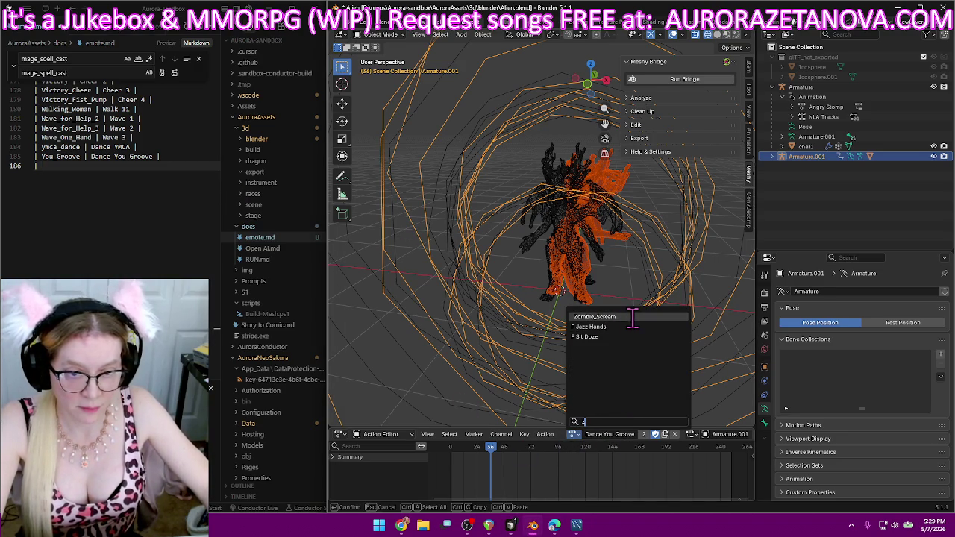
click(631, 317)
double_click(606, 435)
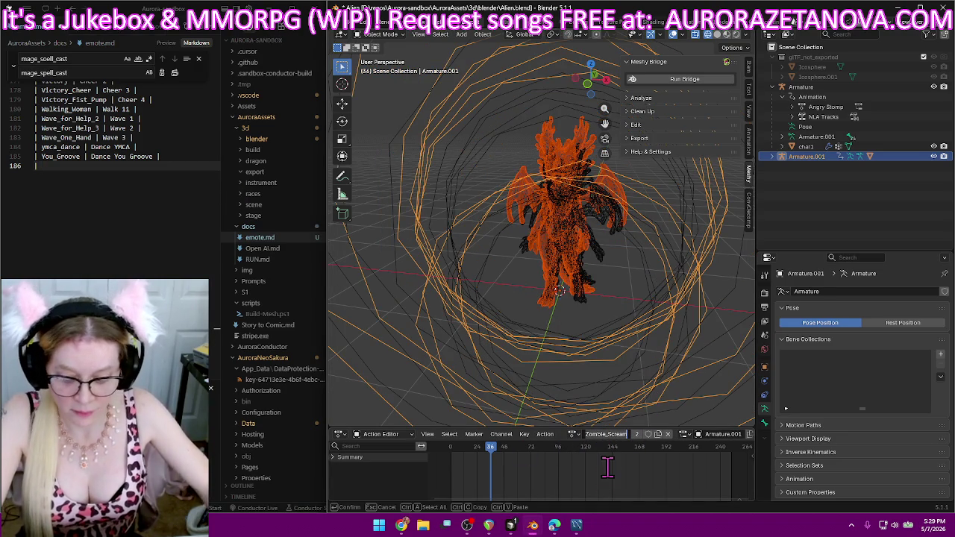
text(Rawr)
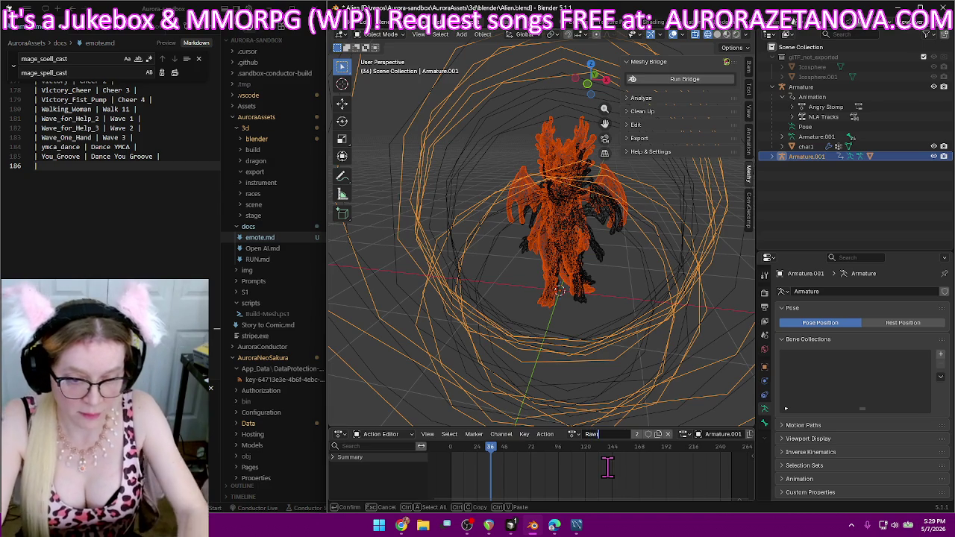
key(Return)
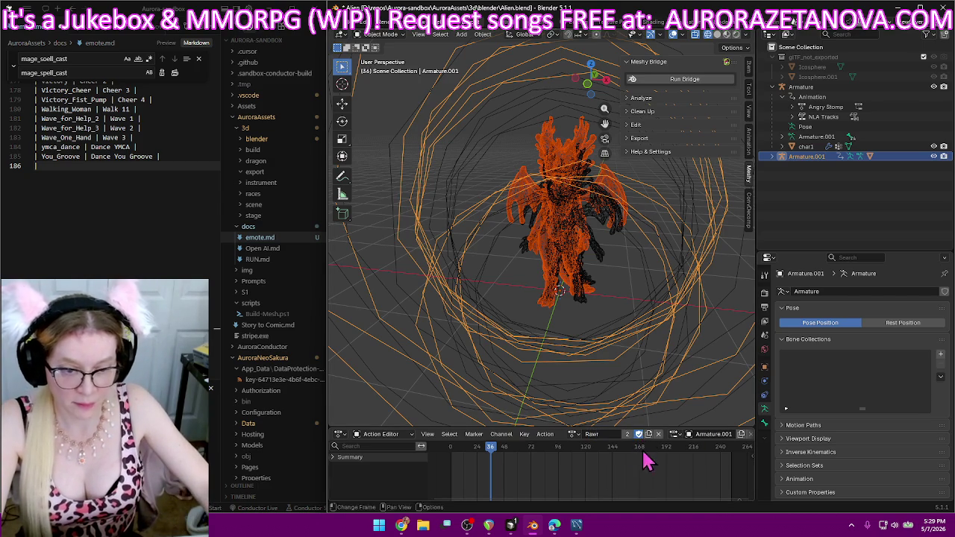
click(129, 173)
text(|)
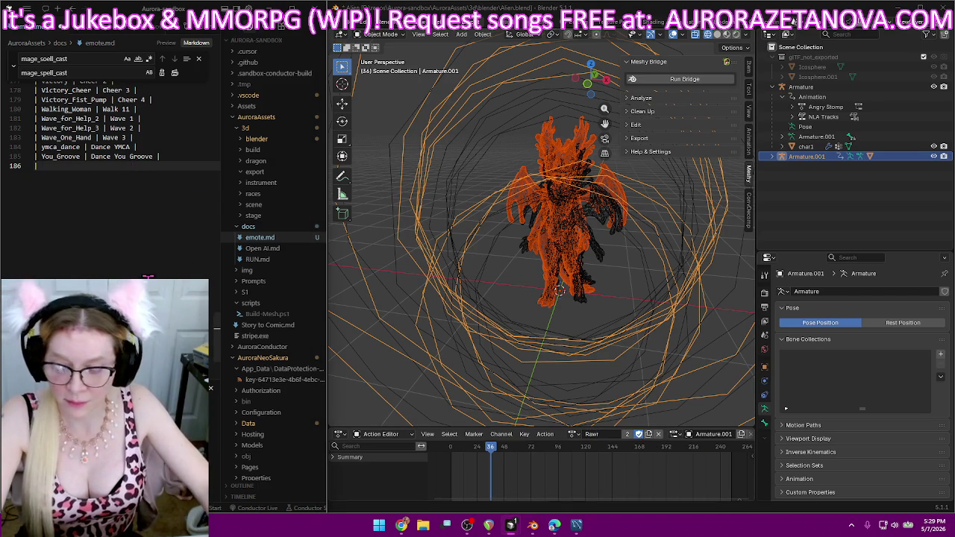
text( | Rawr |)
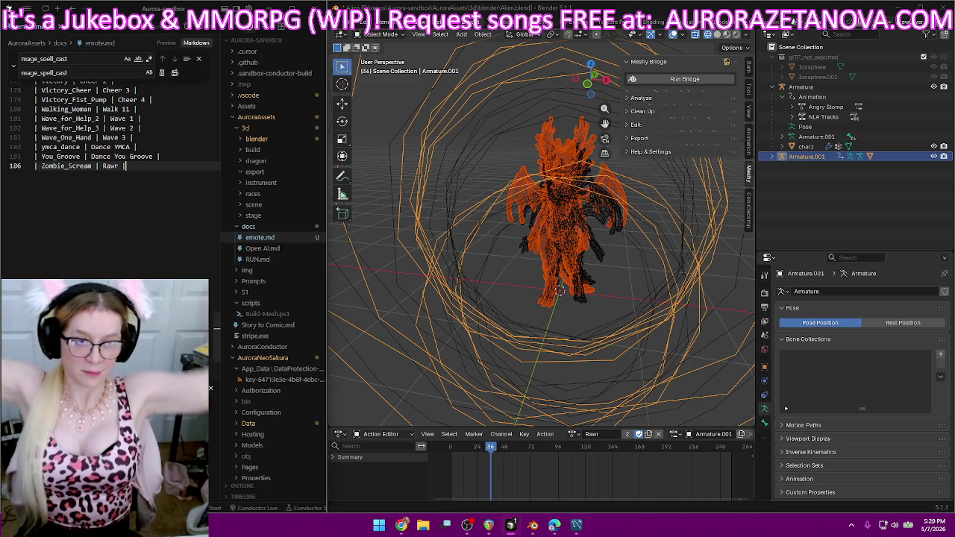
- Remove the extra imported Armature.001 object from the scene
click(833, 204)
key(ctrl+z)
key(ctrl+z)
key(ctrl+z)
key(ctrl+z)
key(ctrl+z)
key(ctrl+z)
key(ctrl+z)
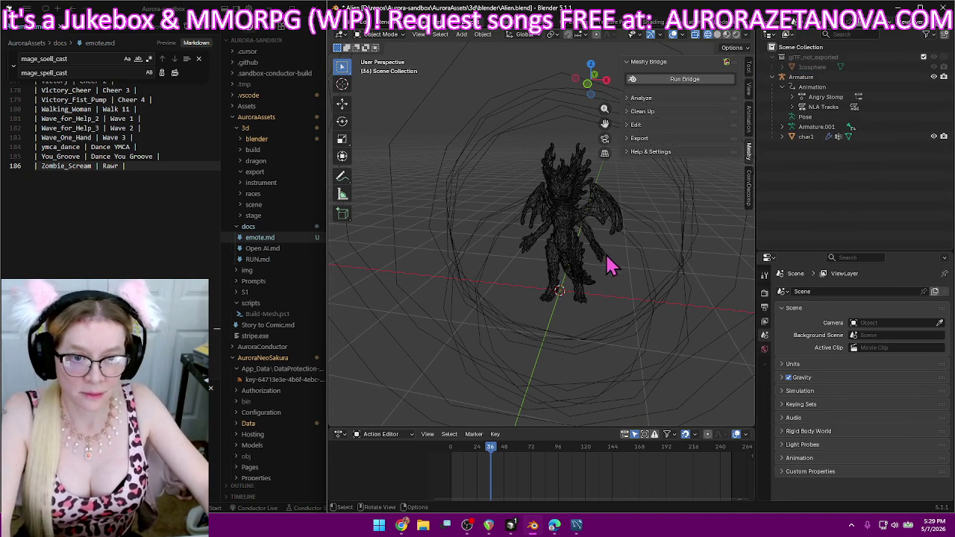
click(347, 21)
mouse_move(367, 206)
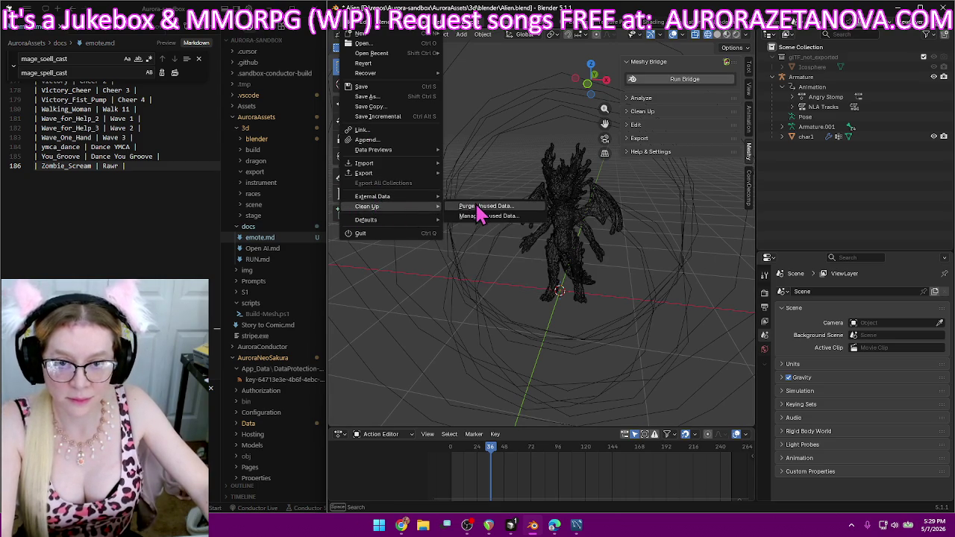
- Purge the 7 unused data-blocks from Alien.blend and maximize the Blender window
click(476, 203)
click(464, 267)
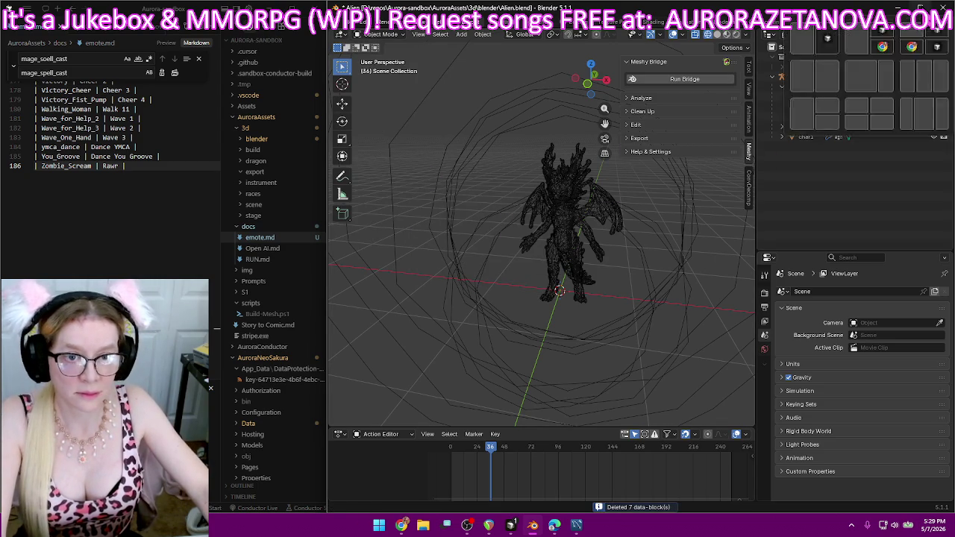
click(920, 8)
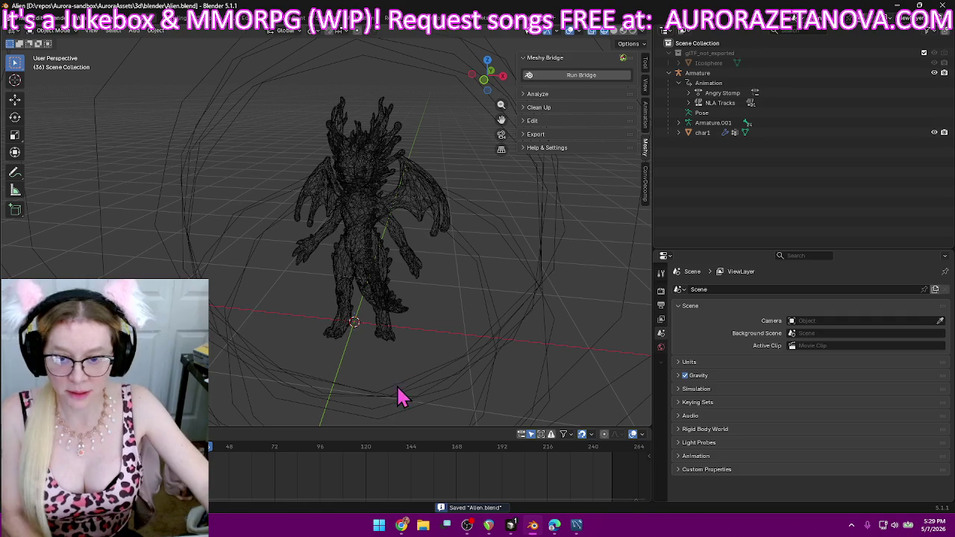
- Enlarge the animation area, check the Timeline and NLA editors, then return to the Action Editor
drag(386, 427, 394, 226)
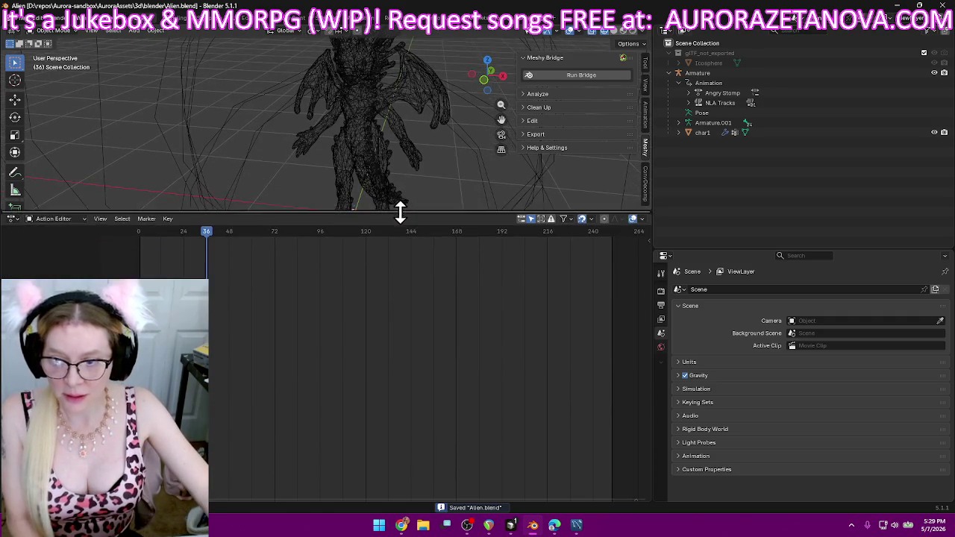
click(13, 231)
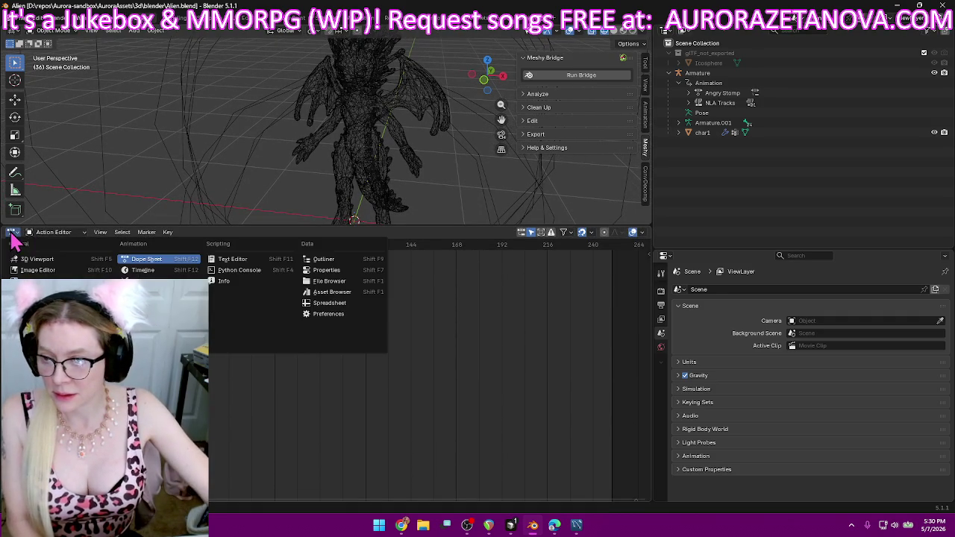
click(136, 271)
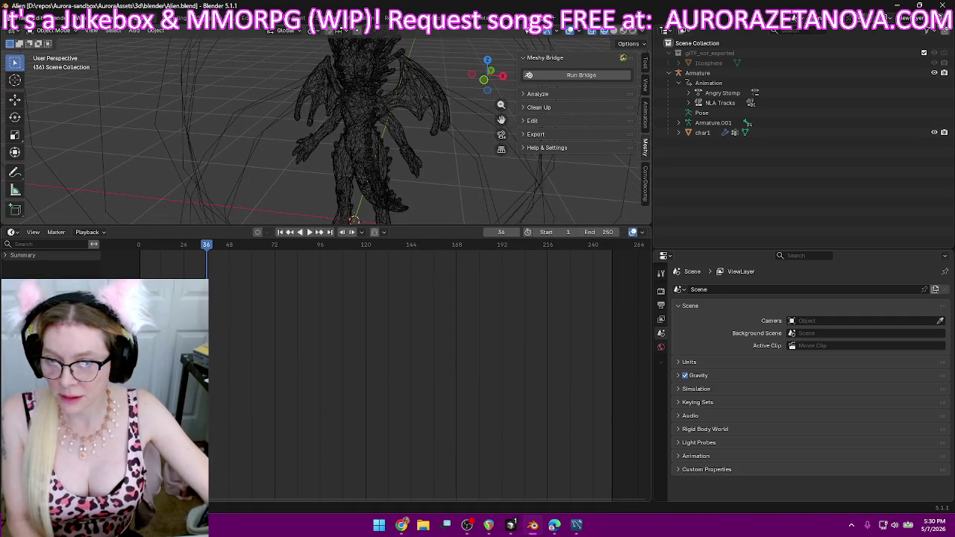
click(104, 236)
click(104, 235)
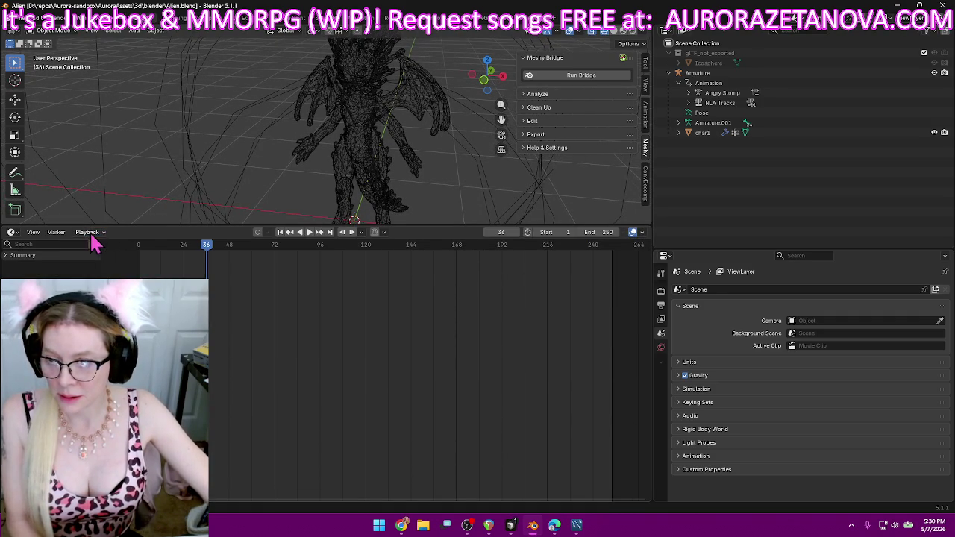
click(12, 233)
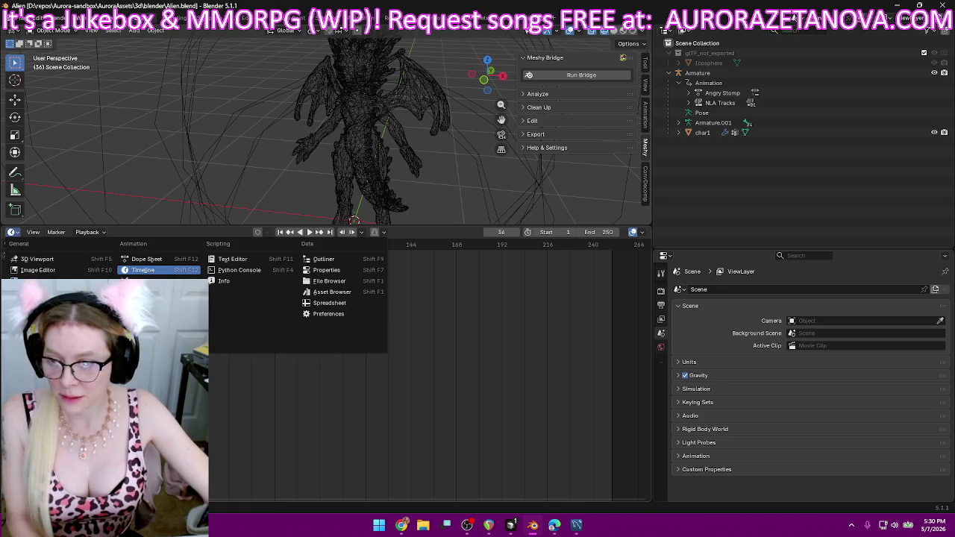
click(142, 302)
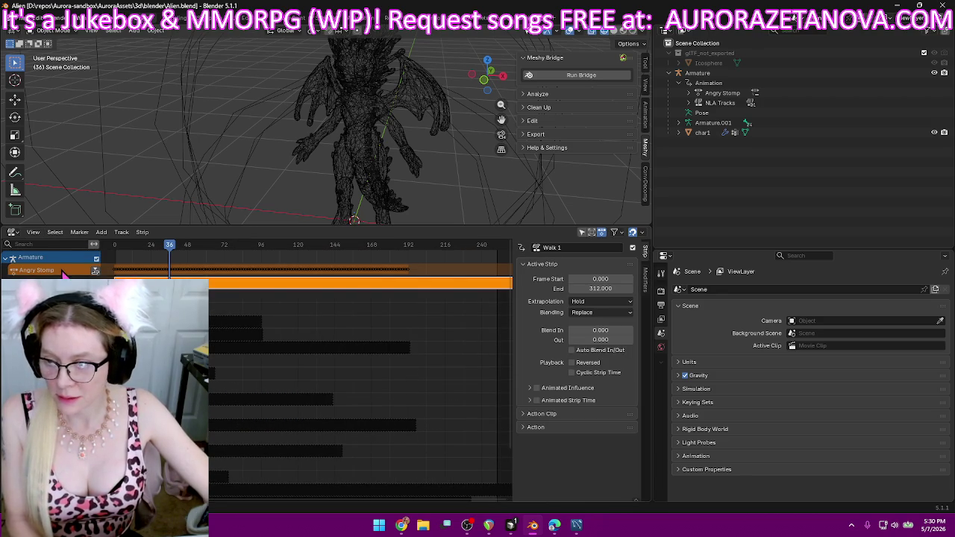
click(12, 232)
click(153, 265)
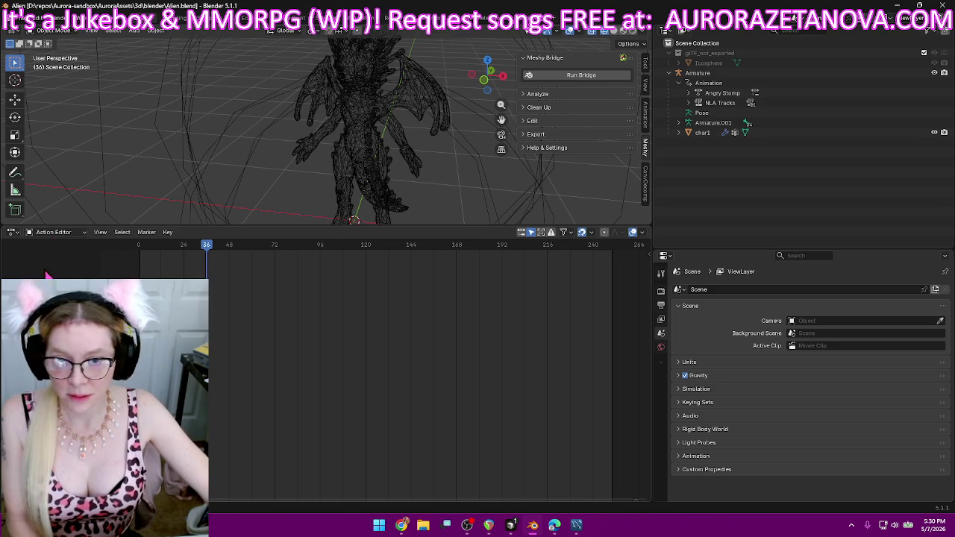
- Select Armature.001 and make 360 Power Spin its active action
click(713, 123)
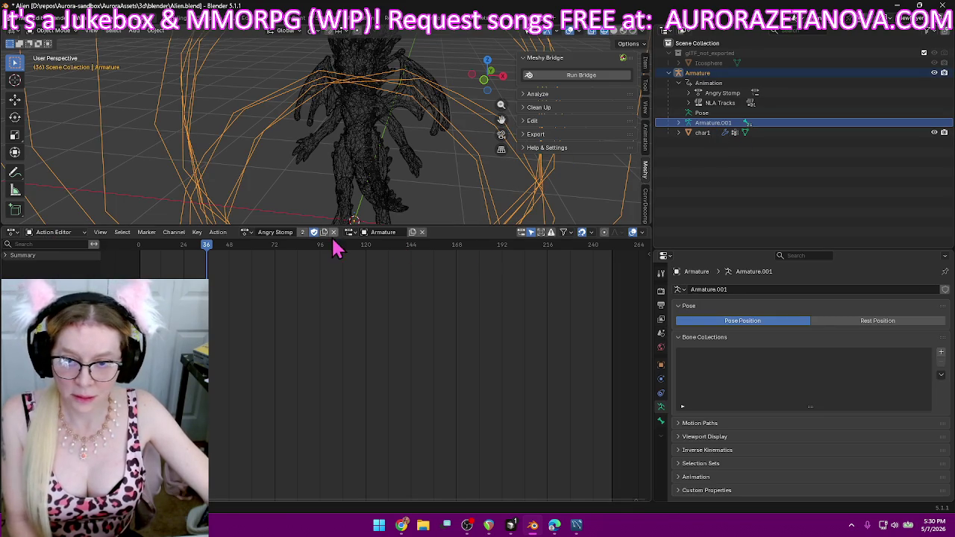
click(247, 234)
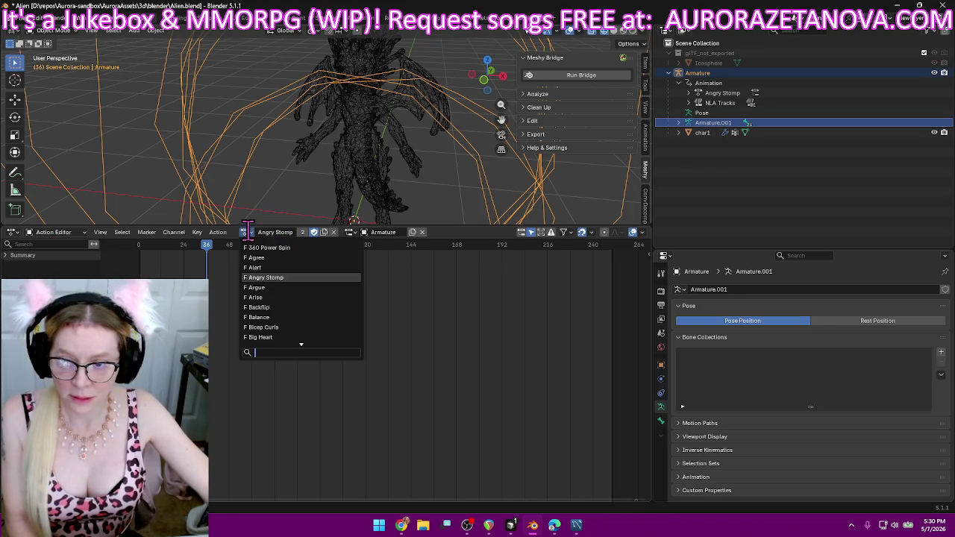
scroll(317, 269, down, 10)
scroll(317, 271, down, 10)
scroll(317, 272, down, 10)
scroll(318, 276, down, 10)
scroll(318, 279, down, 5)
scroll(321, 288, down, 5)
scroll(322, 286, down, 5)
scroll(324, 289, down, 5)
scroll(323, 288, up, 5)
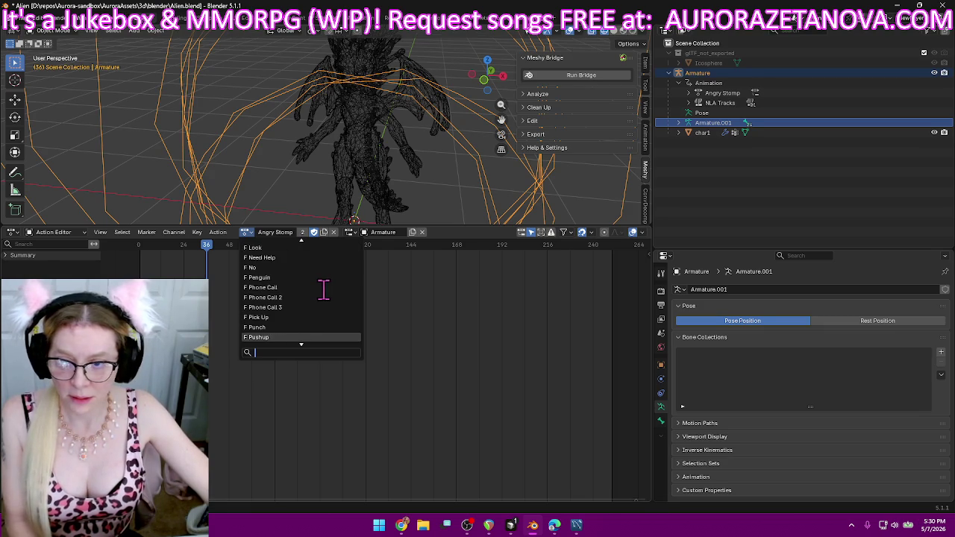
scroll(322, 288, up, 4)
scroll(323, 288, up, 6)
scroll(325, 289, up, 6)
scroll(326, 289, up, 5)
scroll(326, 288, up, 5)
scroll(325, 287, up, 5)
scroll(323, 284, up, 5)
scroll(322, 283, up, 5)
scroll(322, 282, up, 5)
scroll(322, 279, up, 5)
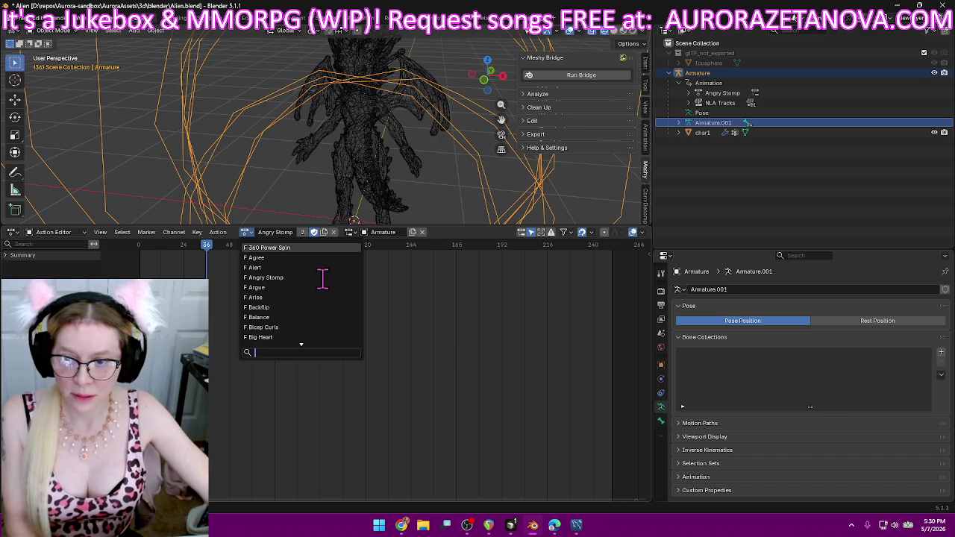
click(281, 248)
click(217, 232)
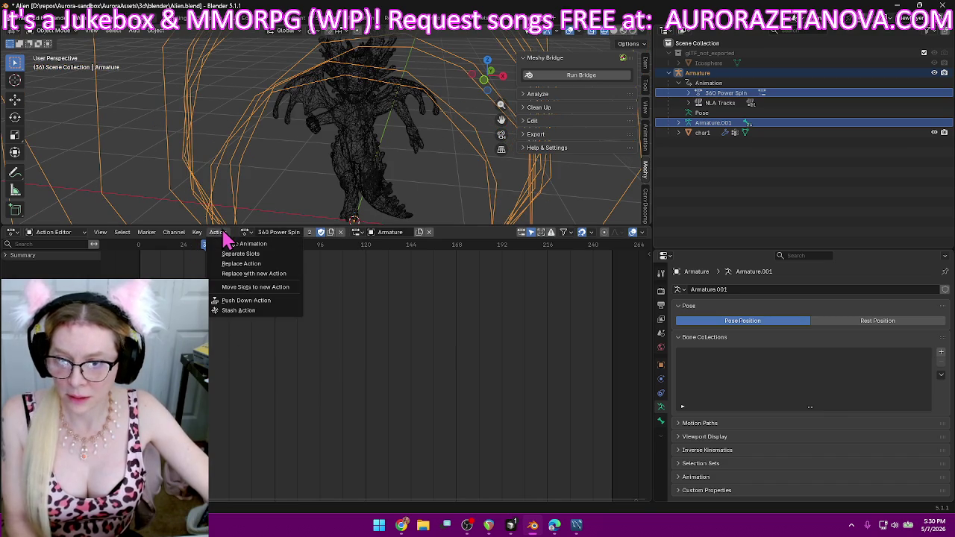
click(232, 302)
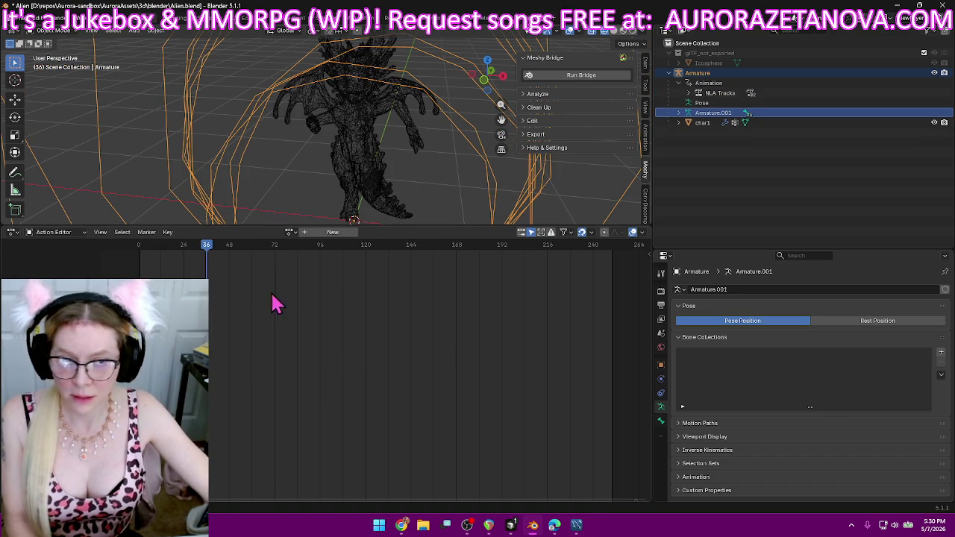
click(689, 94)
scroll(828, 171, down, 5)
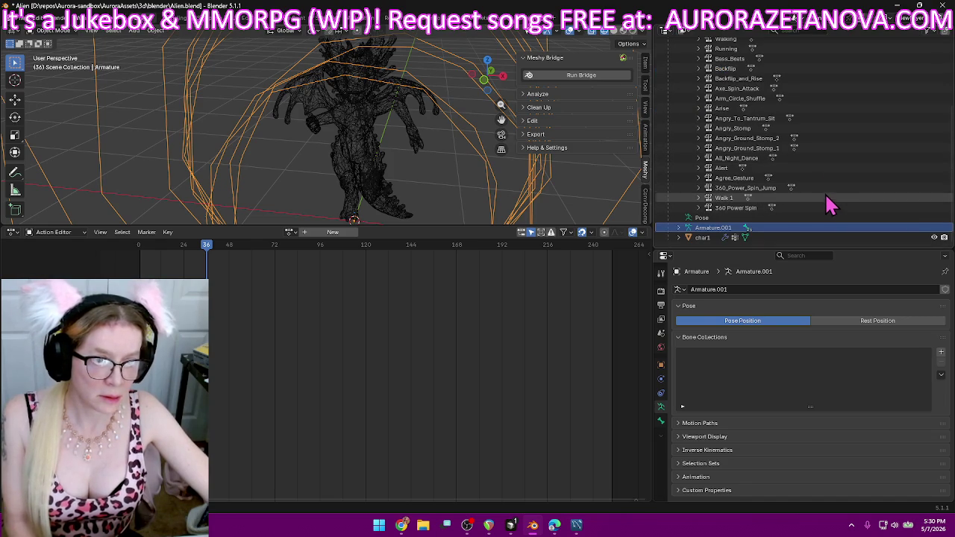
click(802, 188)
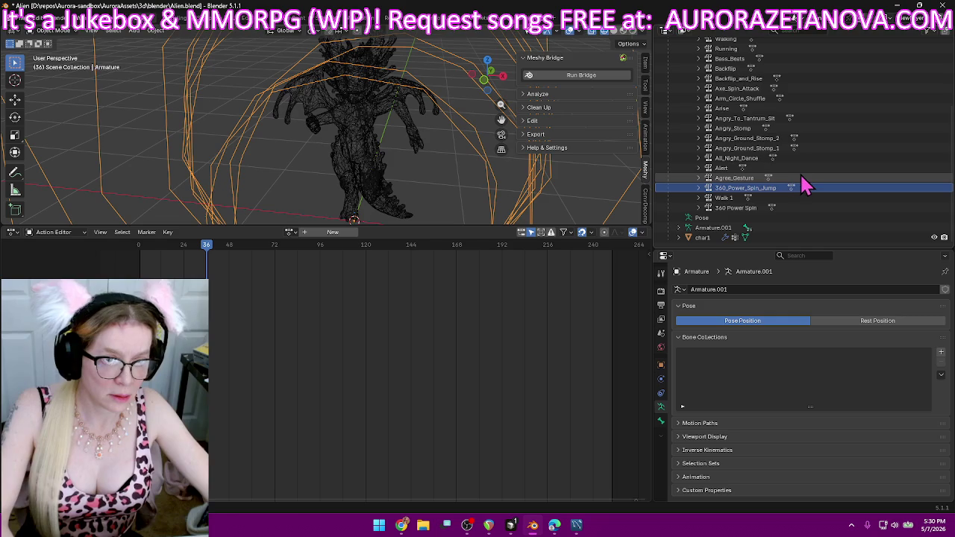
click(759, 179)
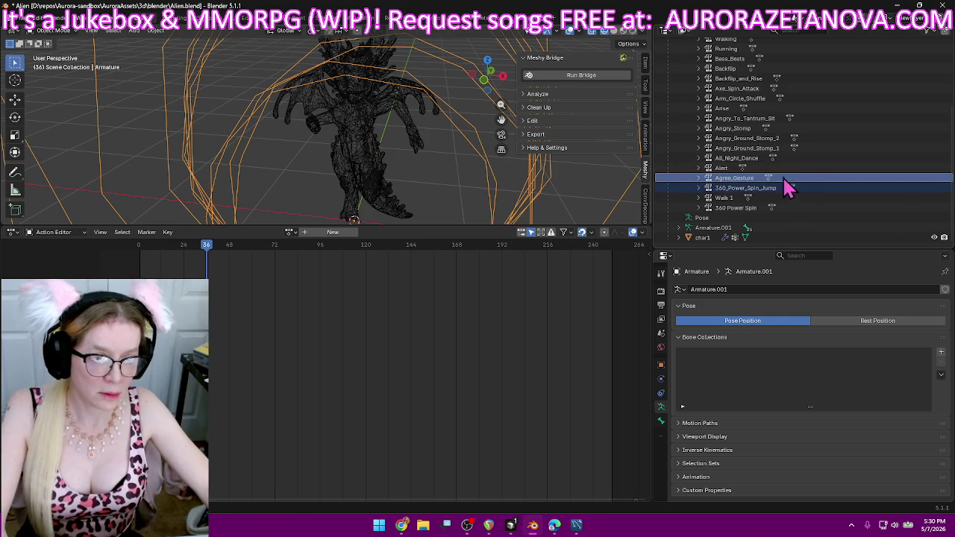
shift+click(772, 159)
shift+click(774, 147)
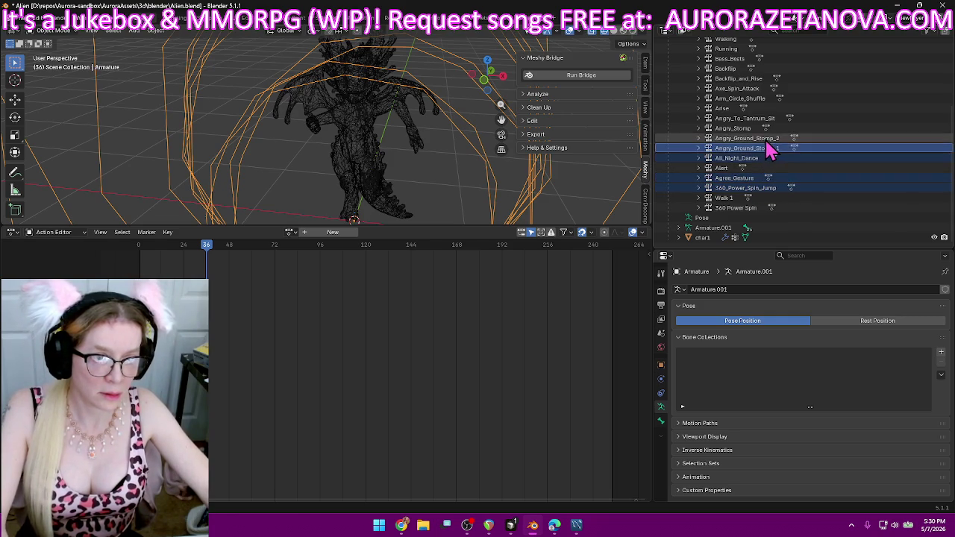
shift+click(774, 138)
shift+click(776, 128)
shift+click(775, 119)
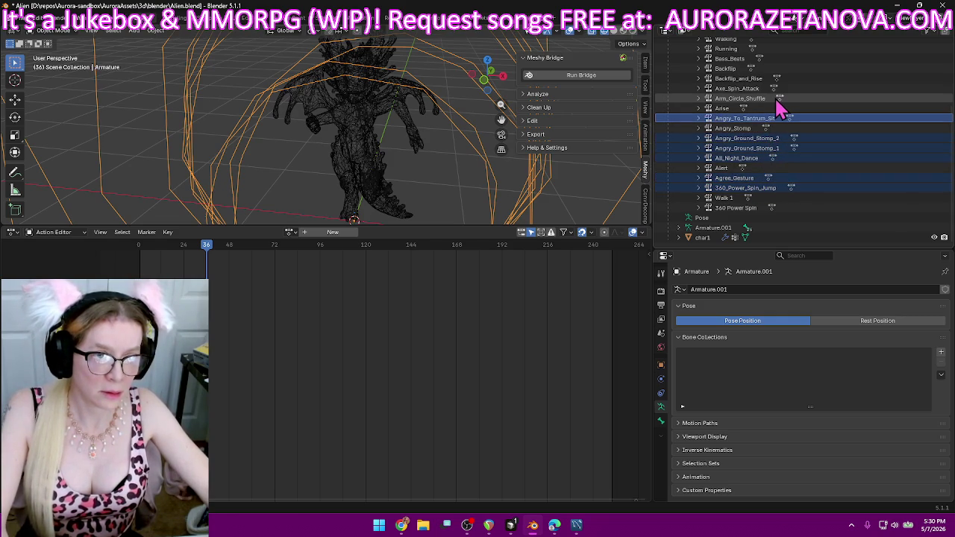
ctrl+click(776, 79)
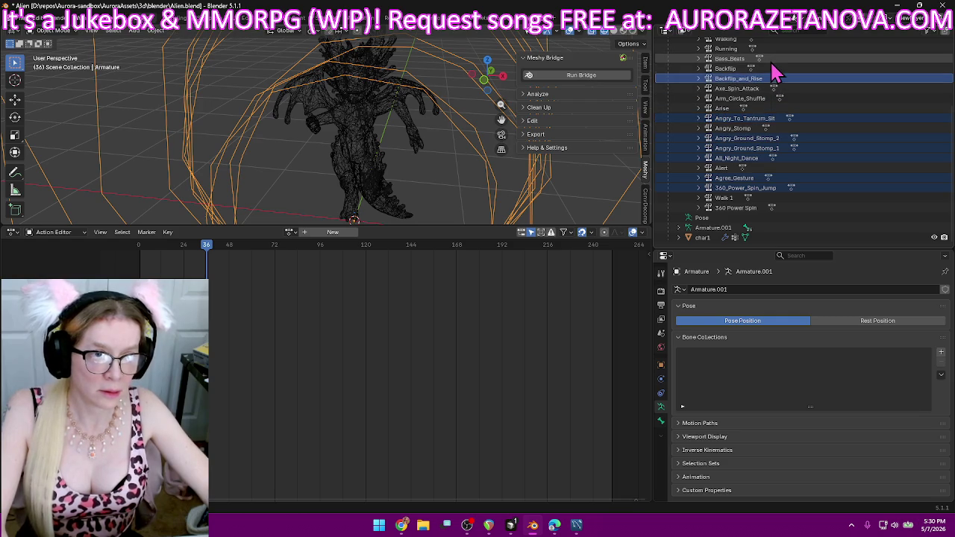
ctrl+click(772, 60)
scroll(815, 123, up, 2)
scroll(815, 123, up, 2)
scroll(815, 123, up, 2)
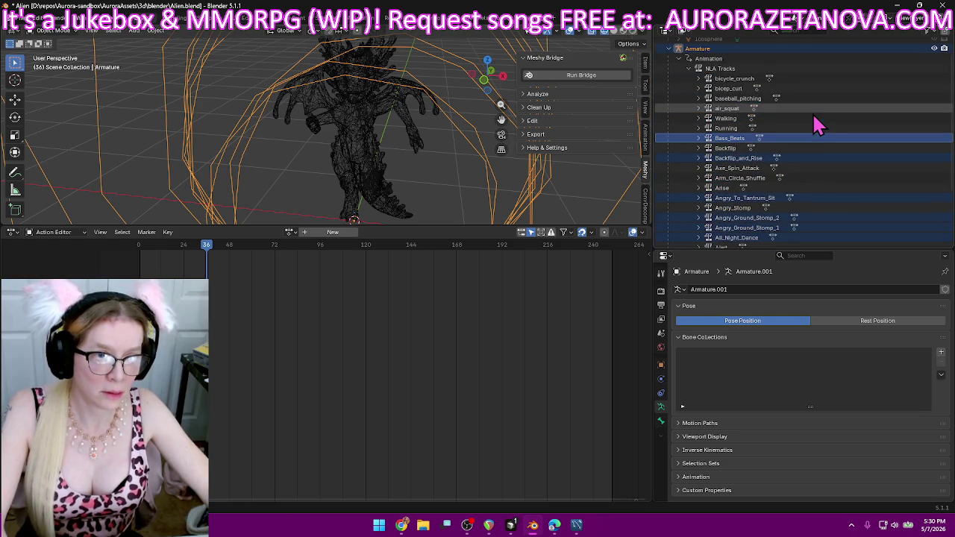
ctrl+click(774, 99)
ctrl+click(778, 88)
ctrl+click(782, 78)
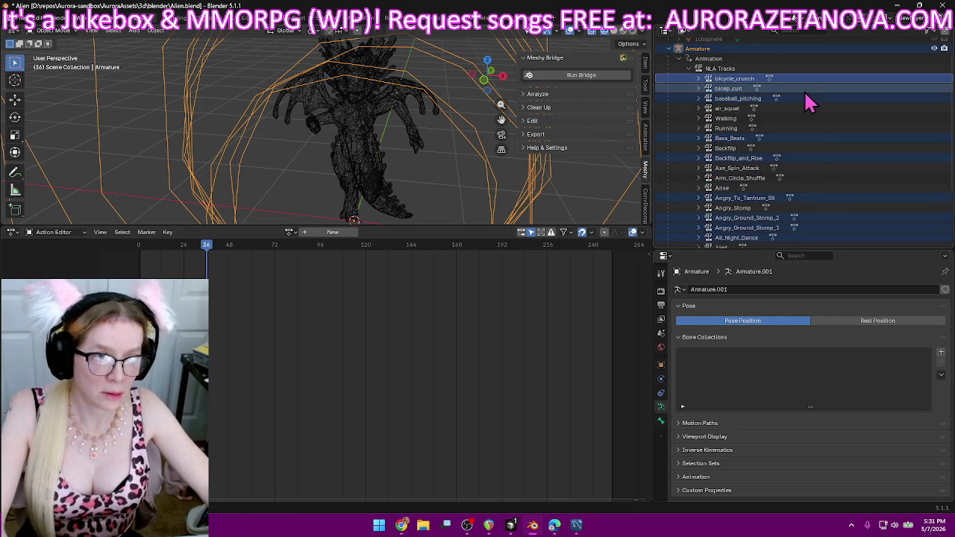
right_click(806, 100)
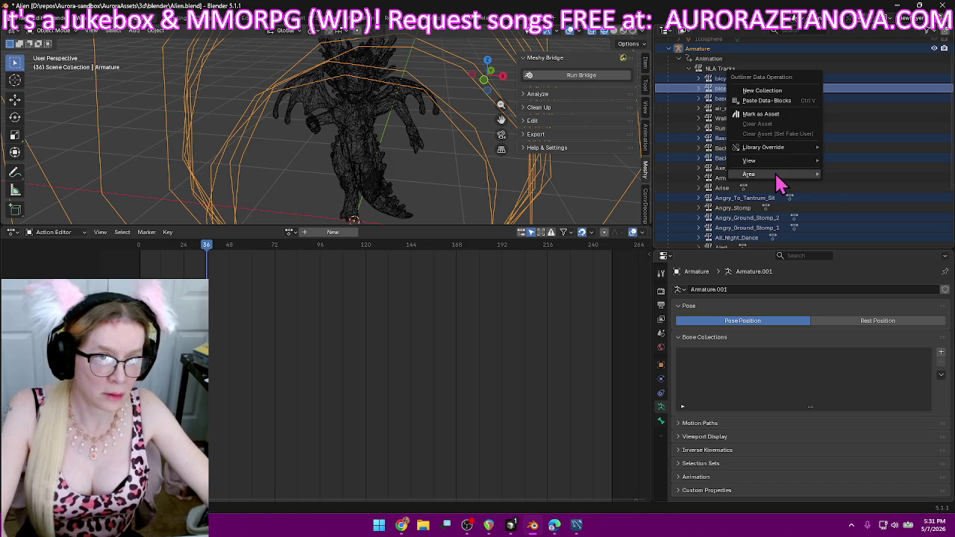
key(Escape)
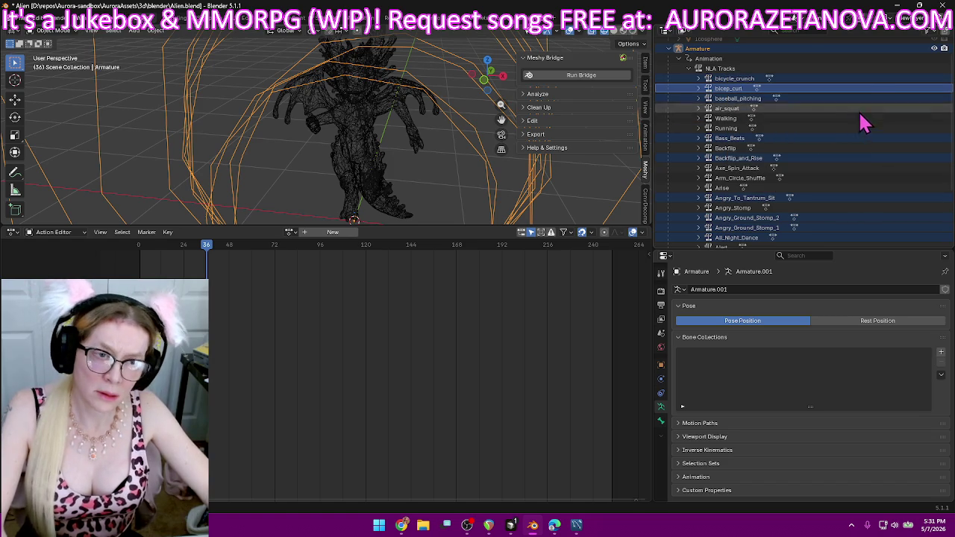
click(783, 79)
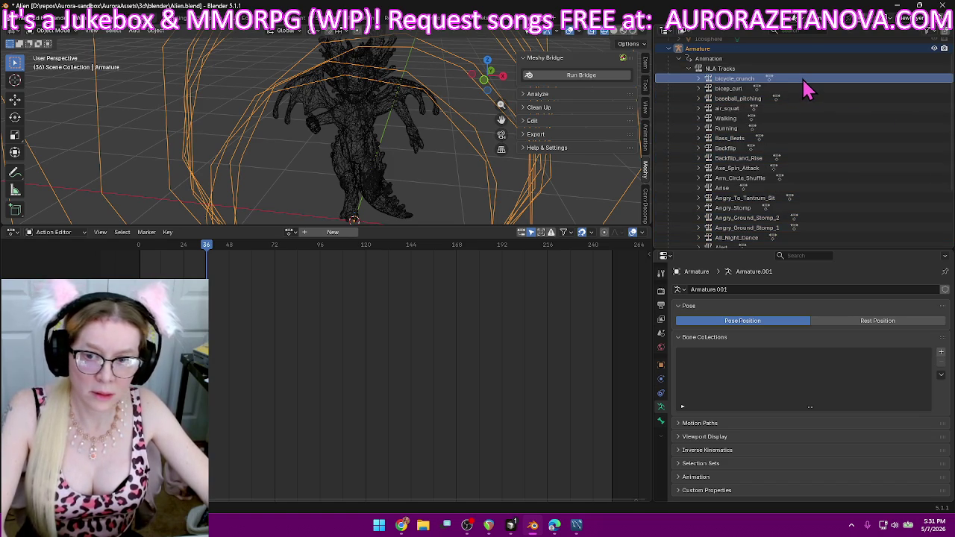
double_click(728, 79)
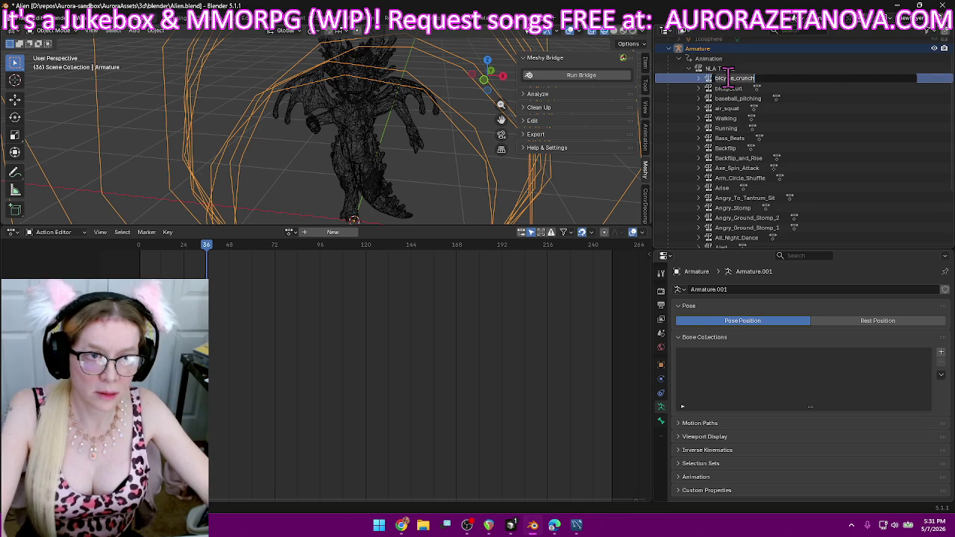
key(Return)
scroll(835, 100, down, 5)
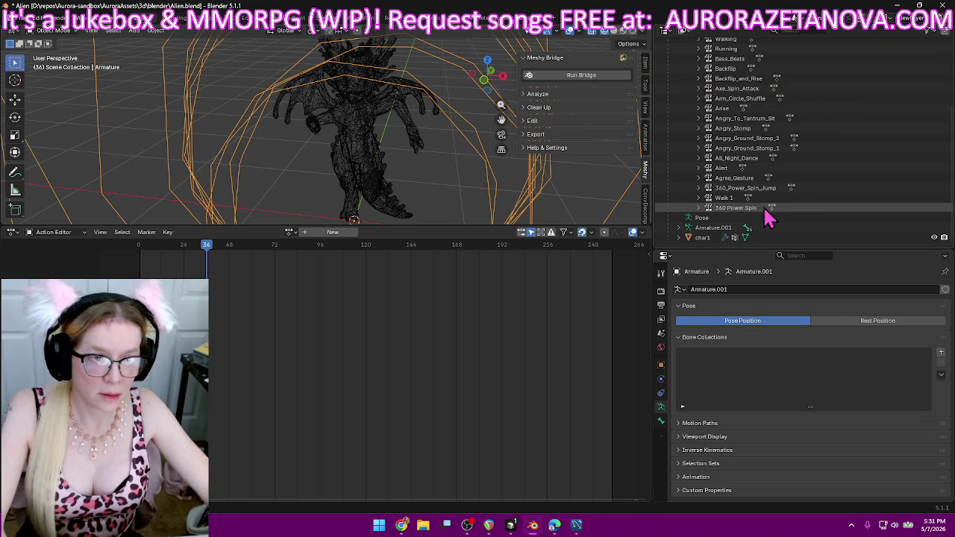
click(699, 188)
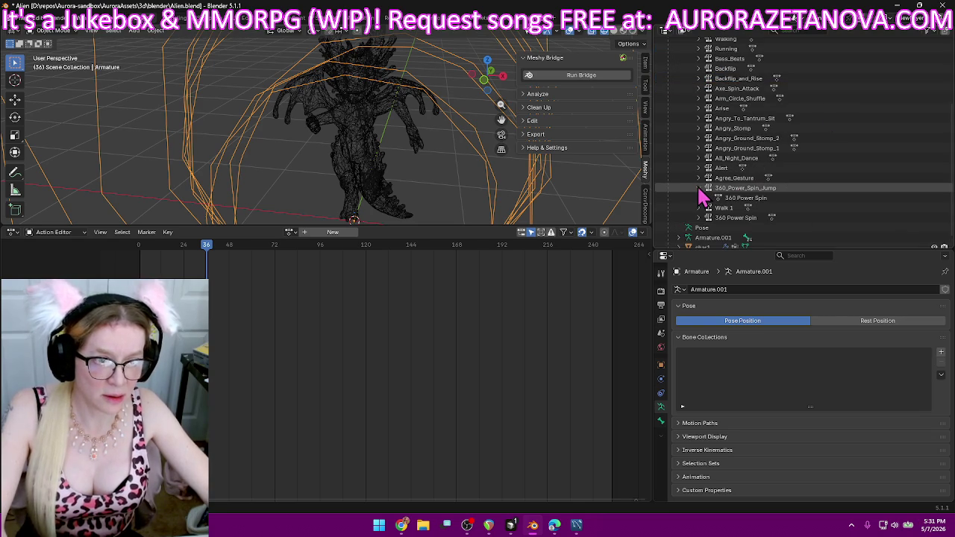
scroll(831, 200, up, 6)
click(694, 112)
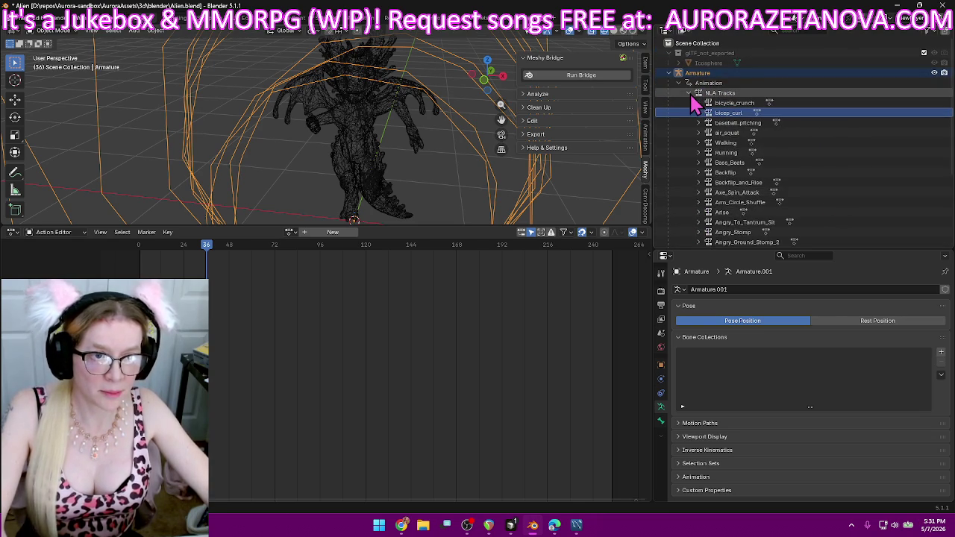
click(752, 94)
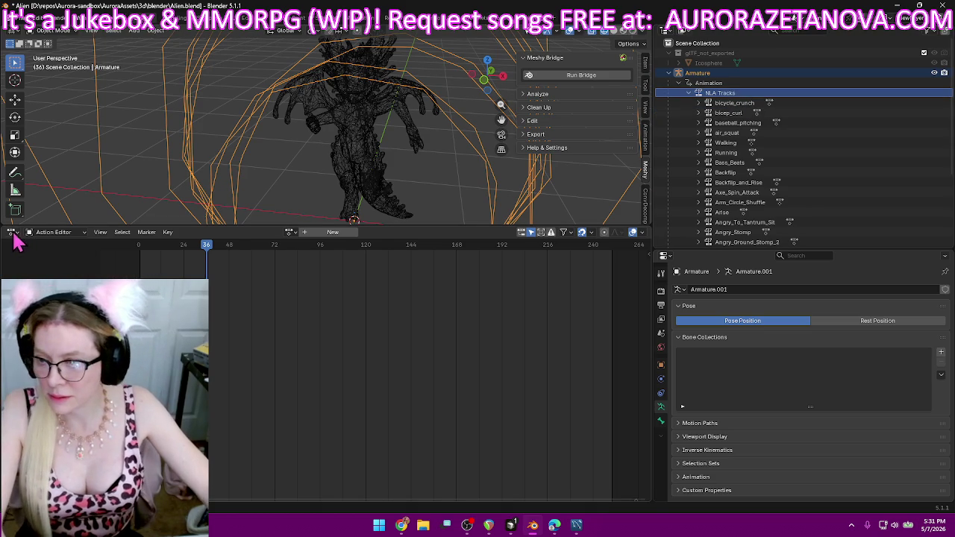
- Switch the bottom editor to Nonlinear Animation and delete the Walk 1 strip
click(12, 232)
click(149, 304)
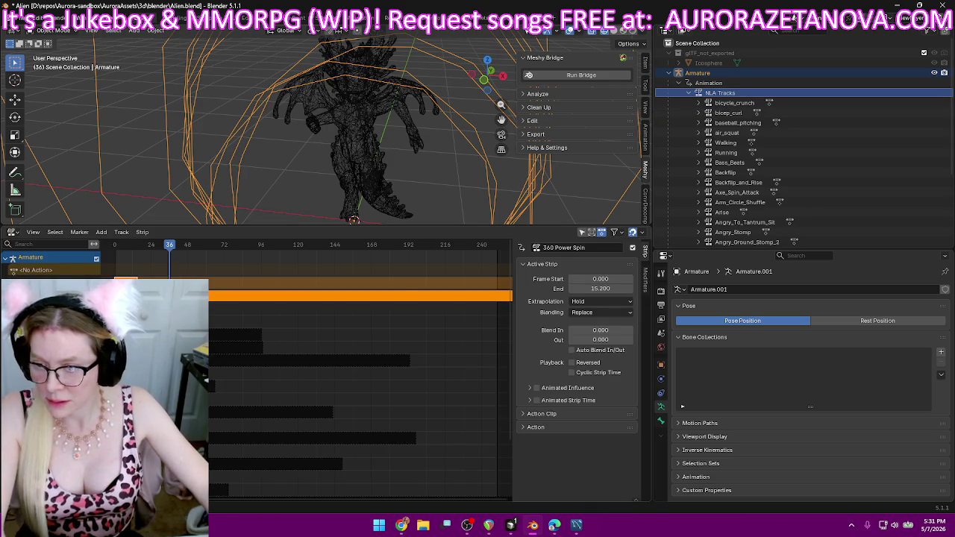
click(358, 296)
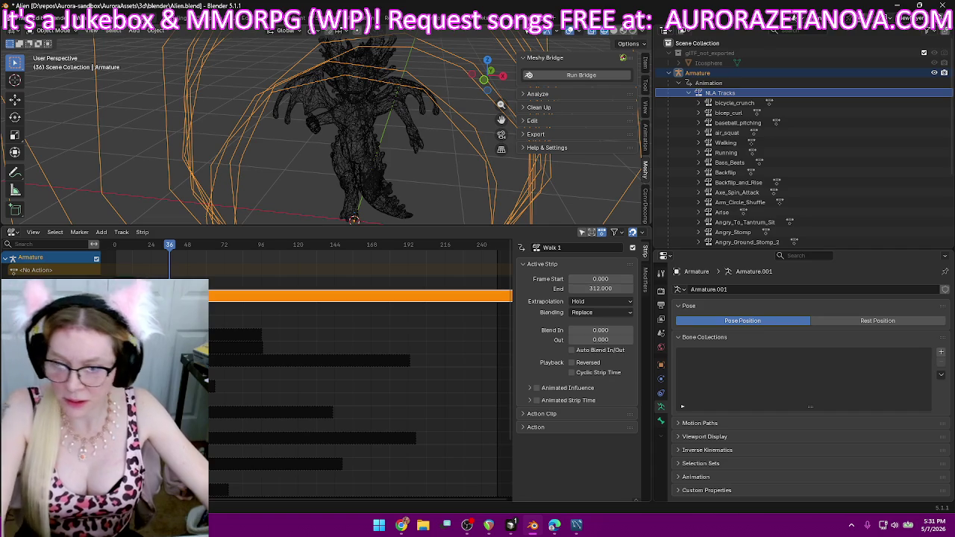
key(x)
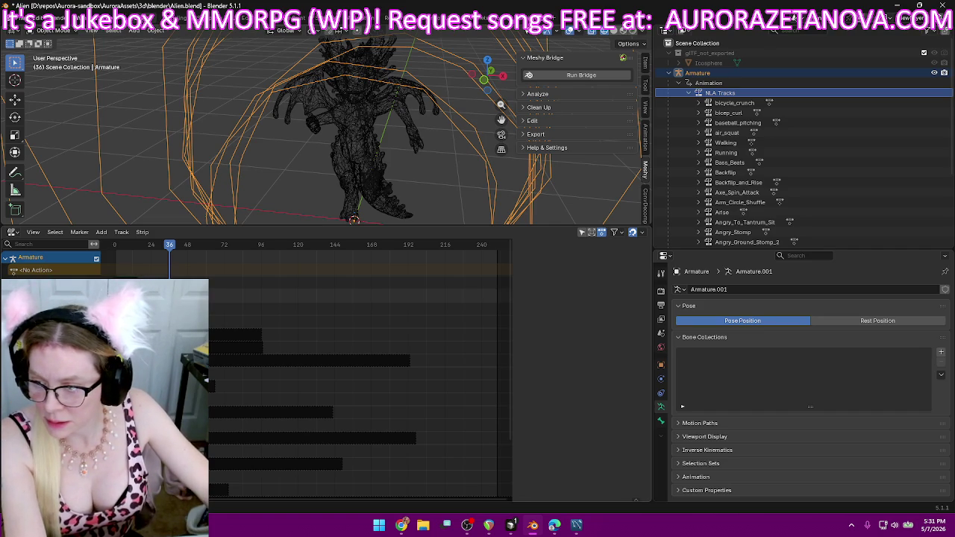
- Delete the old NLA tracks from Angry_To_Tantrum_Sit down to Walking, keeping only 360 Power Spin
scroll(350, 403, down, 1)
scroll(351, 403, down, 1)
scroll(351, 403, down, 1)
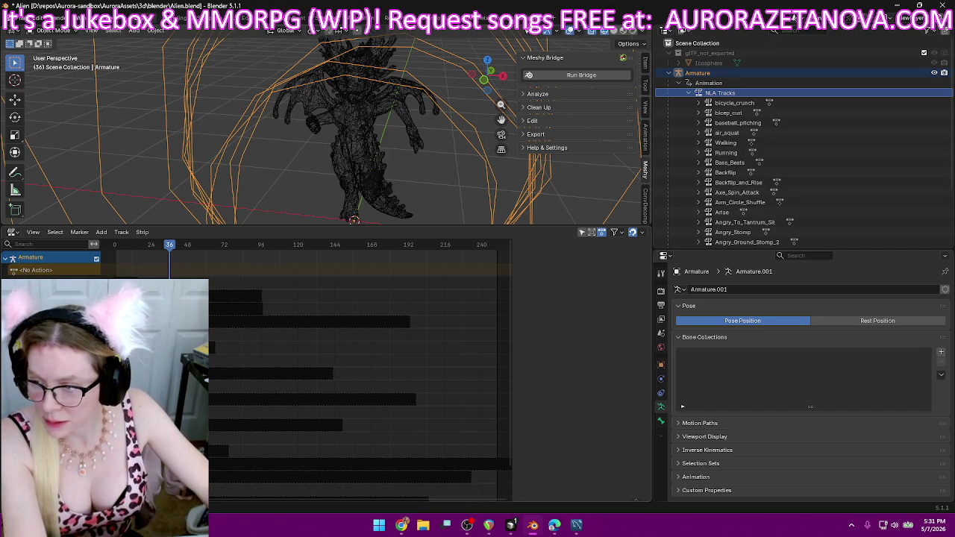
scroll(351, 402, down, 1)
scroll(350, 402, down, 1)
scroll(350, 403, down, 1)
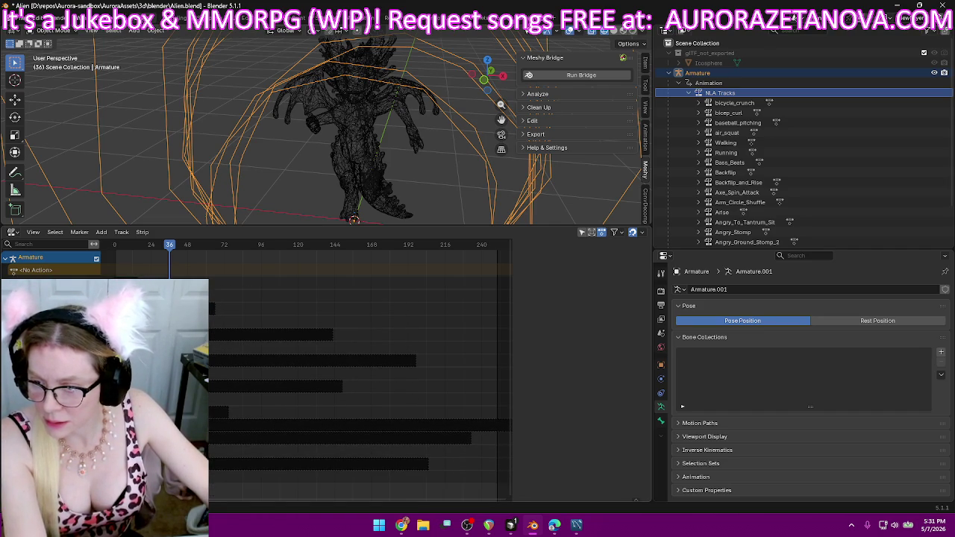
scroll(351, 403, down, 1)
key(Delete)
key(Delete)
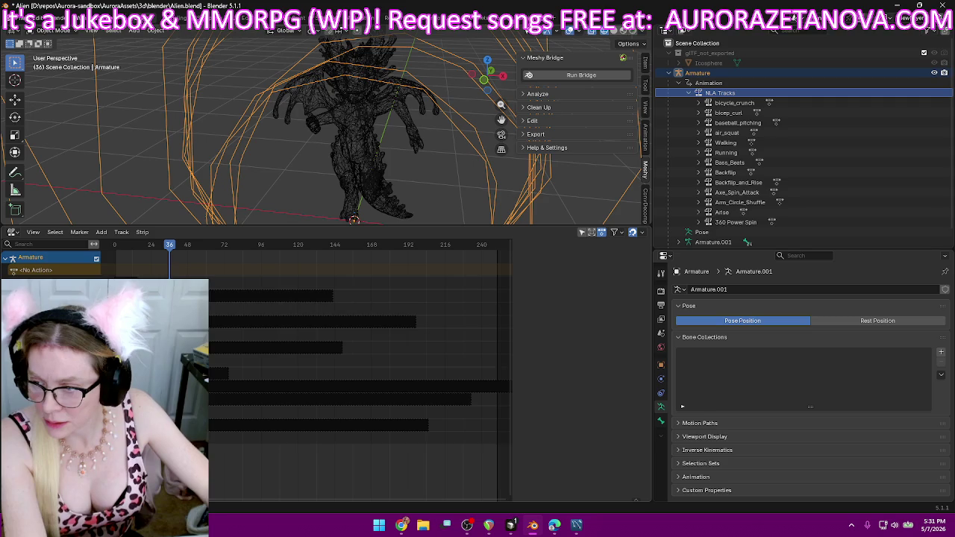
key(Delete)
key(Delete)
key(Delete)
key(Delete)
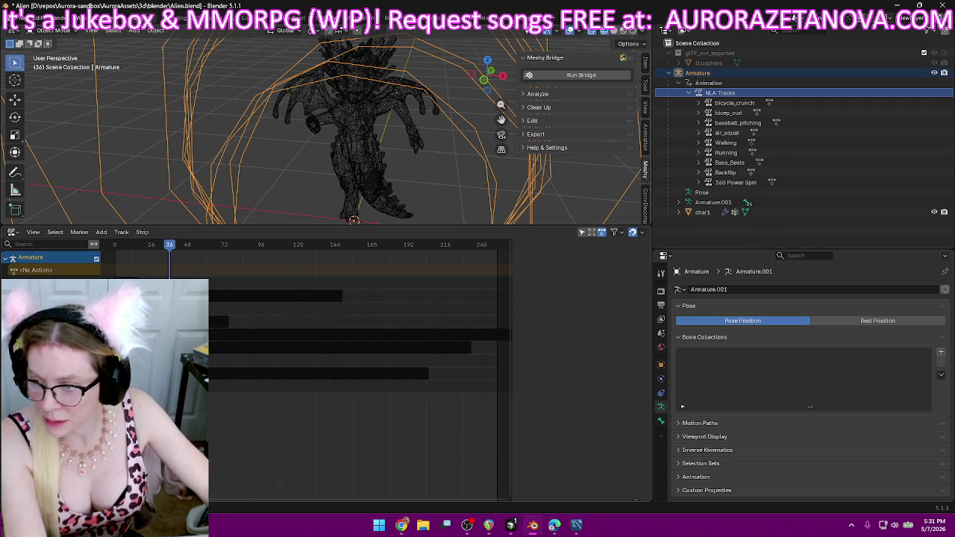
key(Delete)
key(Delete)
key(Delete)
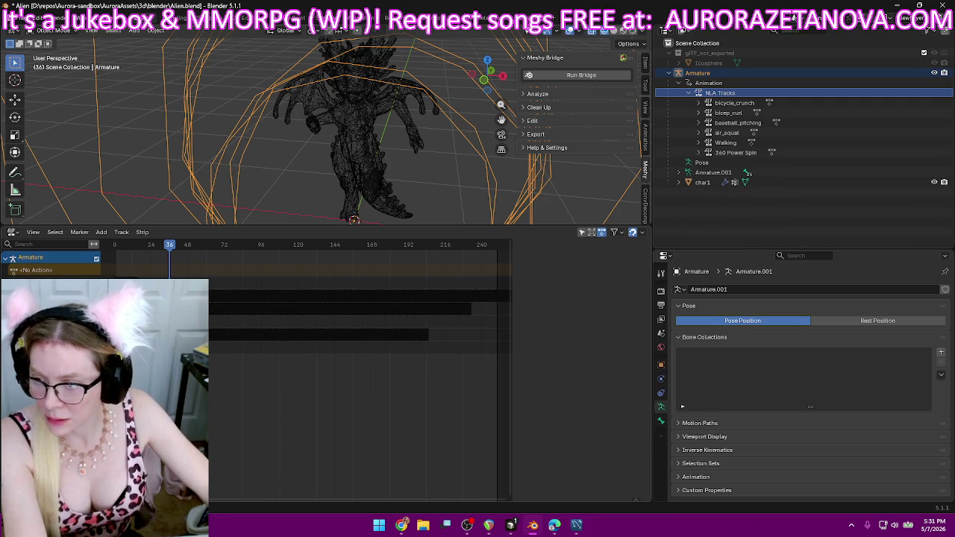
key(Delete)
key(Delete)
key(Delete)
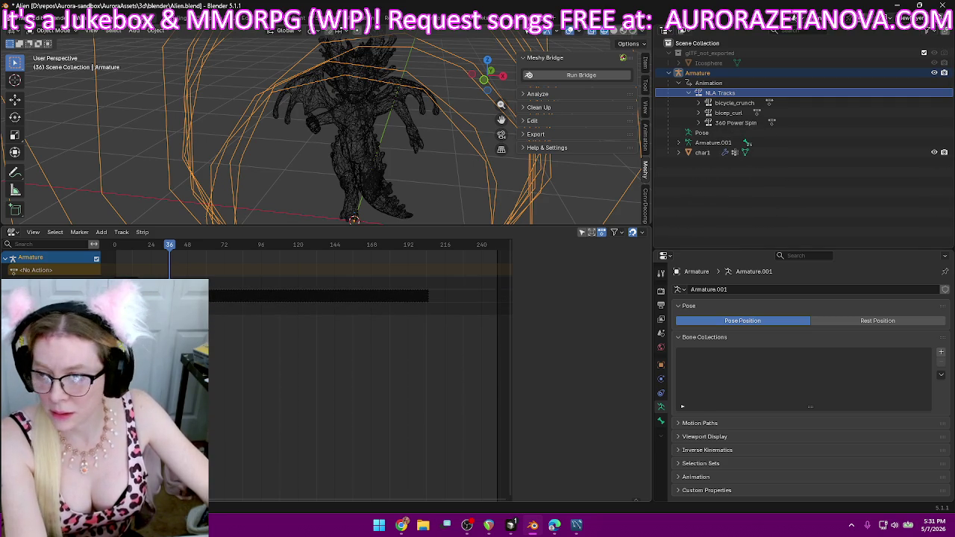
key(Delete)
key(Delete)
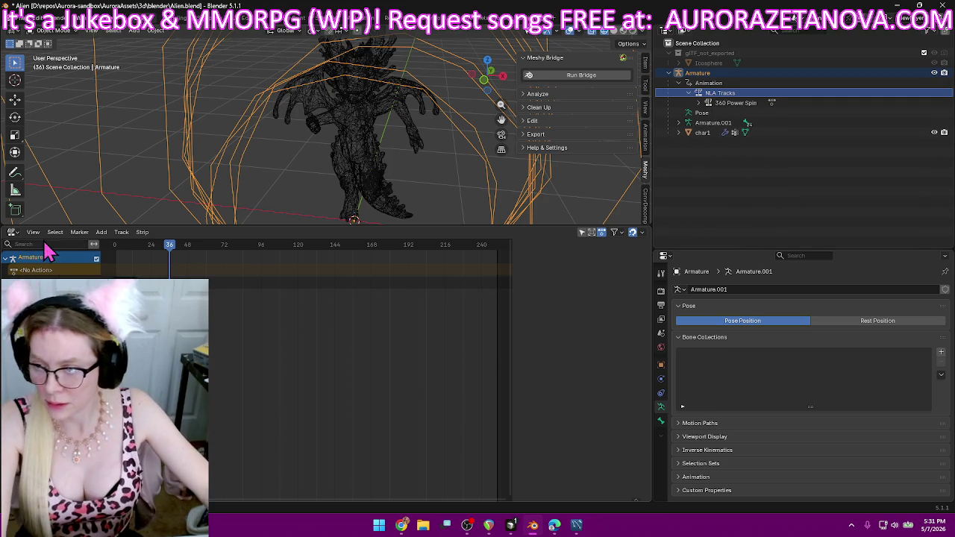
click(11, 232)
- In the Action Editor, push the Agree action down and stash the Alert action into the NLA
click(173, 261)
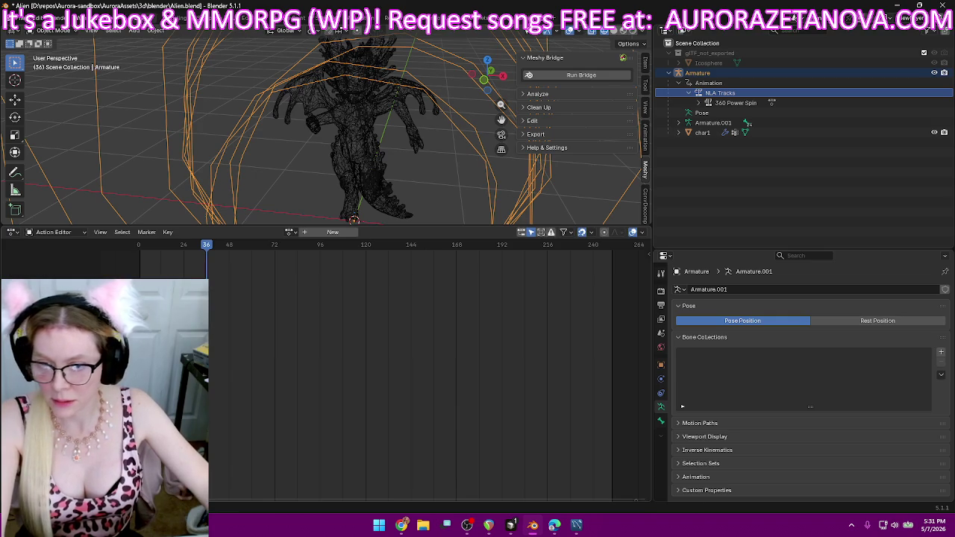
click(290, 232)
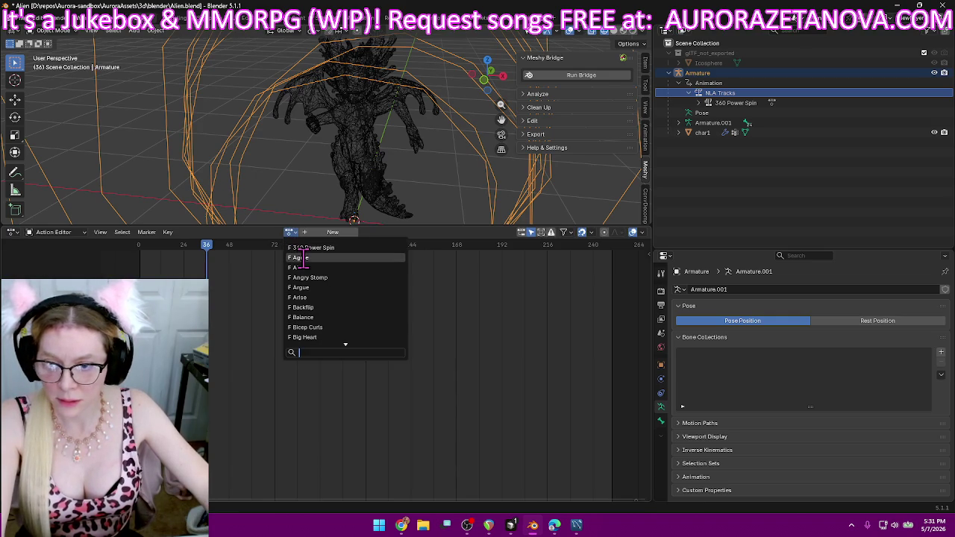
click(302, 257)
click(218, 232)
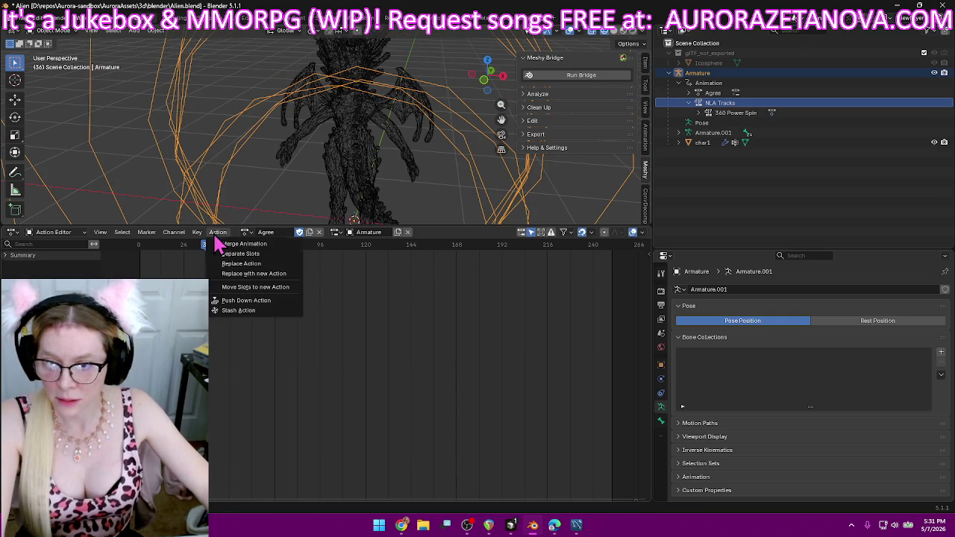
click(259, 305)
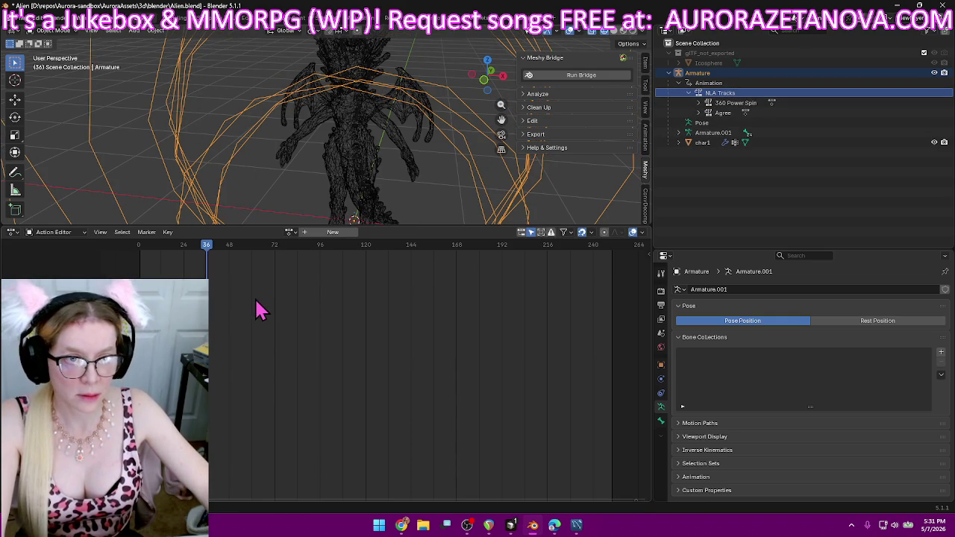
click(290, 232)
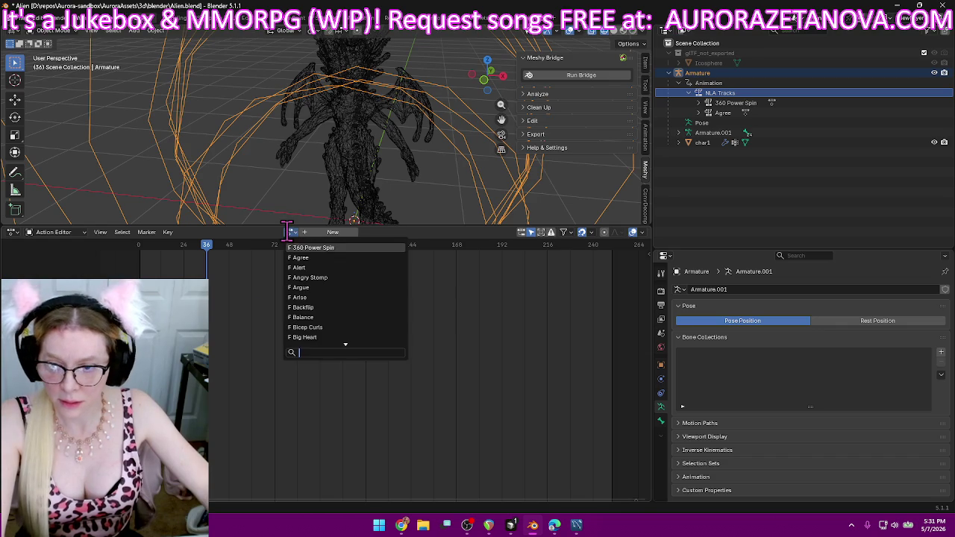
click(308, 267)
click(218, 232)
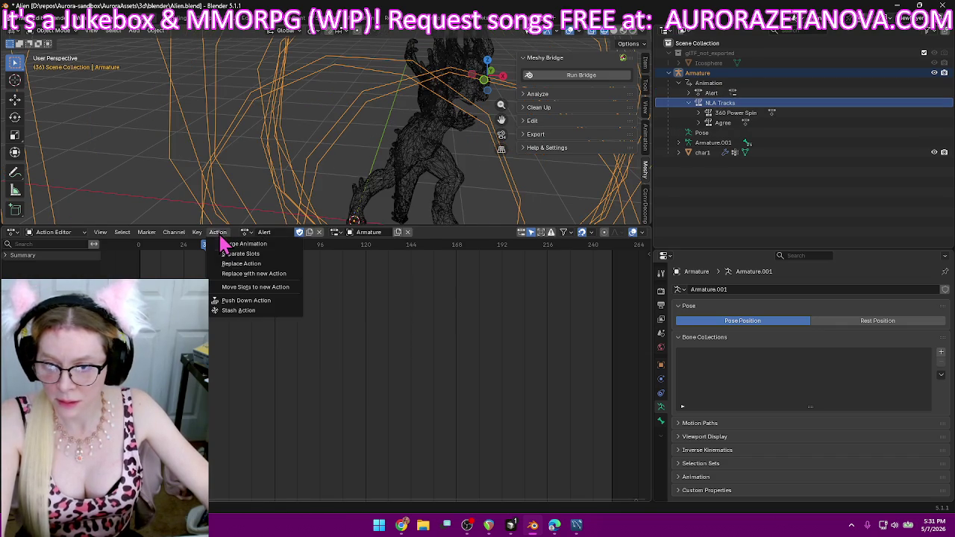
click(243, 310)
- Push the Angry Stomp and Argue actions down into their own NLA tracks
click(290, 232)
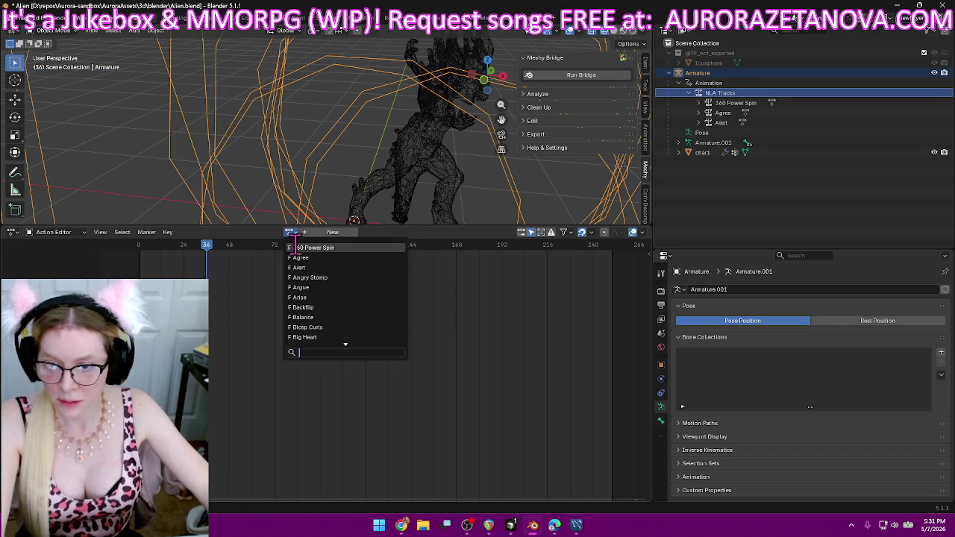
click(308, 277)
click(217, 232)
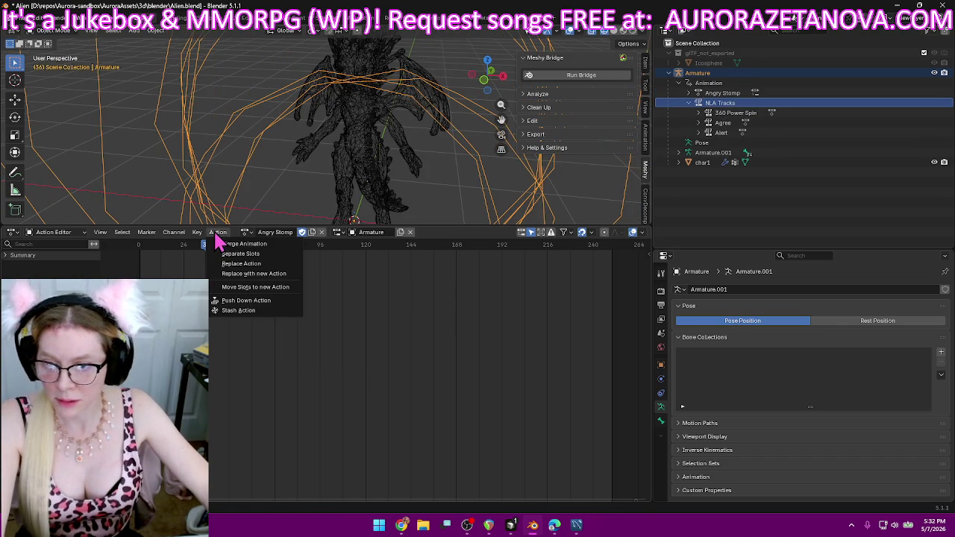
click(233, 301)
click(290, 232)
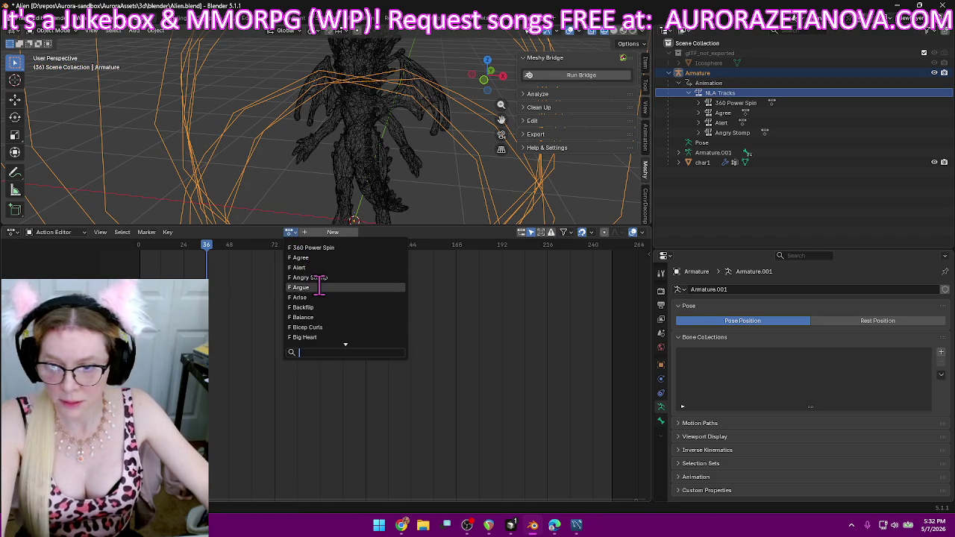
click(318, 287)
click(217, 232)
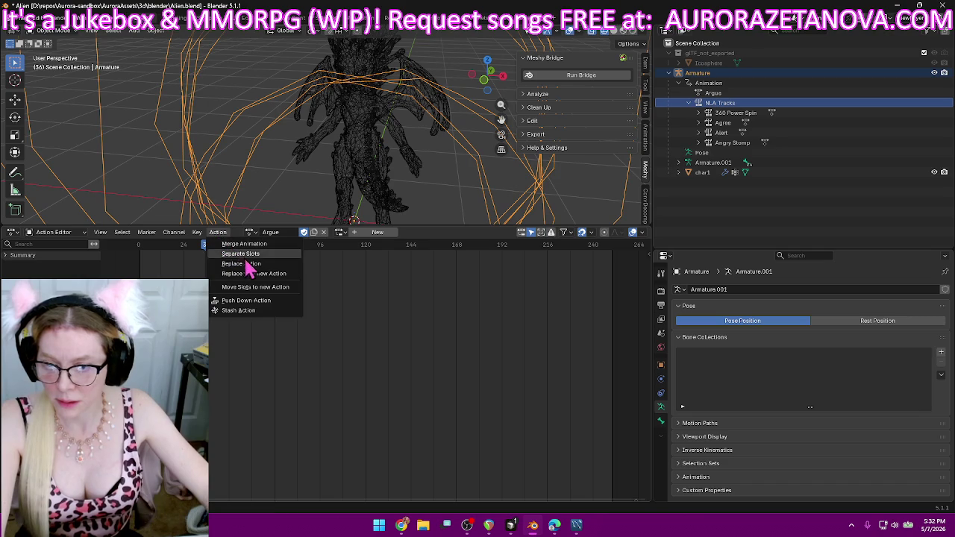
click(251, 302)
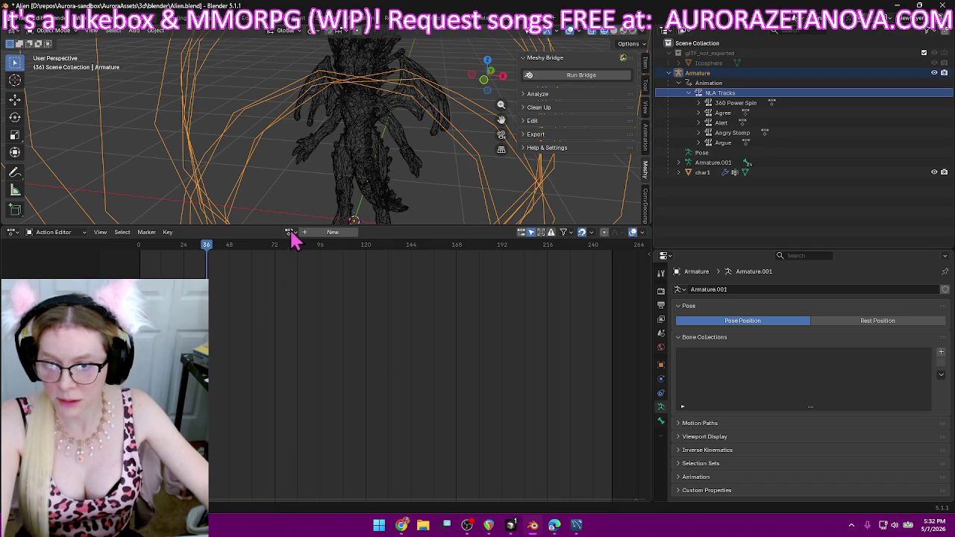
- Push the Arise and Backflip actions down into their own NLA tracks
click(291, 233)
click(314, 298)
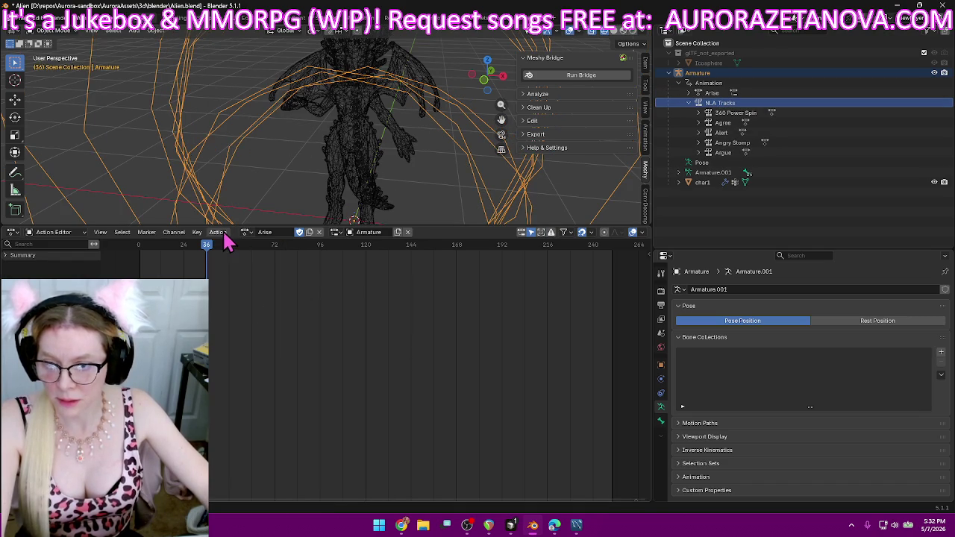
click(219, 233)
click(247, 301)
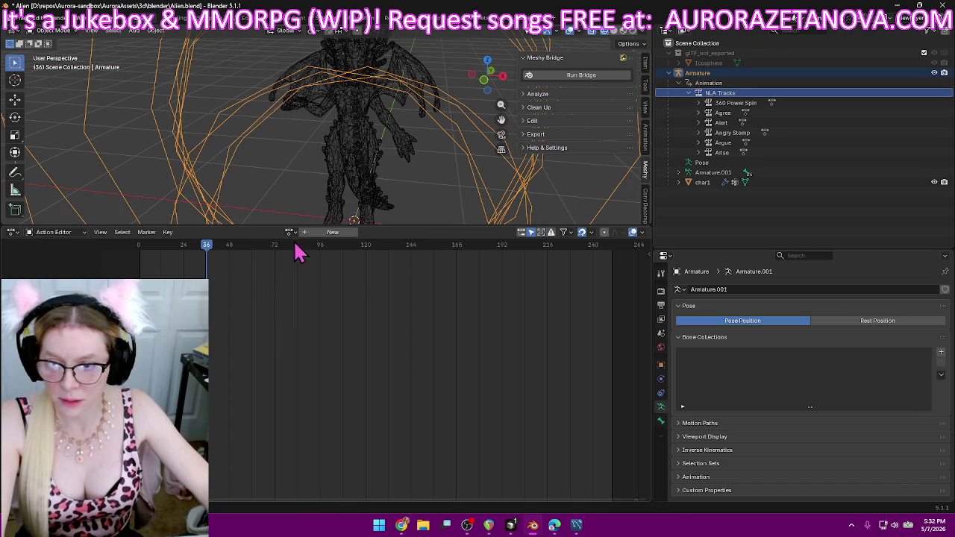
click(290, 233)
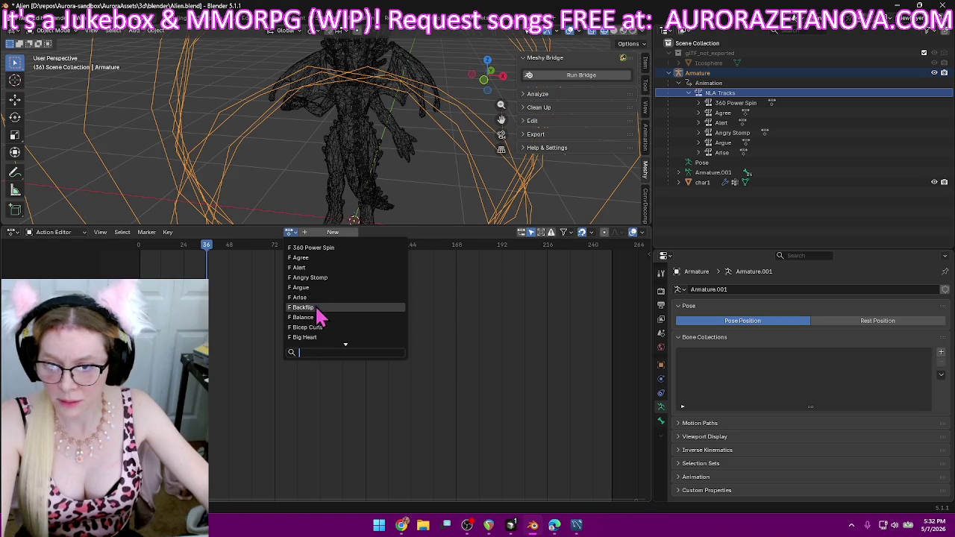
click(316, 308)
click(217, 232)
click(232, 302)
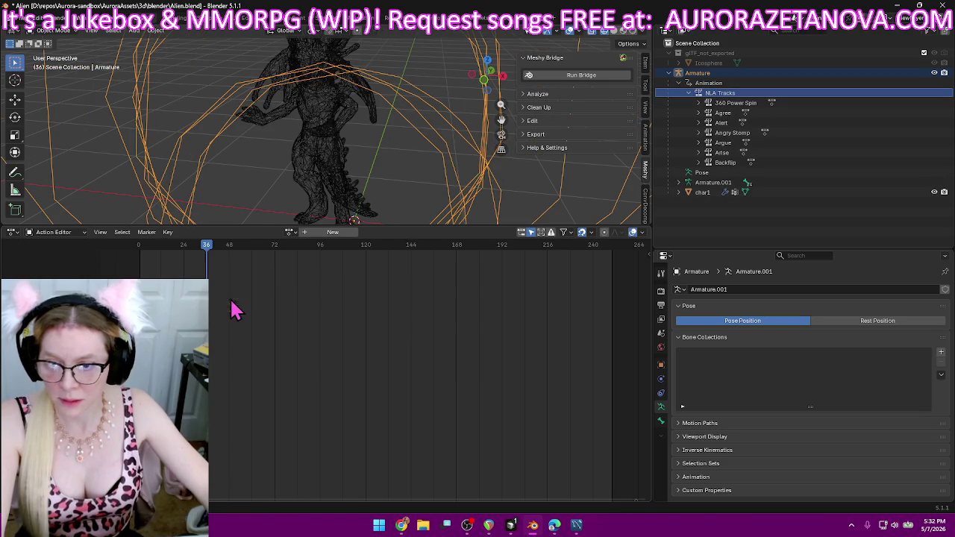
- Push the Balance and Bicep Curls actions down into their own NLA tracks
click(291, 232)
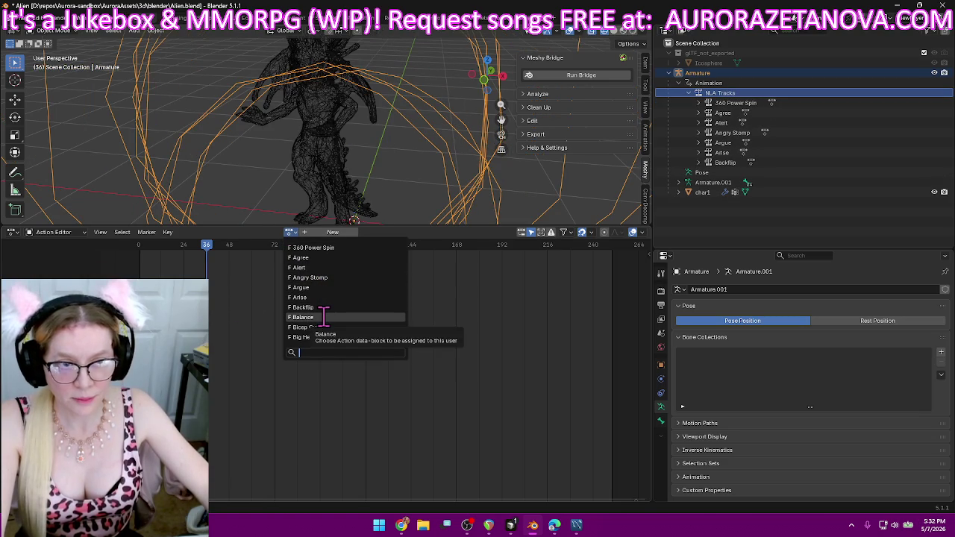
click(325, 319)
click(218, 232)
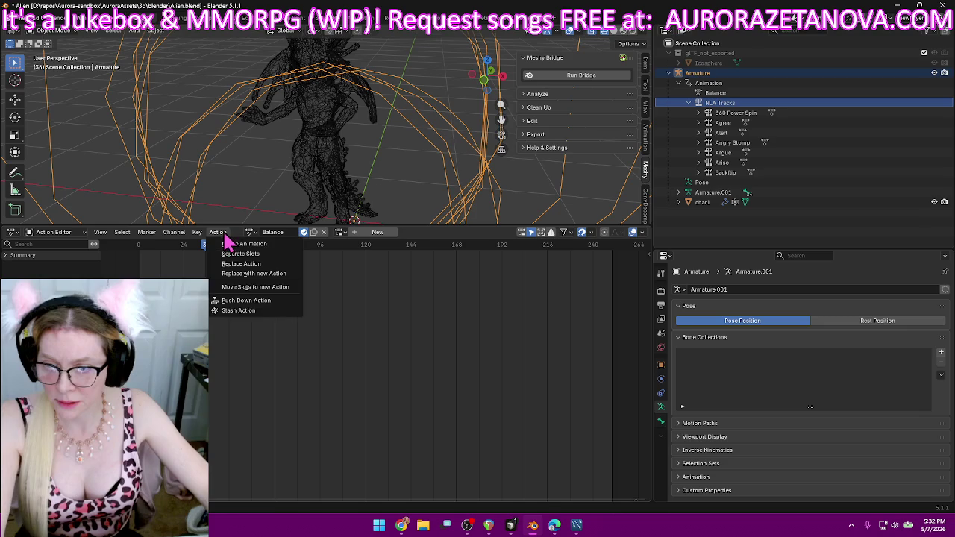
click(246, 300)
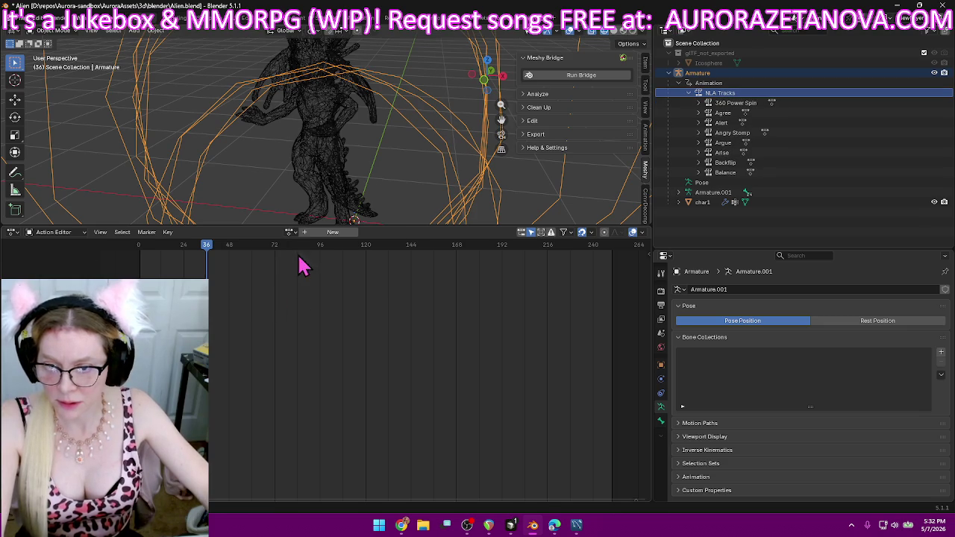
click(291, 232)
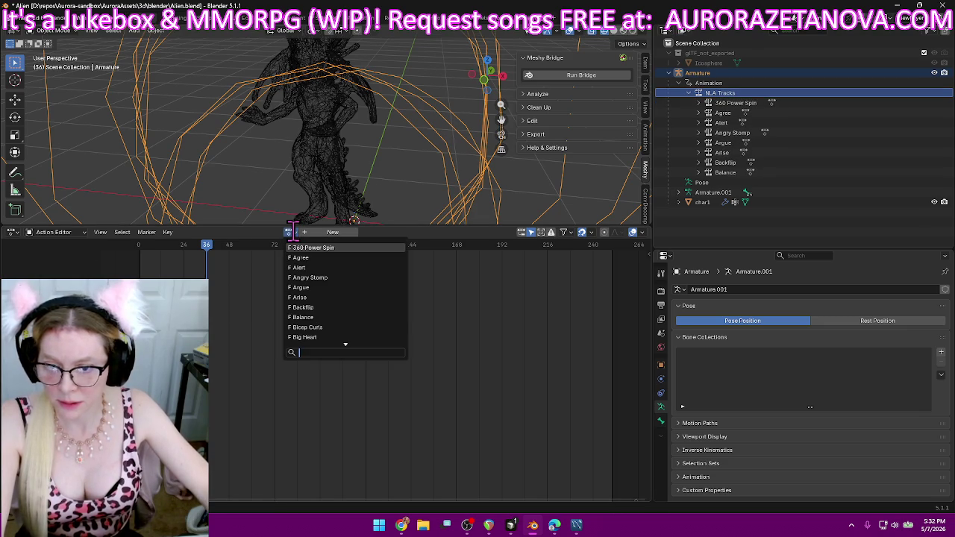
click(334, 326)
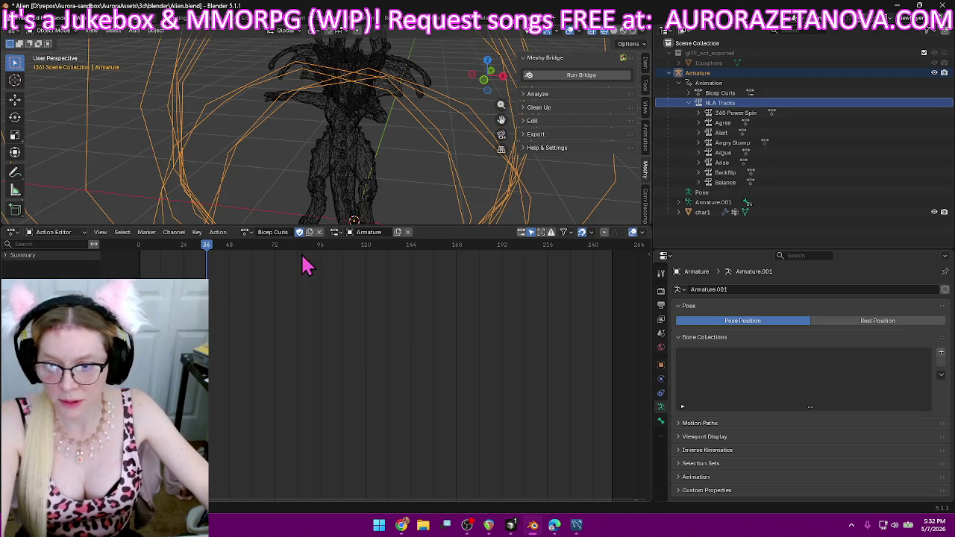
click(226, 232)
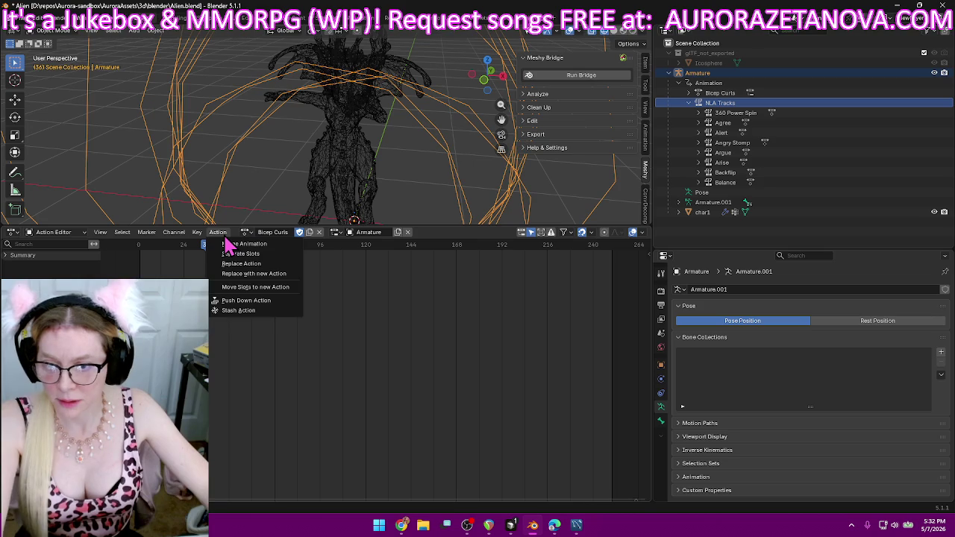
click(259, 301)
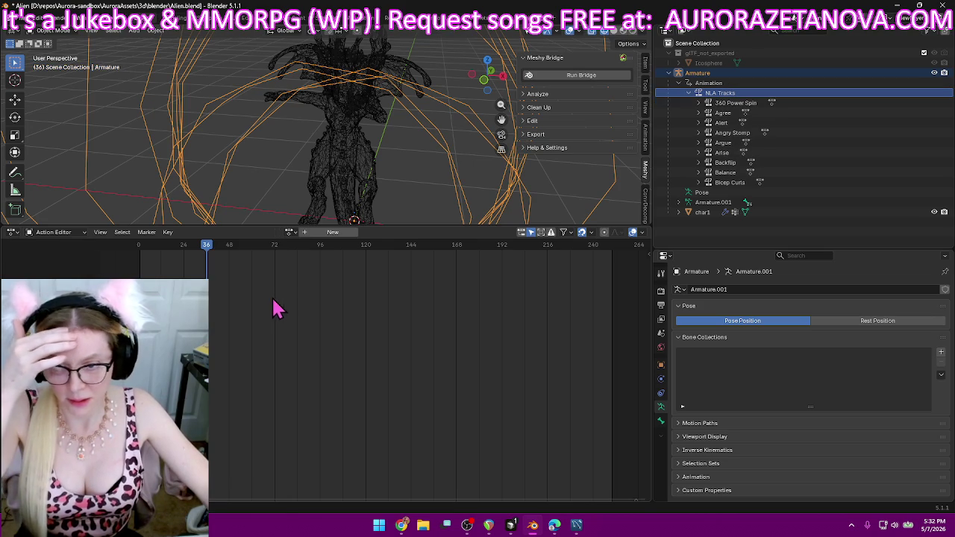
- Push the Big Heart and Big Wave actions down into their own NLA tracks
click(291, 232)
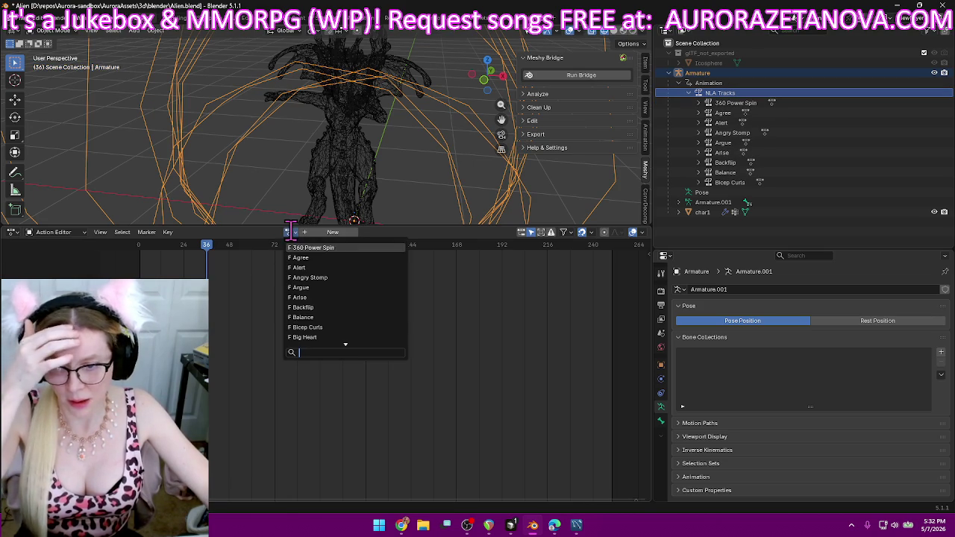
click(334, 336)
click(218, 232)
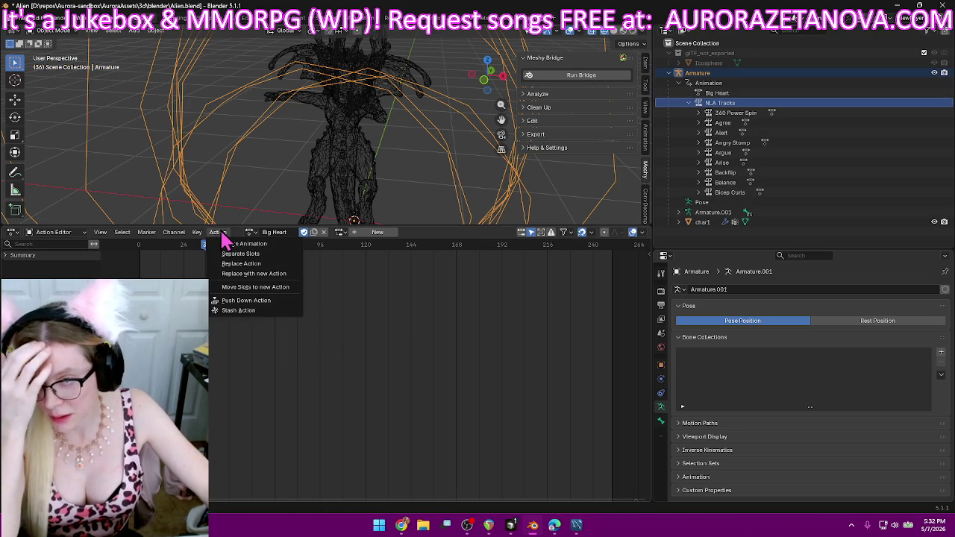
click(249, 306)
drag(288, 226, 289, 228)
click(288, 233)
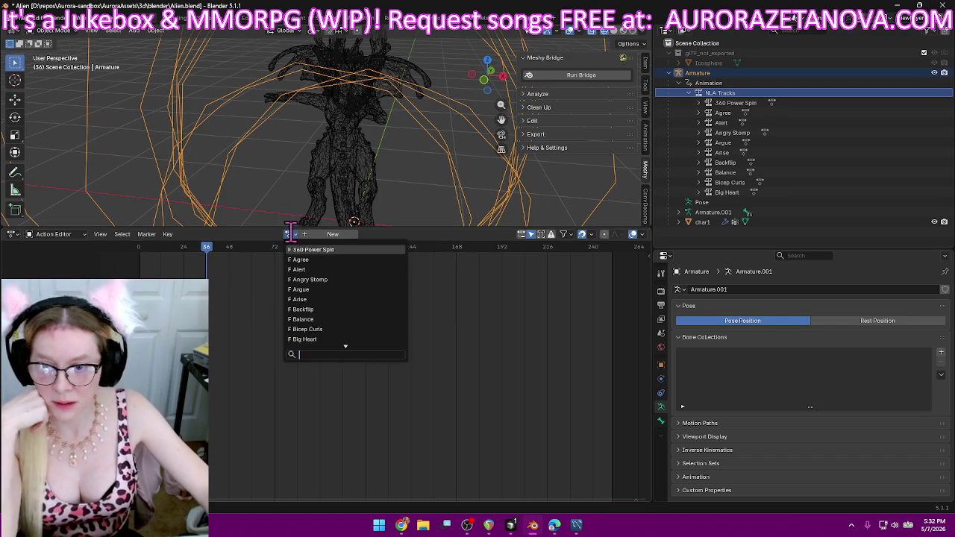
click(314, 340)
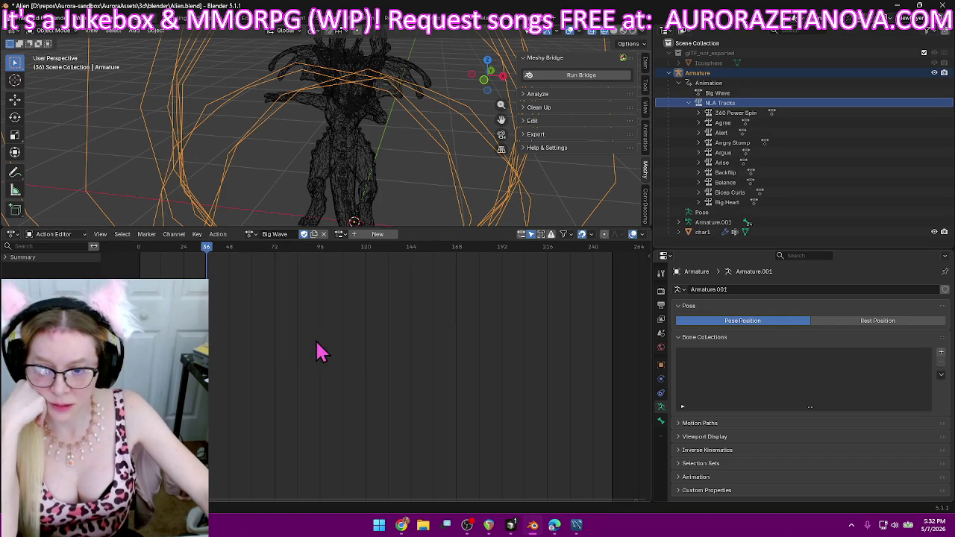
click(224, 235)
click(246, 304)
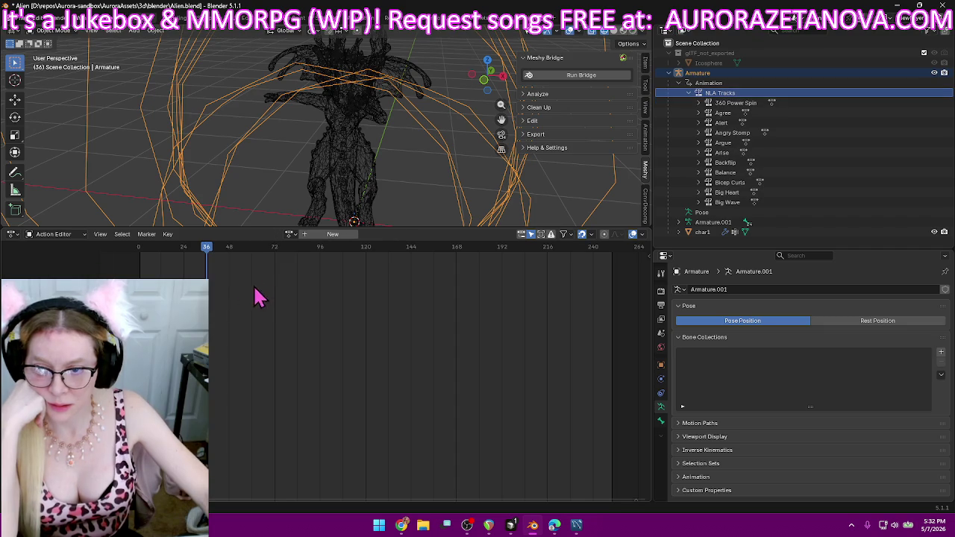
- Push the Blasted action down into its own NLA track
click(290, 234)
key(Escape)
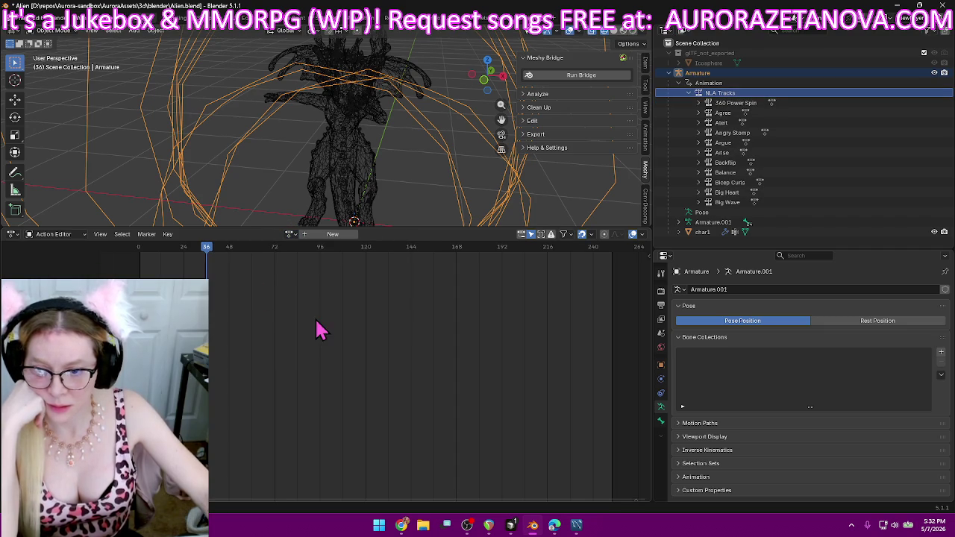
click(290, 234)
scroll(290, 243, down, 6)
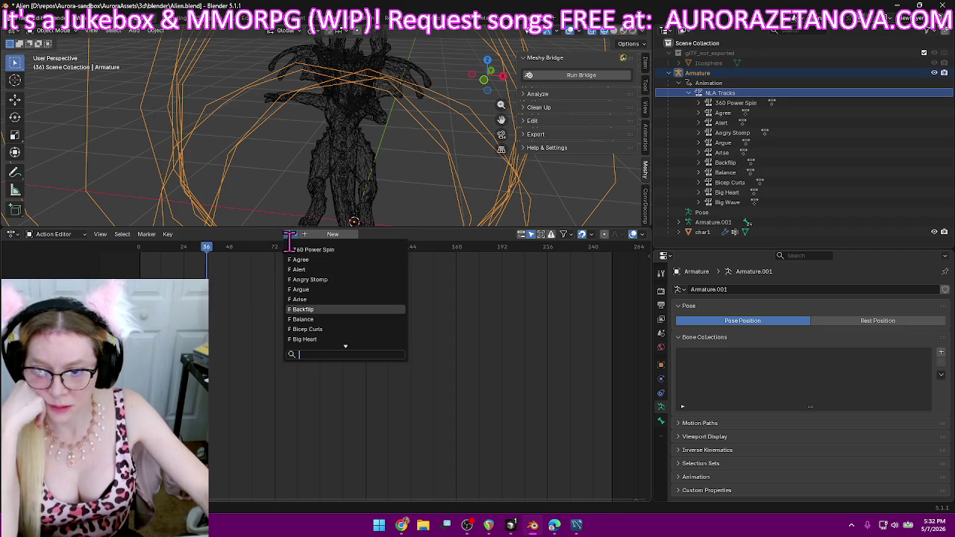
scroll(289, 242, down, 6)
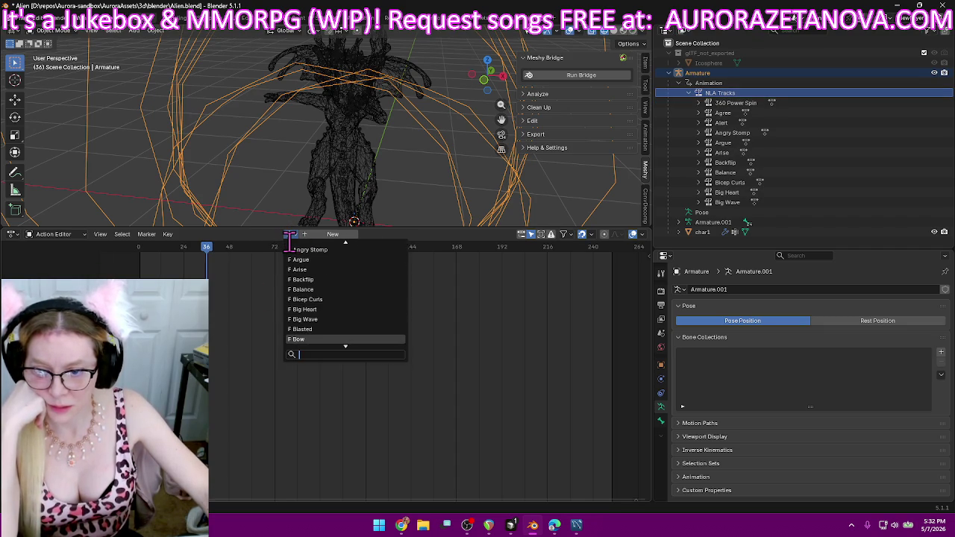
click(335, 341)
click(217, 234)
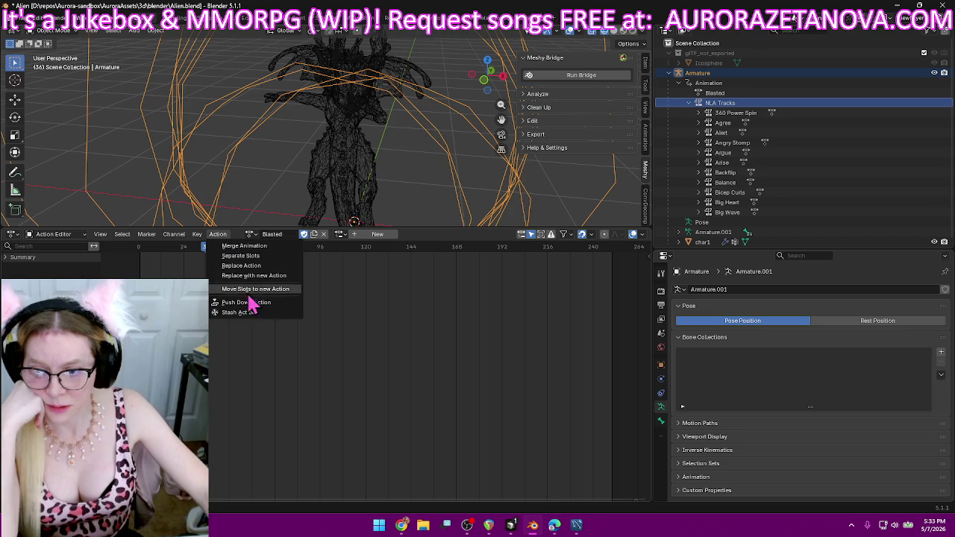
click(246, 301)
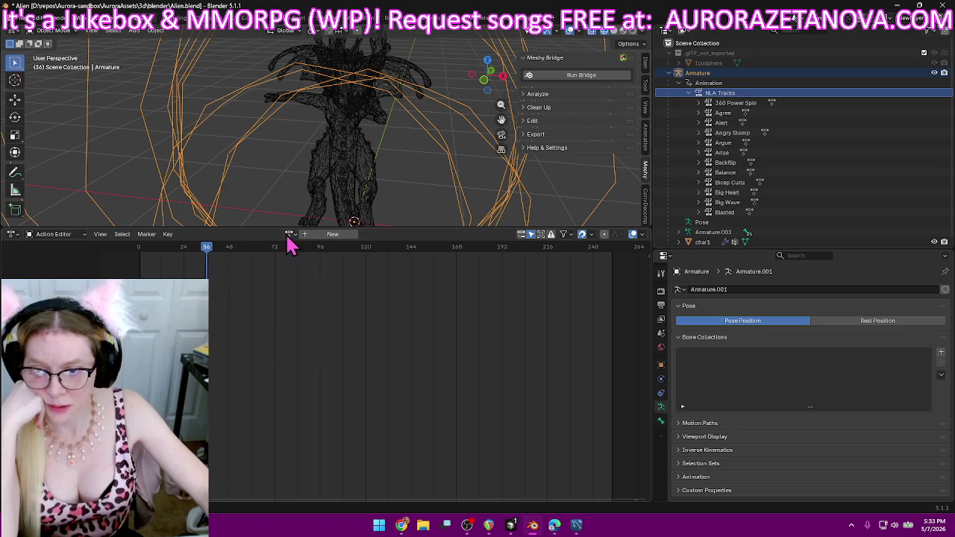
click(289, 234)
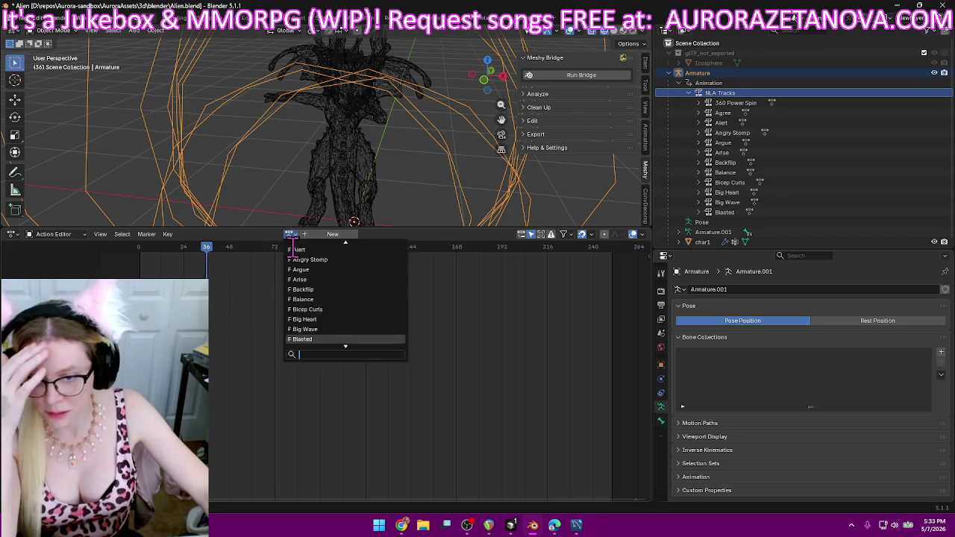
scroll(317, 329, down, 2)
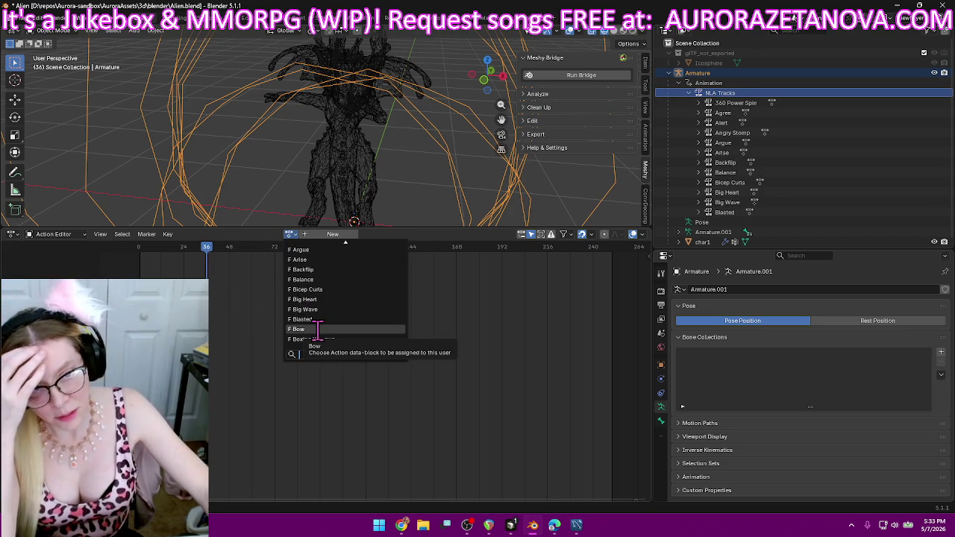
- Push the Bow and Boxing Warmup actions down into their own NLA tracks
click(317, 329)
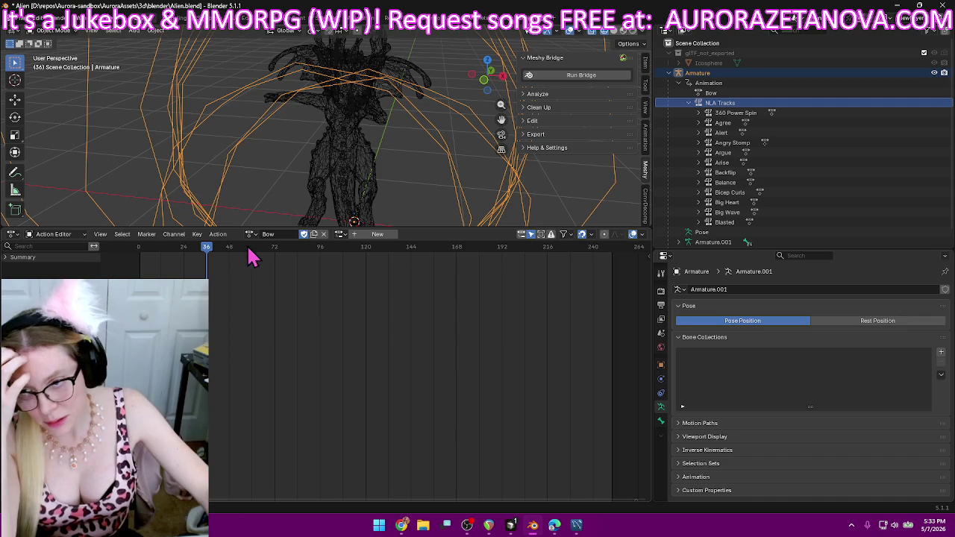
click(218, 234)
click(243, 306)
click(290, 234)
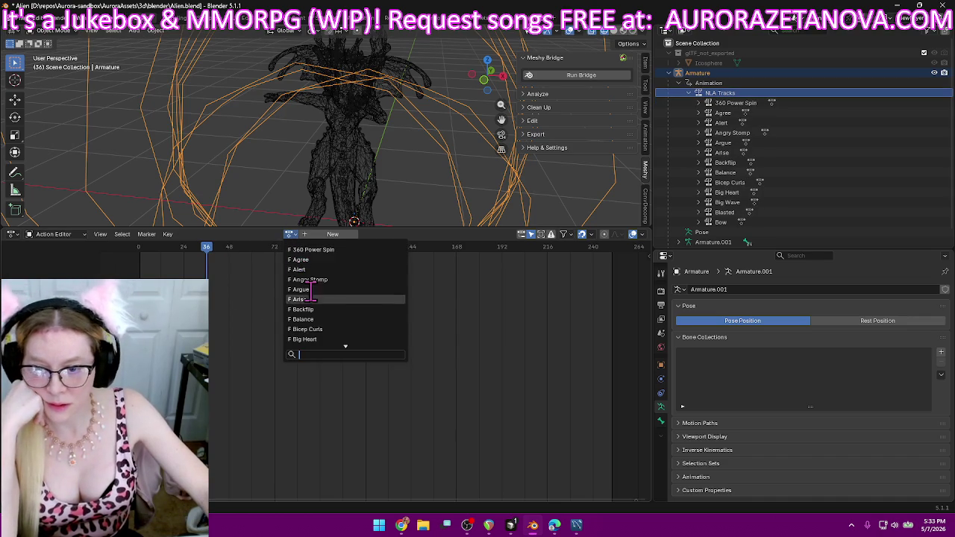
scroll(310, 291, down, 2)
scroll(328, 307, down, 2)
scroll(331, 313, down, 1)
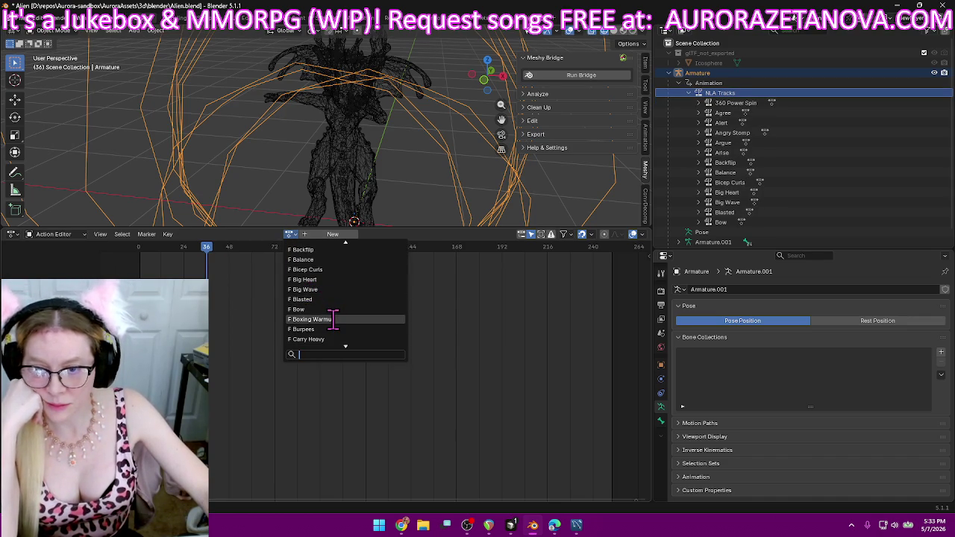
click(332, 319)
click(219, 235)
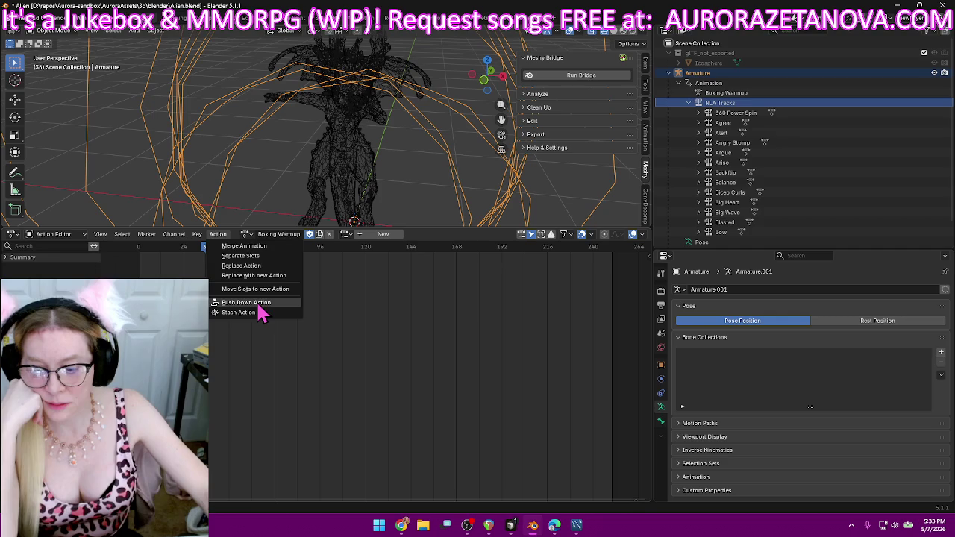
click(261, 309)
- Push the Burpees and Carry Heavy actions down into their own NLA tracks
click(292, 234)
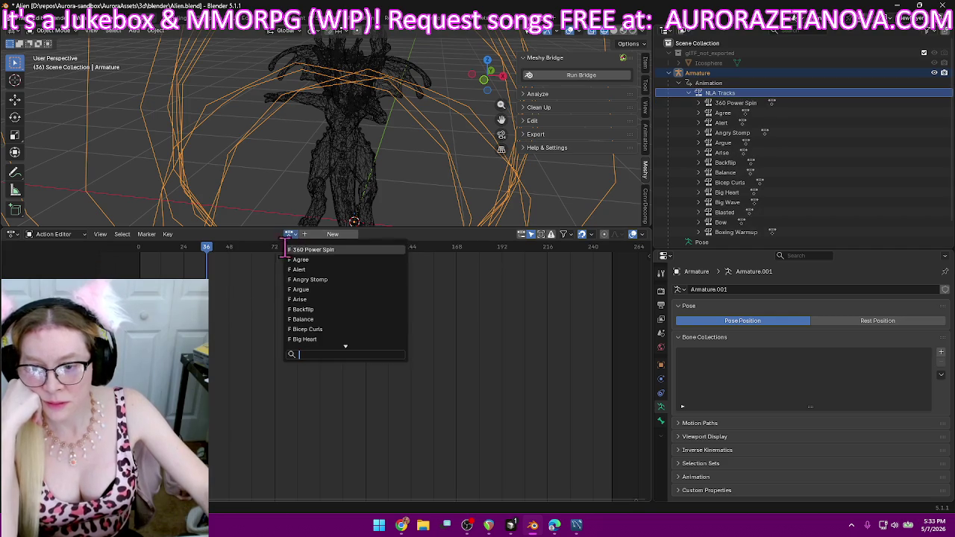
scroll(327, 289, down, 5)
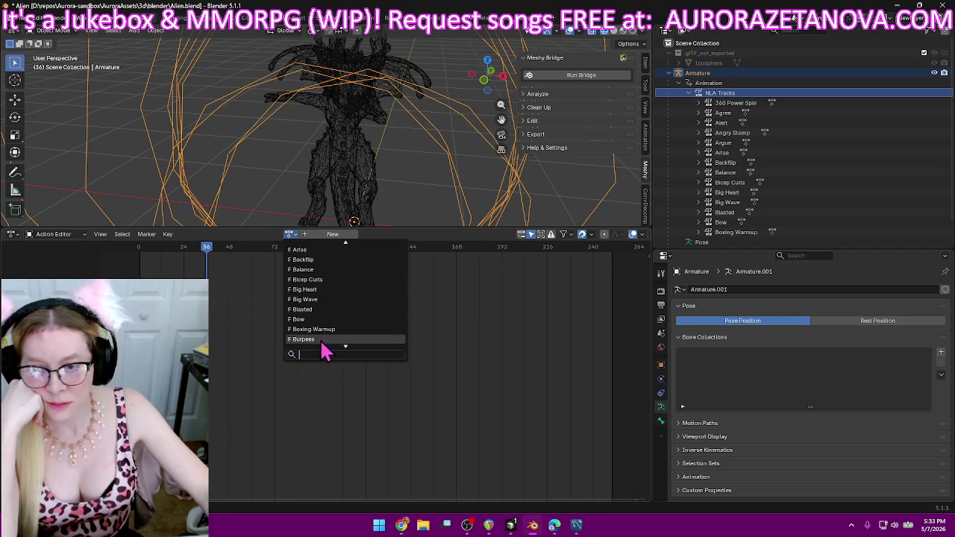
click(321, 342)
click(219, 235)
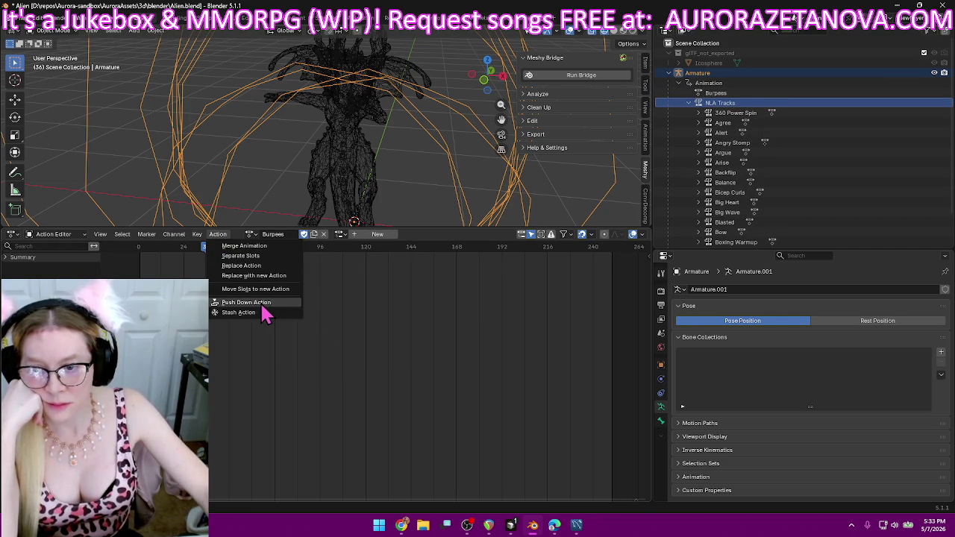
click(261, 303)
click(291, 234)
scroll(299, 284, down, 4)
scroll(298, 269, down, 4)
scroll(358, 276, up, 2)
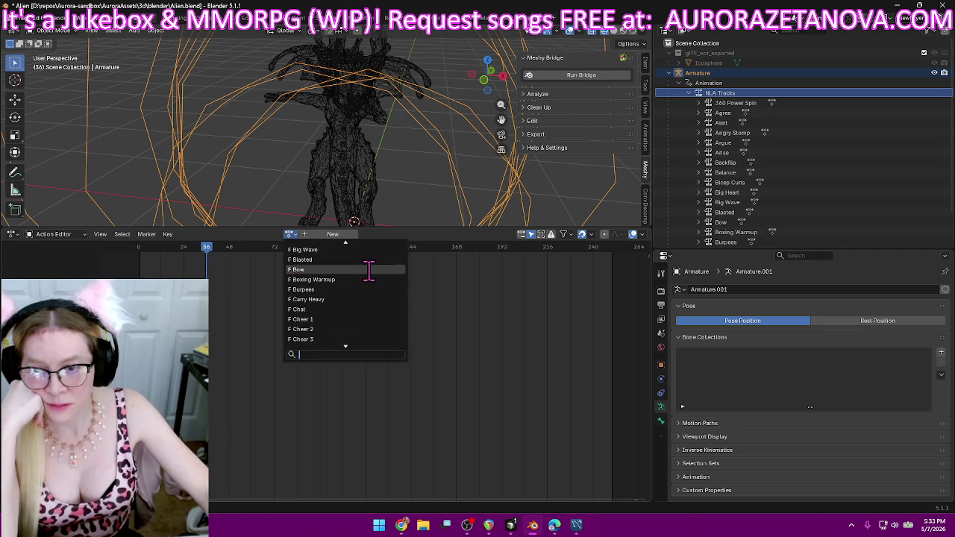
click(358, 300)
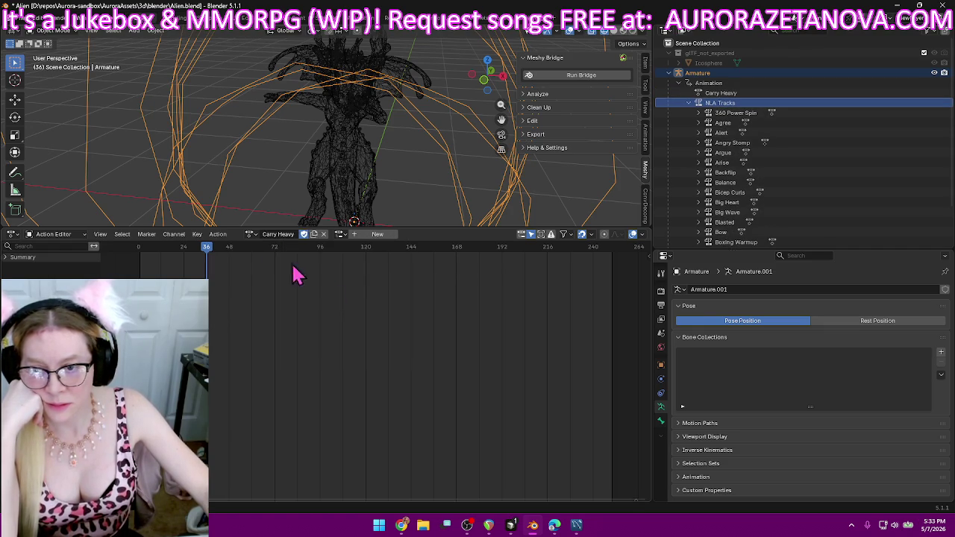
click(222, 234)
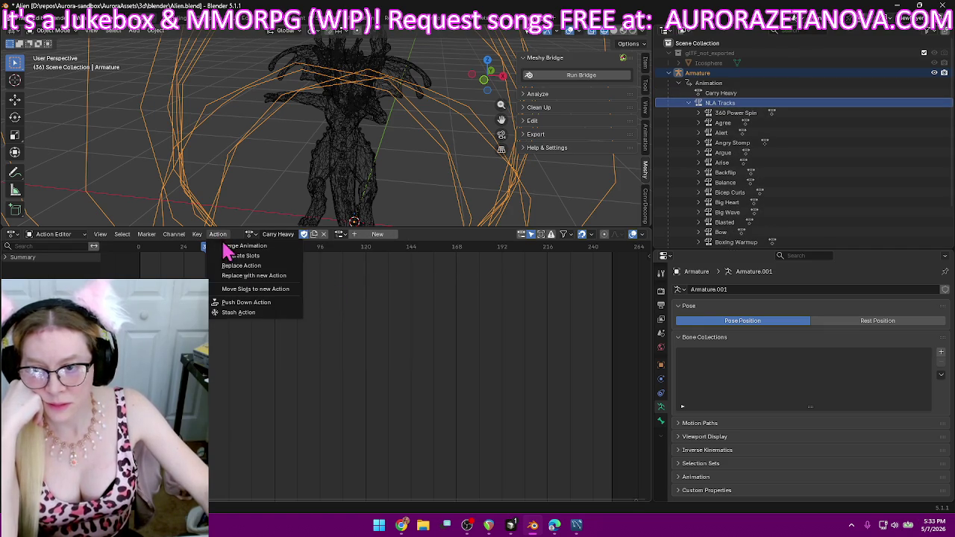
click(239, 306)
- Push the Chat and Cheer 1 actions down into new NLA tracks
click(290, 234)
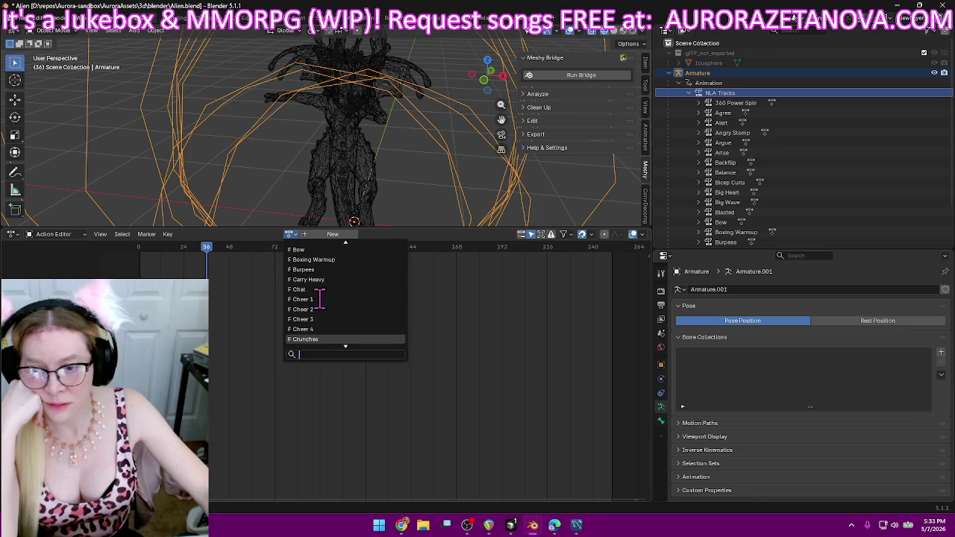
click(350, 290)
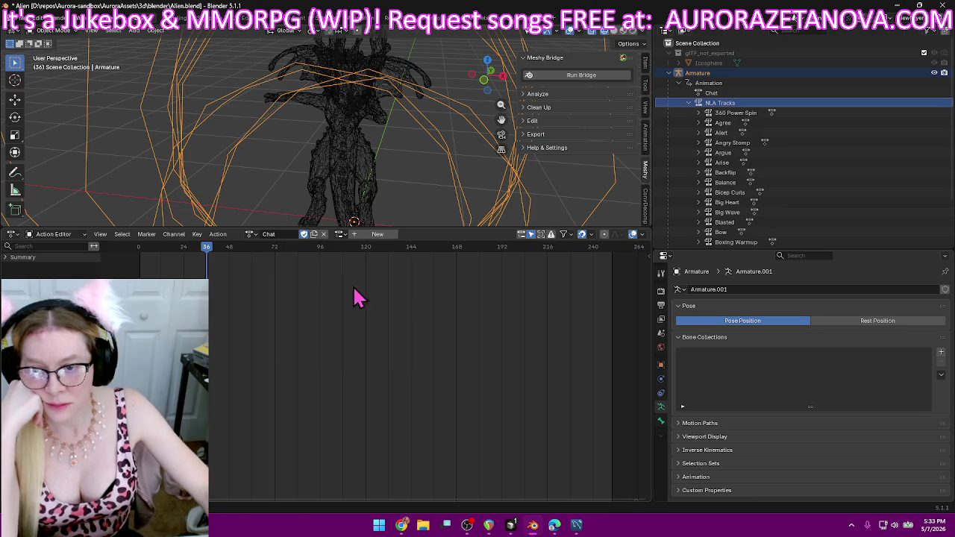
click(218, 235)
click(252, 303)
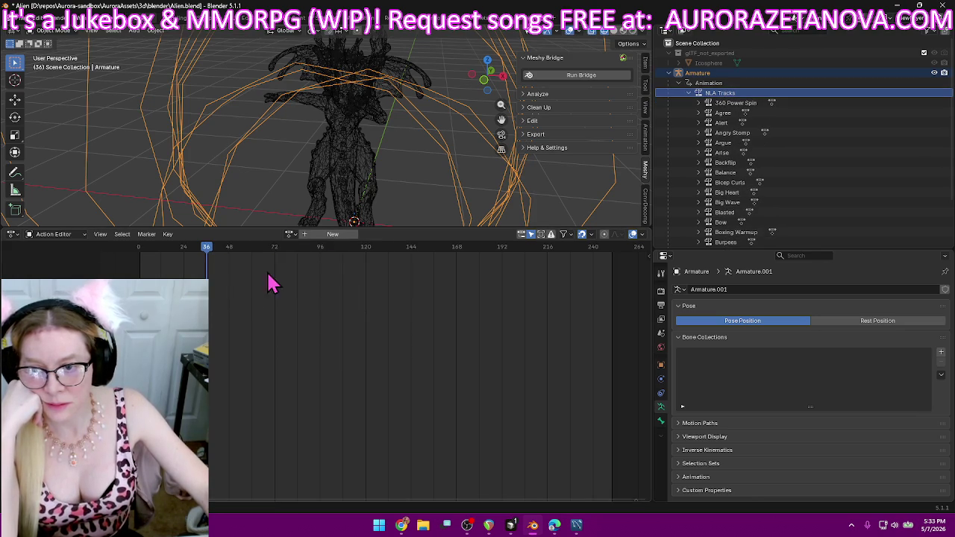
click(290, 234)
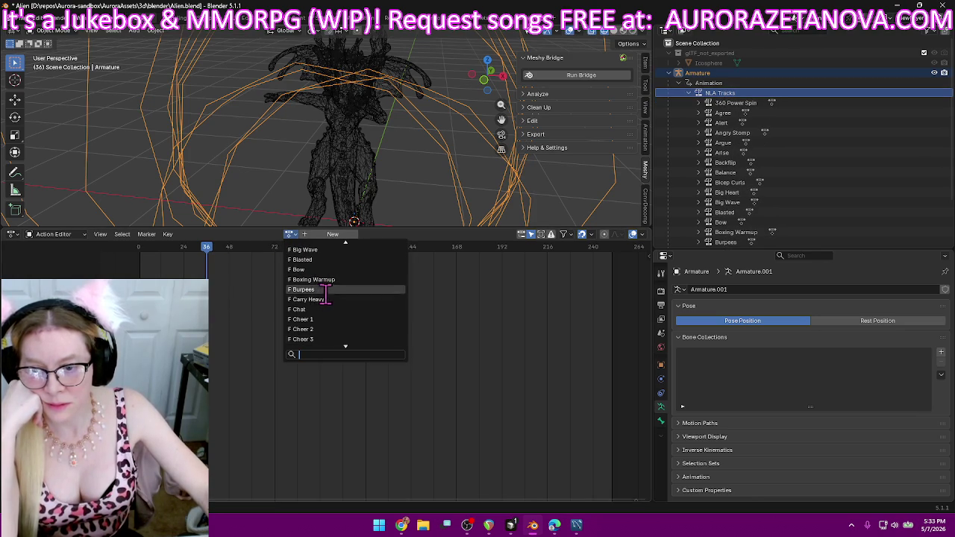
click(332, 318)
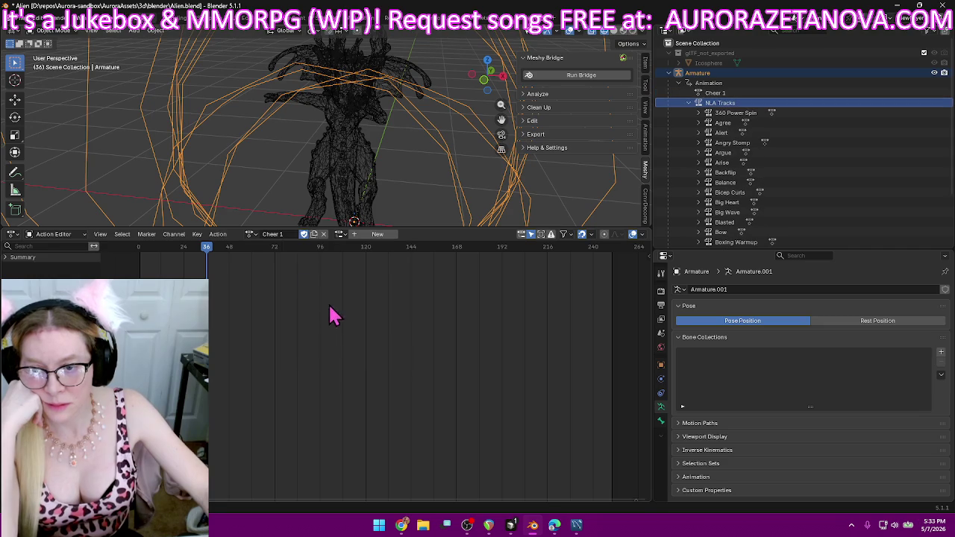
click(218, 236)
click(251, 307)
- Push the Cheer 2 action down into a new NLA track
click(290, 234)
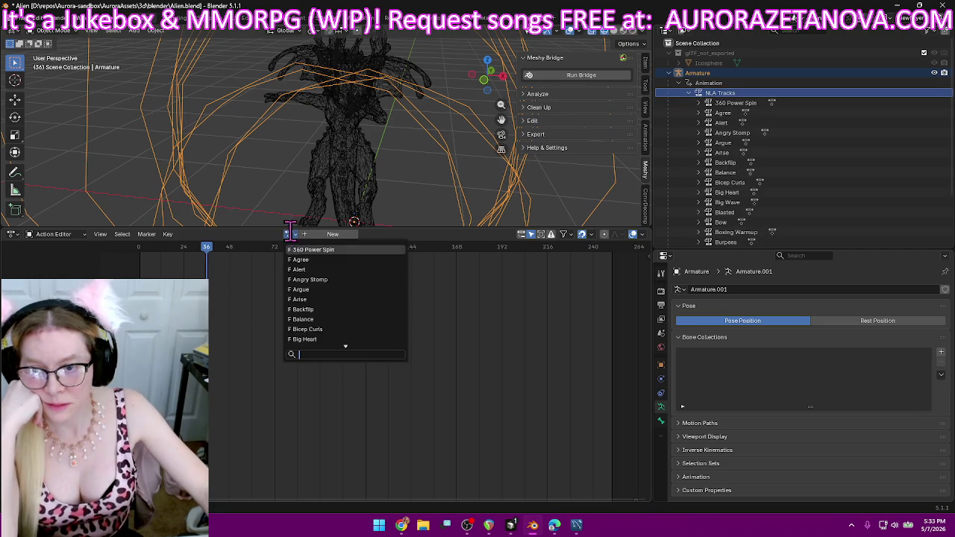
scroll(314, 298, down, 3)
scroll(329, 305, down, 3)
scroll(330, 306, down, 2)
scroll(331, 302, down, 1)
scroll(331, 298, down, 2)
scroll(330, 297, down, 1)
click(319, 290)
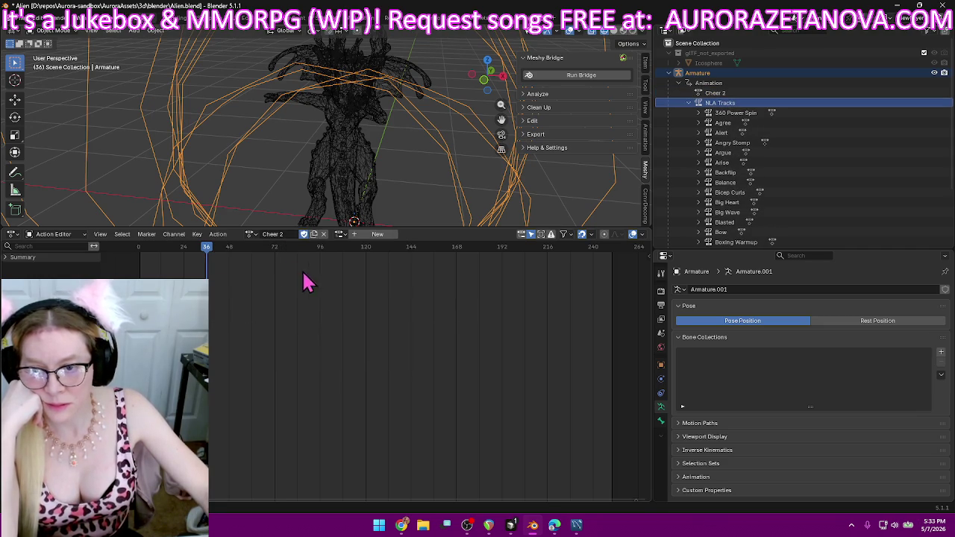
click(222, 235)
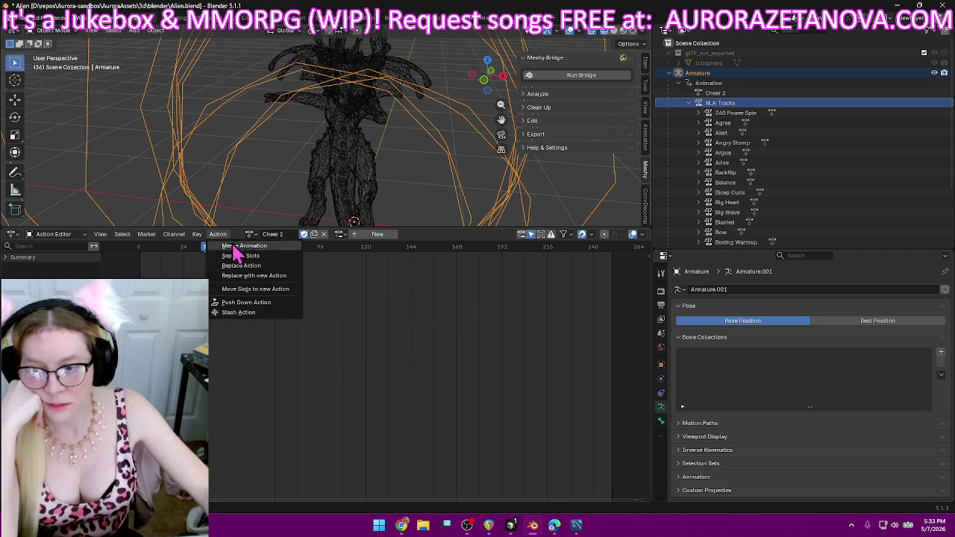
click(264, 308)
- Push the Cheer 3 action down into a new NLA track
click(291, 235)
scroll(320, 299, down, 3)
scroll(322, 300, down, 2)
scroll(325, 301, down, 2)
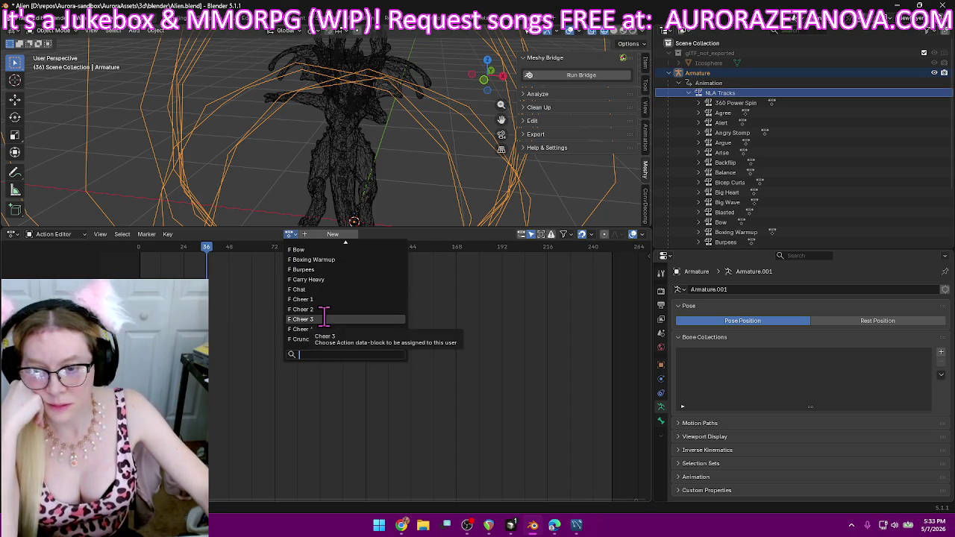
click(324, 319)
click(223, 234)
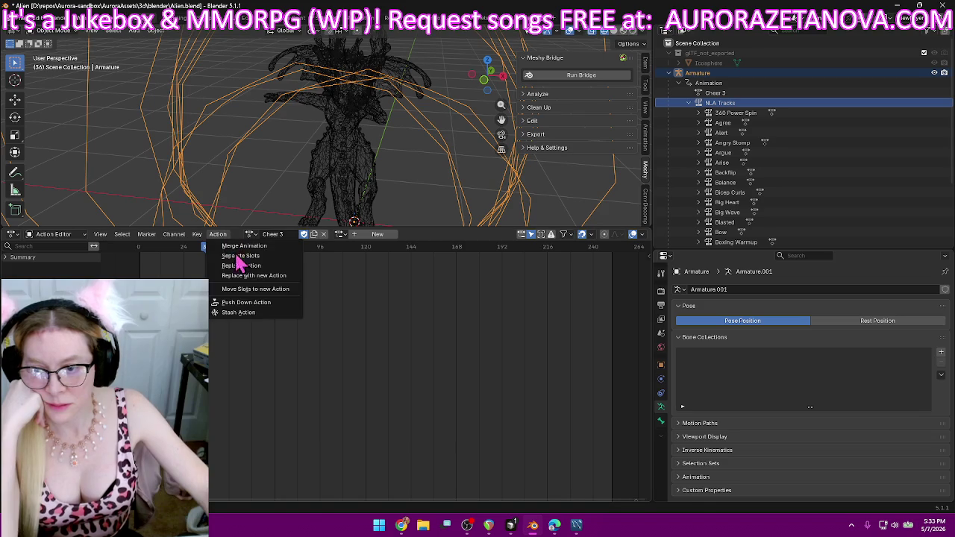
click(256, 312)
scroll(727, 198, down, 5)
scroll(727, 198, down, 1)
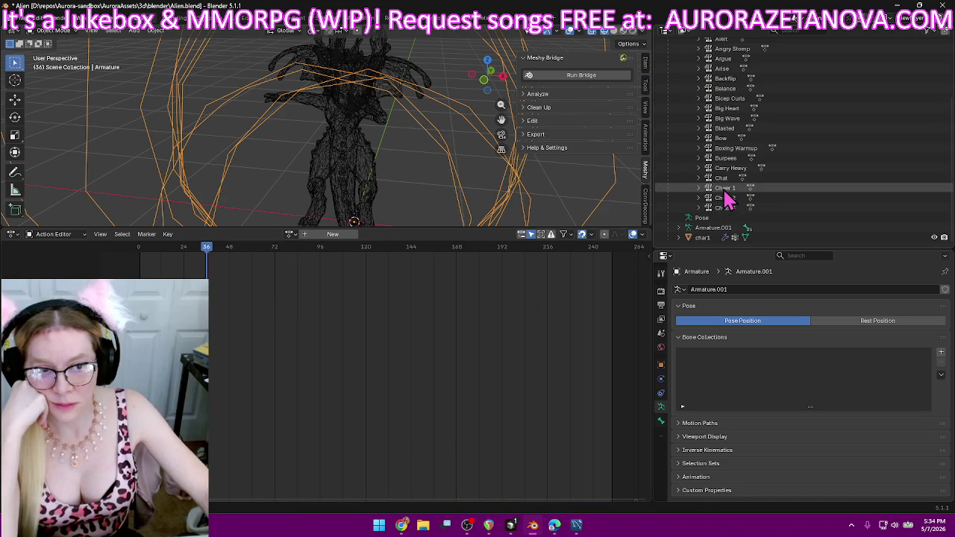
- Push the Cheer 4 action down into a new NLA track
click(292, 236)
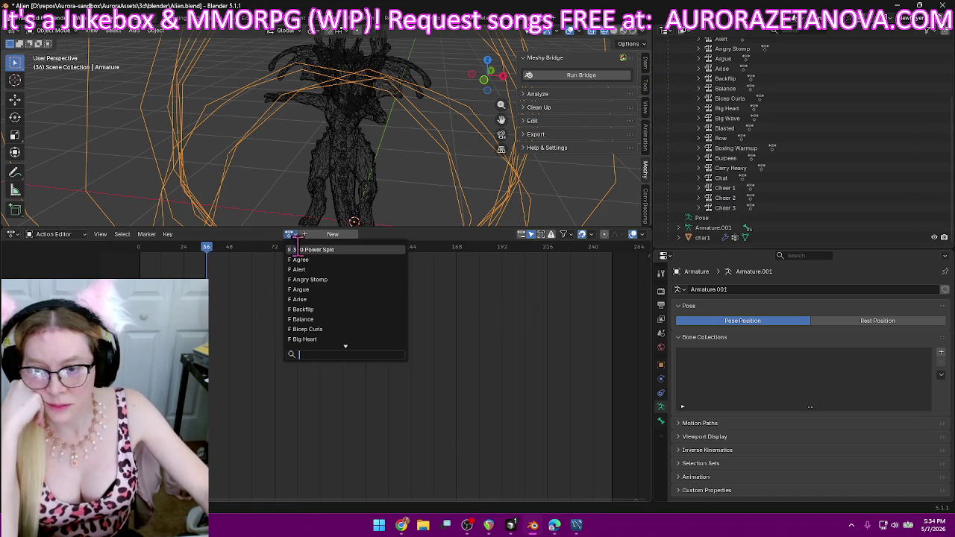
scroll(339, 313, down, 5)
scroll(342, 313, down, 6)
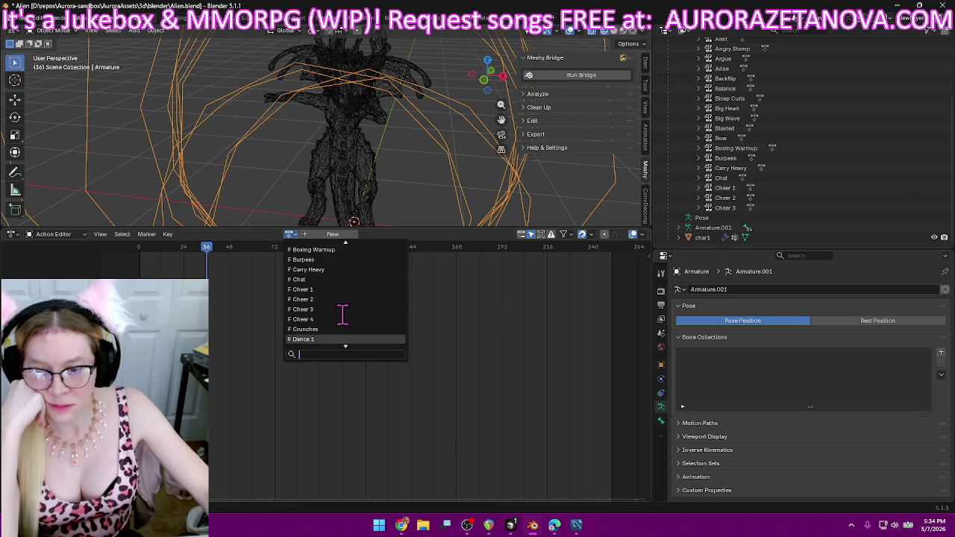
click(337, 320)
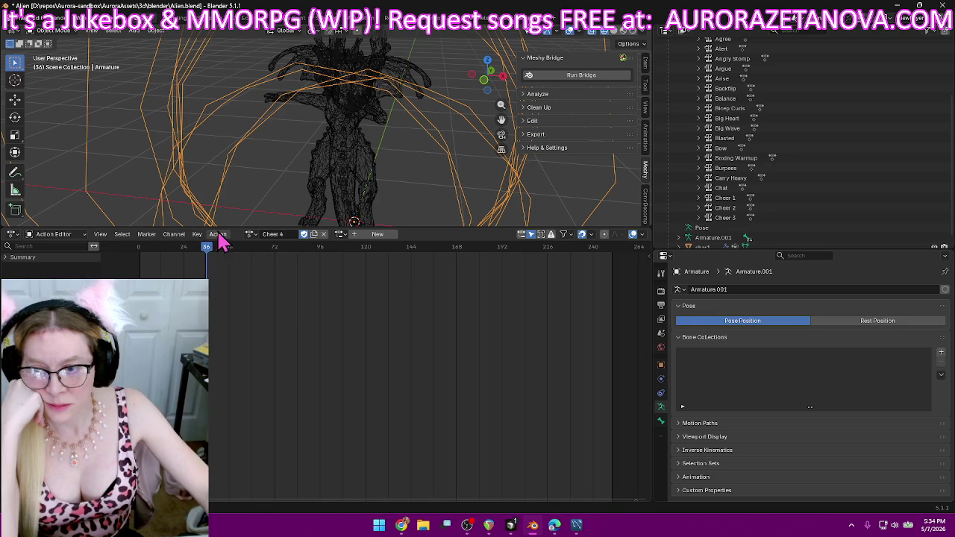
click(218, 235)
click(256, 302)
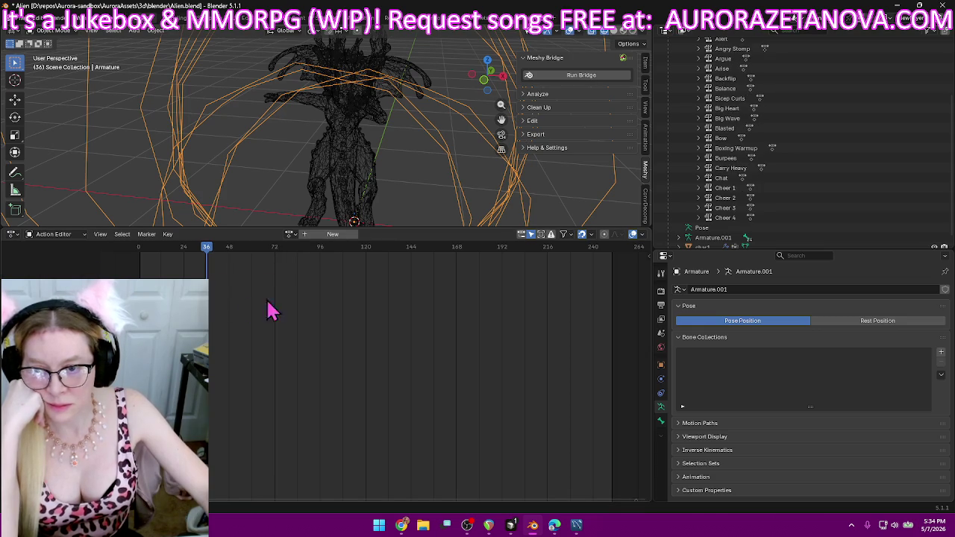
click(291, 235)
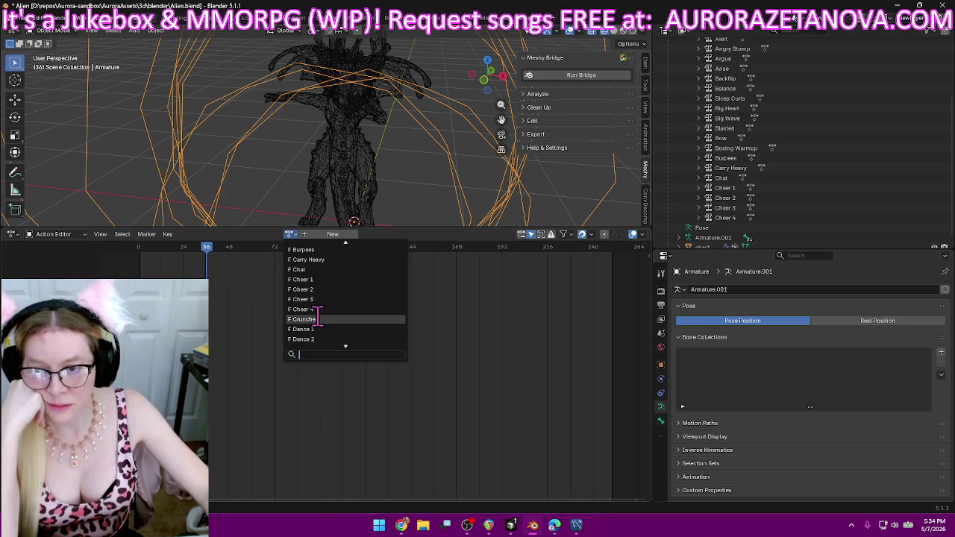
- Push the Crunches and Dance 1 actions down into their own NLA tracks
click(318, 319)
click(217, 234)
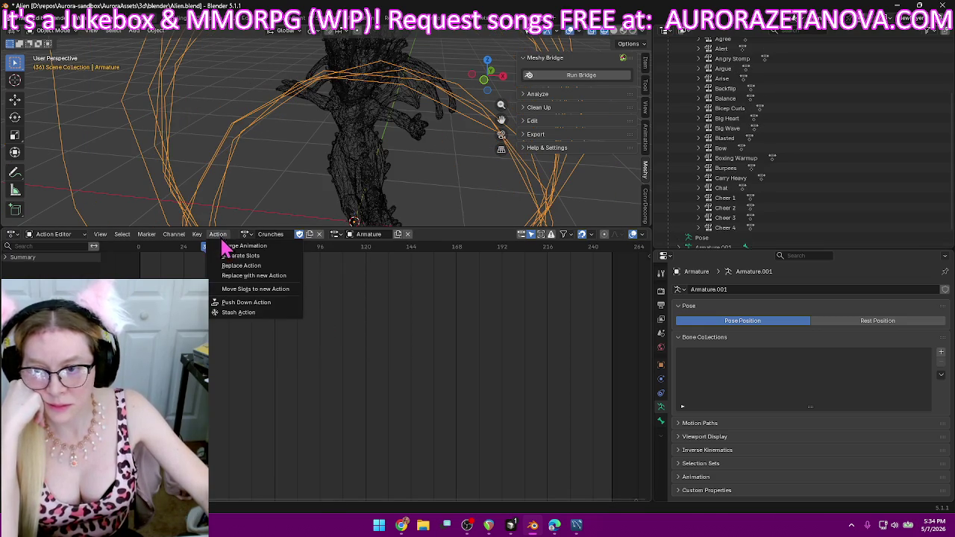
click(245, 313)
click(289, 234)
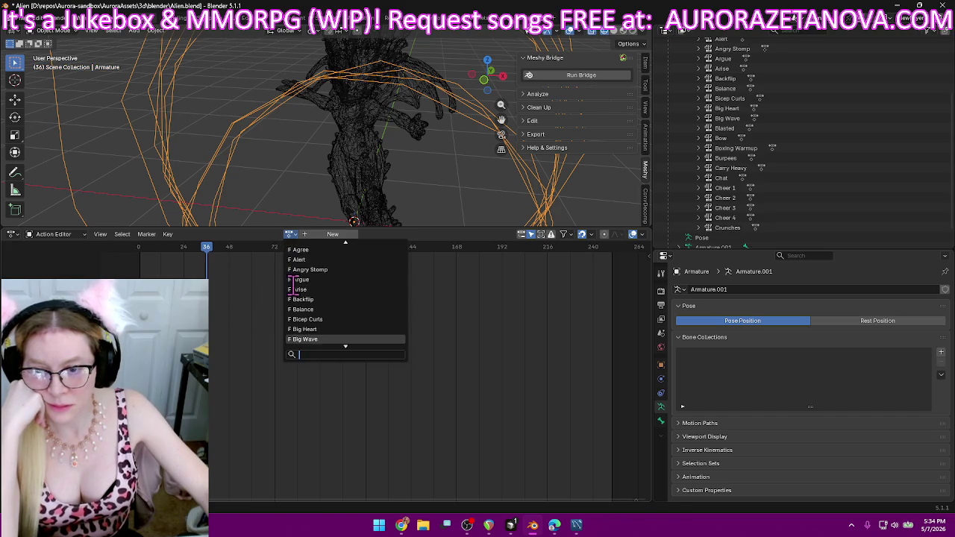
scroll(298, 287, down, 8)
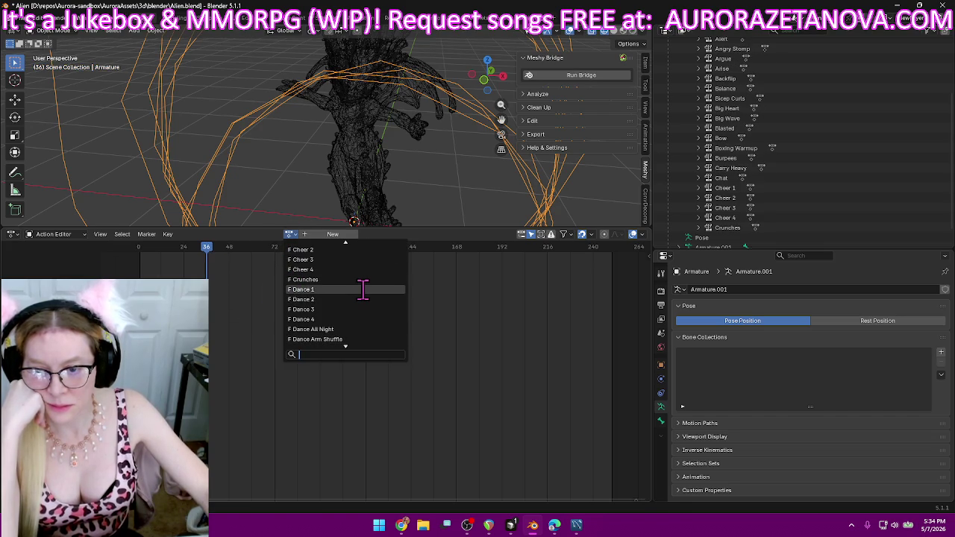
click(365, 291)
click(218, 233)
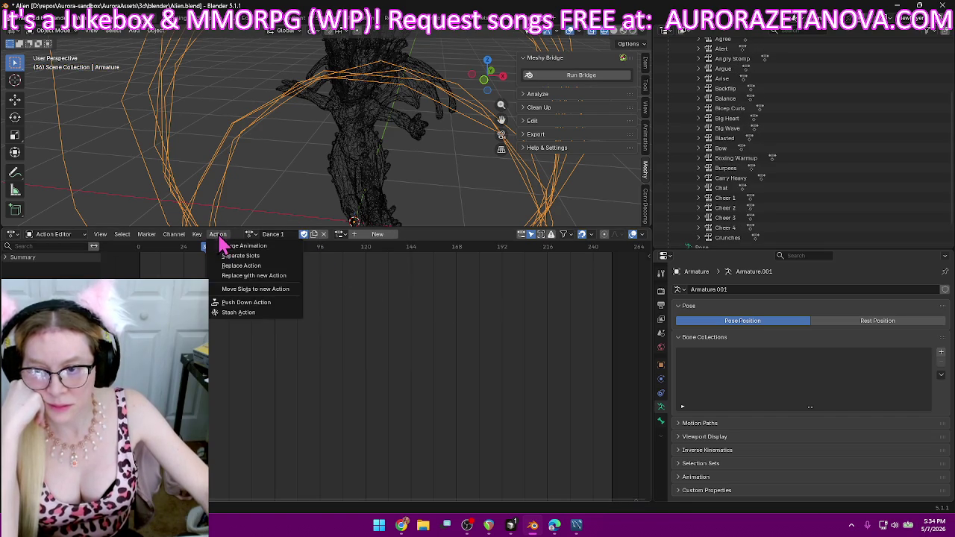
click(257, 311)
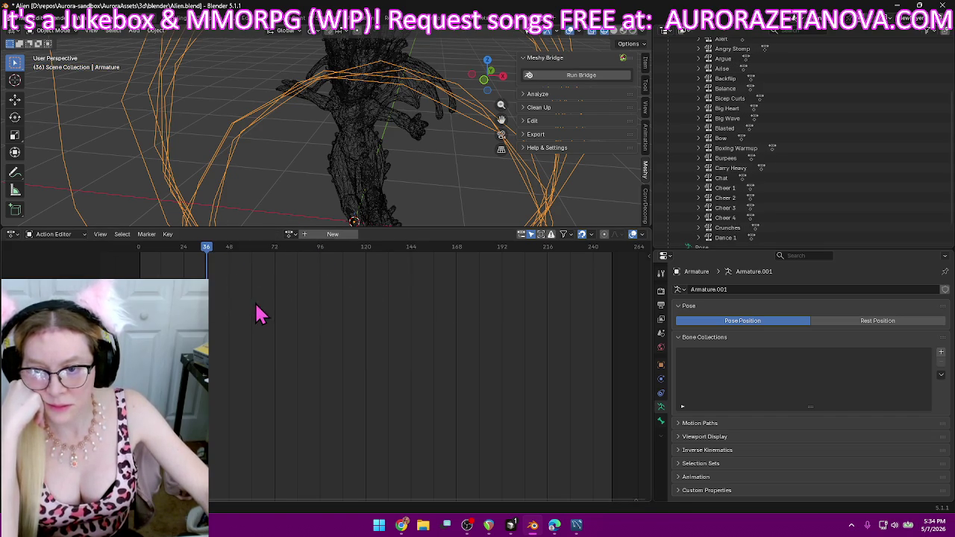
- Push Dance 2 and Dance 3 down into new NLA tracks
click(290, 236)
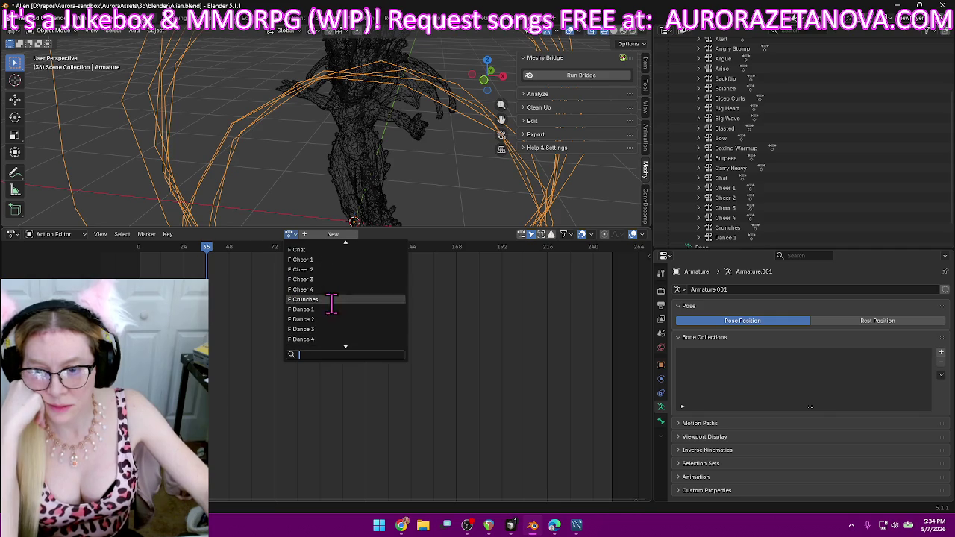
click(330, 319)
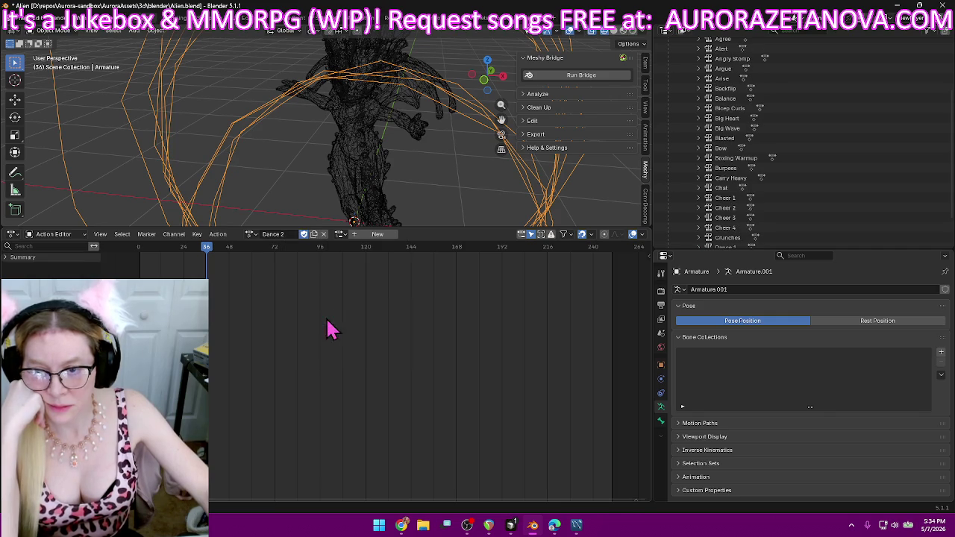
click(218, 234)
click(245, 310)
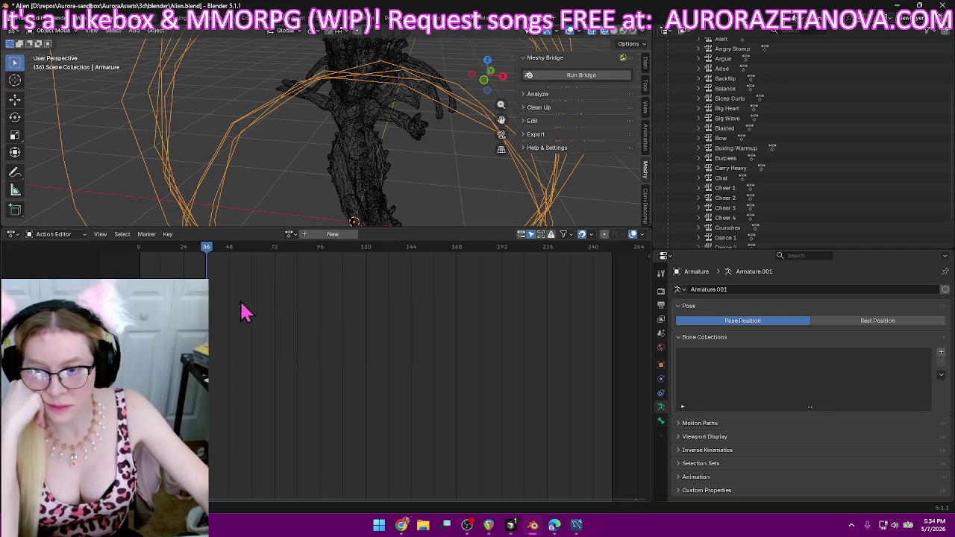
click(290, 234)
scroll(304, 297, down, 5)
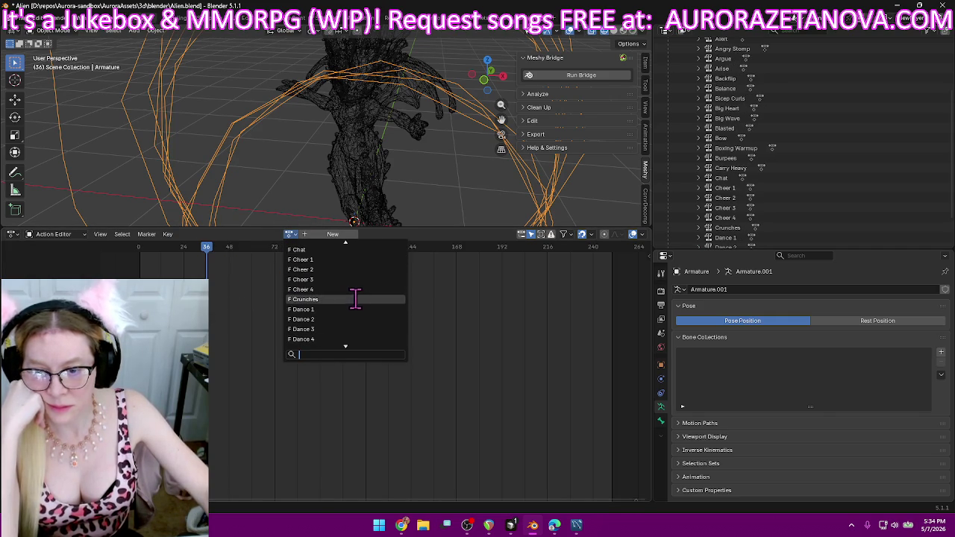
click(365, 329)
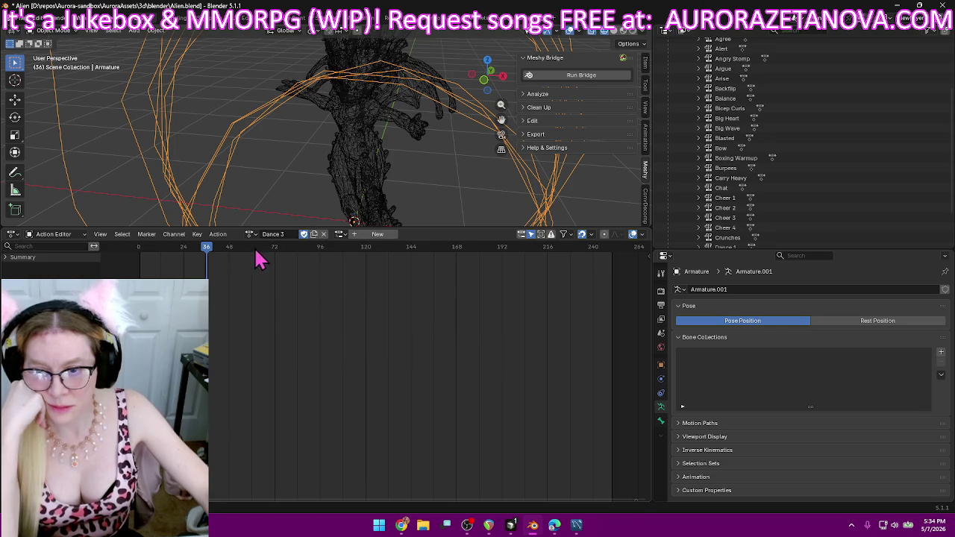
click(218, 235)
click(265, 305)
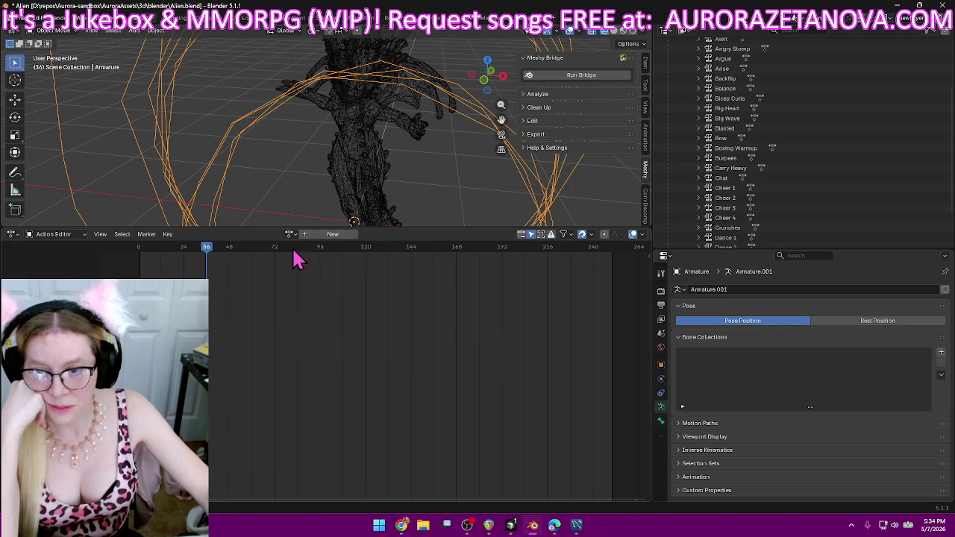
- Load Dance 4 as the armature's action and push it down into an NLA track
click(291, 234)
scroll(321, 295, down, 3)
scroll(327, 298, down, 3)
scroll(329, 298, down, 7)
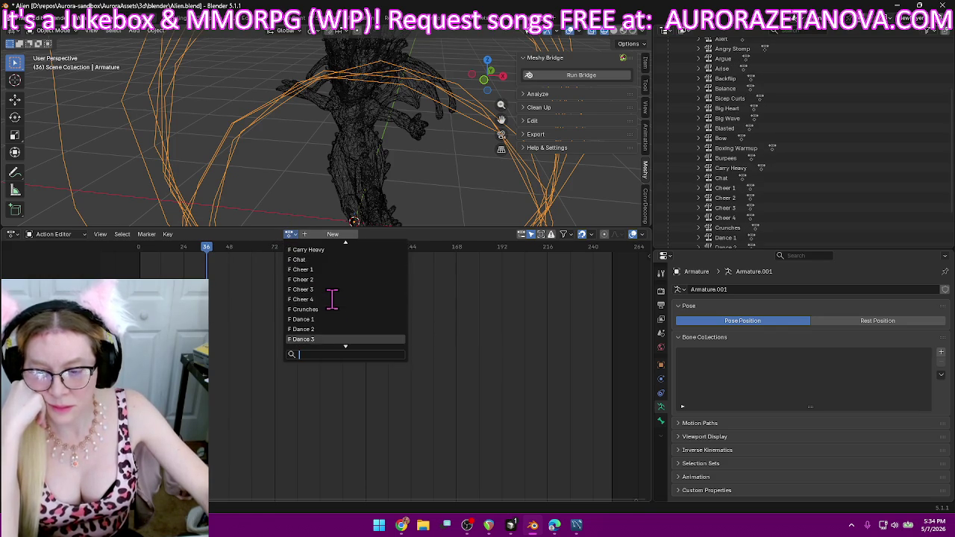
click(332, 279)
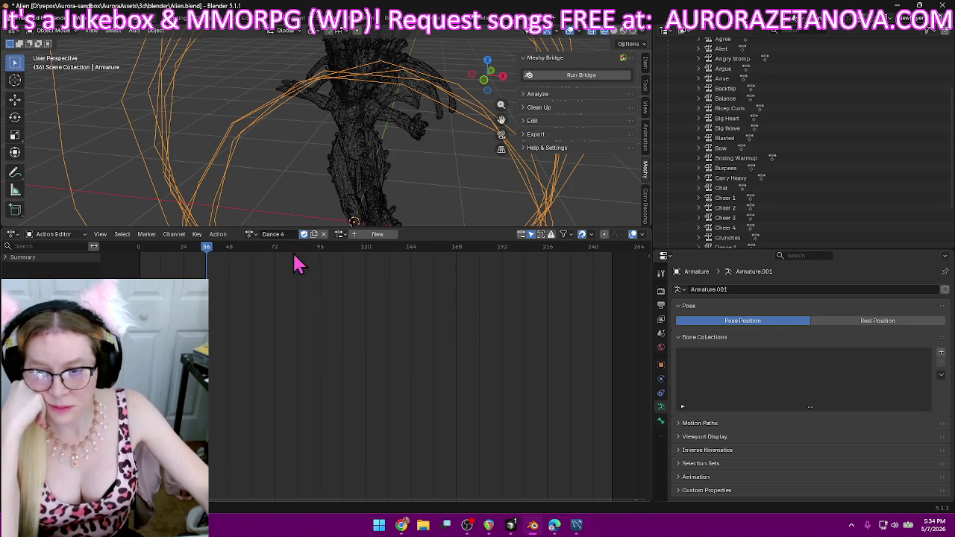
click(216, 234)
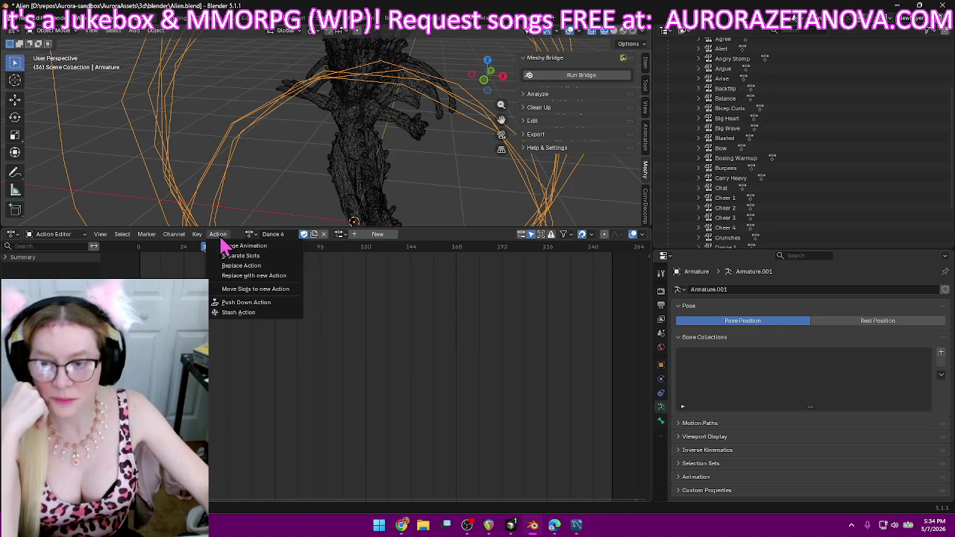
click(252, 305)
- Make Dance All Night the armature's active action
click(289, 234)
scroll(348, 279, down, 7)
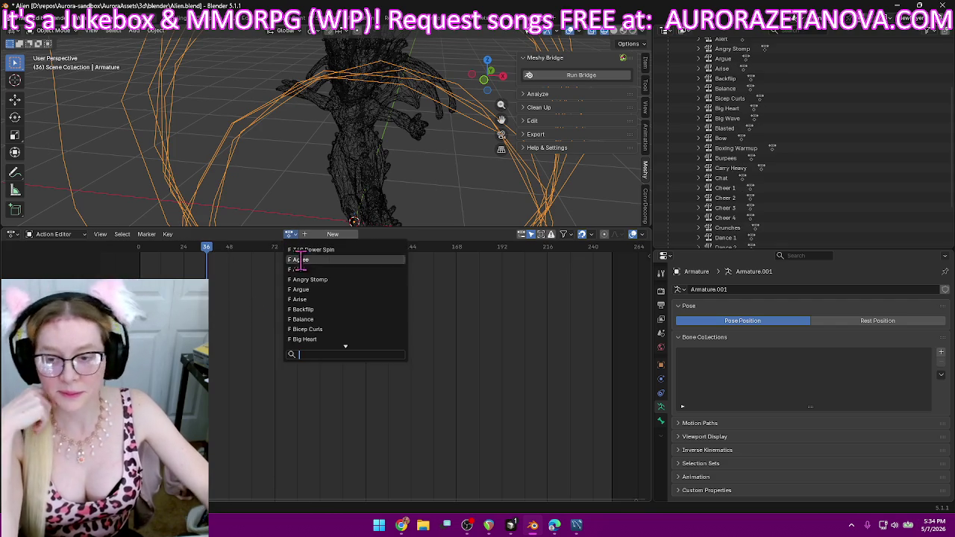
scroll(349, 279, down, 3)
scroll(349, 278, down, 6)
scroll(349, 279, down, 7)
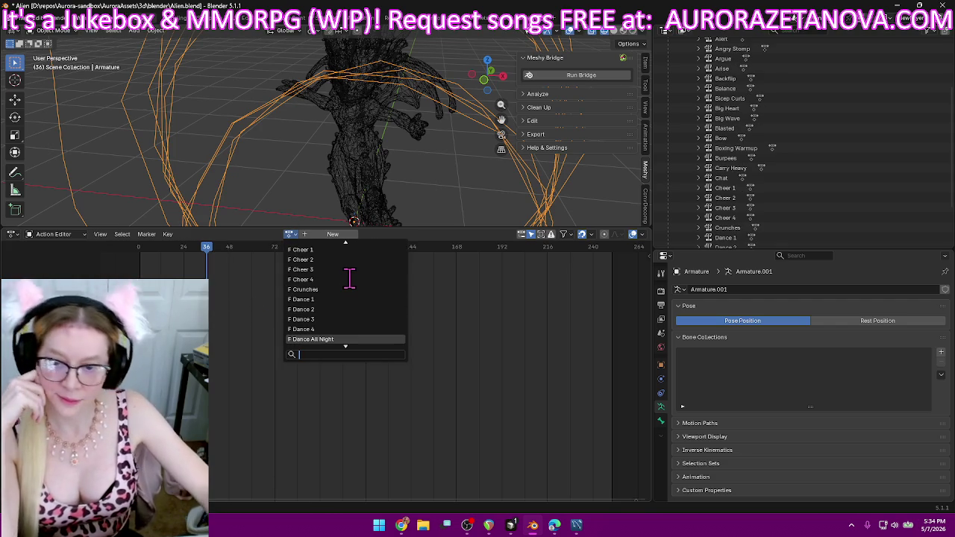
click(339, 339)
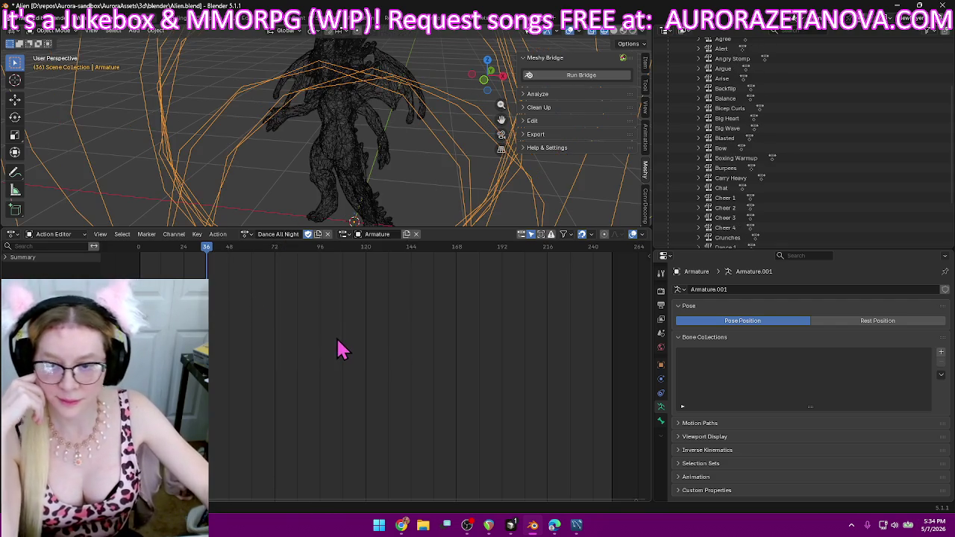
- Push Dance All Night down into its own NLA track
click(219, 236)
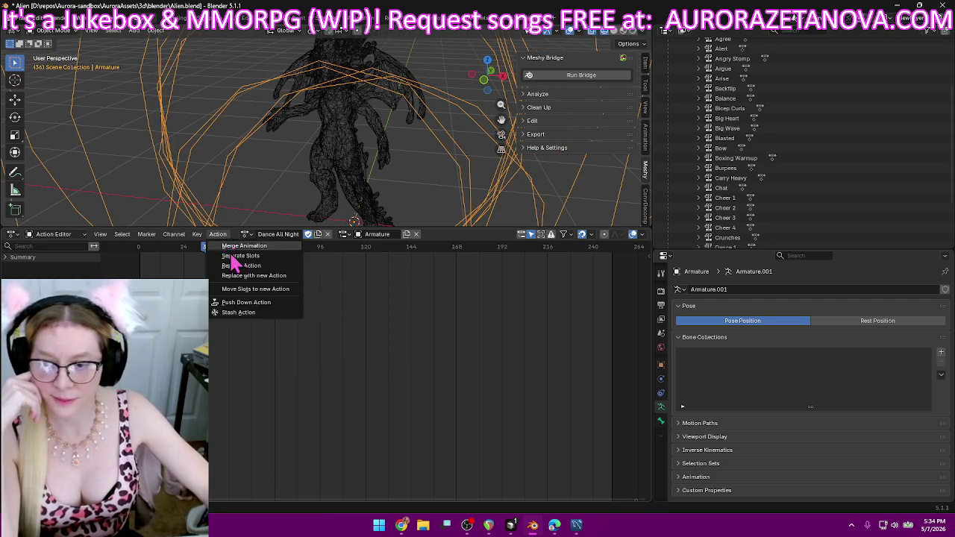
click(252, 307)
click(291, 234)
scroll(322, 312, down, 3)
scroll(322, 312, down, 5)
scroll(322, 312, down, 3)
scroll(322, 312, down, 3)
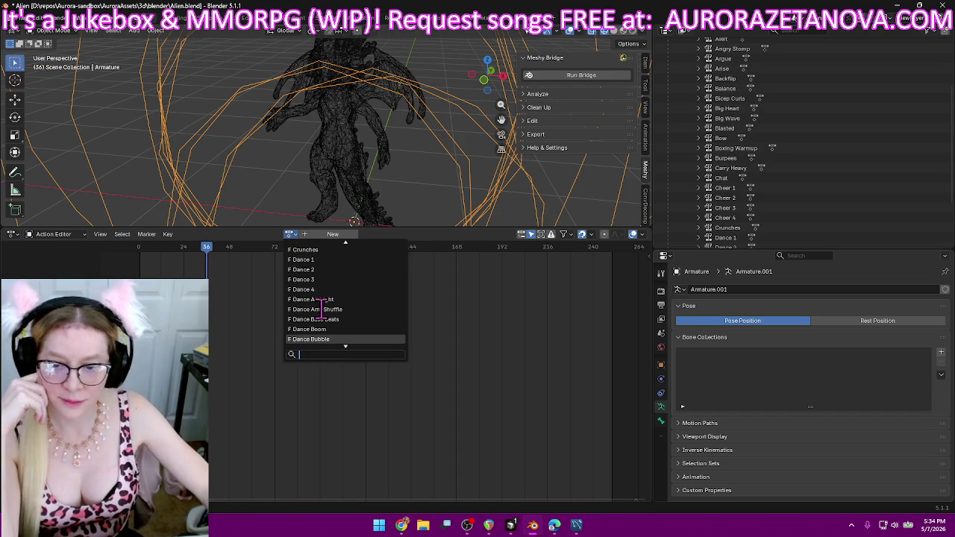
scroll(322, 307, down, 4)
scroll(323, 304, down, 1)
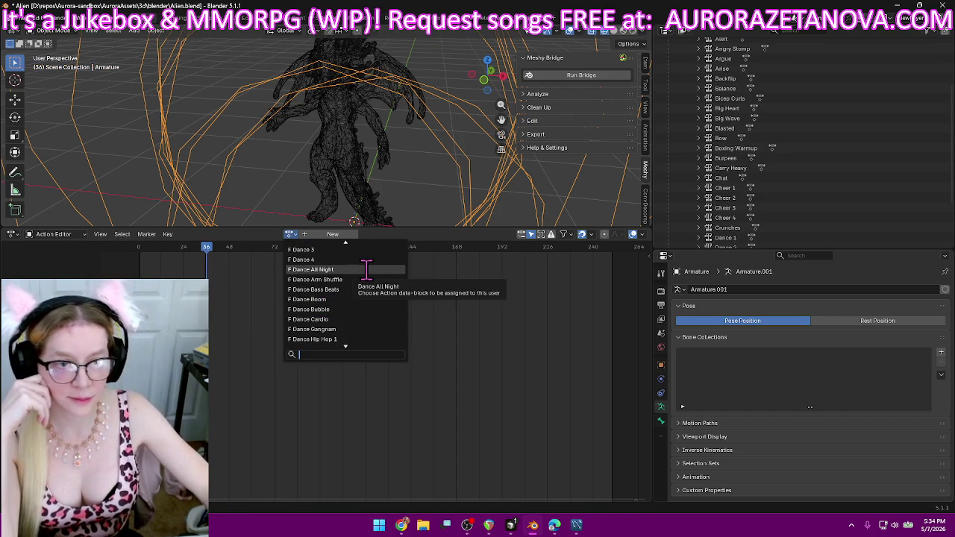
scroll(344, 339, down, 8)
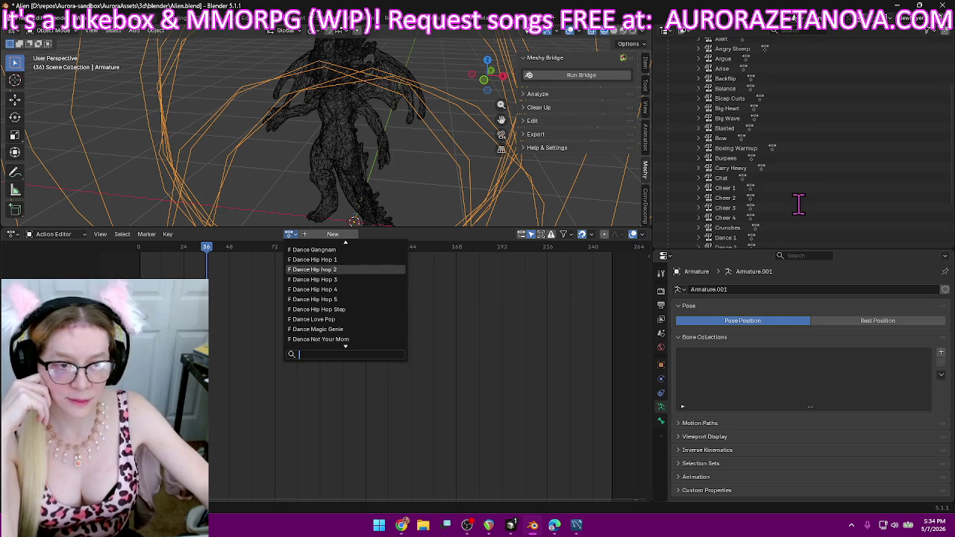
scroll(801, 209, down, 4)
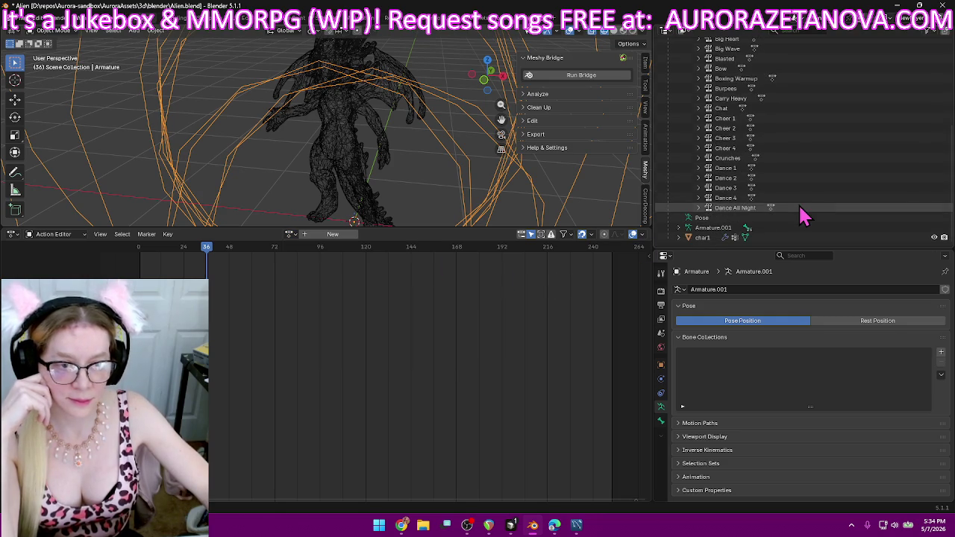
- Push Dance Arm Shuffle and Dance Bass Beats down into NLA tracks
click(291, 235)
scroll(336, 298, down, 4)
scroll(348, 306, down, 4)
scroll(348, 328, down, 3)
click(348, 329)
click(225, 235)
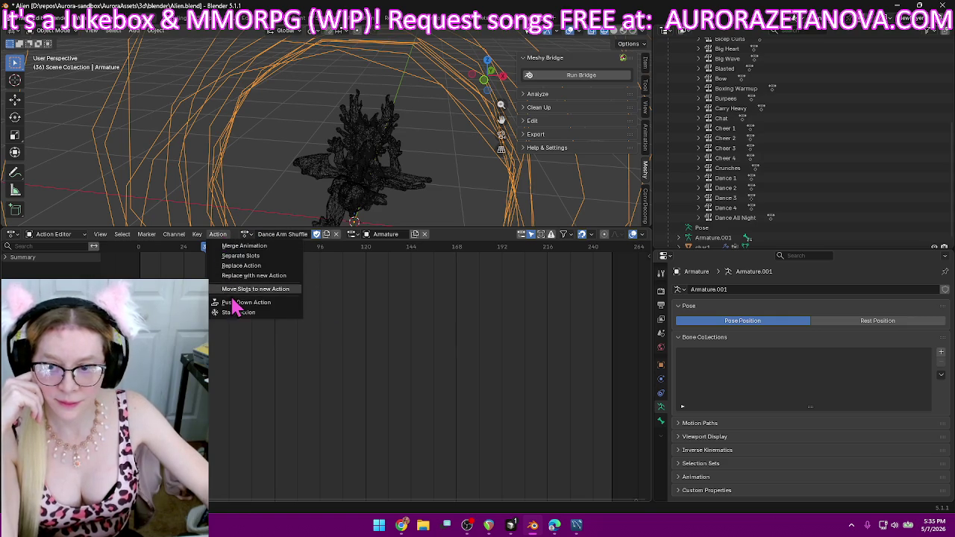
click(235, 307)
click(224, 235)
click(241, 309)
- Browse the action list down toward Dance Boom
click(291, 236)
scroll(343, 328, down, 5)
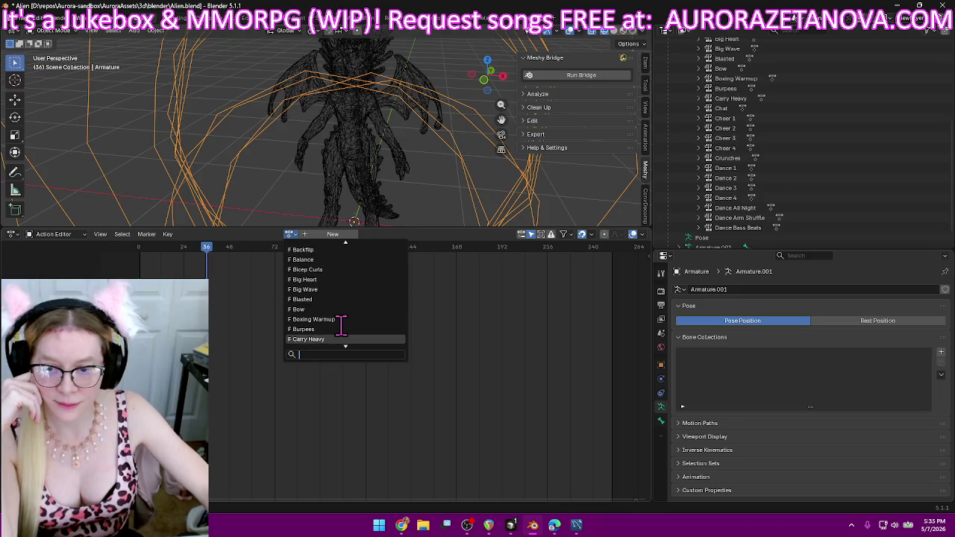
scroll(368, 335, down, 2)
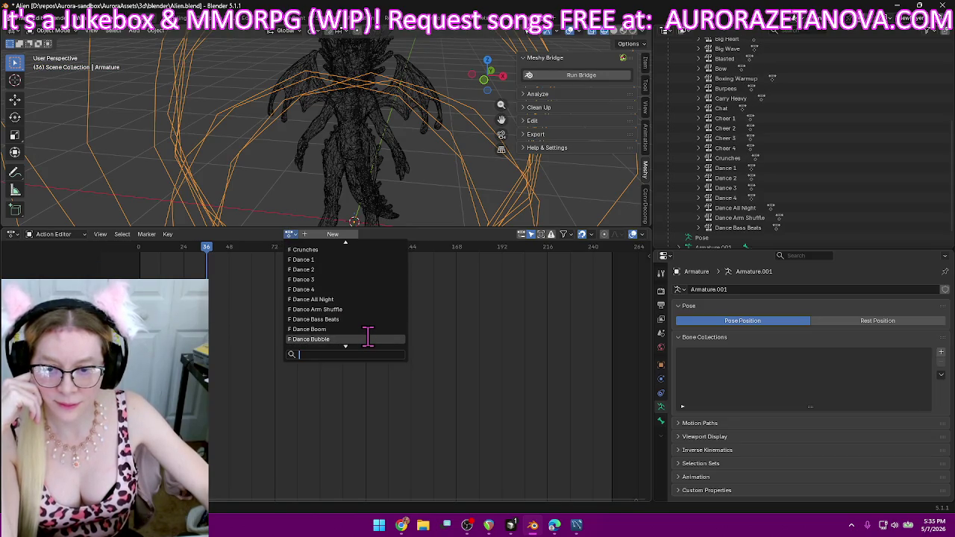
scroll(368, 334, down, 1)
- Push Dance Boom and Dance Bubble down into NLA tracks
click(371, 334)
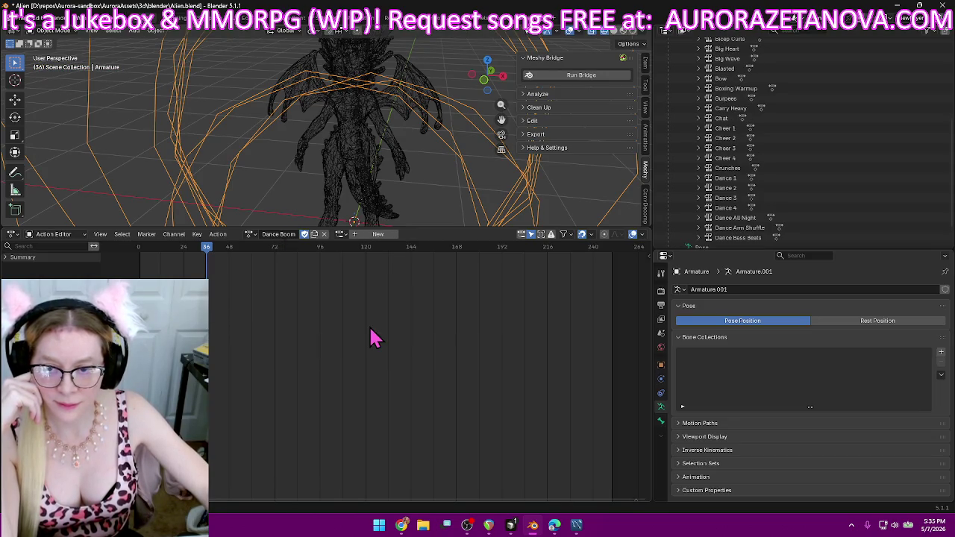
click(227, 235)
click(251, 305)
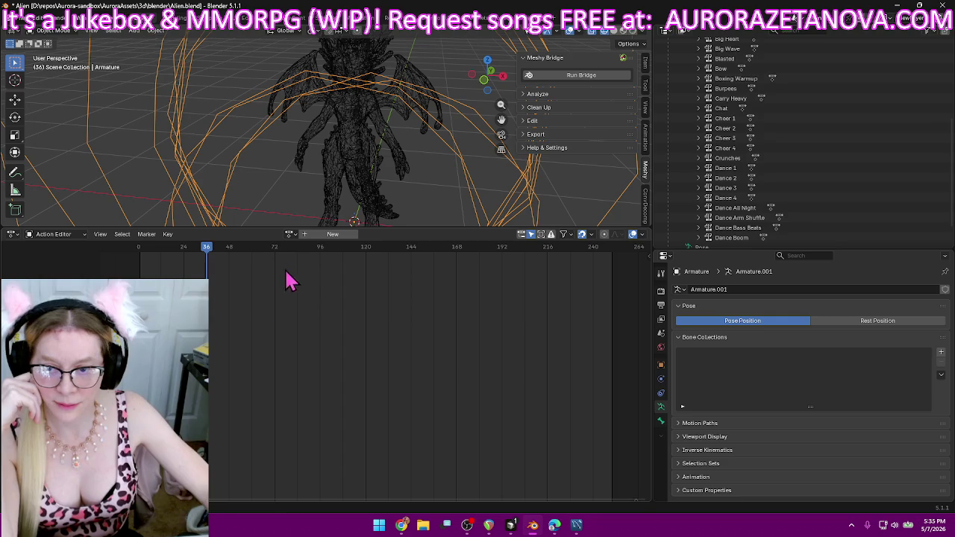
click(289, 234)
scroll(331, 305, down, 3)
scroll(341, 315, down, 3)
scroll(351, 324, down, 2)
click(375, 299)
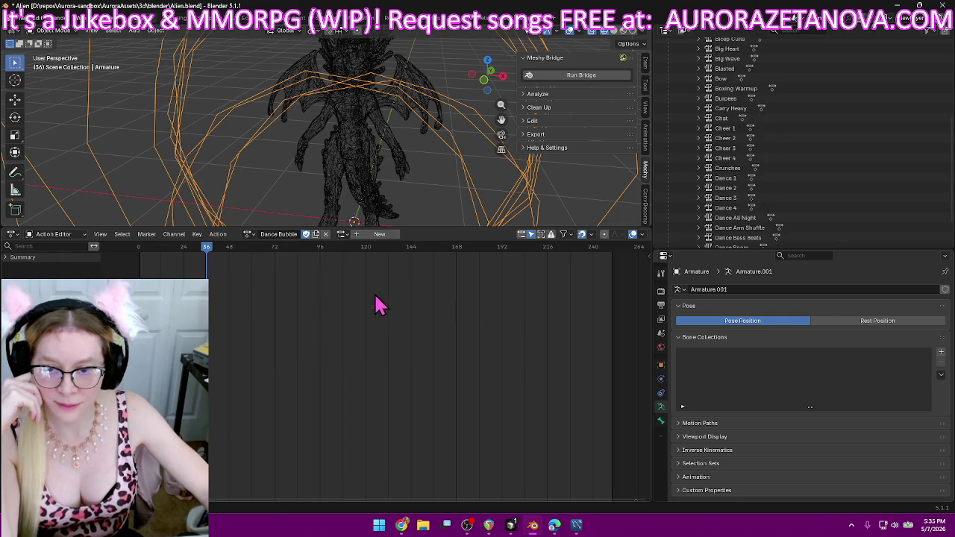
click(222, 237)
click(252, 305)
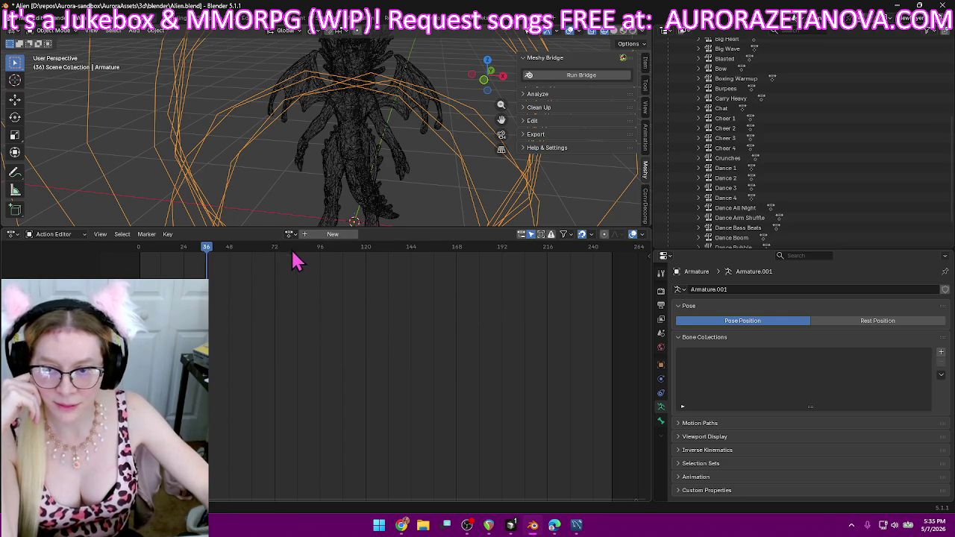
- Load Dance Cardio and push it down into an NLA track
click(289, 234)
scroll(337, 308, down, 3)
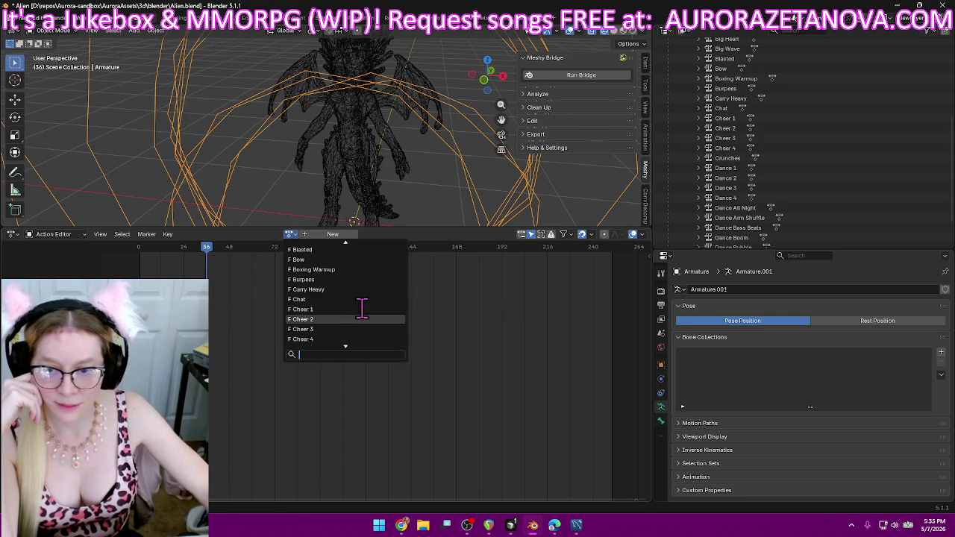
scroll(362, 305, down, 6)
scroll(365, 309, down, 3)
scroll(366, 309, down, 3)
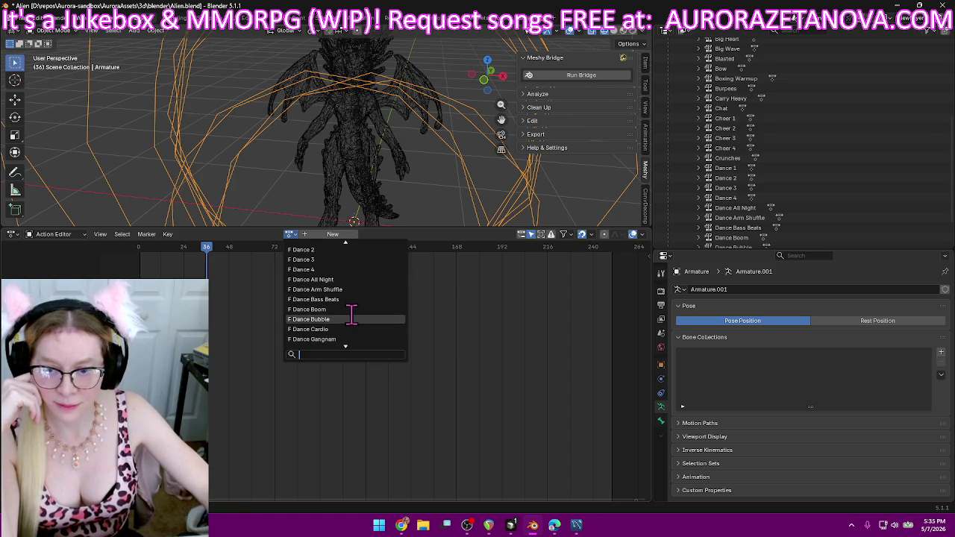
click(346, 330)
click(221, 235)
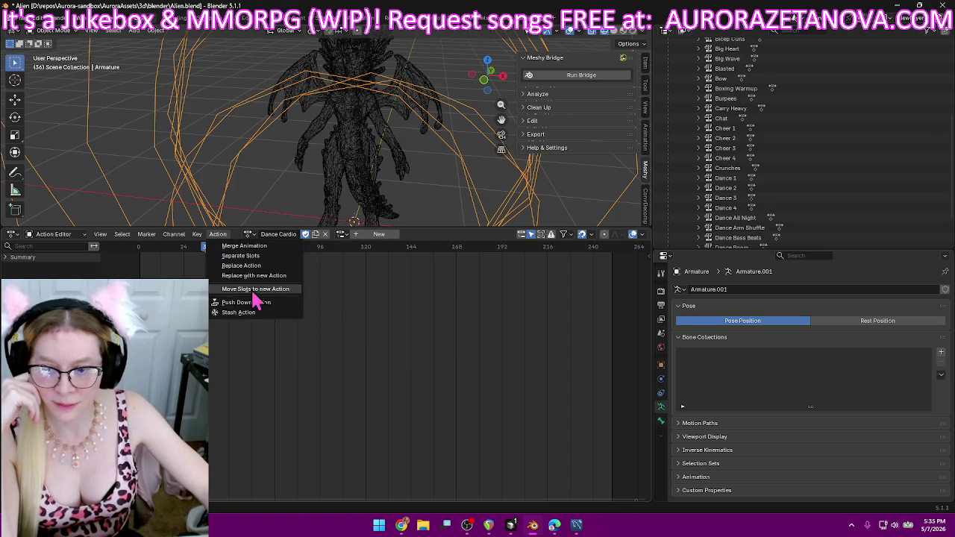
click(269, 311)
- Load Dance Gangnam and push it down into an NLA track
click(291, 235)
scroll(337, 311, down, 5)
scroll(340, 312, down, 5)
scroll(343, 314, down, 5)
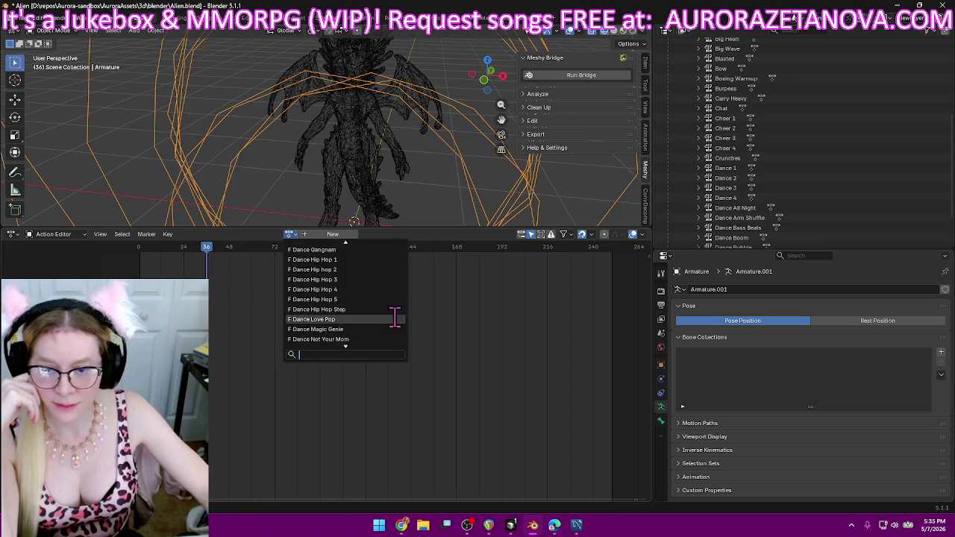
scroll(397, 314, up, 2)
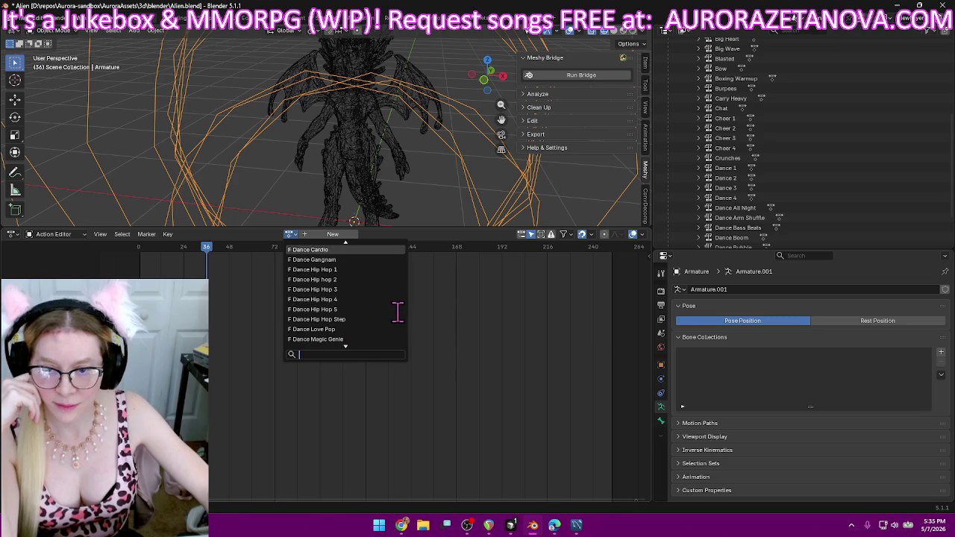
click(349, 259)
click(217, 234)
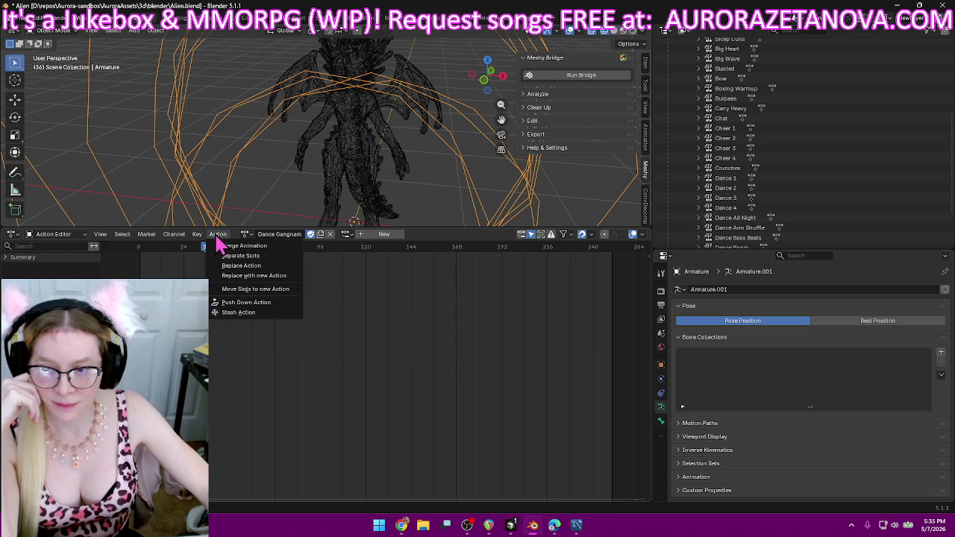
click(246, 302)
- Load Dance Hip Hop 1 and push it down into an NLA track
click(291, 234)
scroll(337, 323, down, 3)
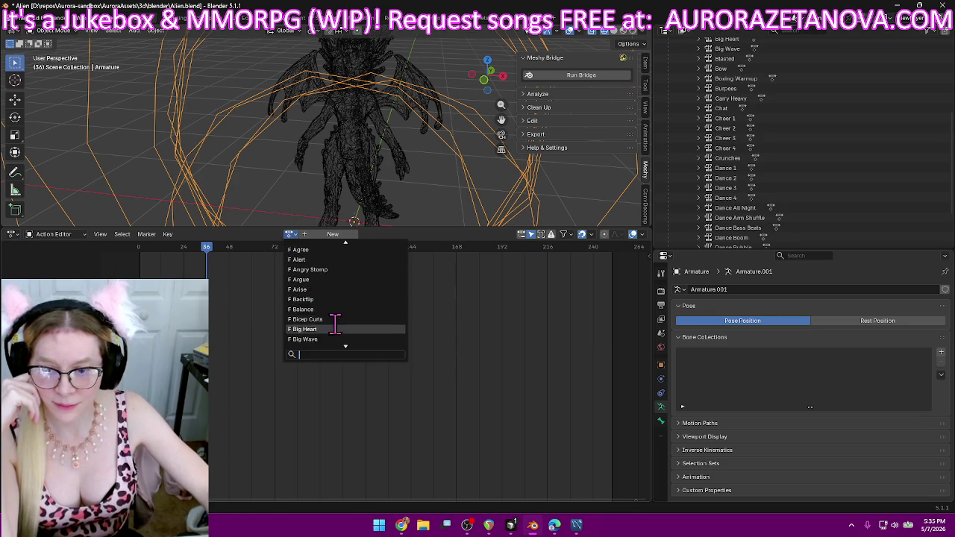
scroll(338, 333, down, 3)
scroll(339, 335, down, 5)
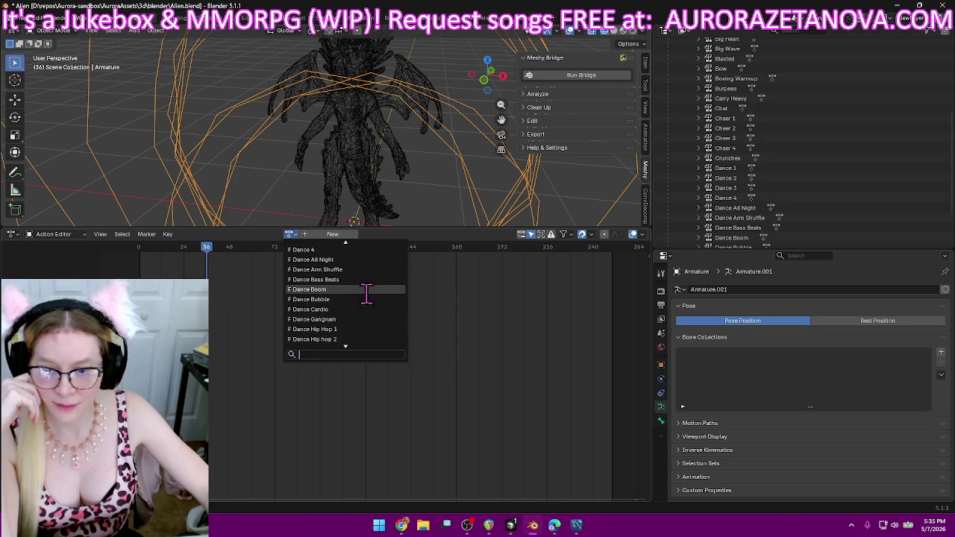
click(365, 329)
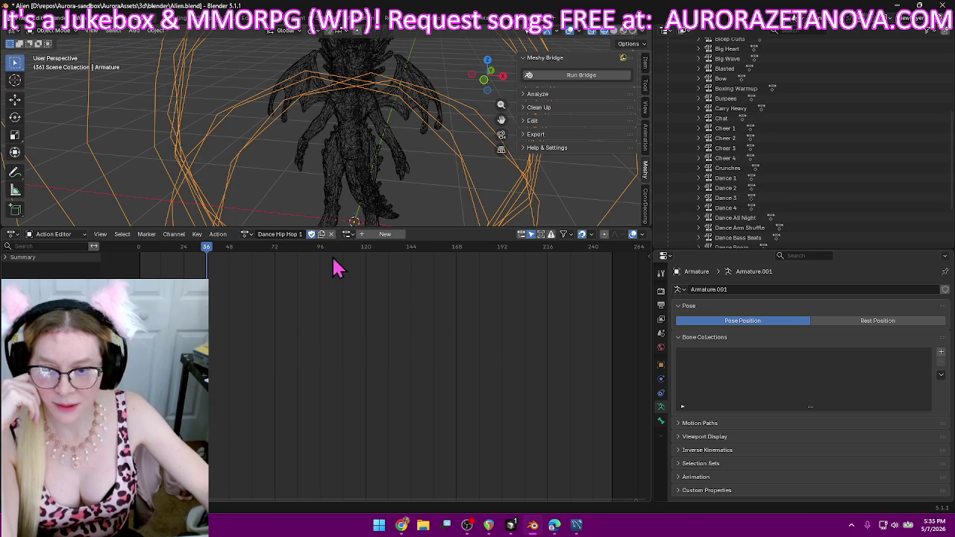
click(215, 235)
click(252, 308)
- Load Dance Hip Hop 2 and push it down into an NLA track
click(288, 233)
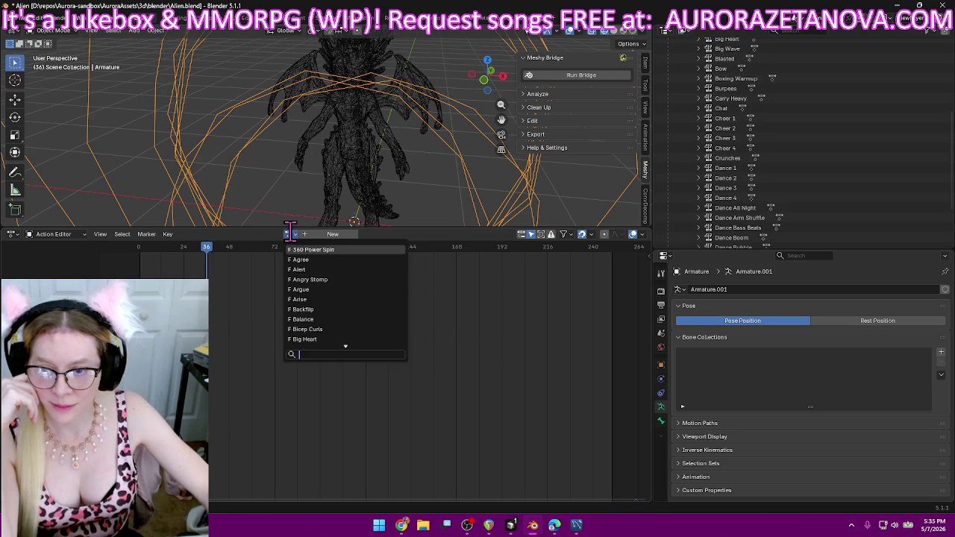
scroll(324, 312, down, 15)
scroll(325, 313, down, 5)
scroll(334, 317, down, 6)
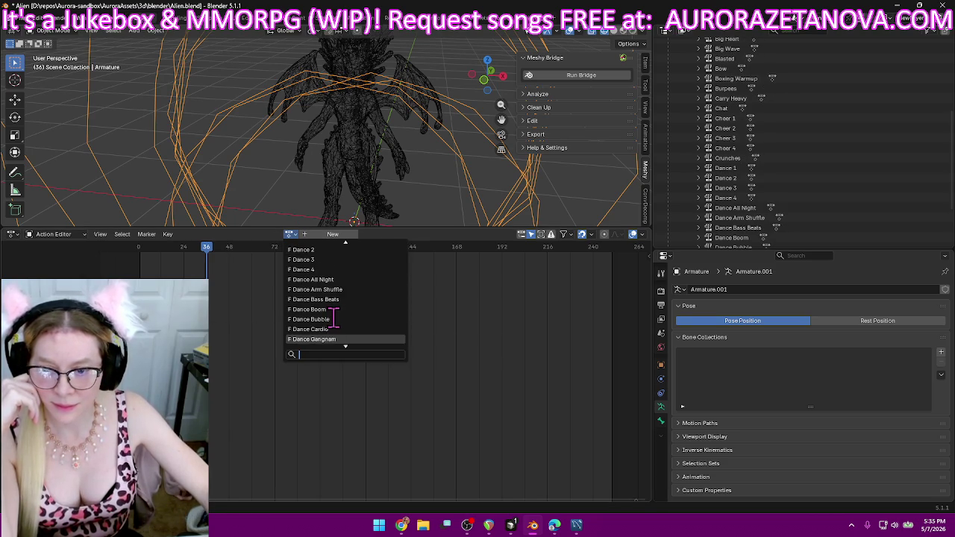
scroll(373, 312, down, 4)
click(364, 319)
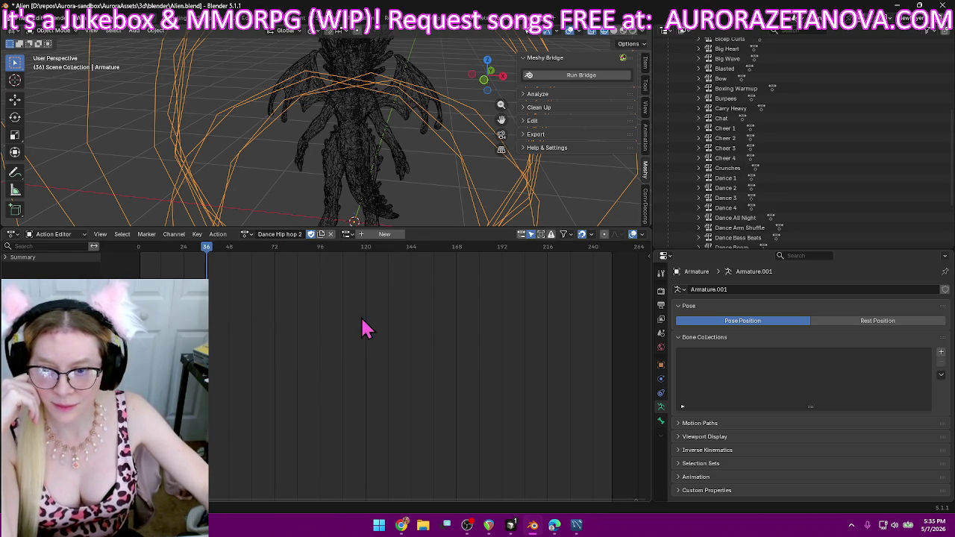
click(220, 233)
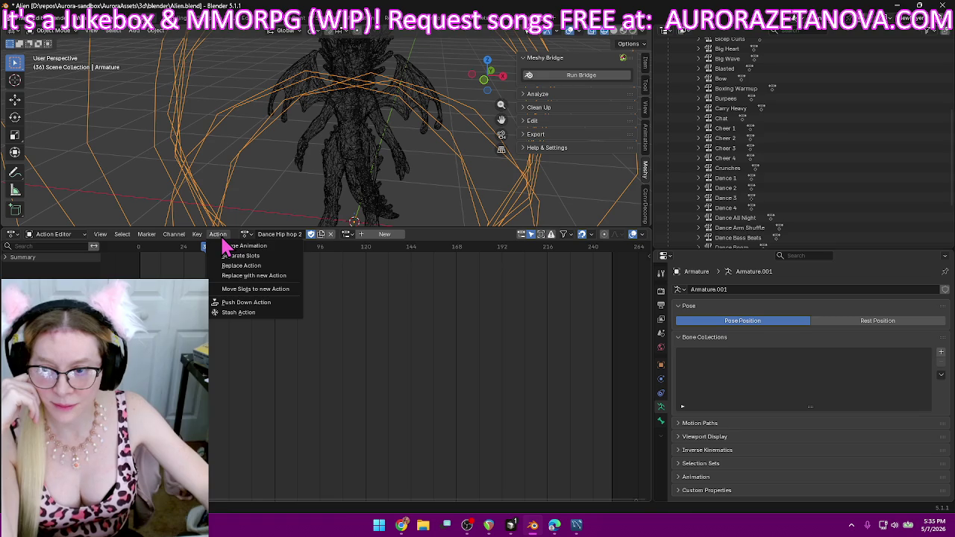
click(244, 307)
- Load Dance Hip Hop 3 and push it down into an NLA track
click(291, 234)
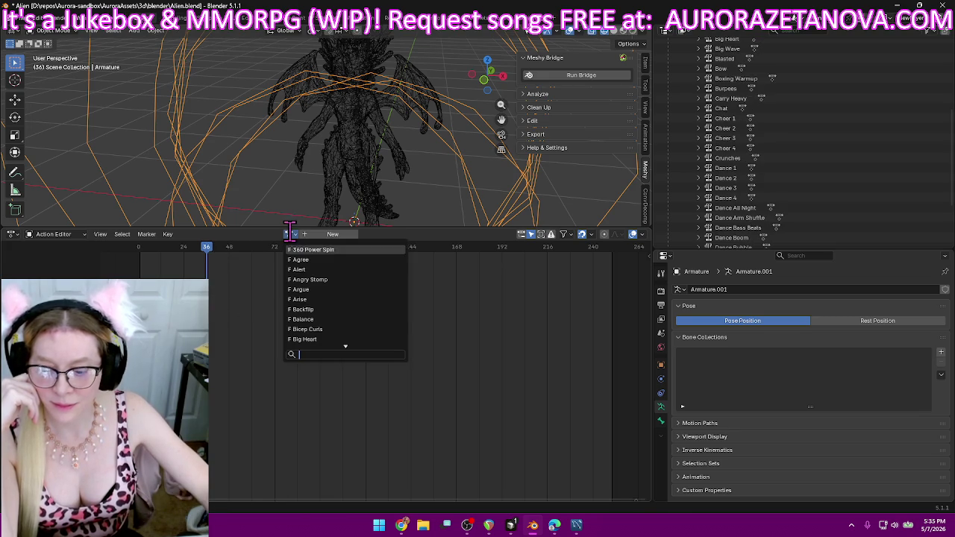
scroll(358, 304, down, 6)
scroll(373, 306, down, 3)
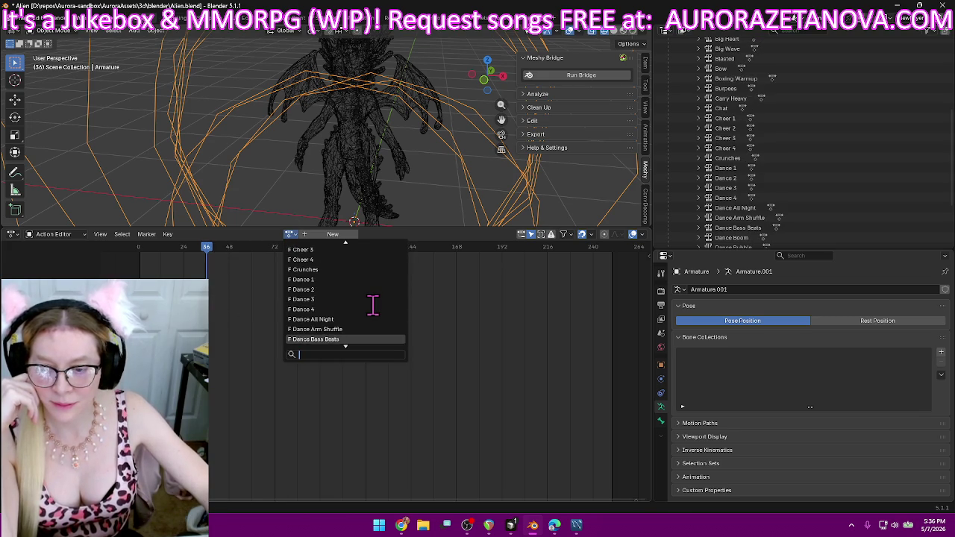
scroll(373, 306, down, 8)
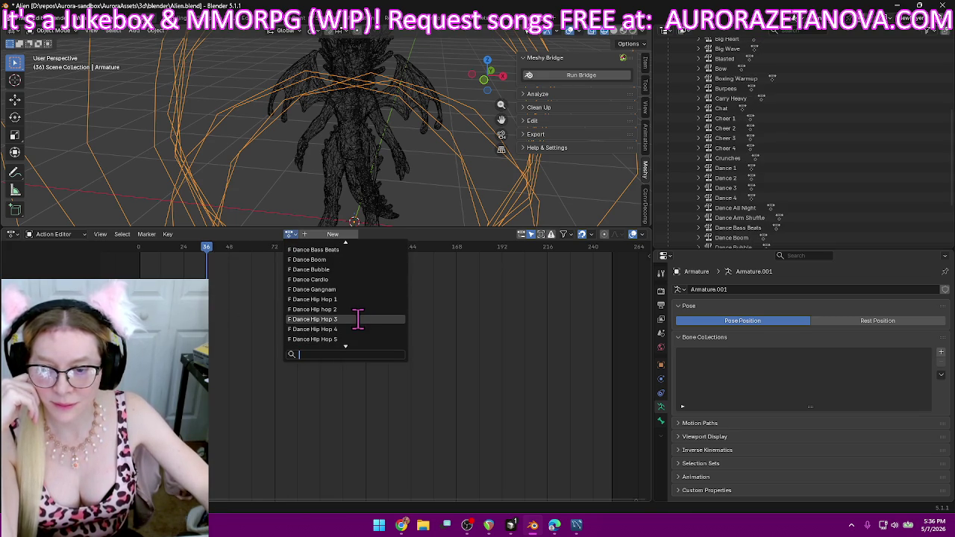
click(358, 319)
click(221, 237)
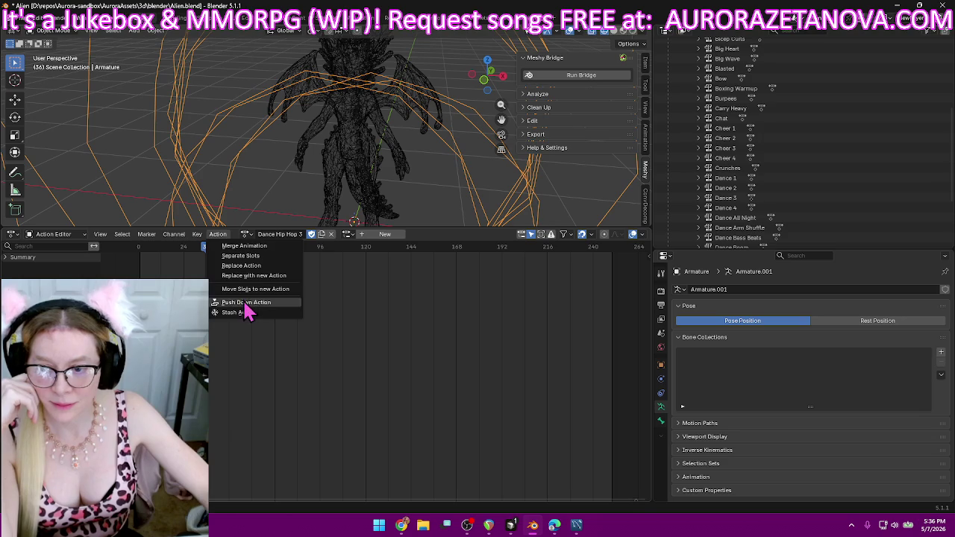
click(246, 311)
- Load Dance Hip Hop 4 and push it down into an NLA track
click(291, 237)
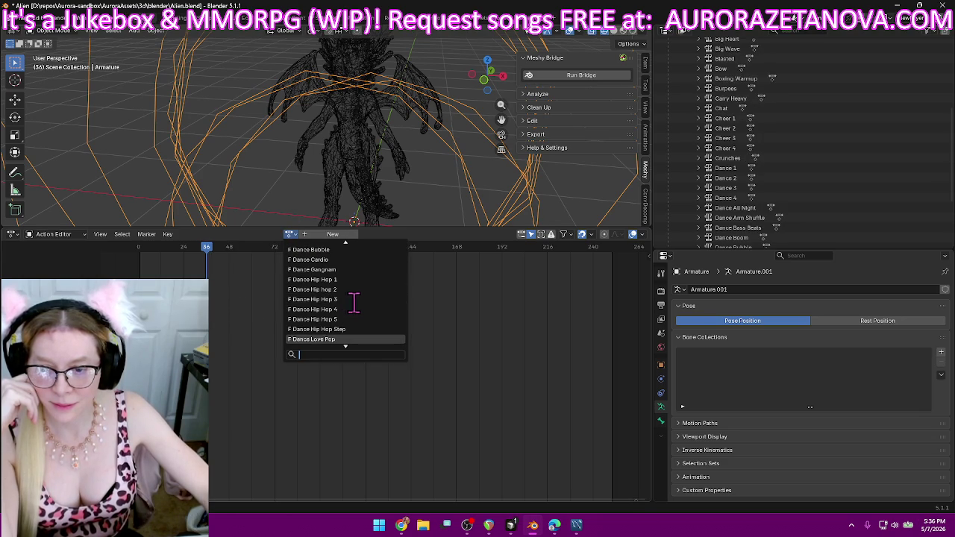
click(345, 309)
click(224, 238)
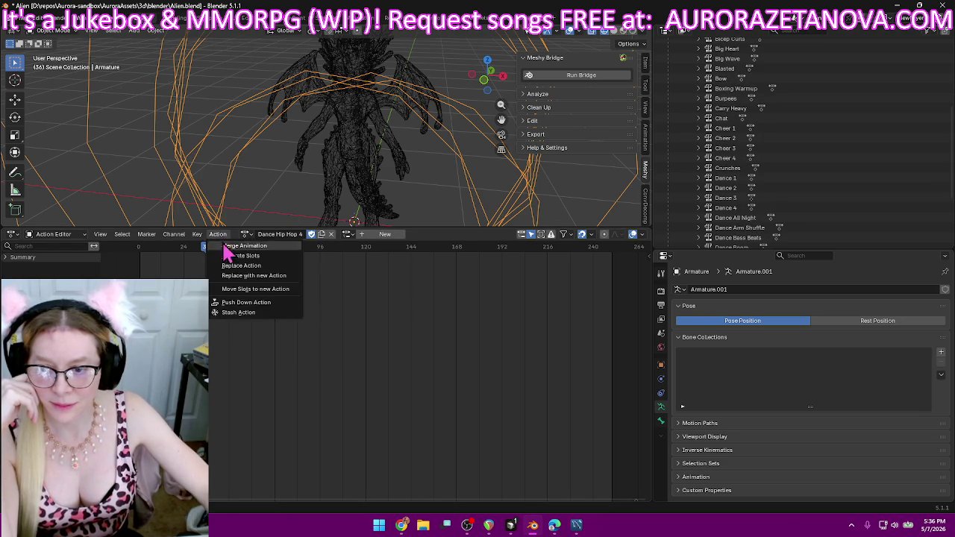
click(247, 310)
- Find Dance Hip Hop 5 in the action list and push it down into an NLA track
click(292, 236)
scroll(370, 314, down, 3)
scroll(370, 314, down, 3)
scroll(371, 314, down, 2)
scroll(371, 311, down, 3)
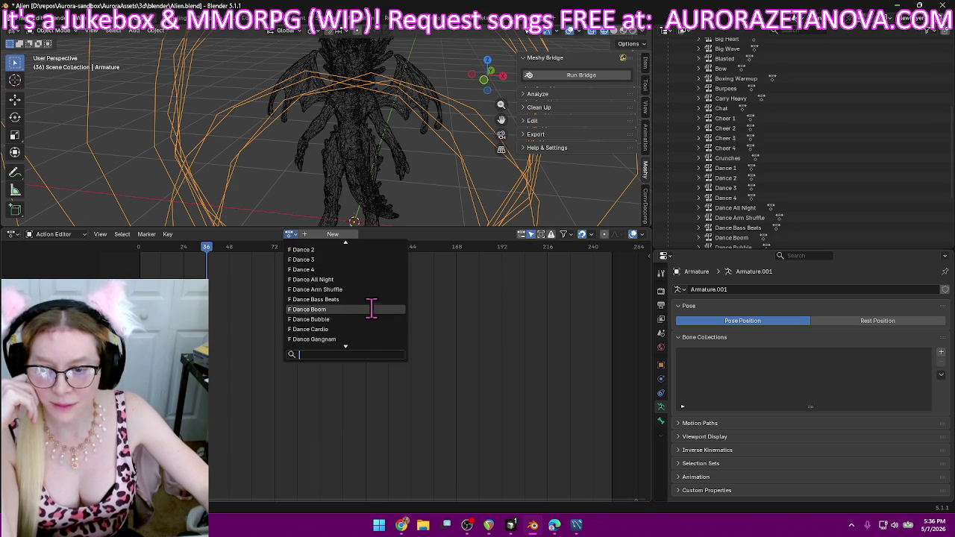
scroll(371, 309, down, 2)
scroll(373, 295, down, 2)
scroll(373, 295, down, 2)
scroll(359, 326, down, 2)
scroll(353, 320, down, 2)
scroll(362, 298, down, 1)
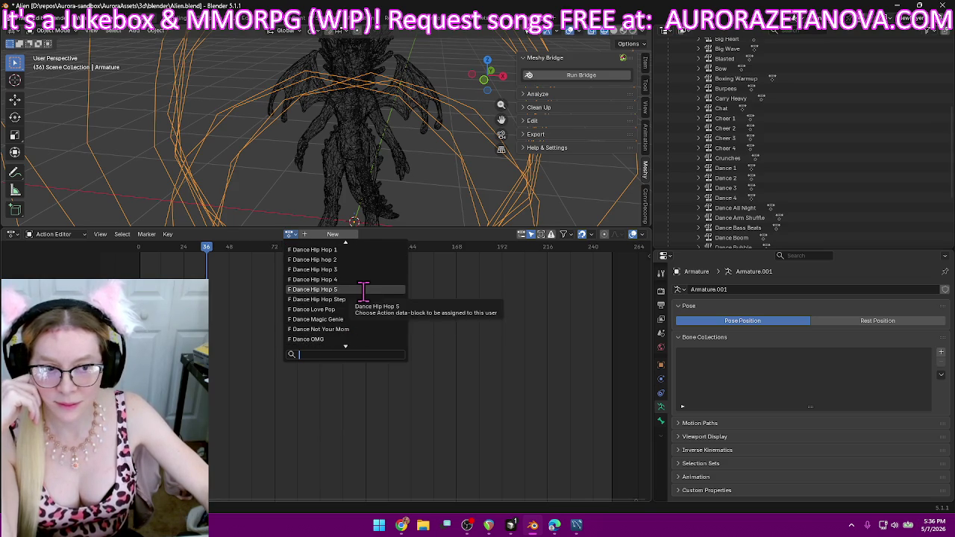
click(364, 290)
scroll(686, 213, down, 4)
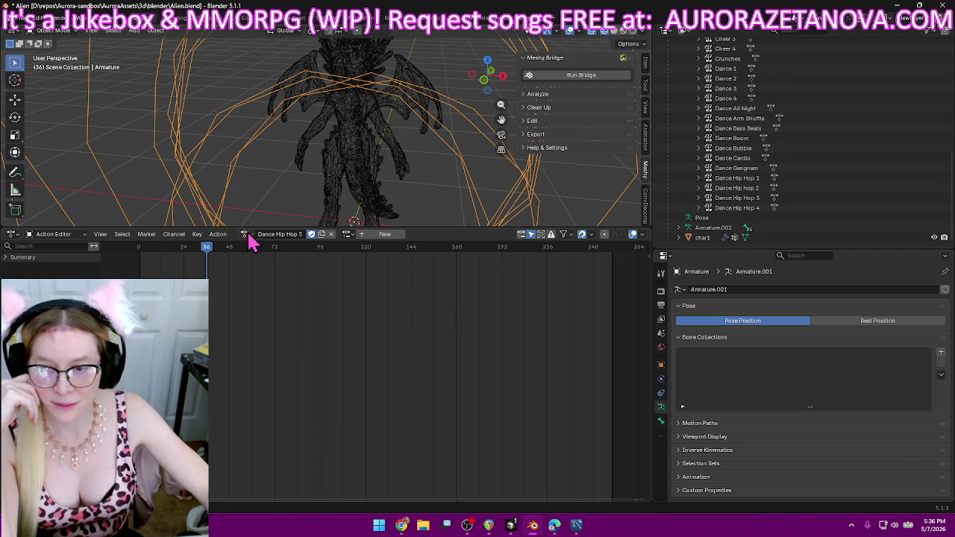
click(218, 234)
click(239, 311)
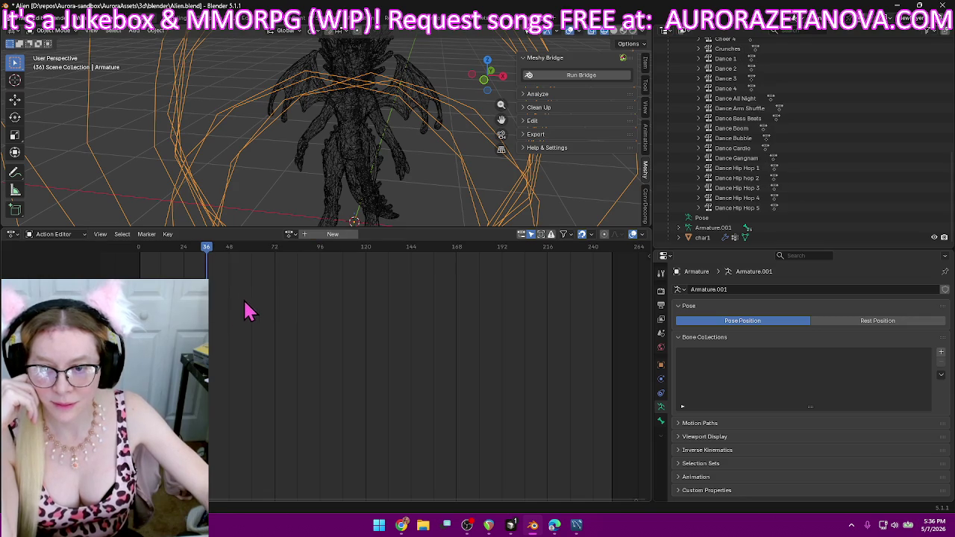
- Scroll through the action list toward the next action to push down
click(290, 234)
scroll(335, 302, down, 5)
scroll(339, 303, down, 4)
scroll(341, 302, down, 3)
scroll(343, 302, down, 4)
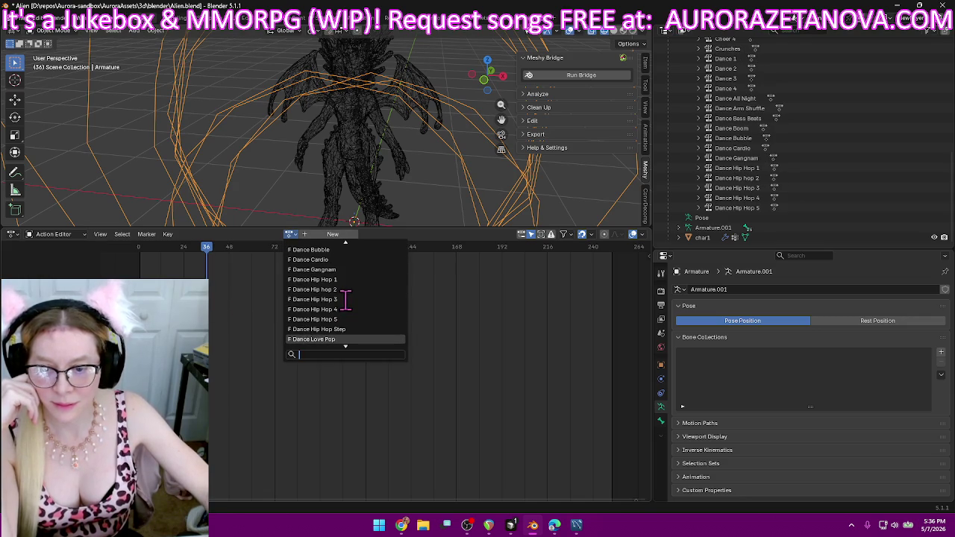
- Assign Dance Hip Hop Step to the armature and push it down into an NLA track
click(359, 336)
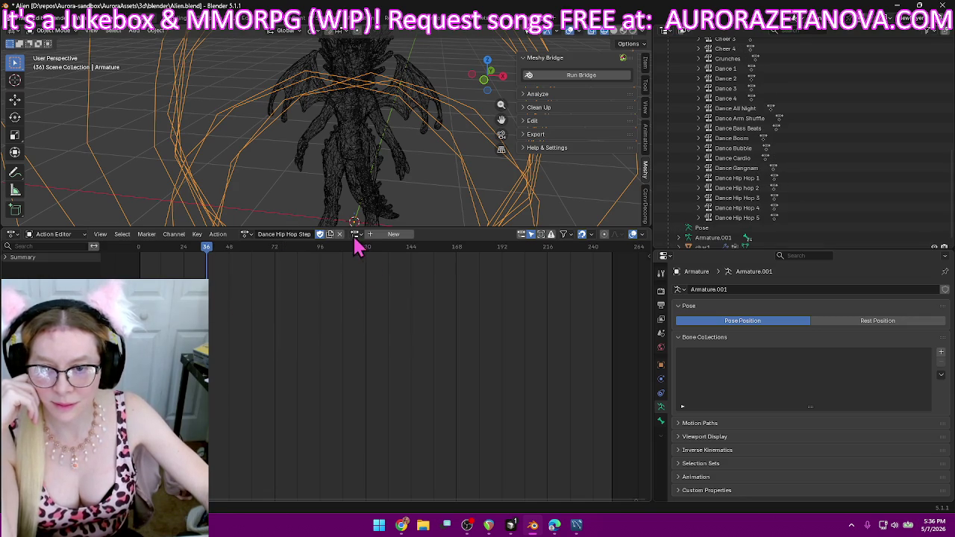
click(218, 234)
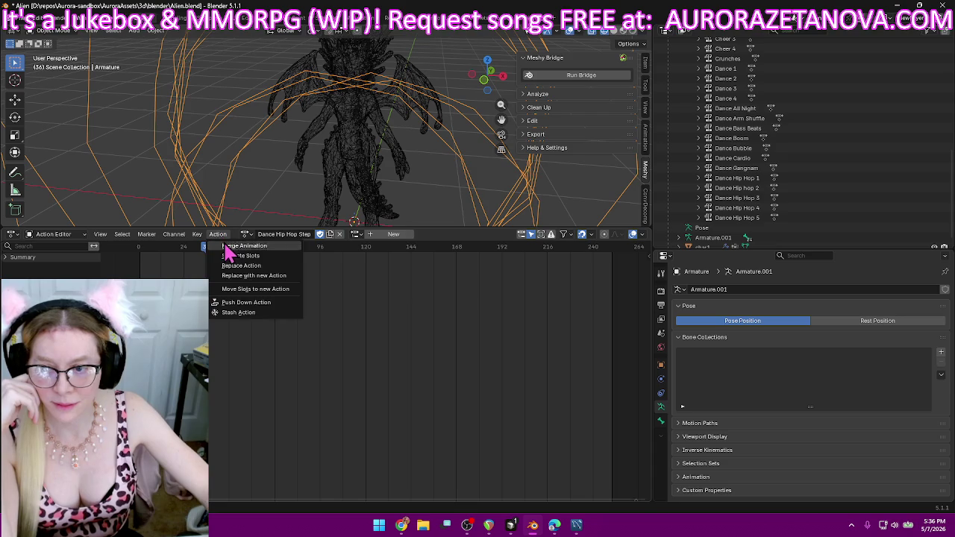
click(245, 302)
- Assign Dance Love Pop from the action list and push it down into an NLA track
click(290, 234)
scroll(331, 315, down, 5)
scroll(337, 317, down, 2)
scroll(341, 320, down, 3)
scroll(369, 323, down, 4)
scroll(375, 311, down, 3)
scroll(376, 284, down, 3)
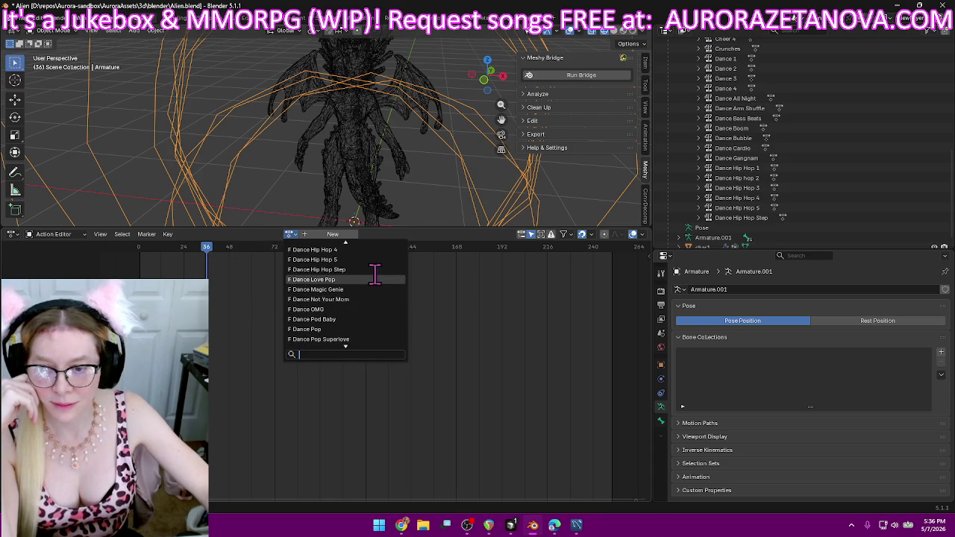
click(357, 279)
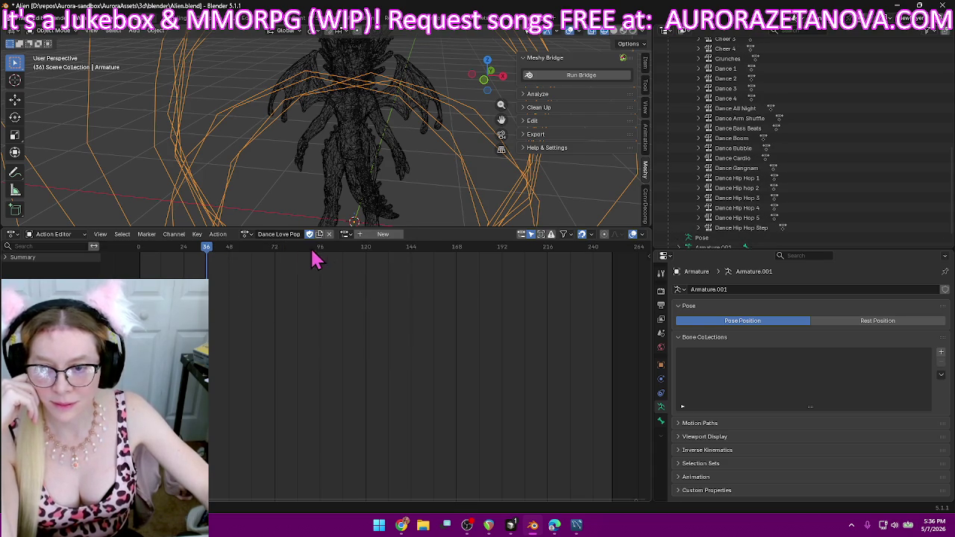
click(218, 234)
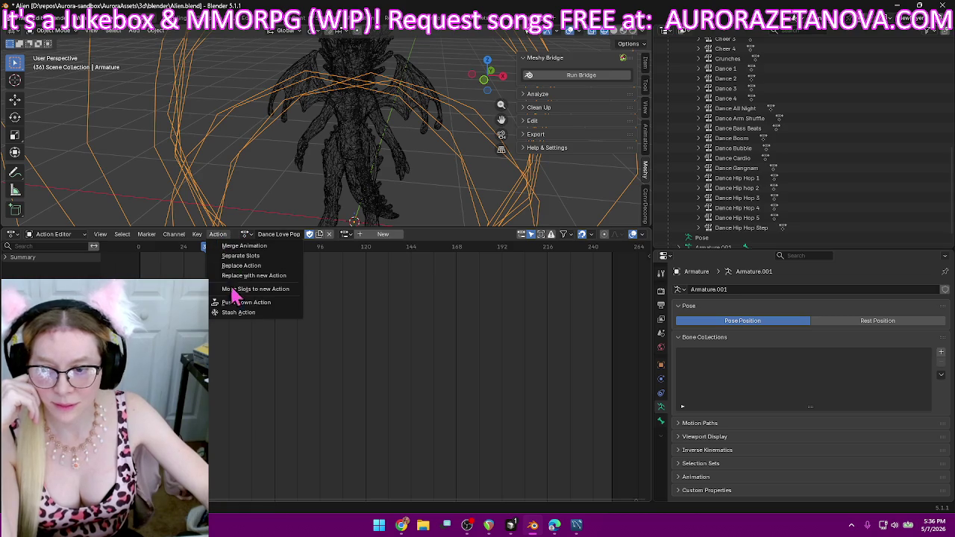
click(246, 304)
- Assign Dance Magic Genie from the action list and push it down into an NLA track
click(288, 237)
scroll(336, 288, down, 3)
scroll(337, 288, down, 2)
scroll(340, 291, down, 2)
scroll(351, 294, down, 6)
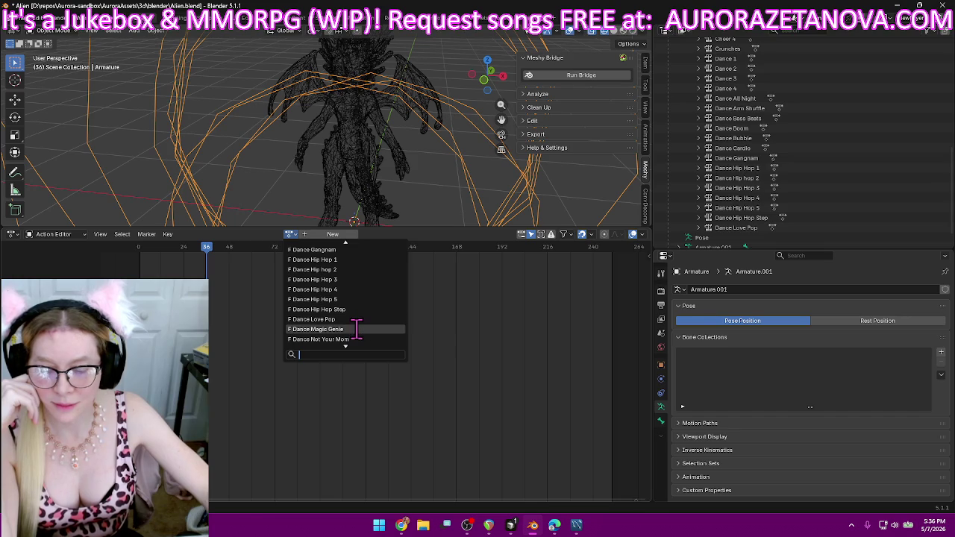
click(356, 329)
click(223, 235)
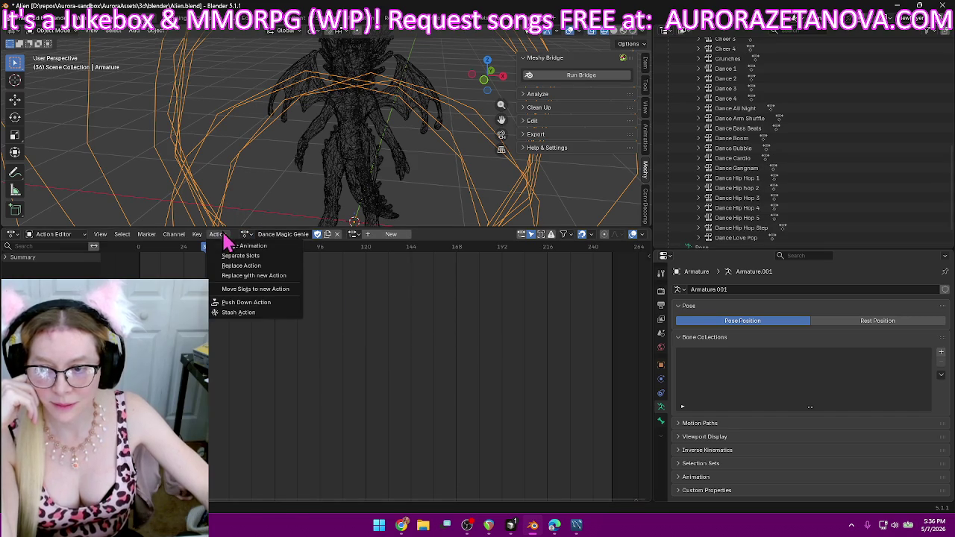
click(248, 311)
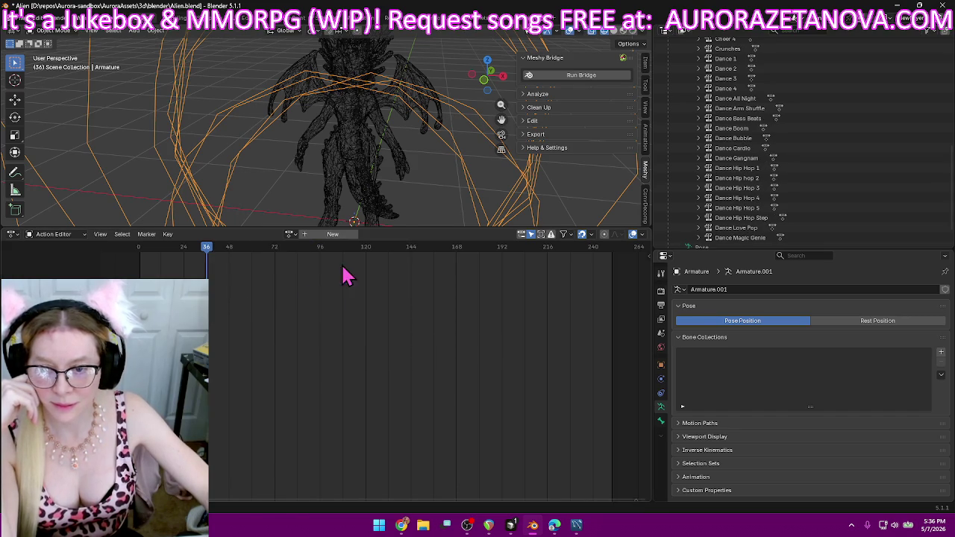
- Assign Dance Not Your Mom from the action list and push it down into an NLA track
click(293, 235)
scroll(343, 291, down, 6)
scroll(343, 290, down, 4)
scroll(343, 291, down, 4)
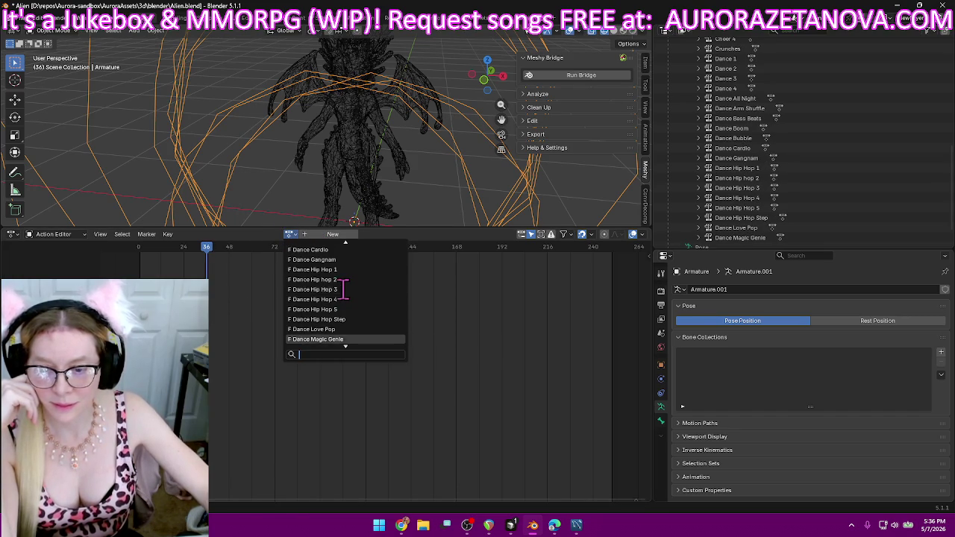
scroll(366, 298, down, 6)
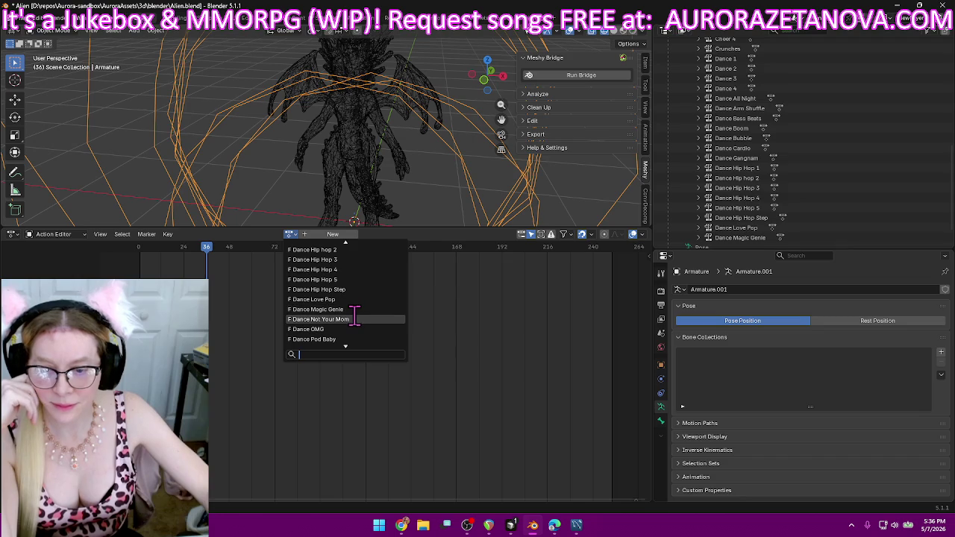
click(354, 318)
click(218, 235)
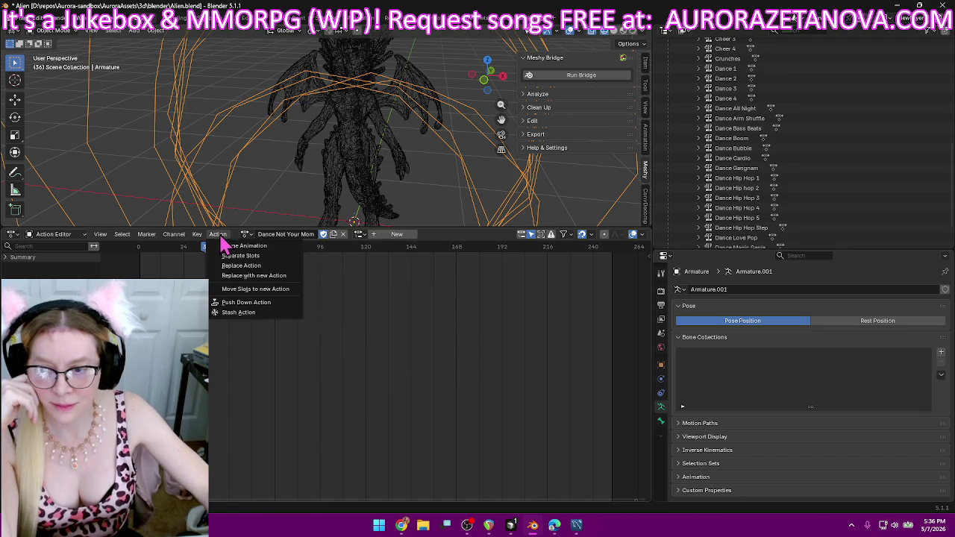
click(237, 305)
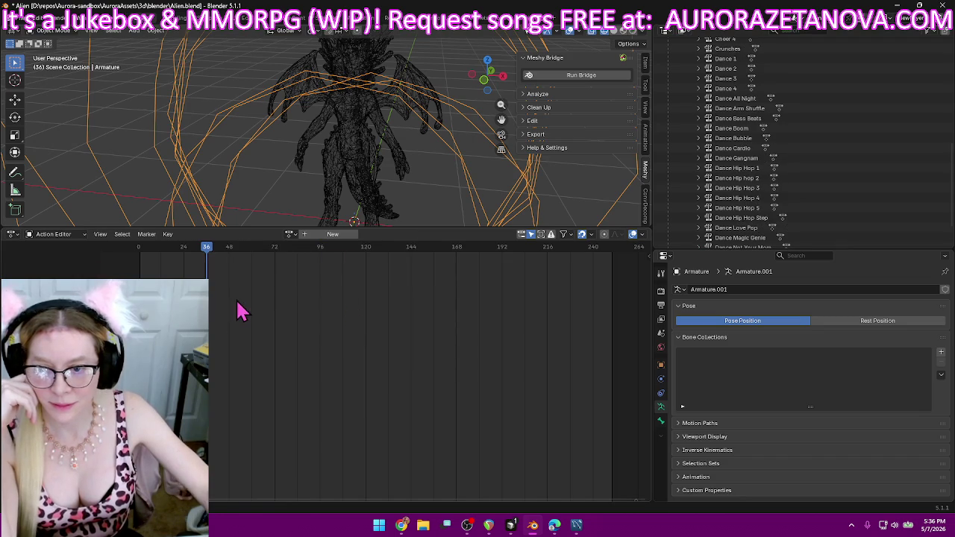
- Scroll down the available actions list toward the next action alphabetically
click(290, 235)
scroll(369, 294, down, 7)
scroll(371, 287, down, 8)
scroll(371, 287, down, 8)
scroll(372, 287, down, 8)
scroll(372, 285, down, 8)
scroll(373, 284, down, 8)
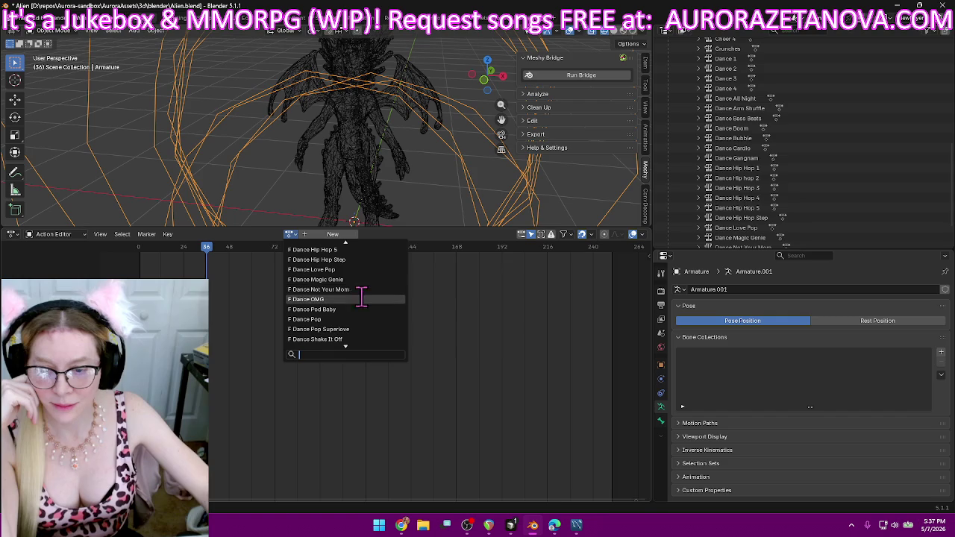
- Assign Dance OMG to the armature and push it down into an NLA track
click(351, 299)
click(218, 235)
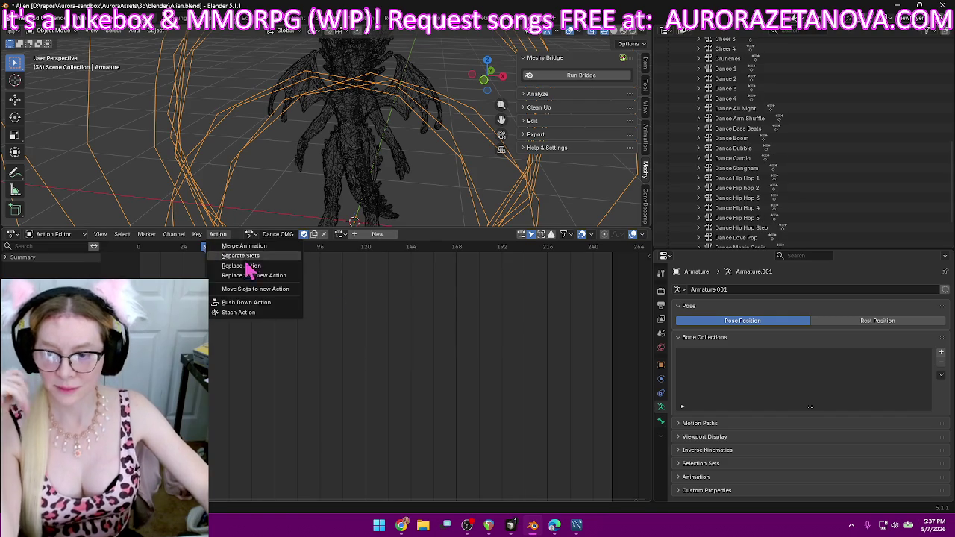
click(252, 303)
- Assign Dance OMG again from the action list and push it into another NLA track
click(289, 234)
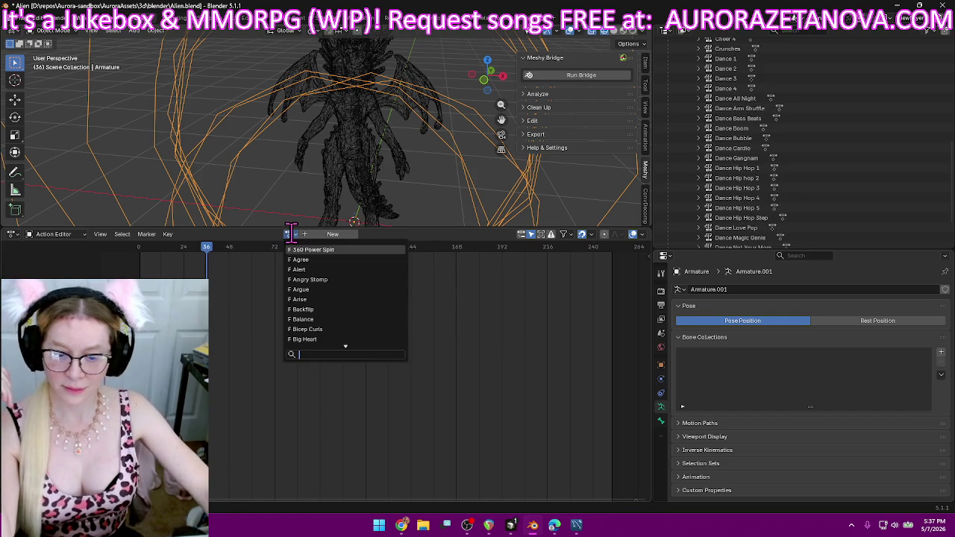
scroll(331, 253, down, 4)
scroll(359, 273, down, 3)
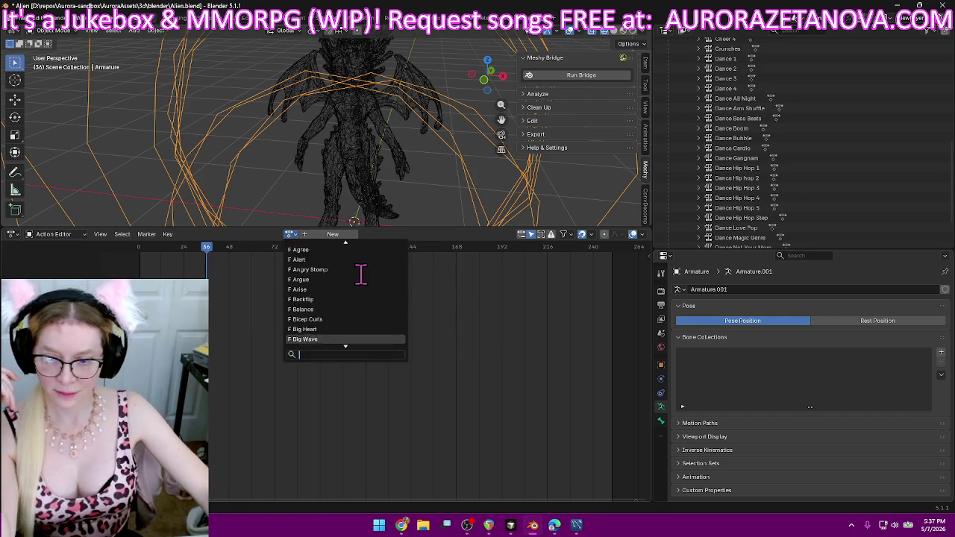
scroll(366, 277, down, 3)
scroll(366, 272, down, 2)
scroll(373, 279, down, 2)
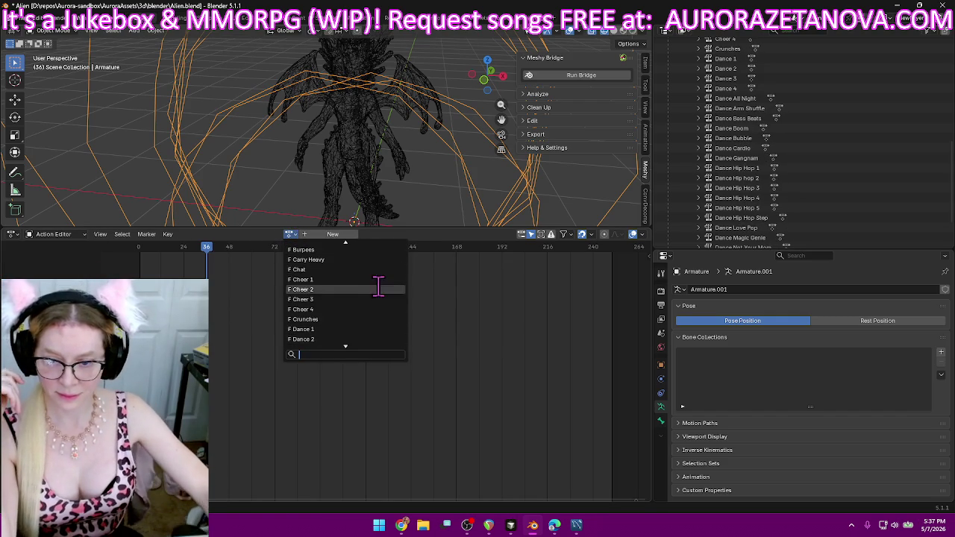
scroll(384, 294, down, 2)
scroll(386, 321, down, 3)
scroll(390, 341, down, 6)
scroll(390, 347, down, 6)
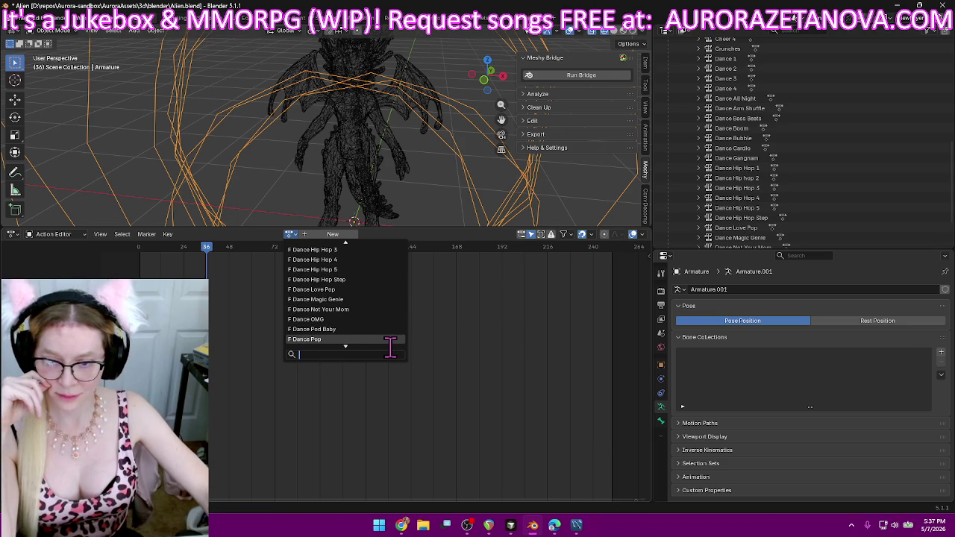
scroll(380, 334, down, 3)
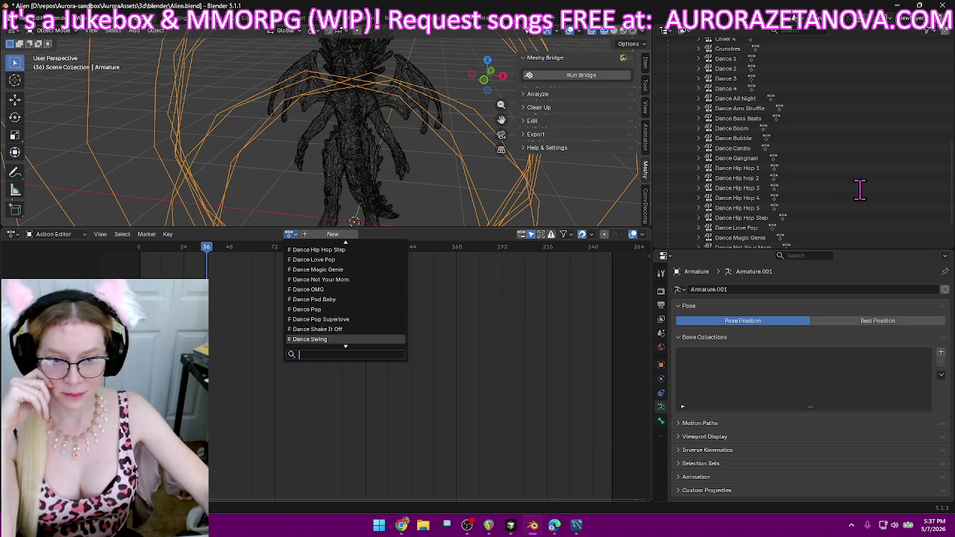
click(357, 290)
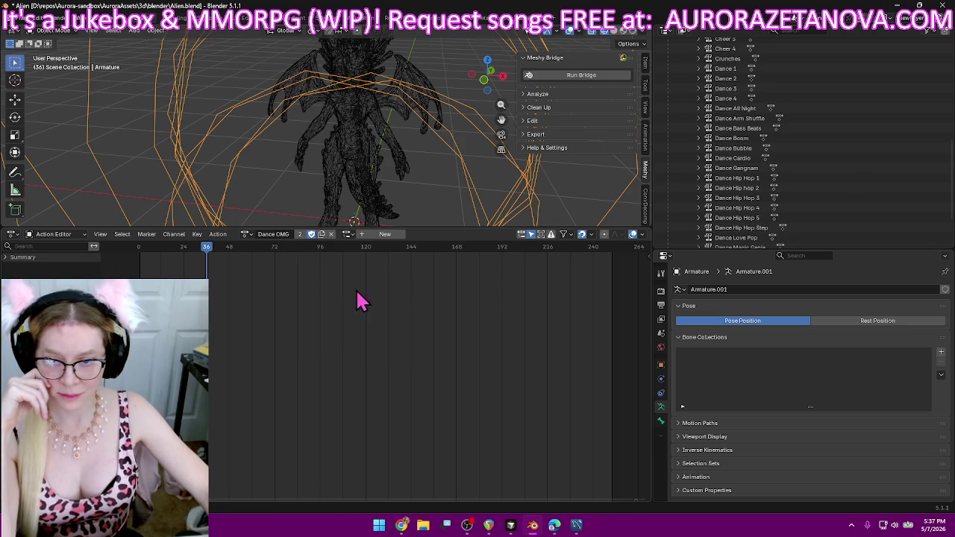
click(218, 234)
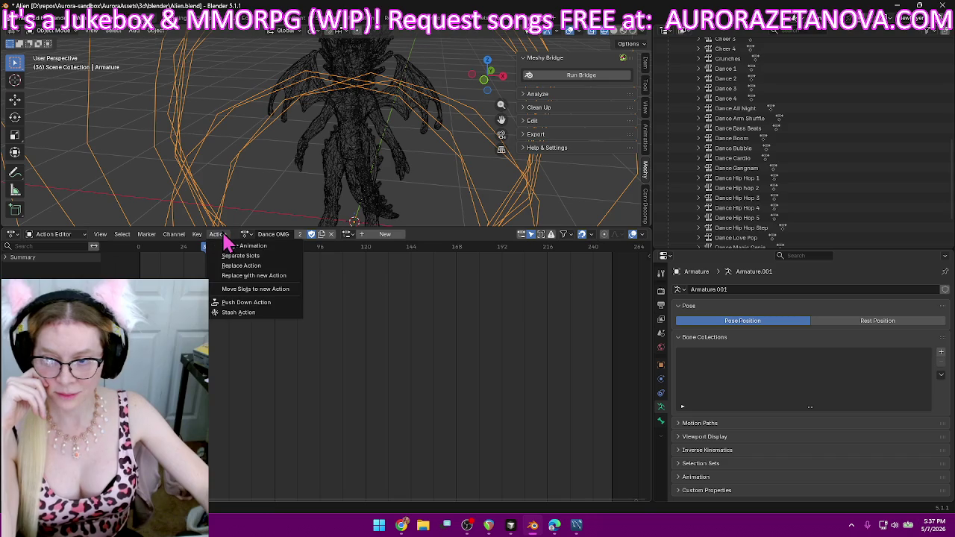
click(234, 302)
- Select the second Dance OMG entry in the Outliner and bring up its context menu
scroll(885, 214, down, 3)
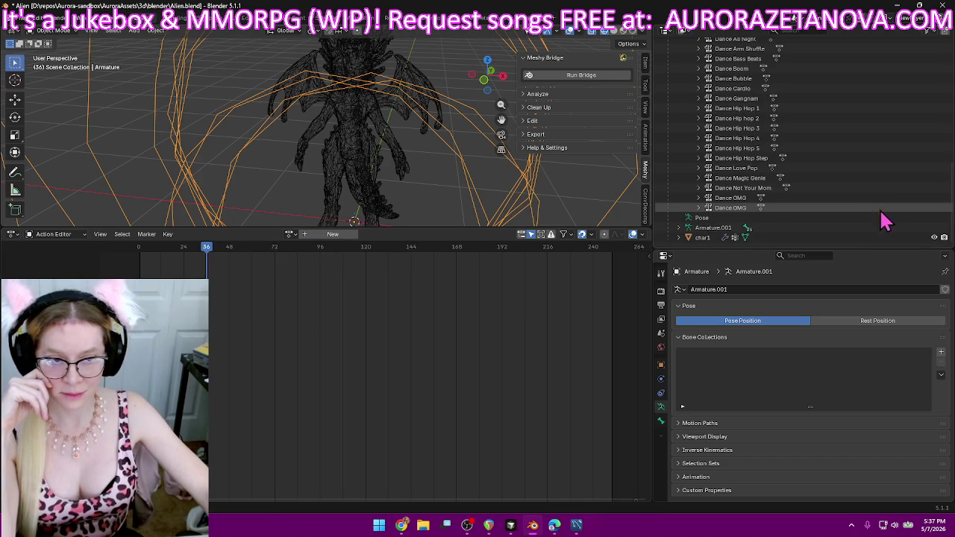
click(735, 209)
right_click(735, 209)
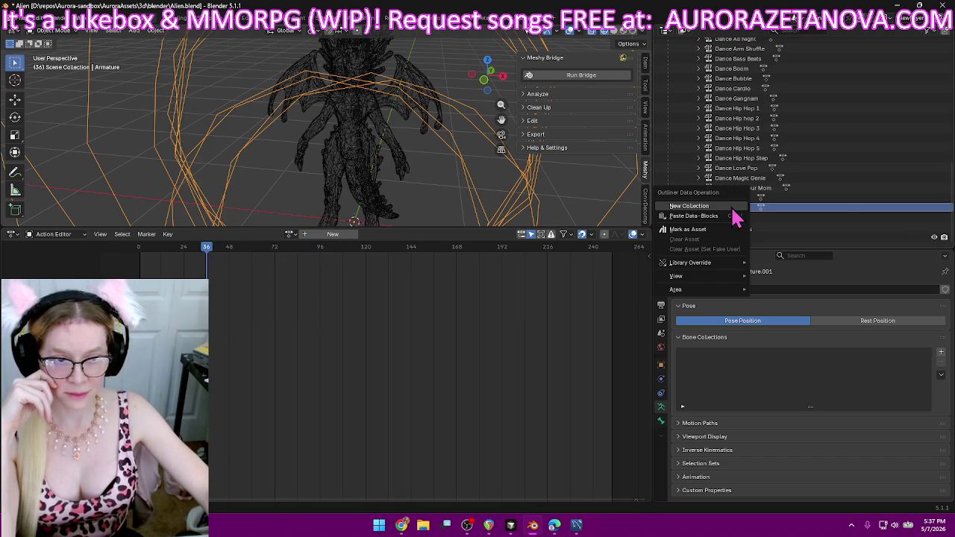
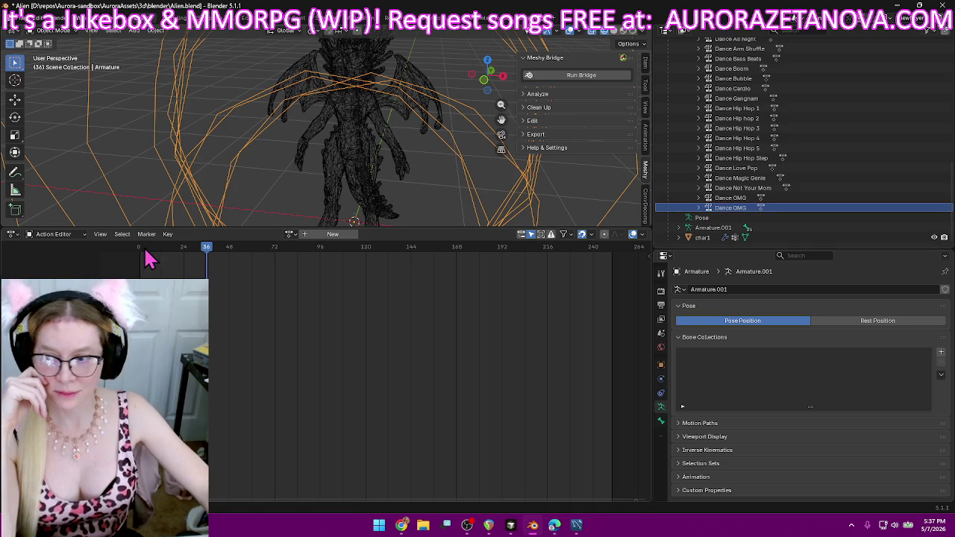
- Assign the Dance Pod Baby action and push it down as an NLA track
click(290, 234)
scroll(335, 340, down, 3)
scroll(334, 339, down, 5)
scroll(334, 340, down, 5)
scroll(375, 338, down, 7)
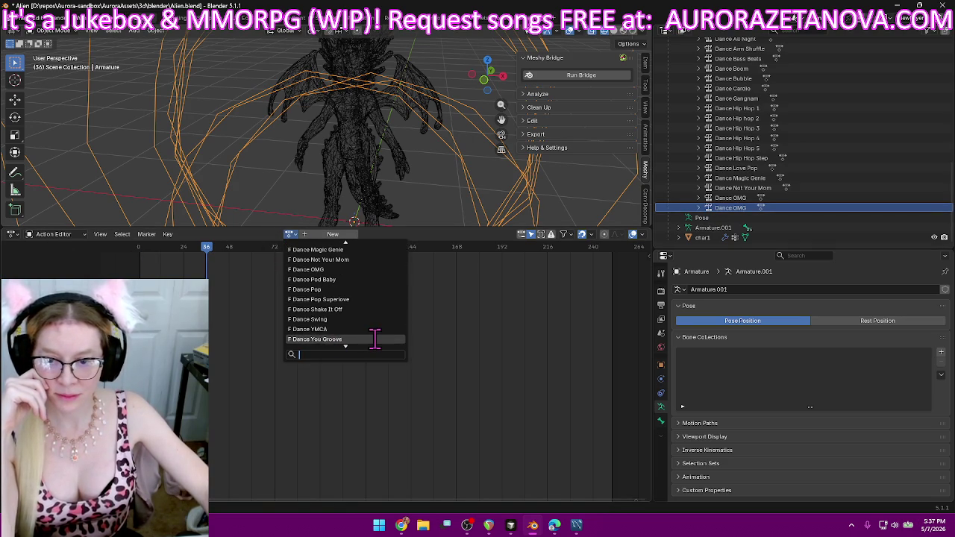
click(375, 281)
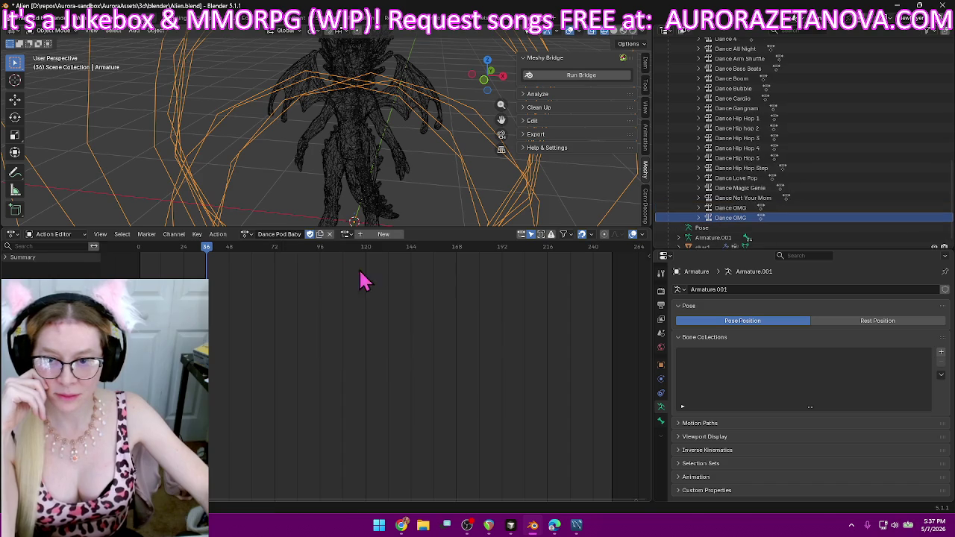
click(219, 235)
click(247, 311)
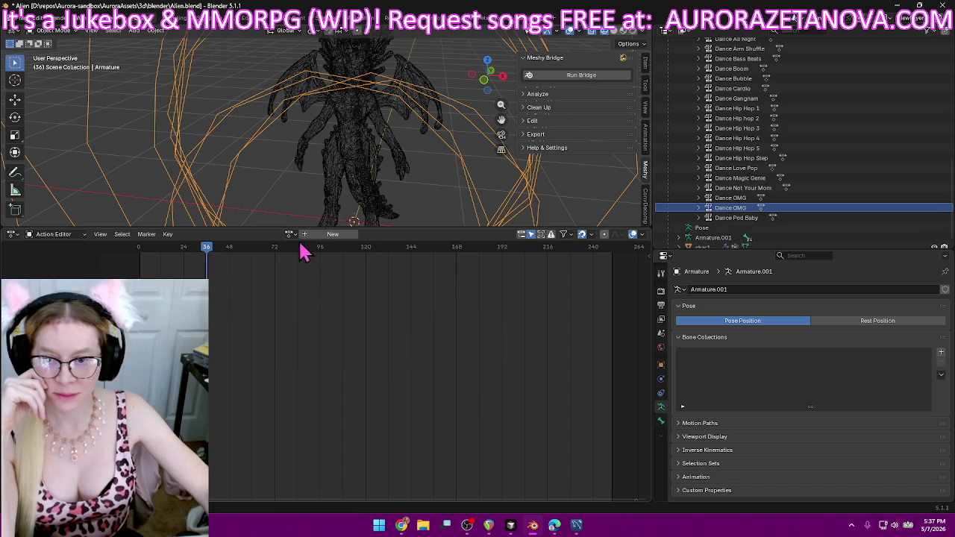
- Assign the Dance Pop action and push it down as an NLA track
click(288, 234)
scroll(365, 320, down, 8)
scroll(366, 337, down, 8)
scroll(366, 336, down, 8)
scroll(365, 340, down, 8)
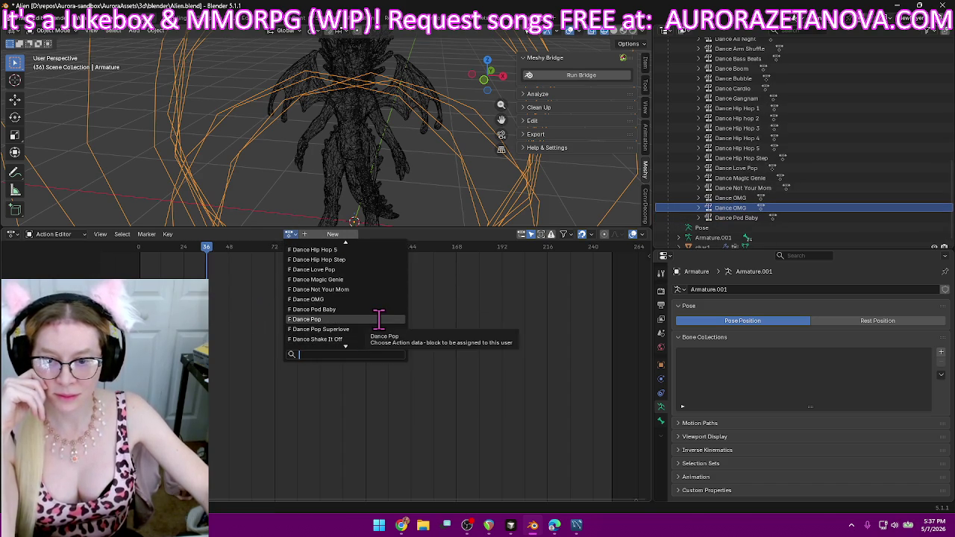
click(377, 320)
click(217, 235)
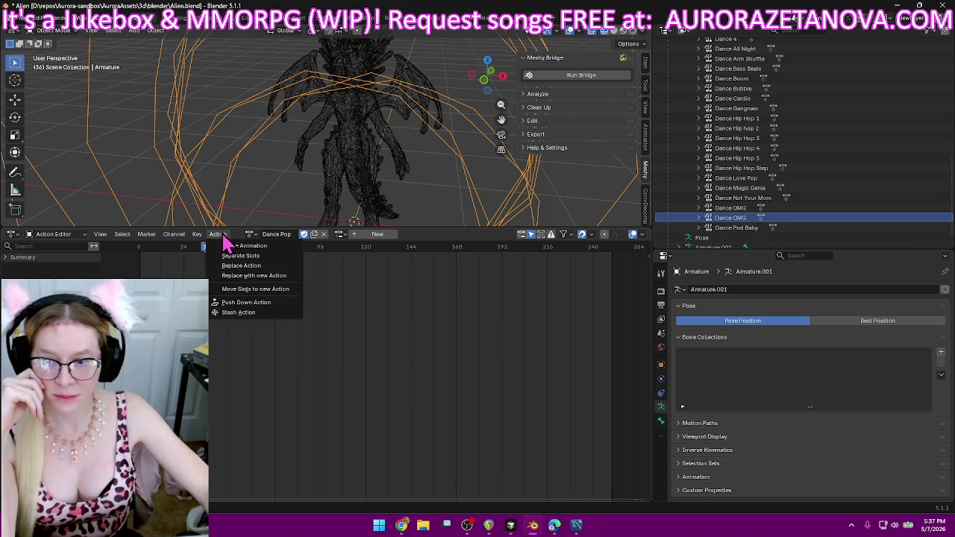
click(264, 306)
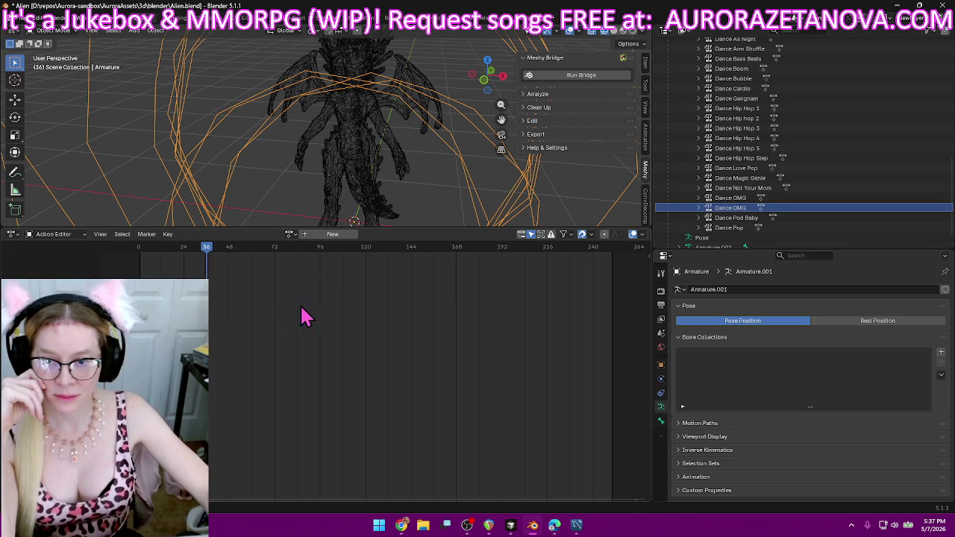
- Assign Dance Pop Superlove and push it down as an NLA track
click(289, 234)
scroll(343, 313, up, 5)
scroll(357, 330, up, 5)
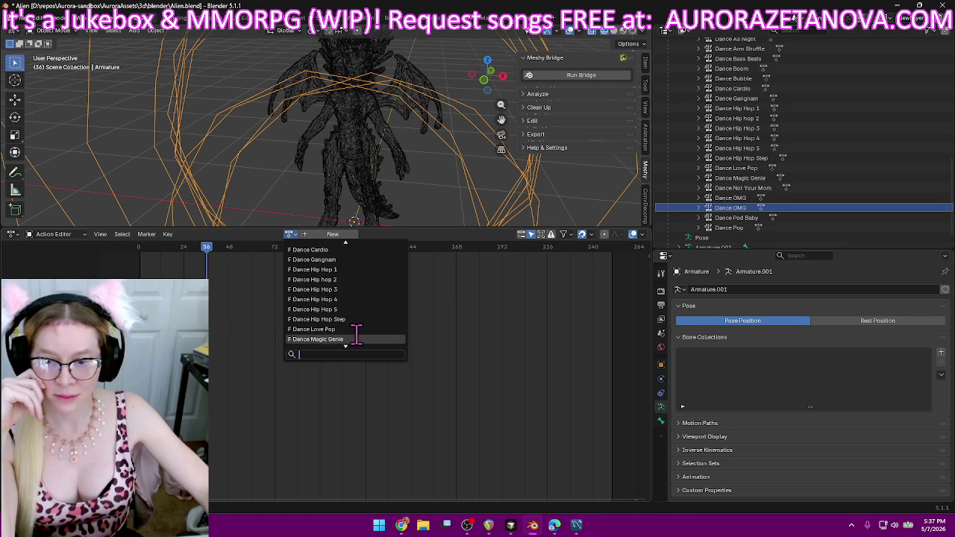
scroll(356, 334, down, 3)
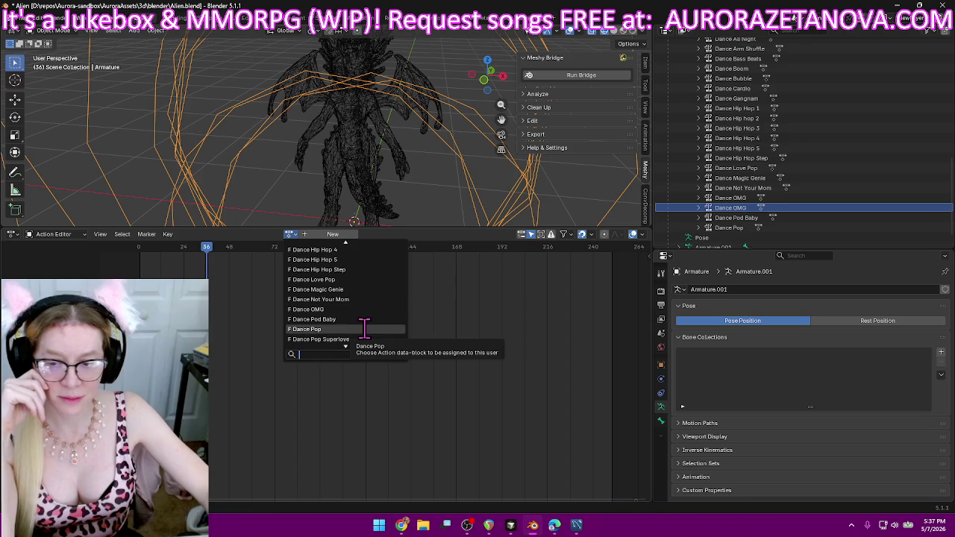
click(360, 338)
click(217, 234)
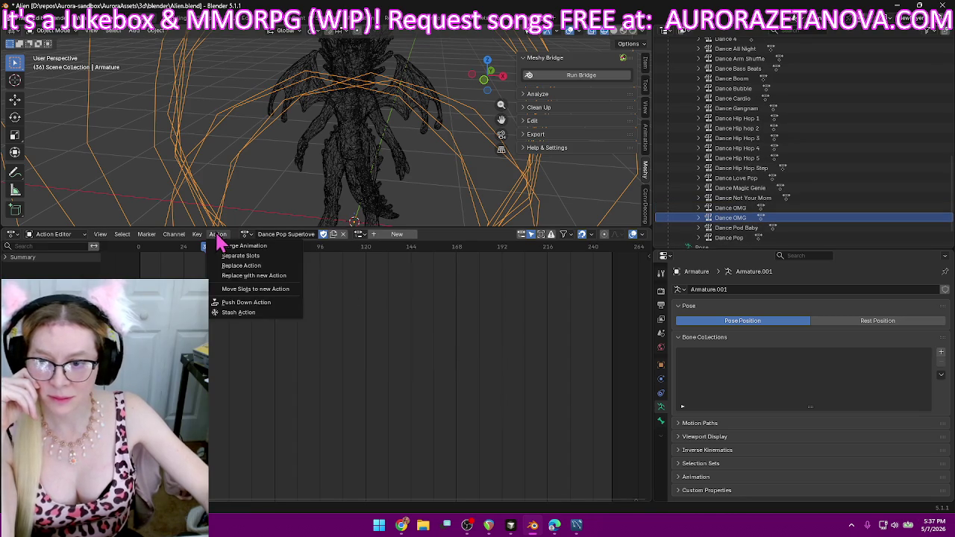
click(244, 302)
- Assign Dance Shake It Off and push it down as an NLA track
click(288, 234)
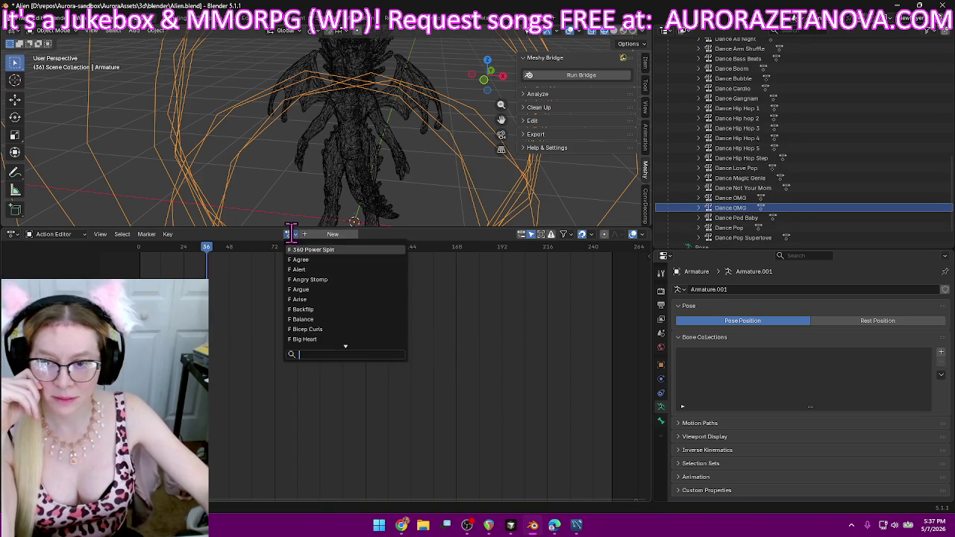
scroll(335, 332, down, 5)
scroll(348, 337, down, 5)
scroll(358, 336, down, 5)
scroll(364, 335, down, 8)
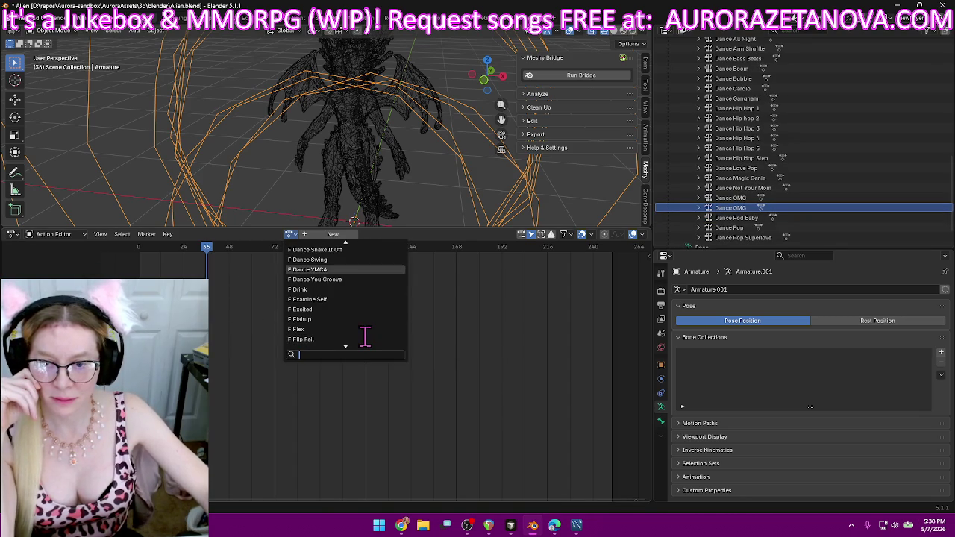
scroll(364, 335, down, 3)
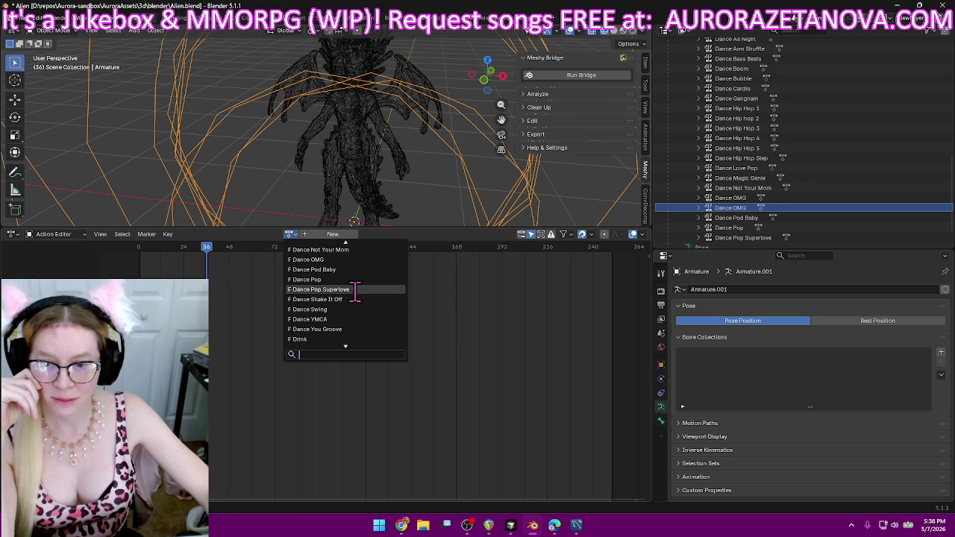
click(349, 299)
click(218, 234)
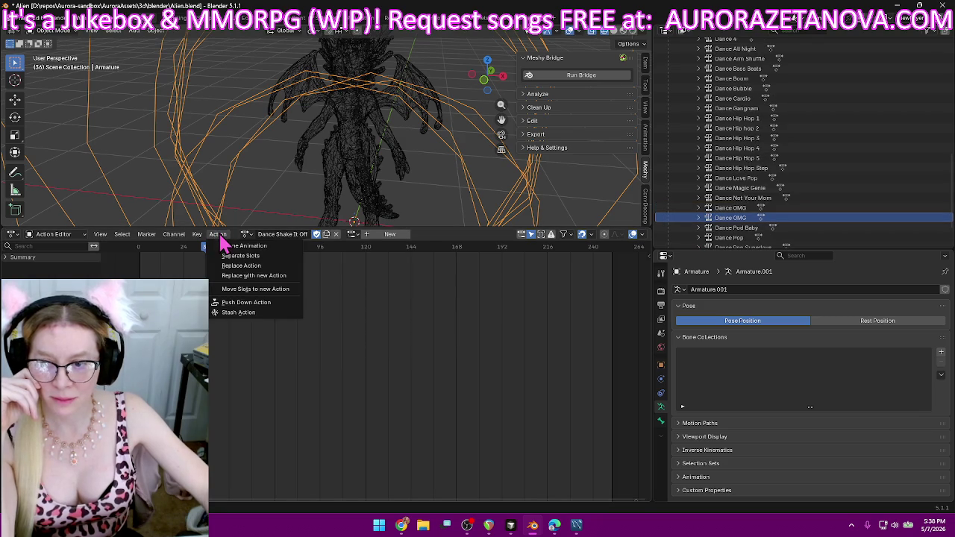
click(246, 302)
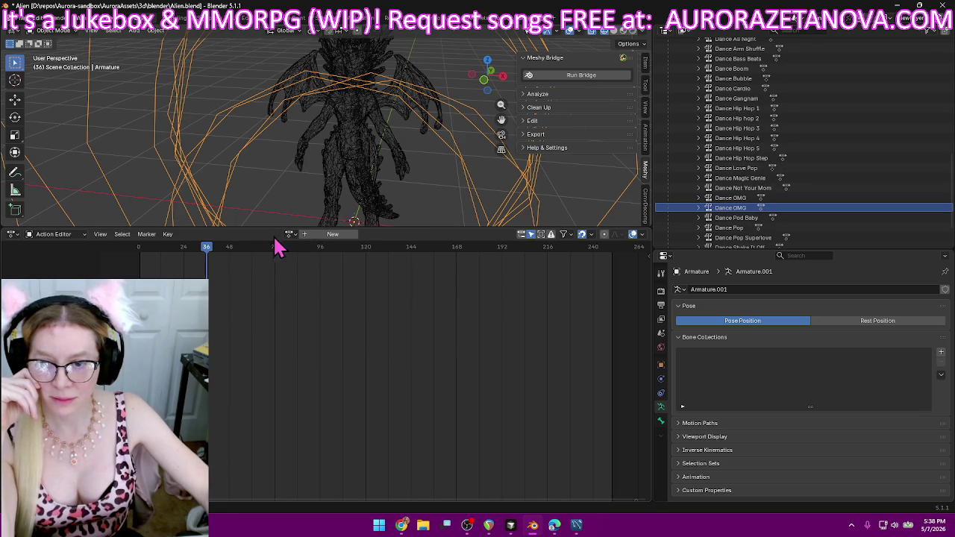
- Assign Dance Swing and push it down as an NLA track
click(291, 233)
scroll(332, 332, down, 5)
scroll(332, 336, down, 5)
scroll(326, 344, down, 3)
scroll(327, 344, down, 9)
click(341, 339)
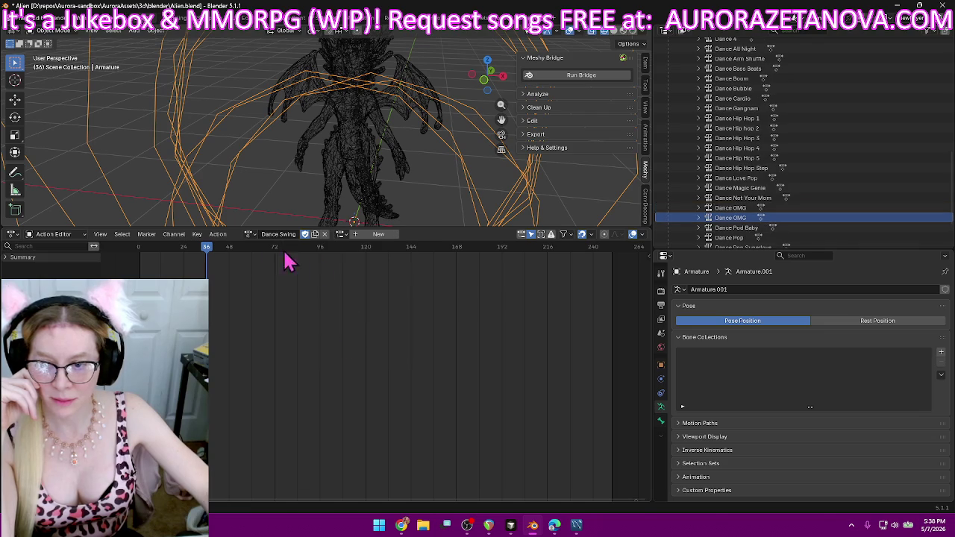
click(218, 234)
click(243, 303)
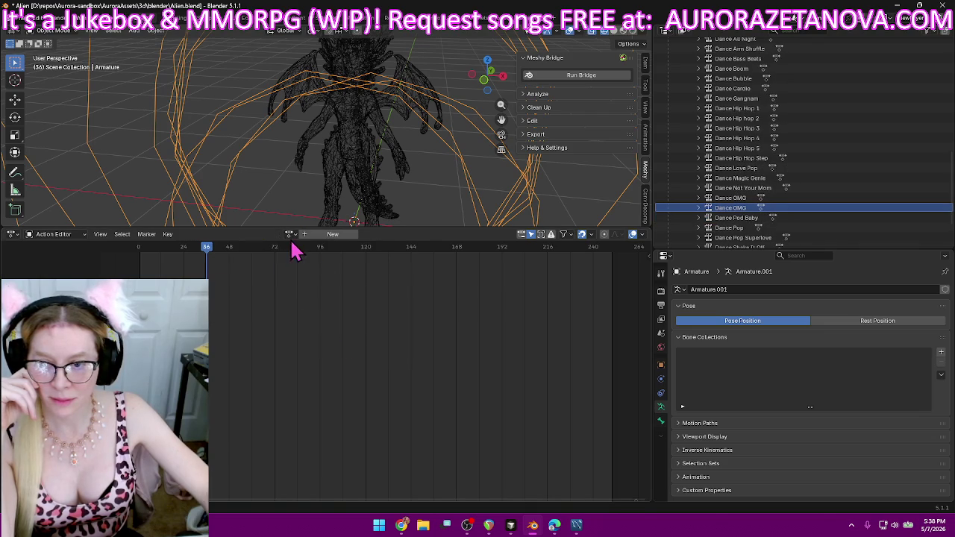
- Reassign the Dance Swing action to the armature from the action list
click(291, 233)
scroll(332, 313, down, 5)
scroll(331, 318, down, 8)
scroll(348, 326, down, 8)
scroll(361, 330, down, 6)
scroll(361, 332, down, 1)
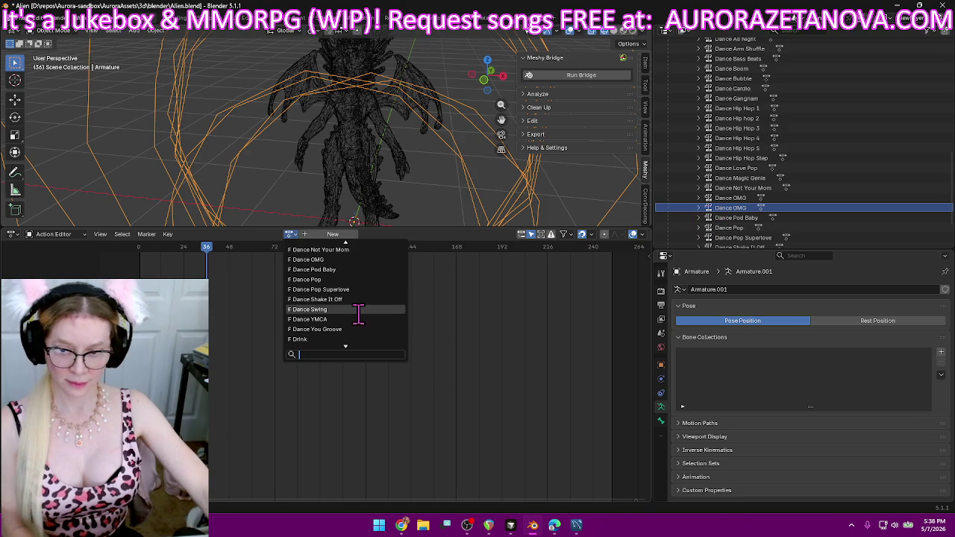
click(358, 310)
scroll(853, 187, down, 1)
scroll(850, 192, down, 2)
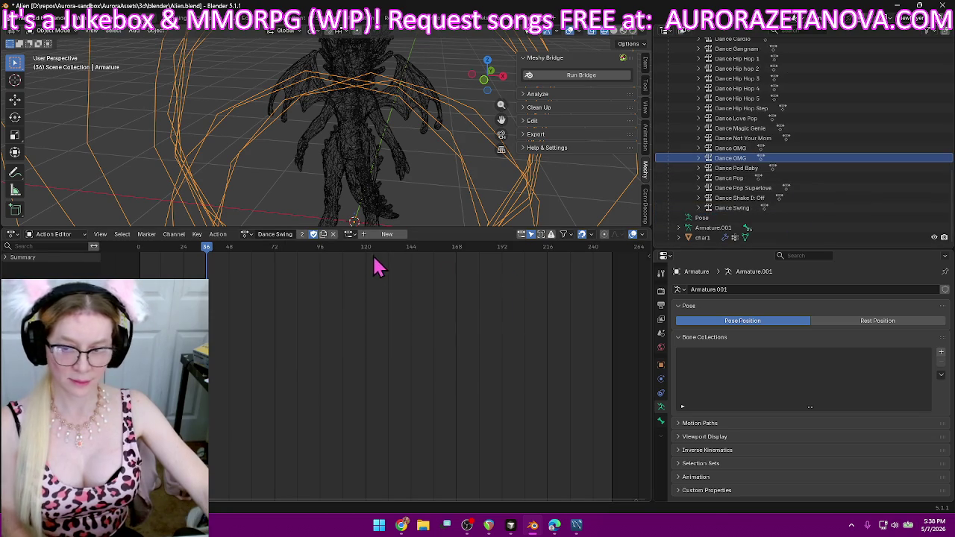
- Switch the action to Dance YMCA and push it down as an NLA track
click(245, 234)
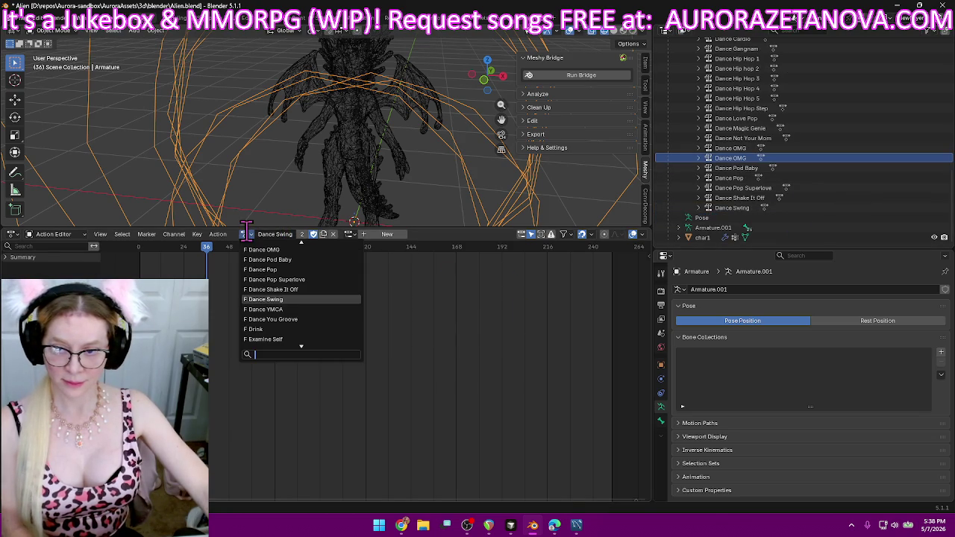
click(290, 309)
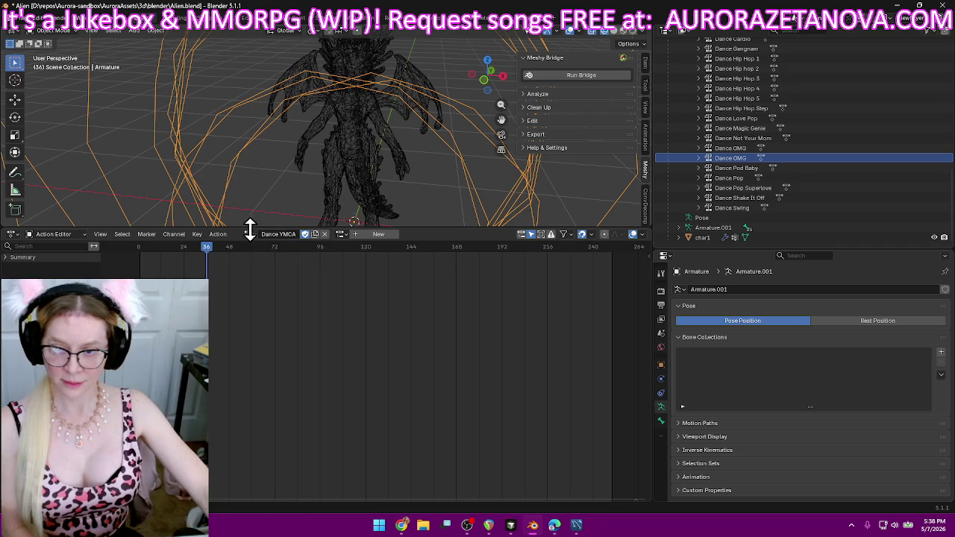
click(217, 234)
click(257, 307)
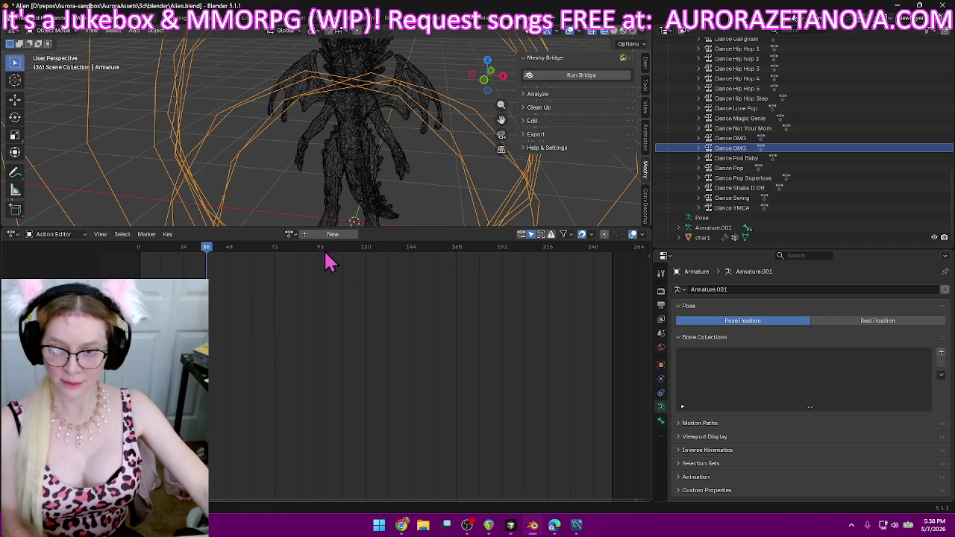
- Assign Dance You Groove to the alien armature and push it down as an NLA track
click(288, 235)
scroll(334, 305, down, 3)
scroll(335, 330, down, 5)
scroll(343, 344, down, 5)
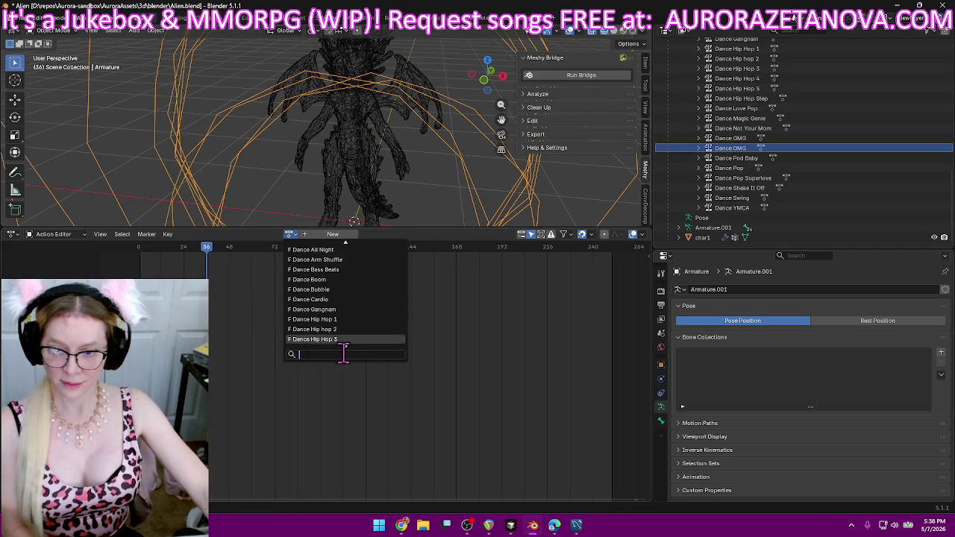
scroll(344, 360, down, 9)
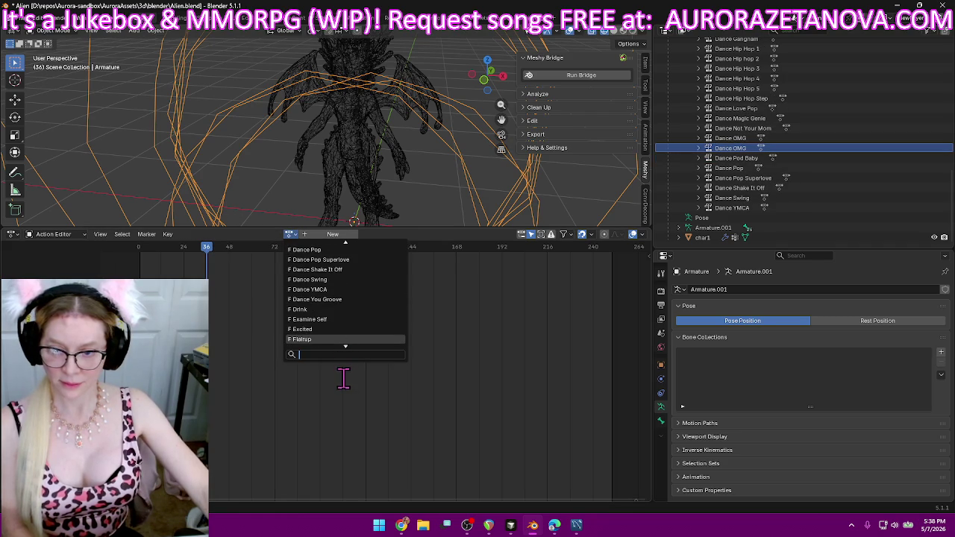
click(349, 300)
click(218, 234)
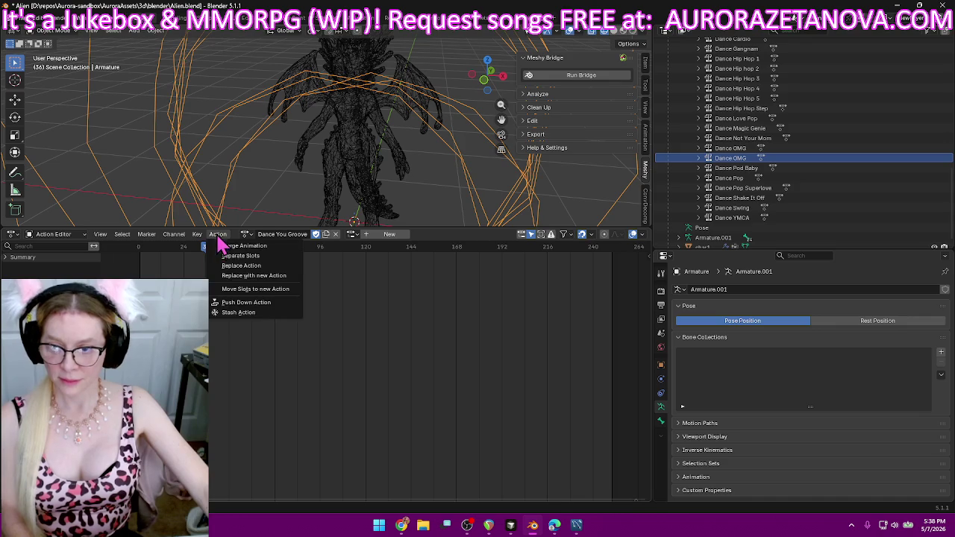
click(246, 305)
- Assign the Drink action to the armature and push it down to the NLA
click(290, 234)
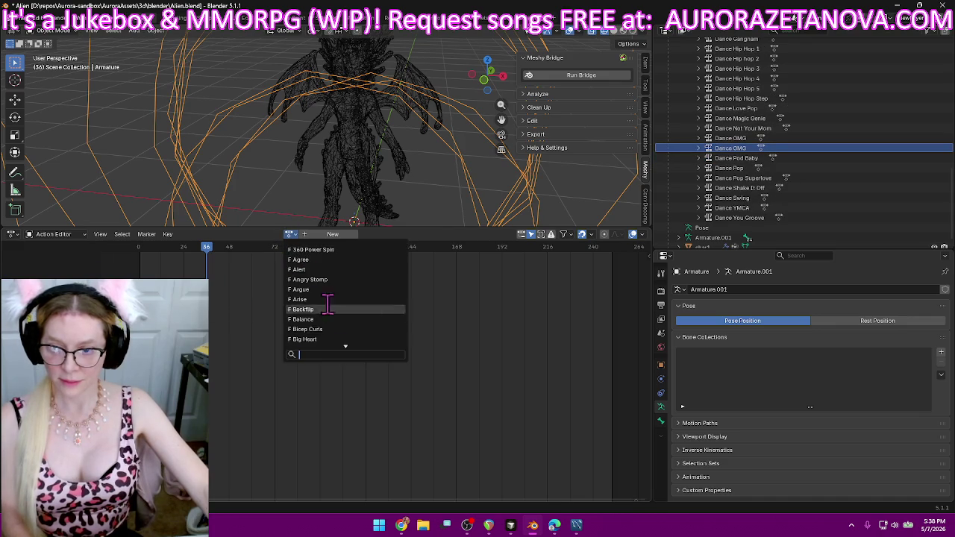
scroll(359, 378, down, 6)
scroll(360, 383, down, 6)
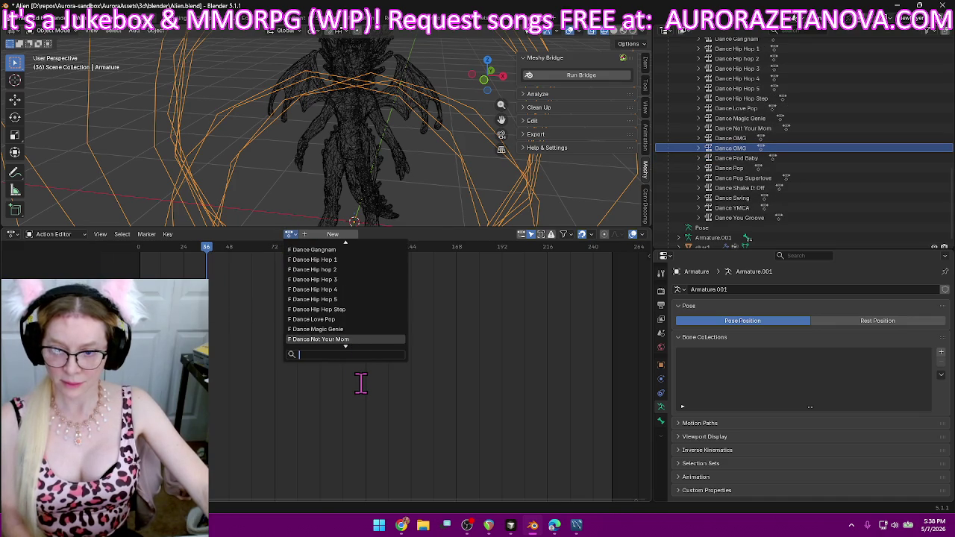
scroll(360, 382, down, 7)
scroll(359, 378, down, 2)
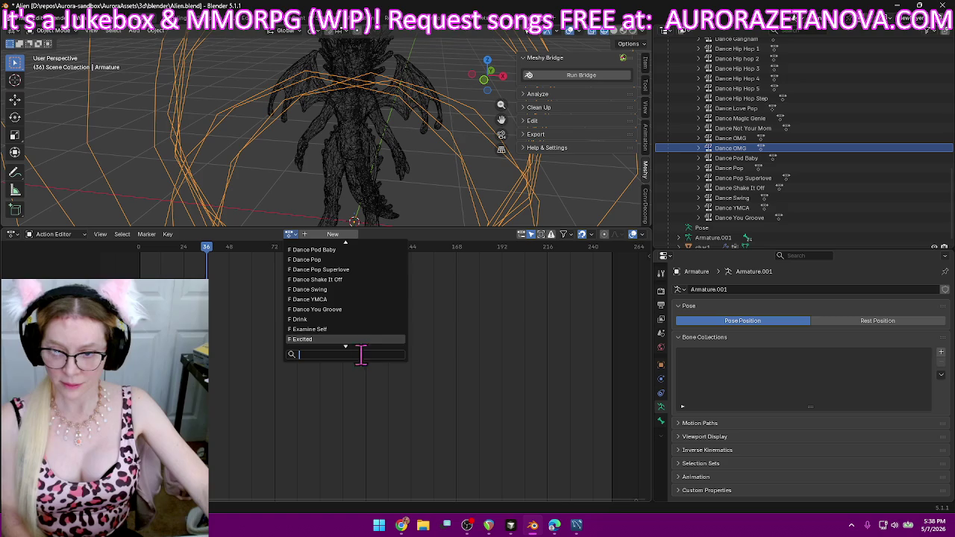
scroll(359, 328, down, 2)
click(360, 319)
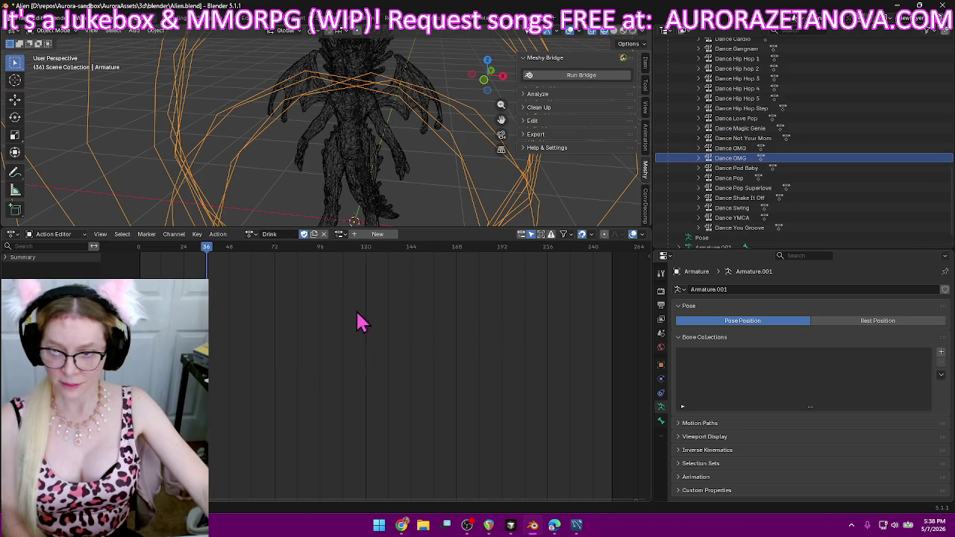
click(224, 235)
click(246, 313)
- Assign Examine Self to the armature and push it down as an NLA track
click(291, 235)
scroll(328, 335, down, 5)
scroll(351, 366, down, 8)
scroll(352, 377, down, 10)
scroll(353, 382, down, 8)
scroll(354, 382, down, 10)
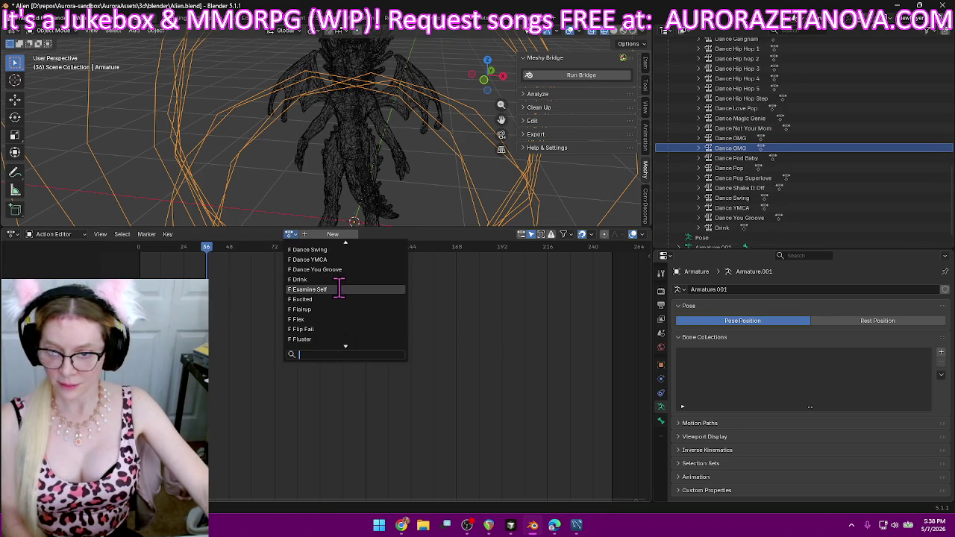
click(341, 298)
click(215, 233)
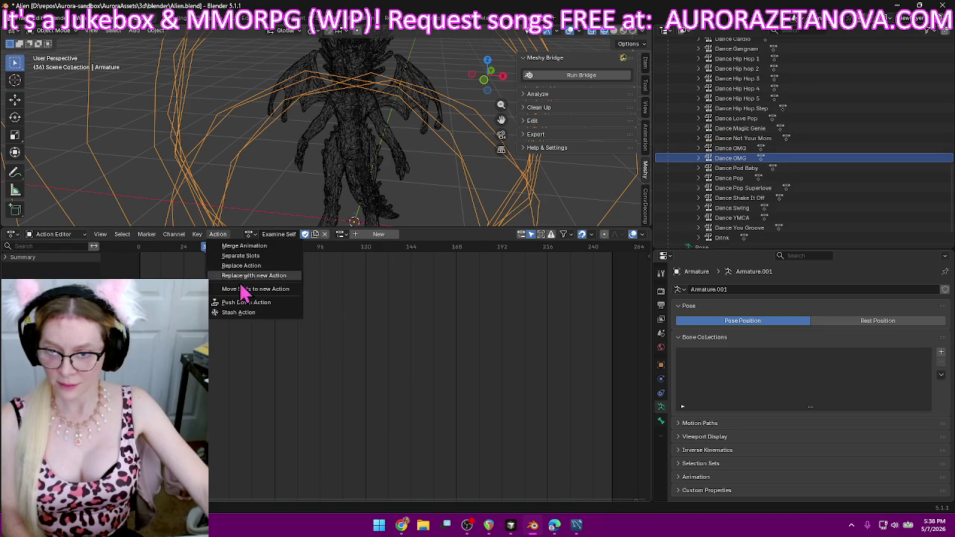
click(245, 304)
- Assign the Excited action and push it down as an NLA track
click(291, 234)
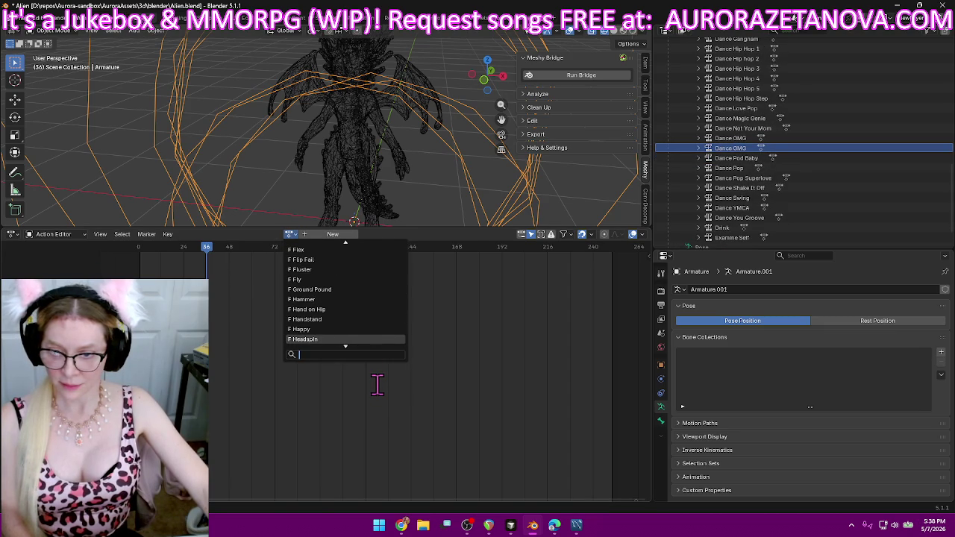
scroll(384, 337, up, 3)
scroll(384, 337, up, 2)
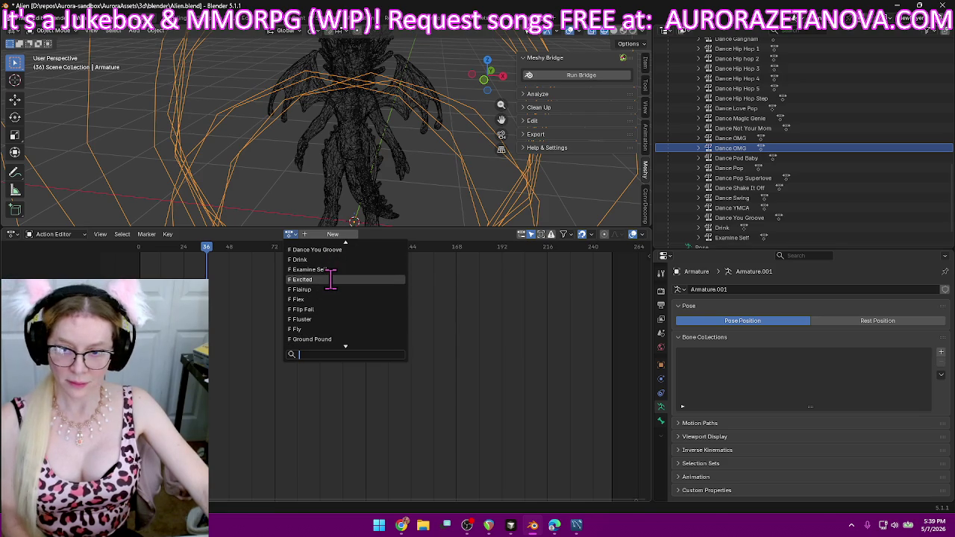
click(331, 280)
click(218, 235)
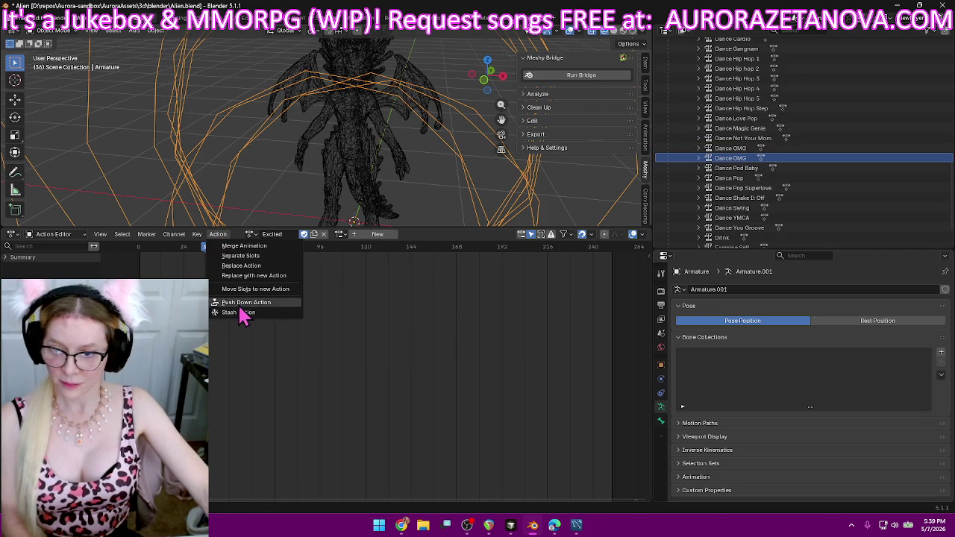
click(240, 309)
- Assign the Flairup action and push it down as an NLA track
scroll(802, 239, down, 3)
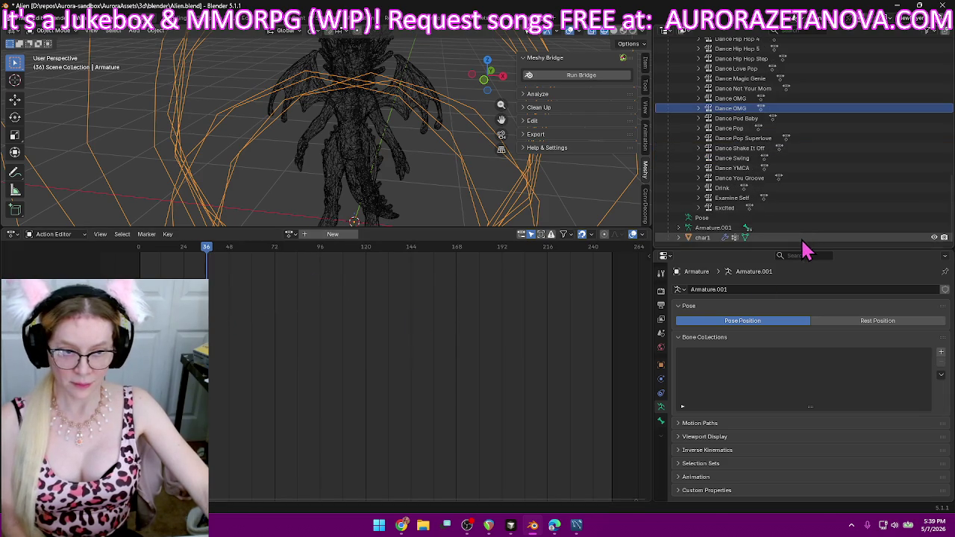
click(290, 234)
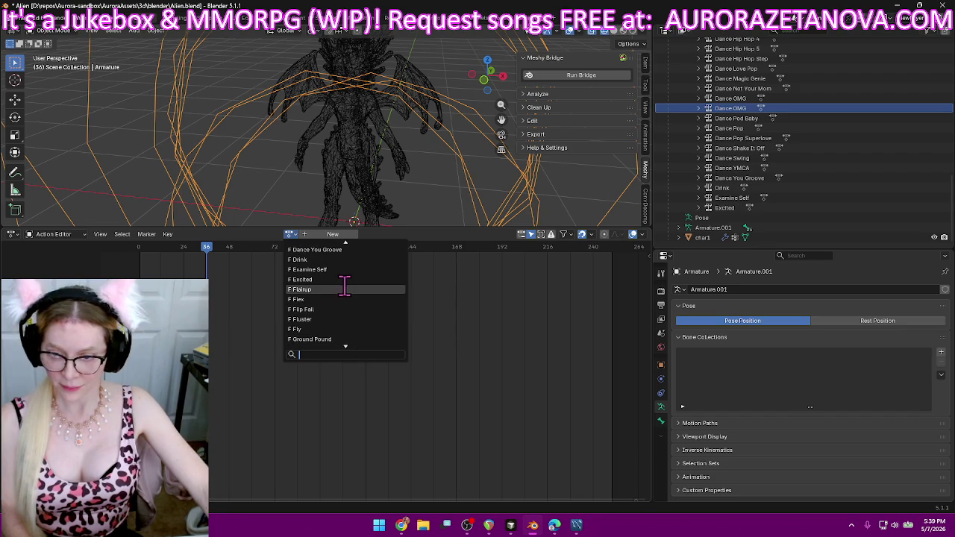
click(344, 288)
click(224, 235)
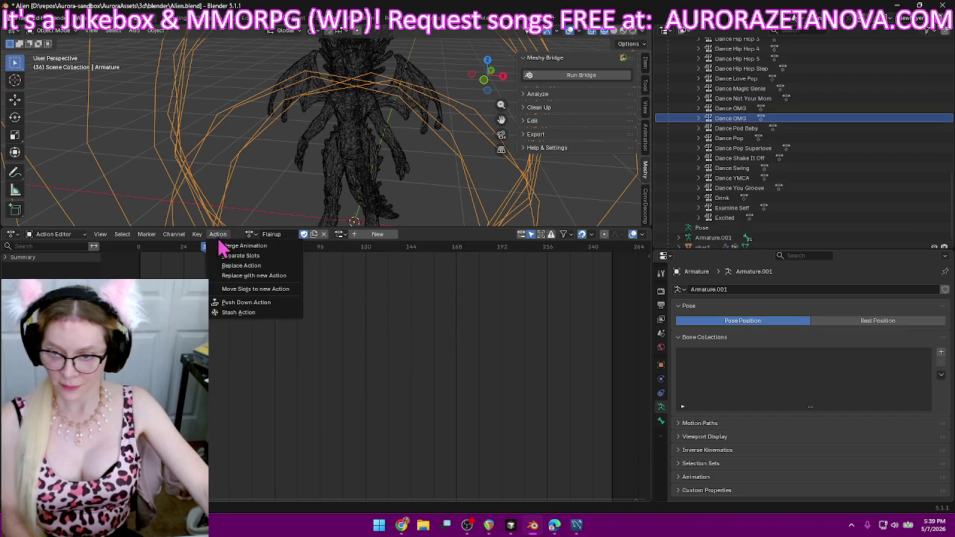
click(234, 313)
- Assign the Flex action and push it down as an NLA track
click(291, 235)
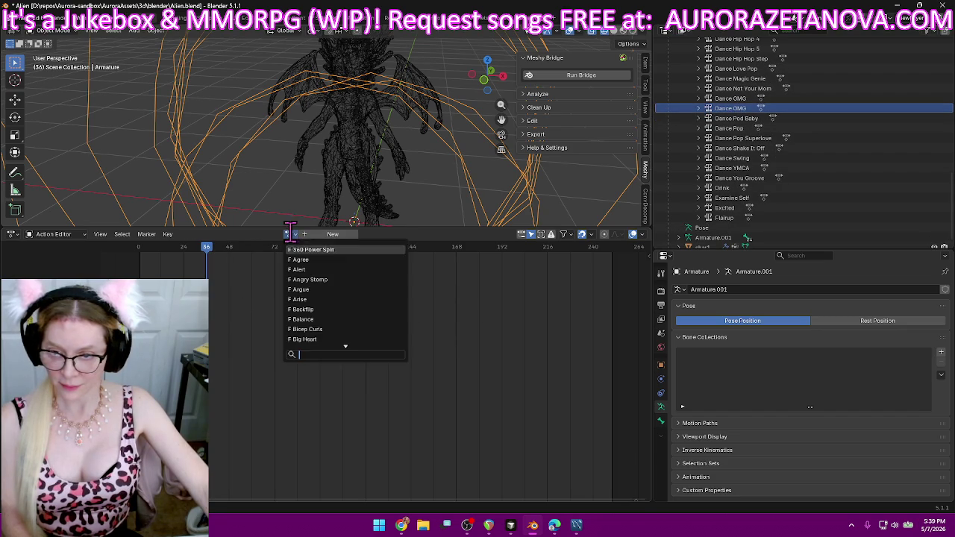
scroll(355, 394, down, 10)
scroll(356, 394, down, 10)
scroll(354, 385, up, 5)
scroll(354, 384, up, 1)
scroll(354, 384, up, 3)
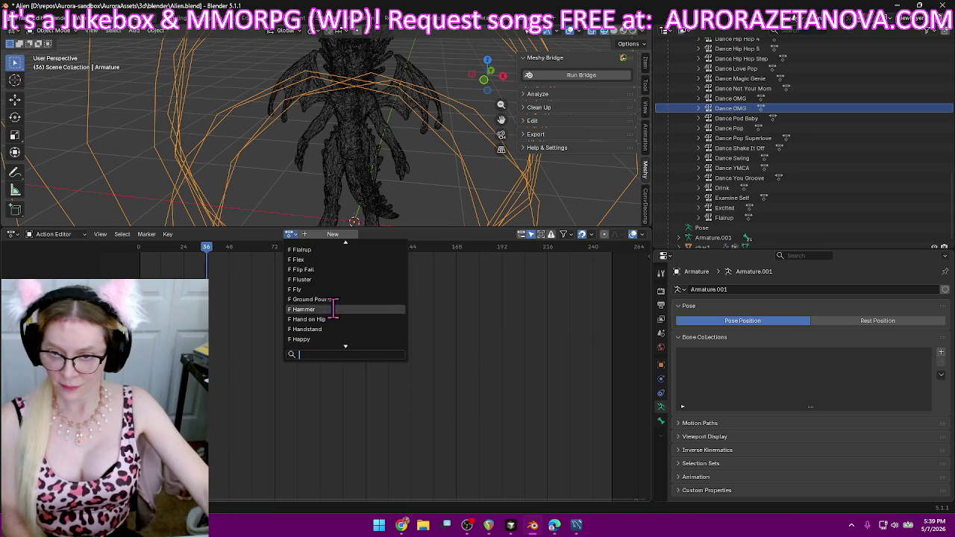
click(307, 259)
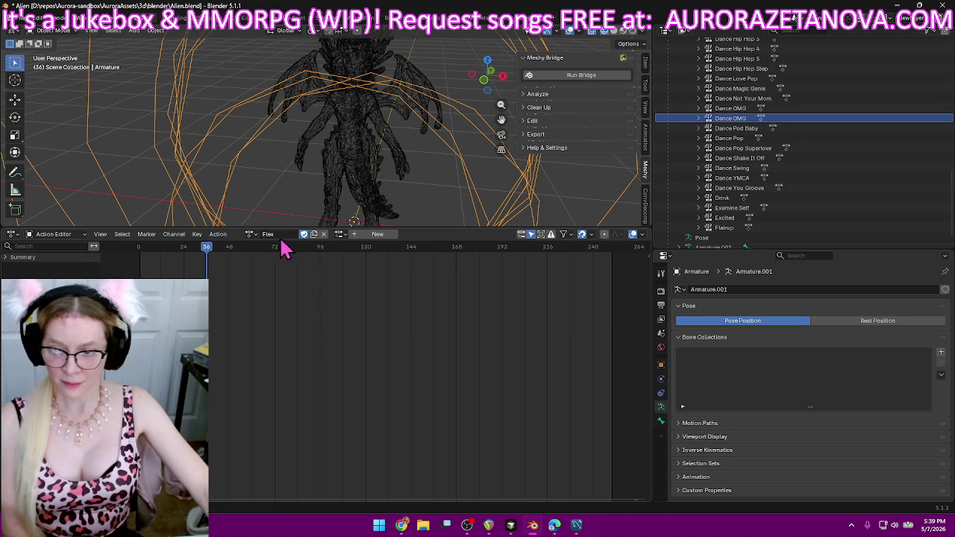
click(218, 234)
click(254, 314)
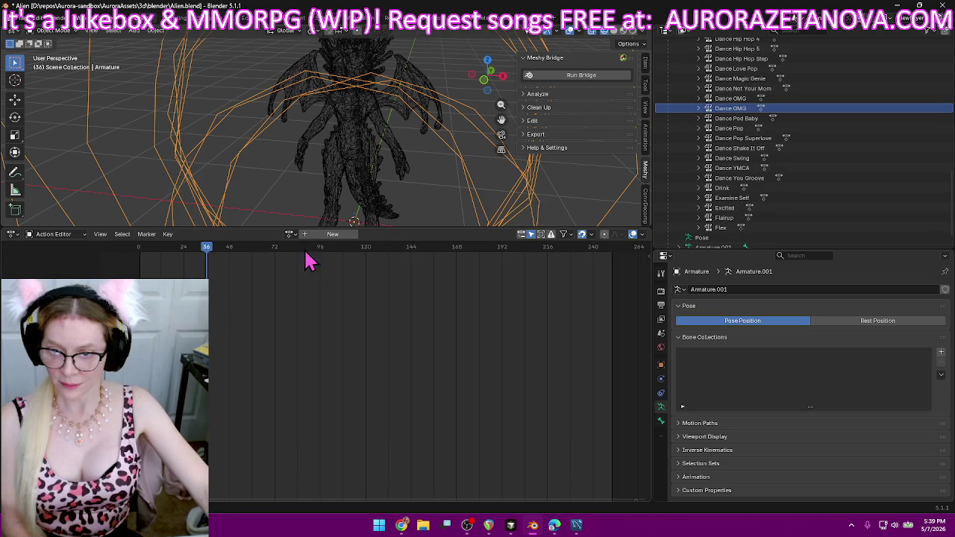
- Assign the Flip Fall action and push it down as an NLA track
click(289, 234)
scroll(366, 329, down, 5)
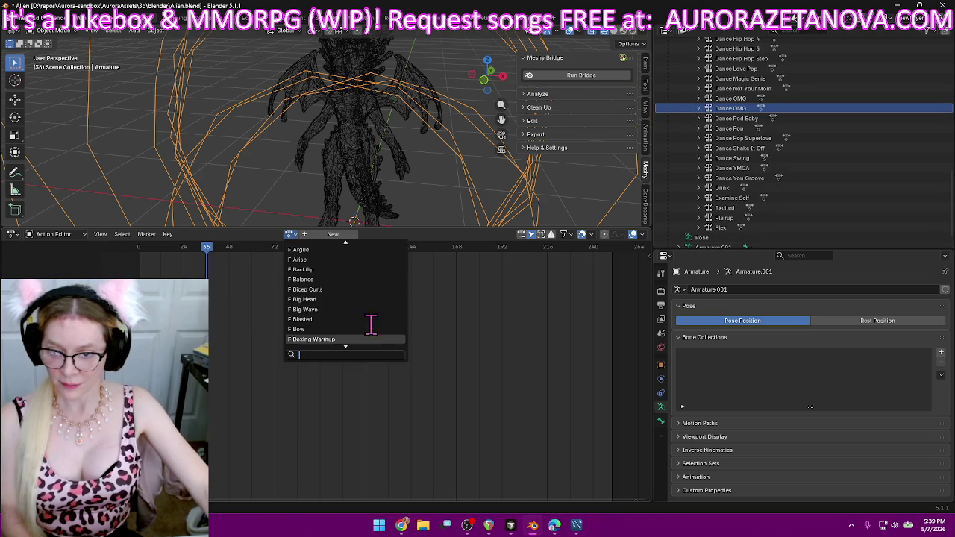
scroll(373, 364, down, 5)
scroll(373, 363, down, 5)
scroll(373, 363, down, 3)
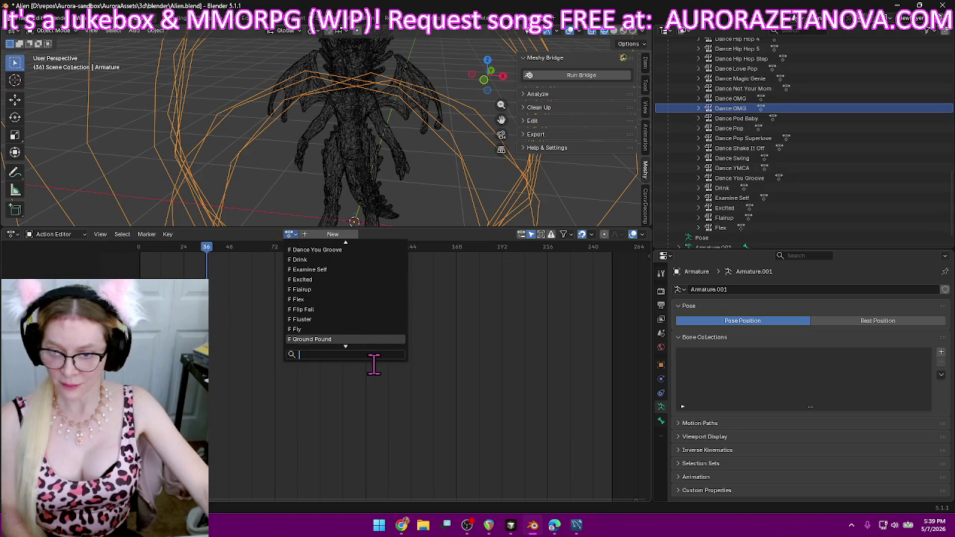
click(368, 308)
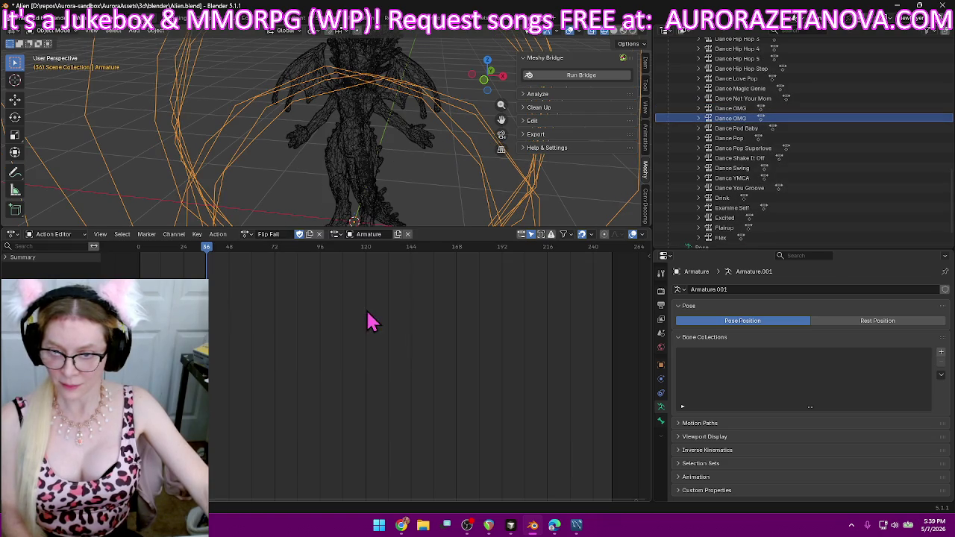
click(218, 234)
click(253, 308)
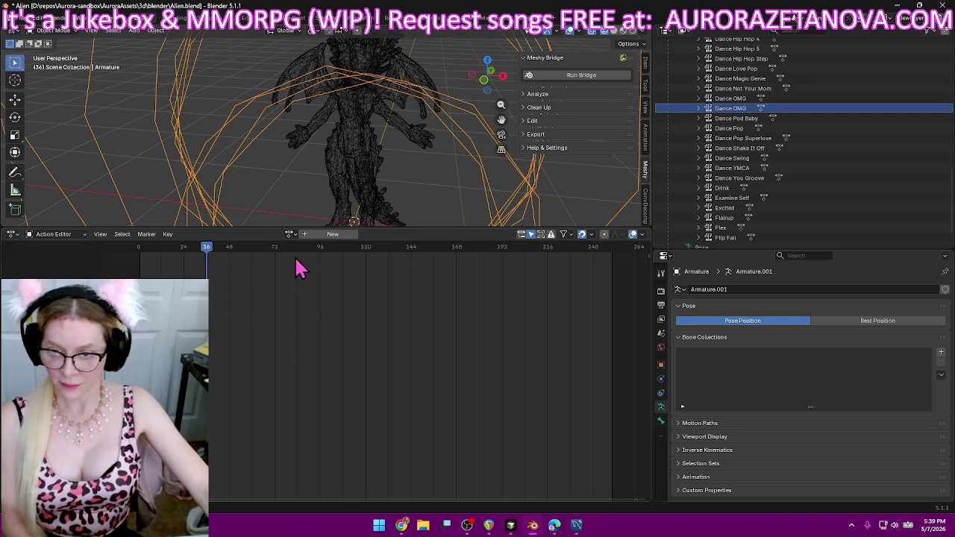
- Assign the Fluster action and push it down as an NLA track
click(291, 234)
scroll(352, 330, down, 5)
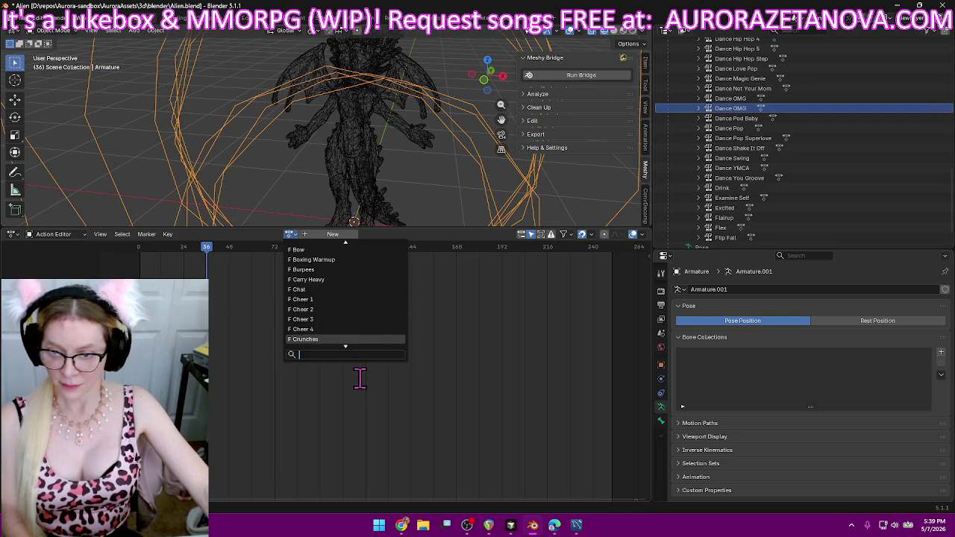
scroll(360, 381, down, 8)
scroll(360, 380, down, 8)
scroll(361, 380, down, 7)
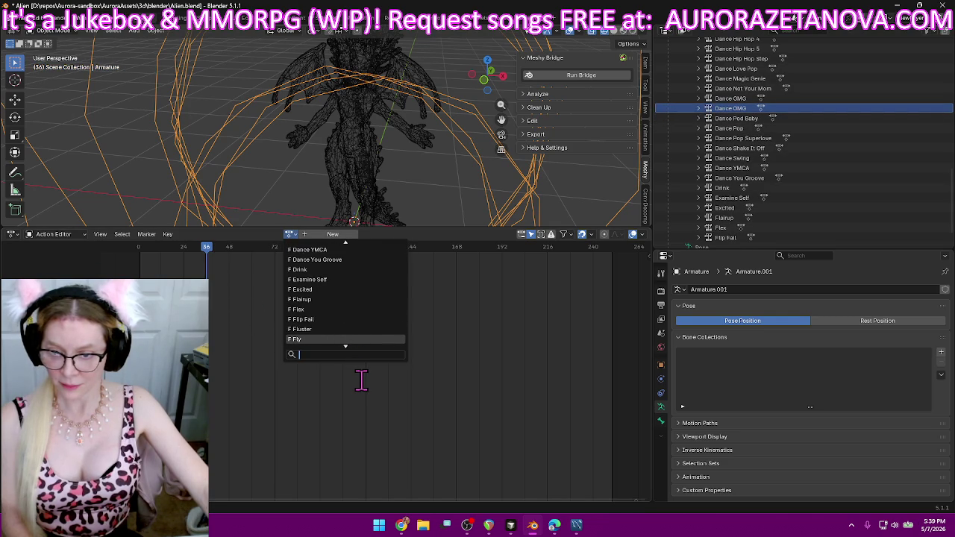
click(364, 329)
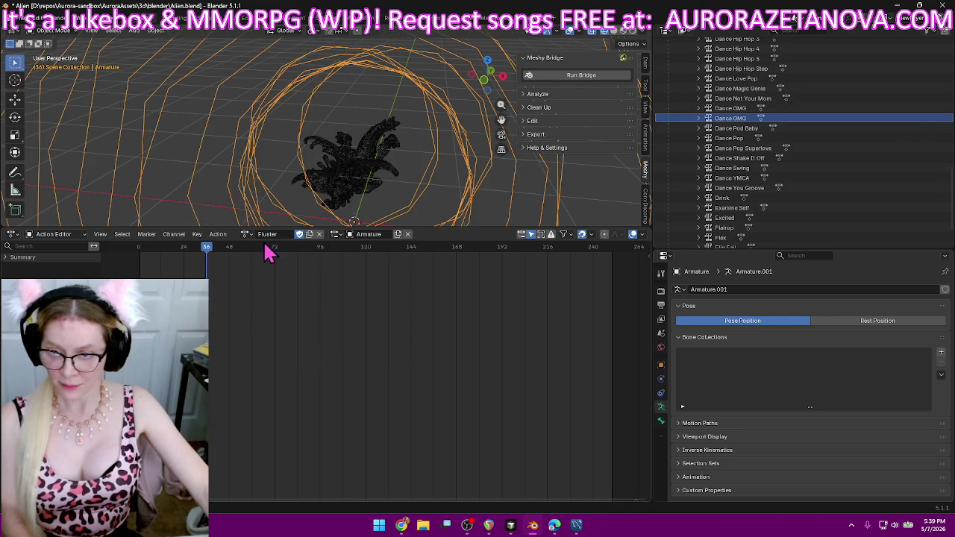
click(219, 236)
click(255, 304)
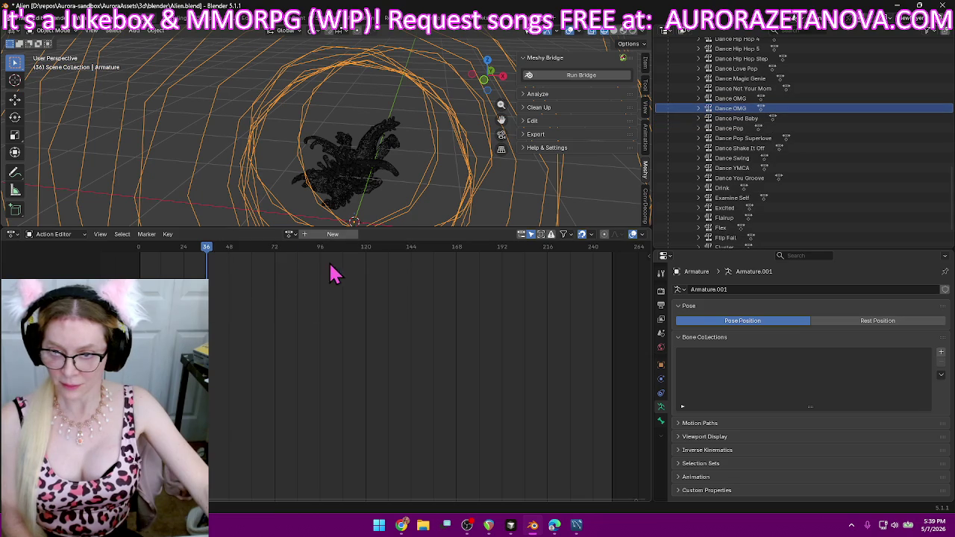
- Assign the Fly action and push it down as an NLA track
click(290, 235)
scroll(368, 320, down, 3)
scroll(379, 336, down, 3)
scroll(379, 343, down, 3)
scroll(380, 359, down, 5)
scroll(379, 361, down, 5)
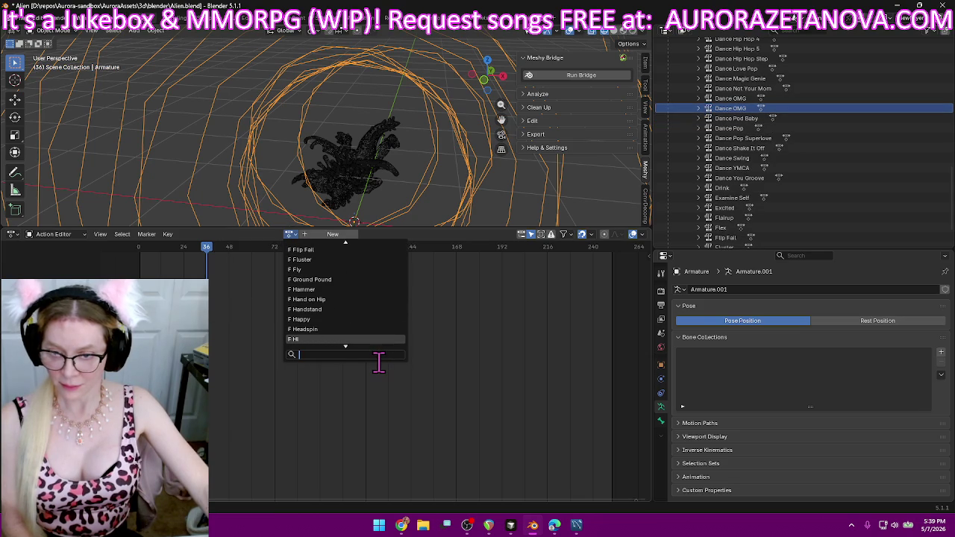
scroll(379, 362, up, 4)
scroll(379, 362, up, 3)
click(308, 271)
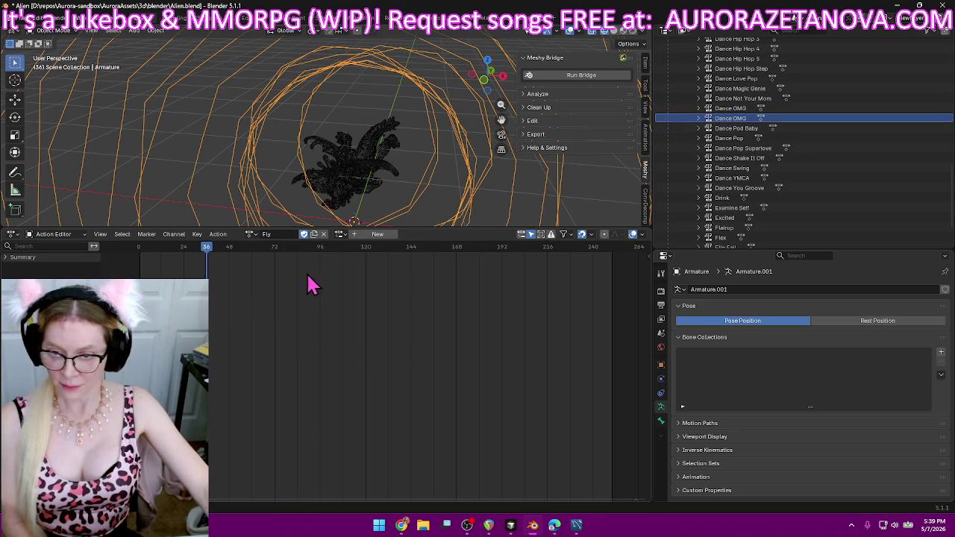
click(220, 235)
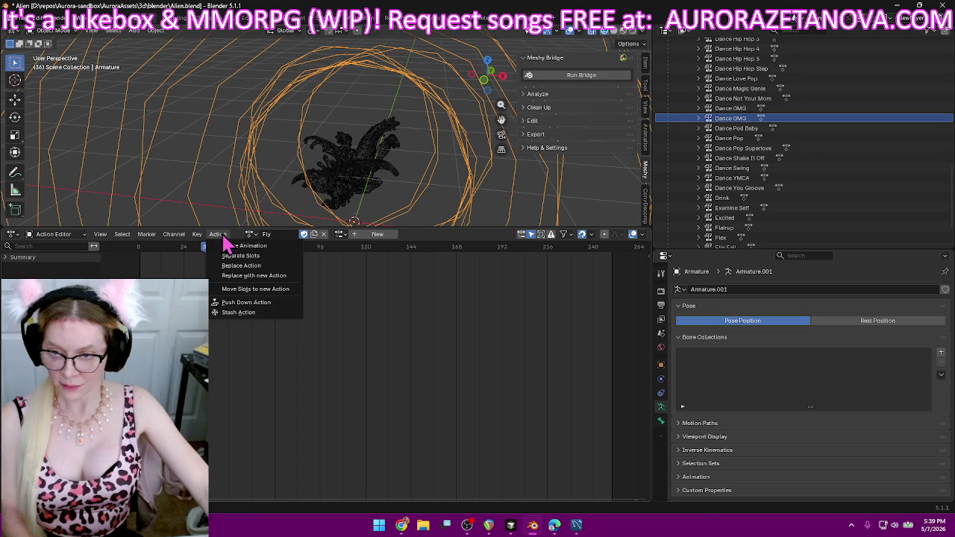
click(239, 302)
- Assign the Ground Pound action and push it down as an NLA track
click(290, 234)
scroll(347, 337, down, 3)
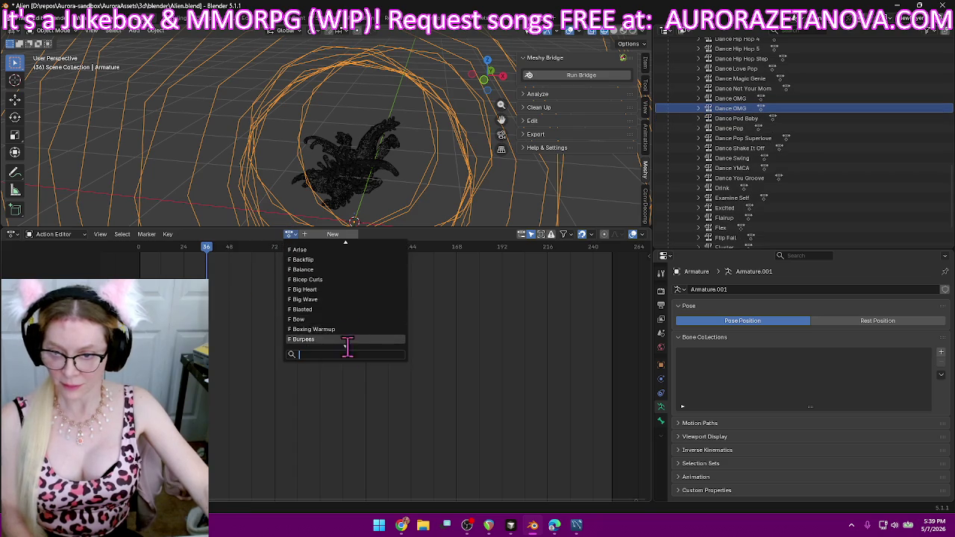
scroll(355, 371, down, 5)
scroll(354, 371, down, 5)
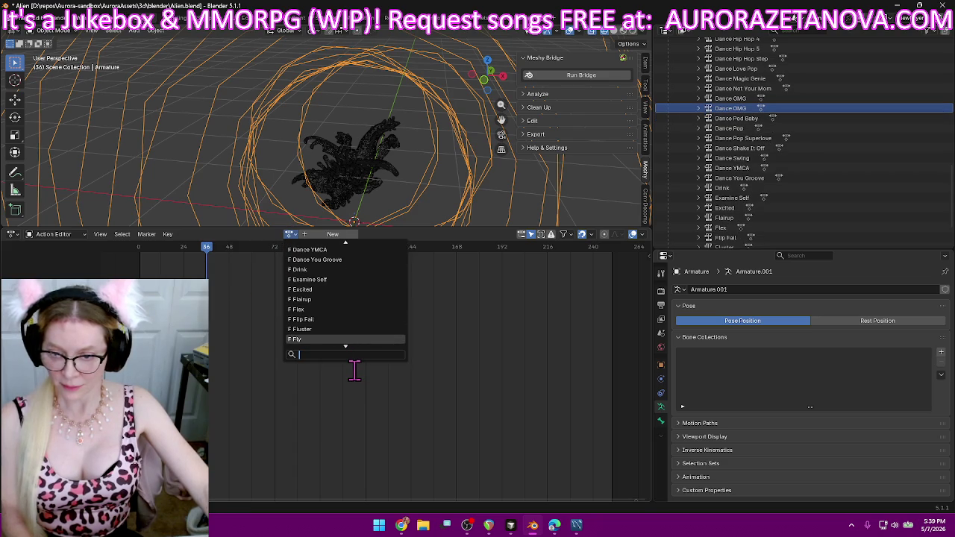
scroll(351, 354, down, 4)
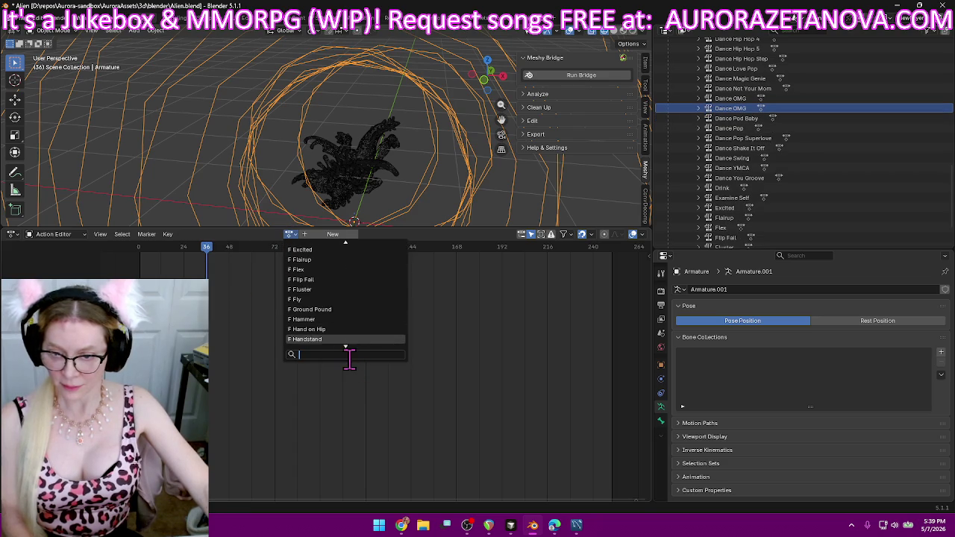
click(335, 309)
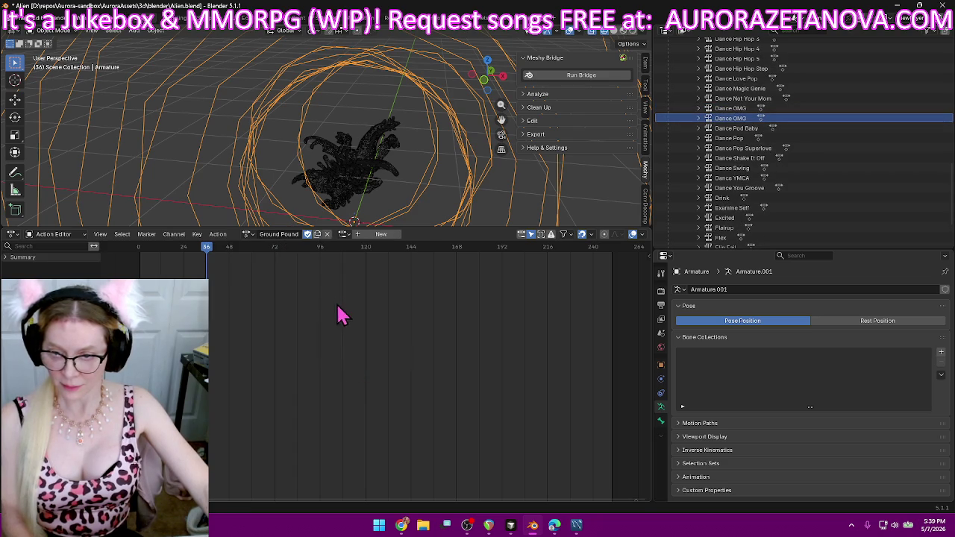
click(223, 236)
click(243, 304)
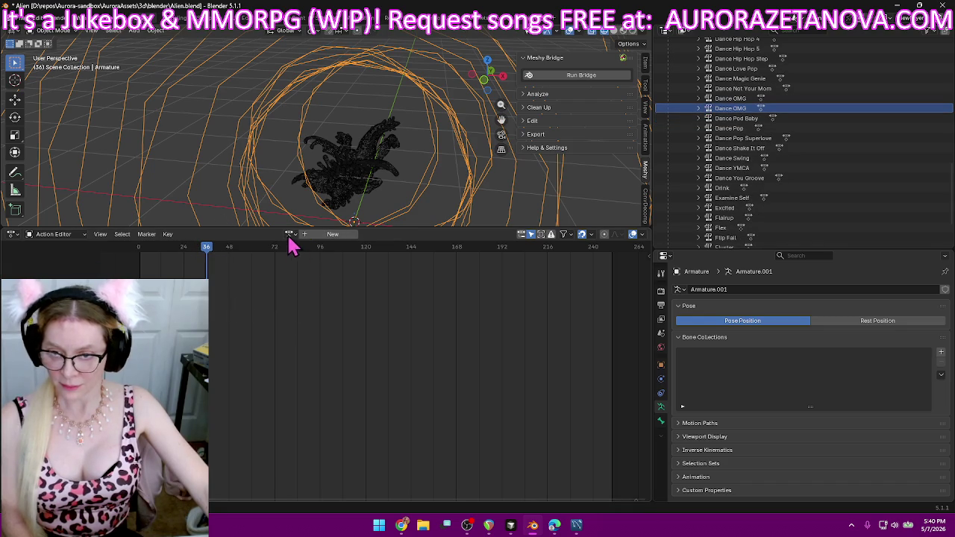
- Assign the Hammer action and push it down as an NLA track
click(290, 236)
scroll(366, 343, down, 5)
scroll(376, 373, down, 5)
scroll(383, 384, down, 3)
scroll(382, 384, down, 5)
scroll(382, 382, up, 6)
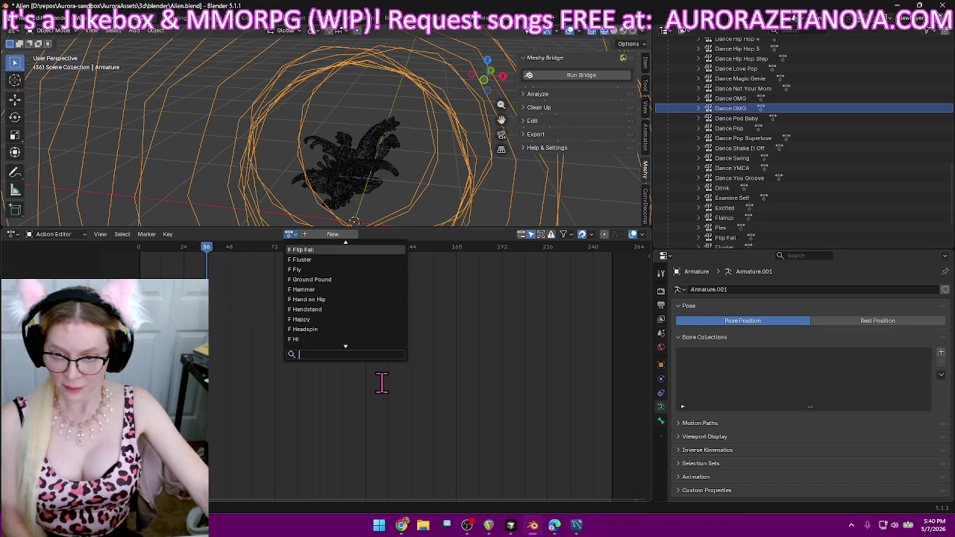
scroll(336, 284, down, 2)
click(329, 289)
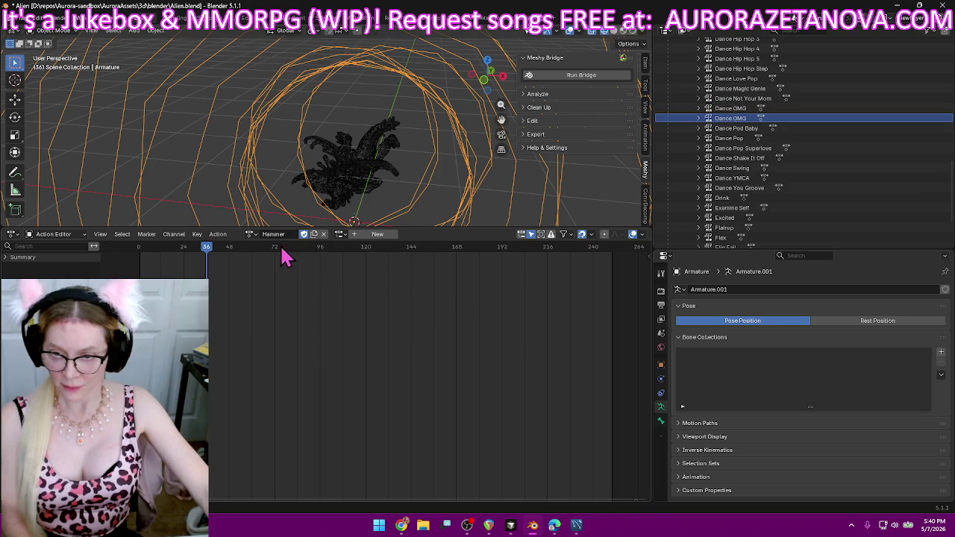
click(217, 234)
click(239, 312)
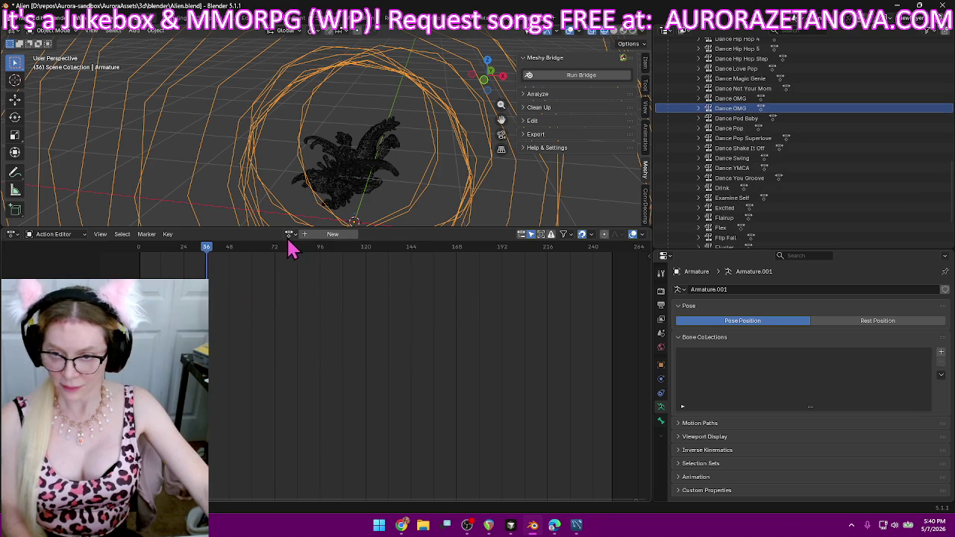
- Assign the Hand on Hip action and push it down as an NLA track
click(289, 234)
scroll(368, 370, down, 5)
scroll(368, 370, down, 5)
scroll(367, 371, down, 5)
scroll(368, 371, down, 3)
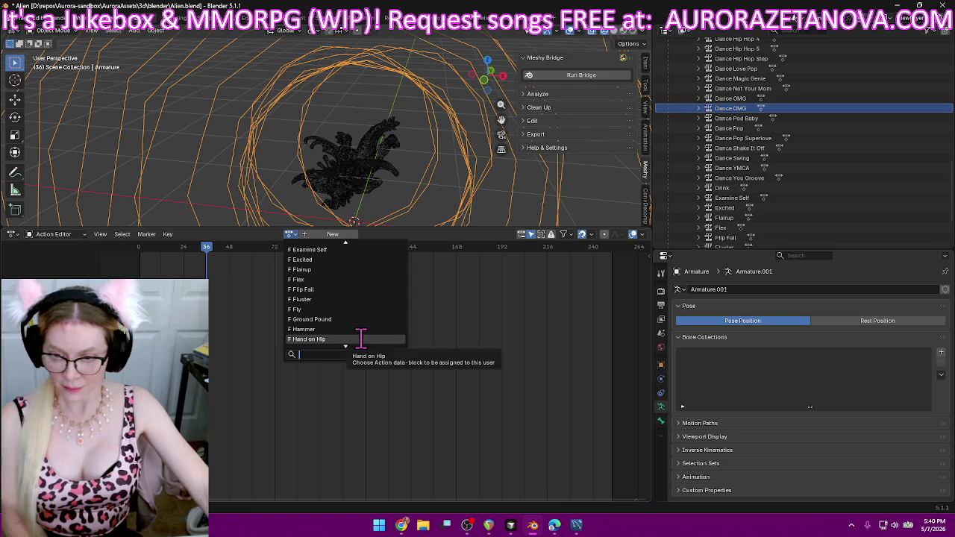
click(360, 339)
right_click(223, 250)
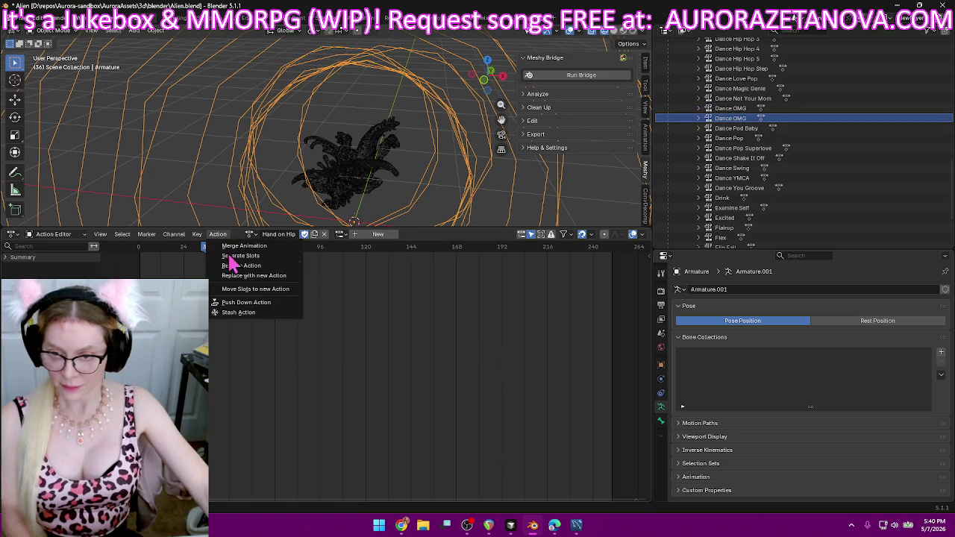
click(260, 312)
- Browse down the action list toward the next action to assign
click(290, 235)
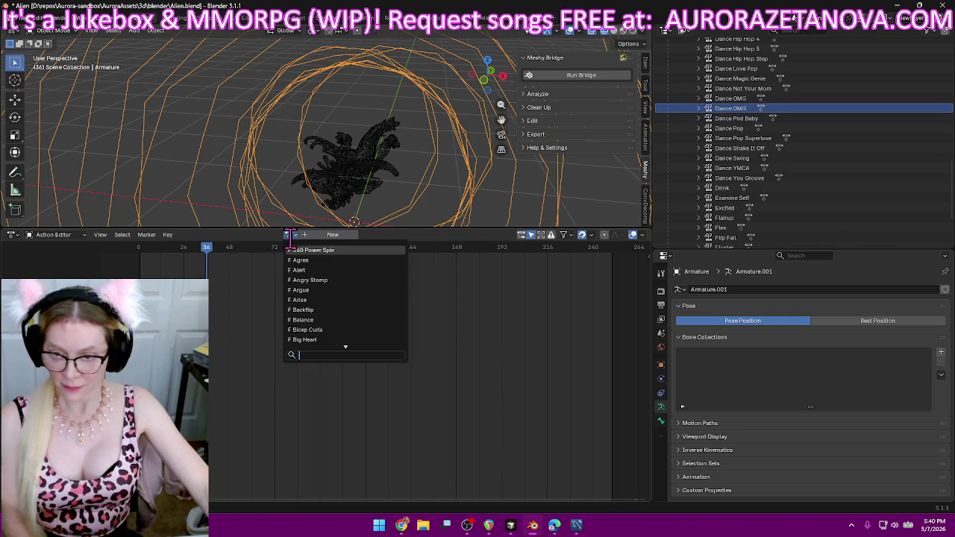
scroll(343, 338, down, 9)
scroll(362, 348, down, 15)
scroll(371, 349, down, 7)
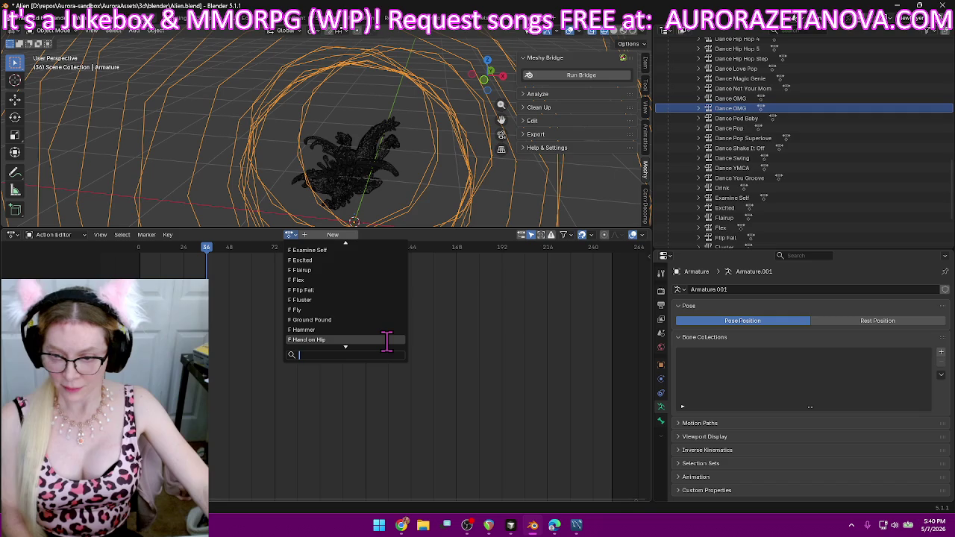
scroll(387, 341, down, 2)
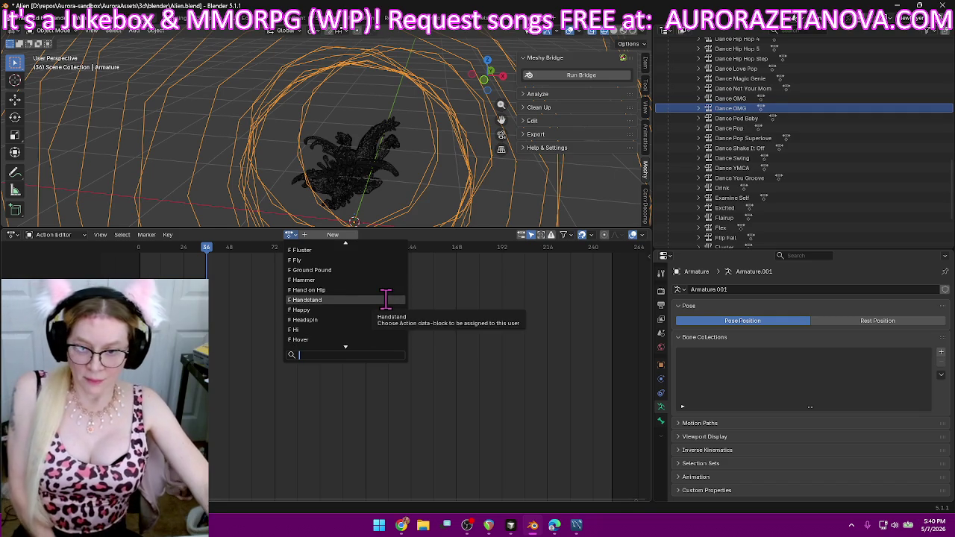
- Assign the Handstand and Happy actions to the armature and push each down as an NLA track
click(385, 299)
click(218, 235)
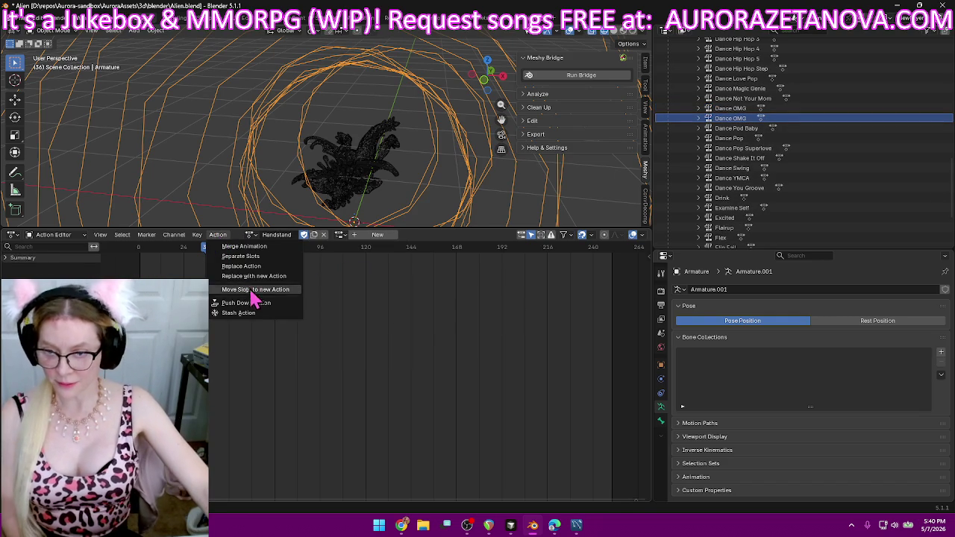
click(246, 303)
click(289, 234)
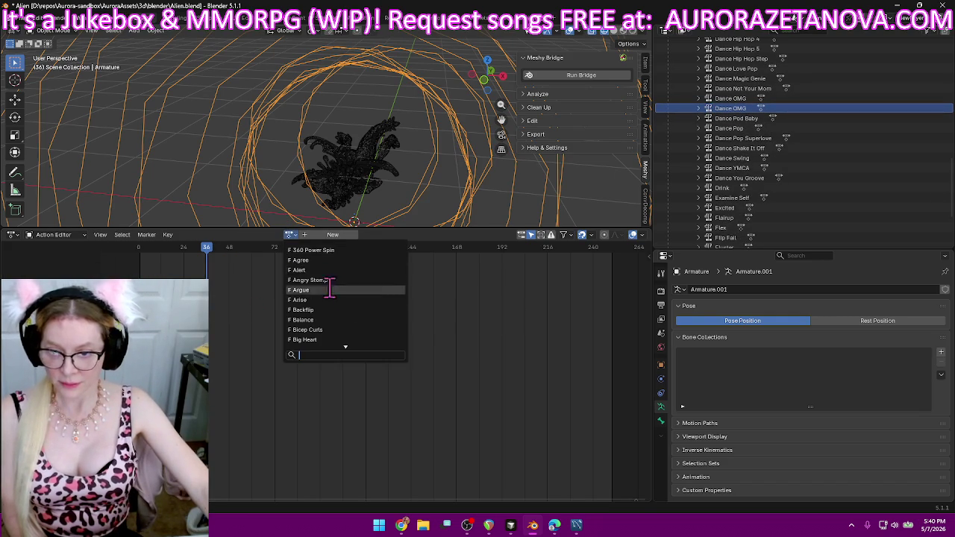
scroll(369, 326, down, 3)
scroll(374, 330, down, 7)
scroll(375, 332, down, 7)
scroll(375, 333, down, 7)
scroll(377, 334, down, 7)
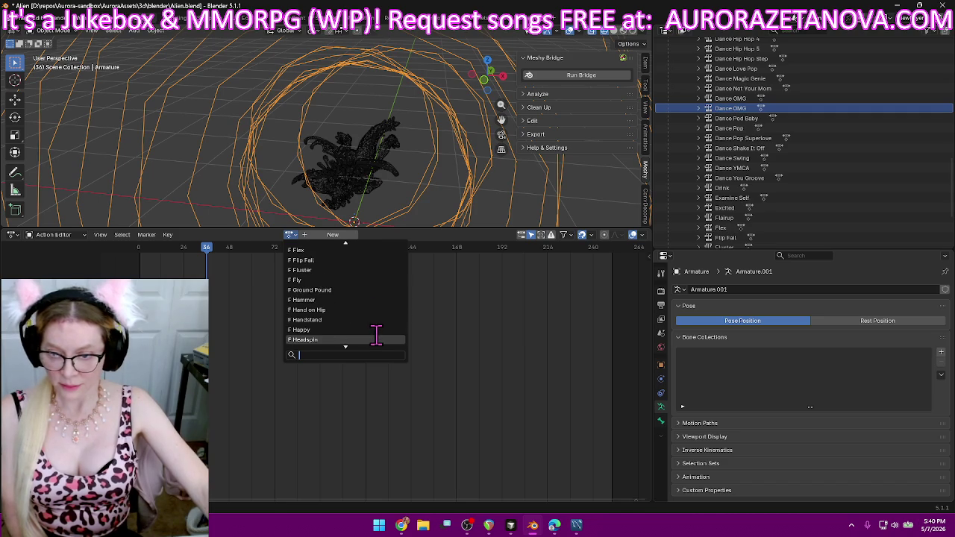
click(366, 330)
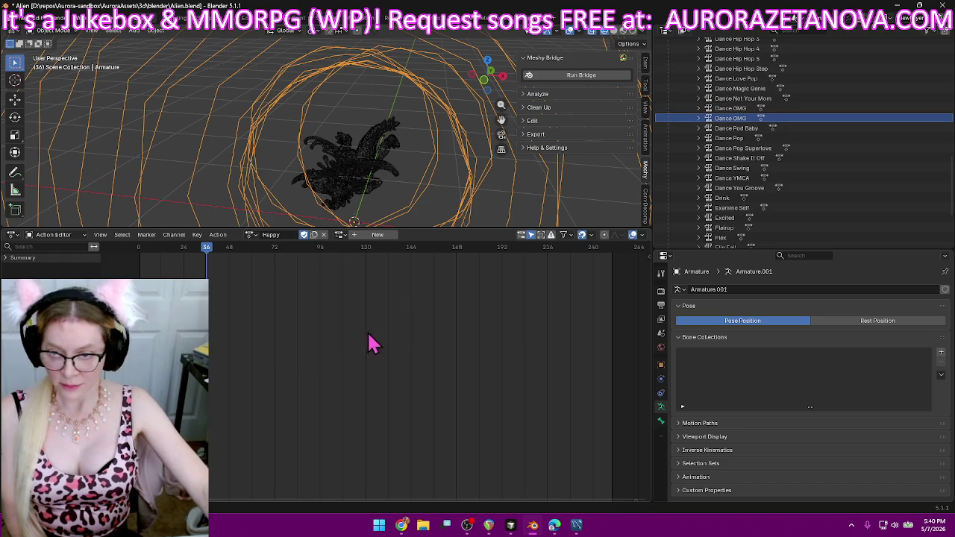
click(250, 235)
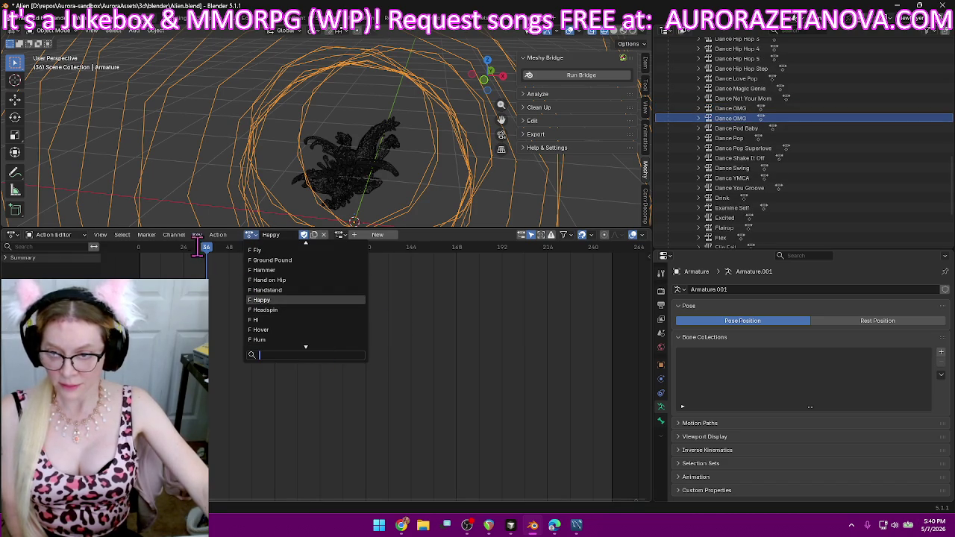
click(215, 234)
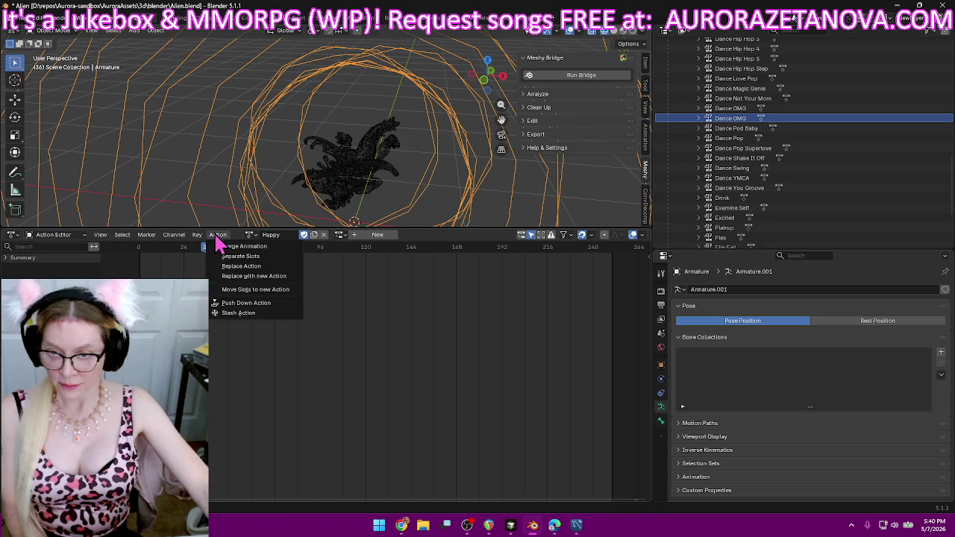
click(246, 303)
- Assign the Headspin action and push it down as an NLA track
click(289, 234)
scroll(351, 328, down, 5)
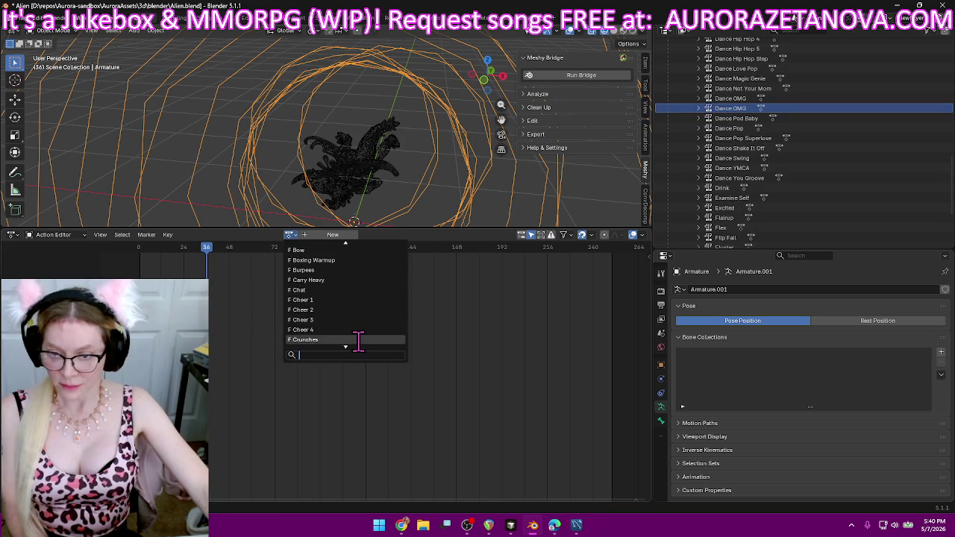
scroll(366, 344, down, 8)
scroll(376, 341, down, 10)
scroll(379, 341, down, 10)
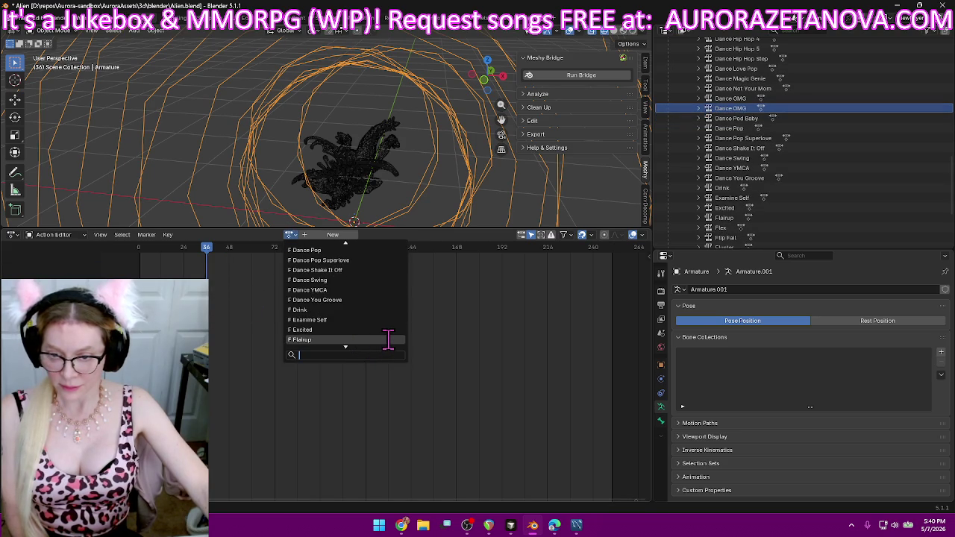
scroll(388, 340, down, 6)
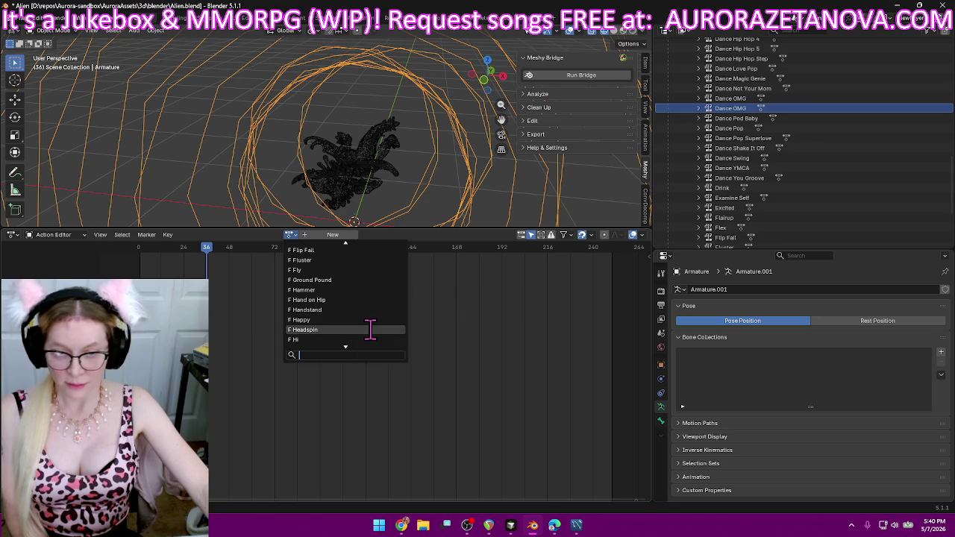
click(370, 329)
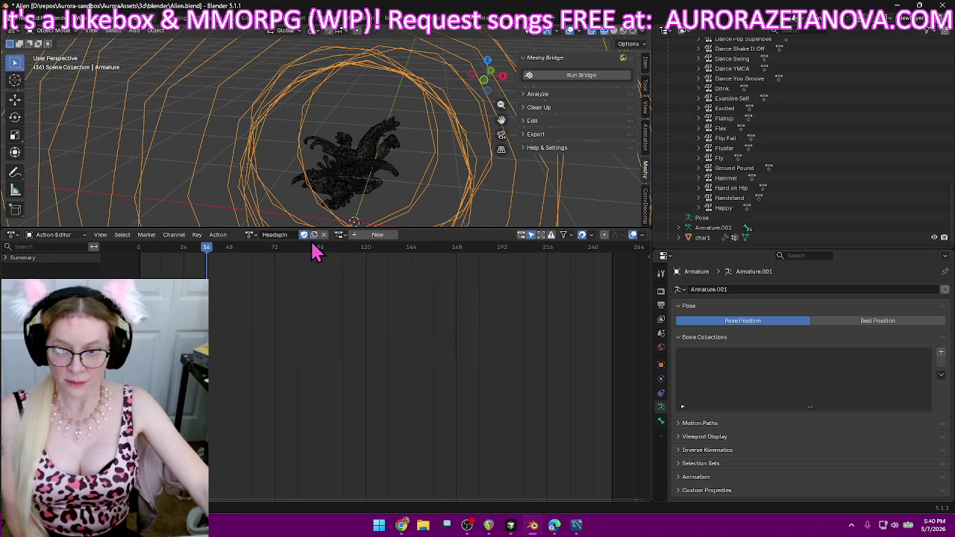
click(220, 238)
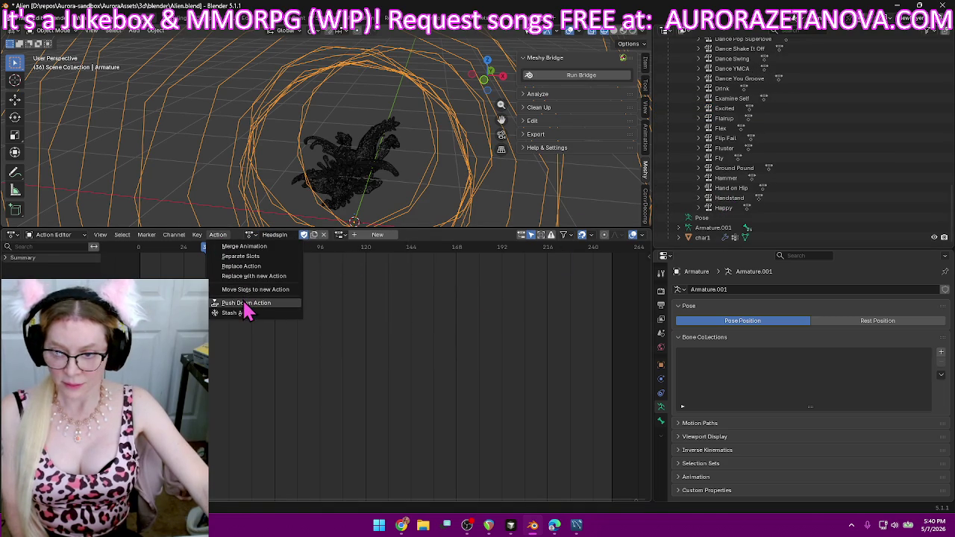
click(251, 302)
- Assign the Hi action and push it down as an NLA track
click(289, 234)
scroll(344, 316, up, 10)
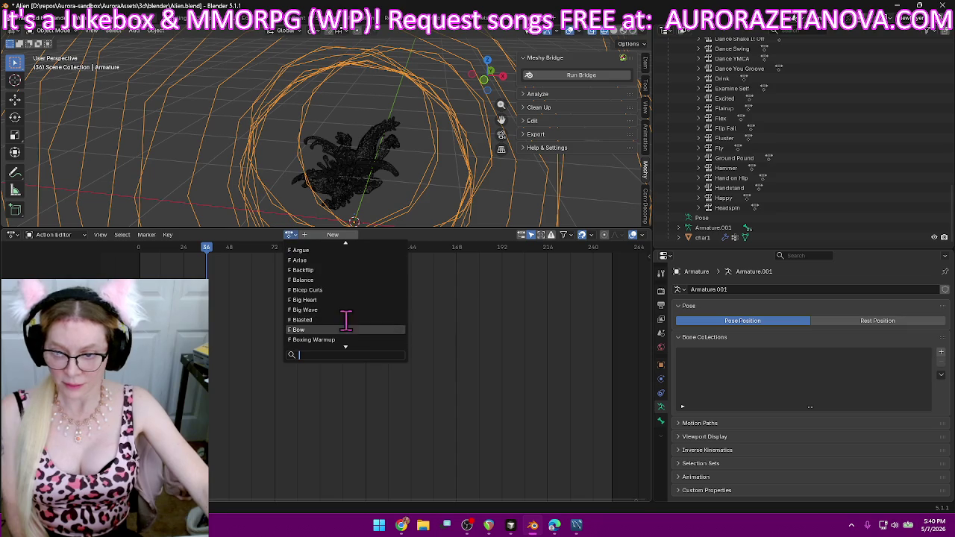
scroll(365, 385, down, 8)
scroll(366, 385, down, 8)
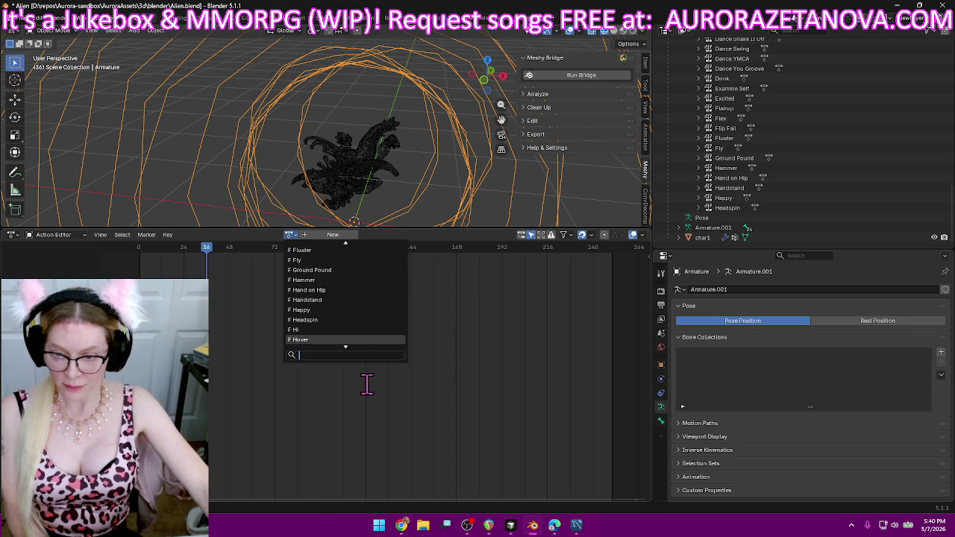
click(362, 330)
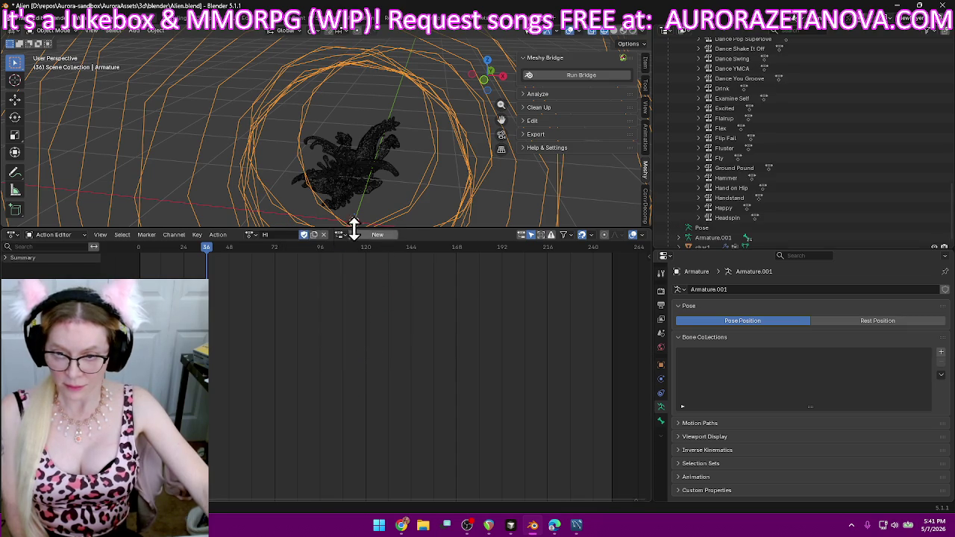
click(216, 235)
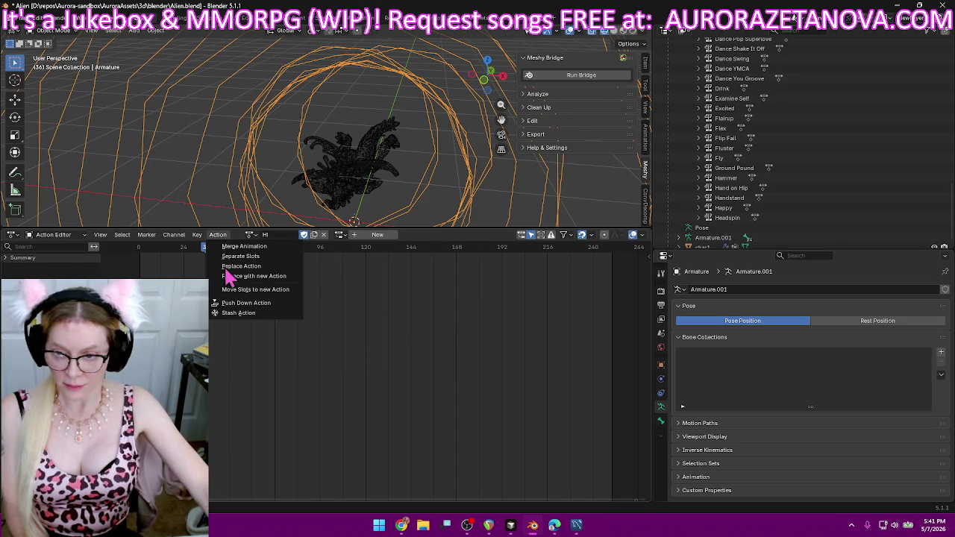
click(237, 312)
- Assign the Hover action and push it down as an NLA track
click(291, 235)
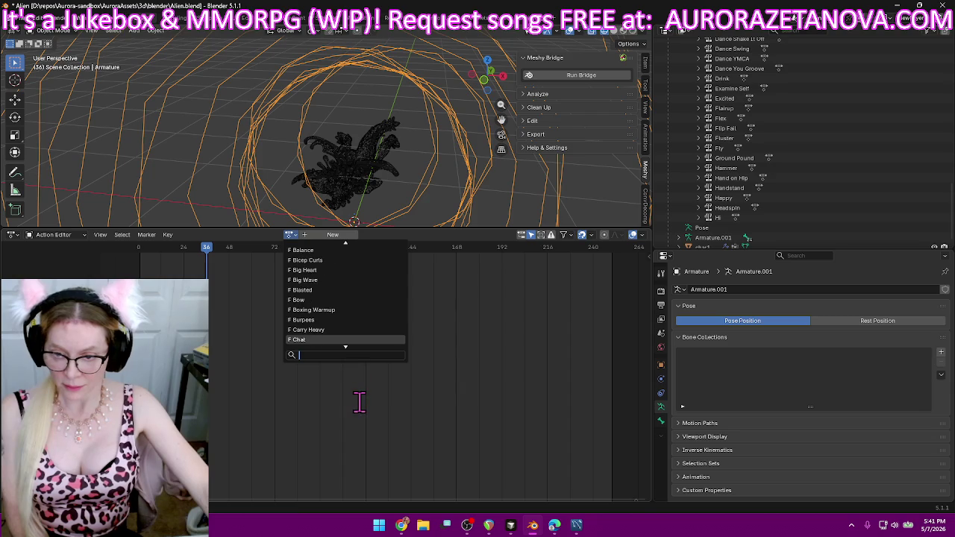
key(Down)
key(Down)
key(Down)
key(Down)
key(Down)
key(Down)
key(Down)
key(Down)
key(Down)
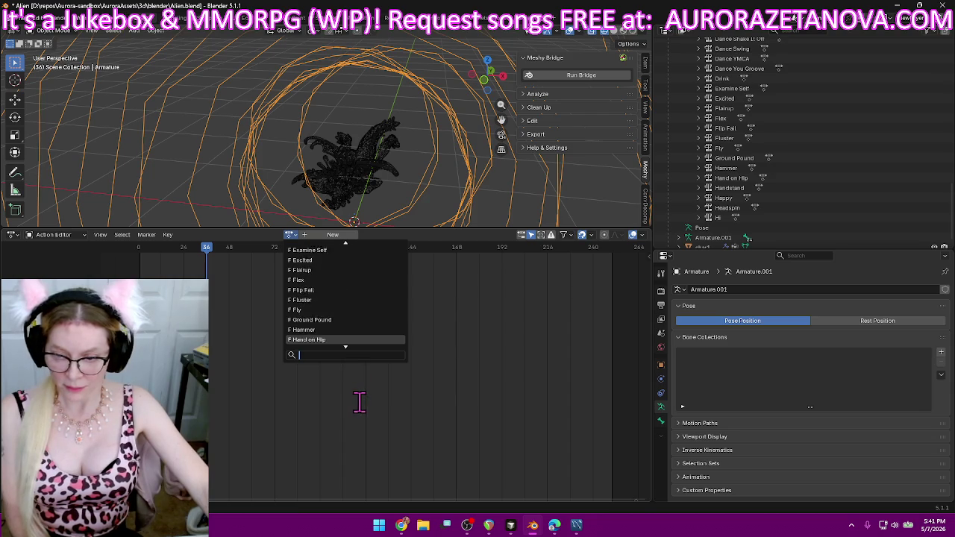
key(Down)
key(Down)
key(Down)
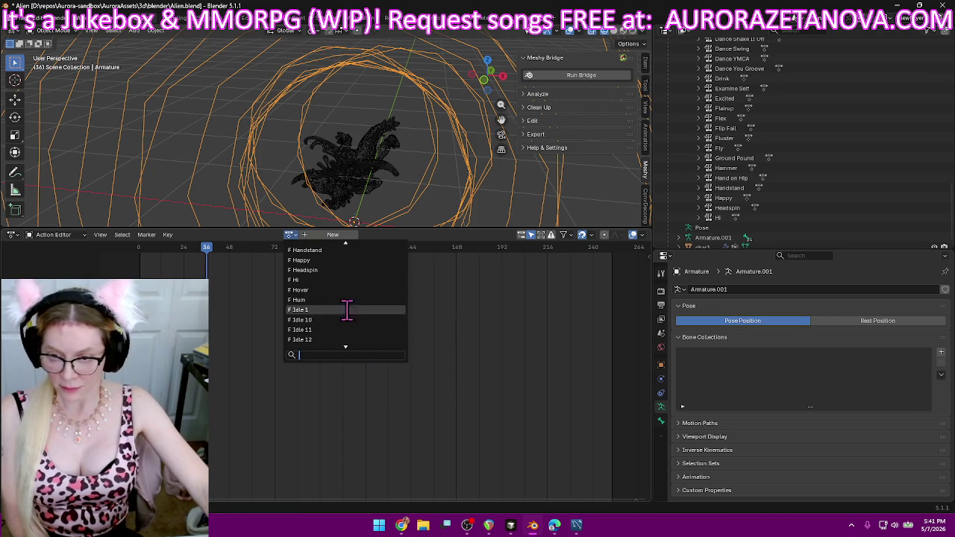
click(325, 290)
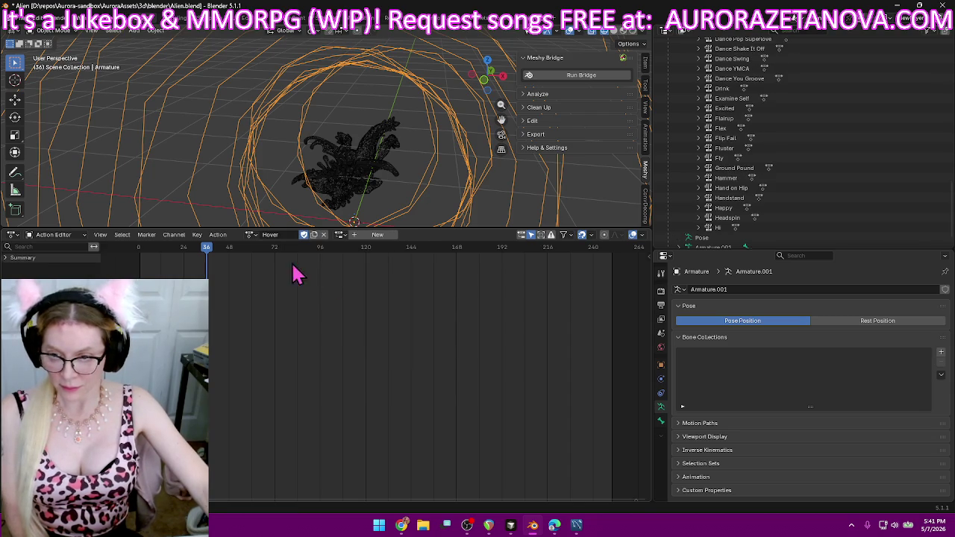
click(218, 235)
click(234, 304)
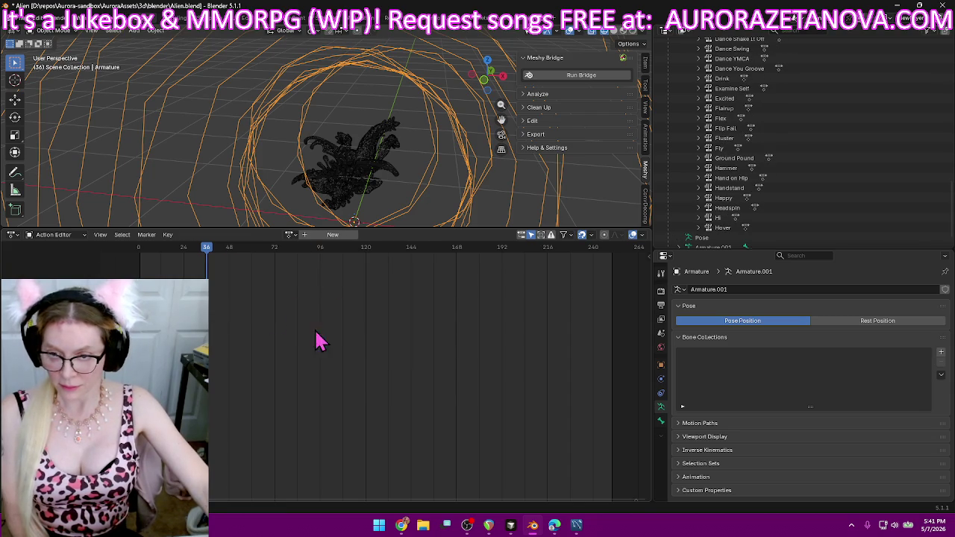
- Assign the Hum action and push it down as an NLA track
click(291, 235)
key(Down)
key(Down)
key(Down)
key(Down)
key(Down)
key(Down)
key(Down)
key(Down)
key(Down)
key(Down)
key(Down)
key(Down)
key(Down)
key(Down)
key(Down)
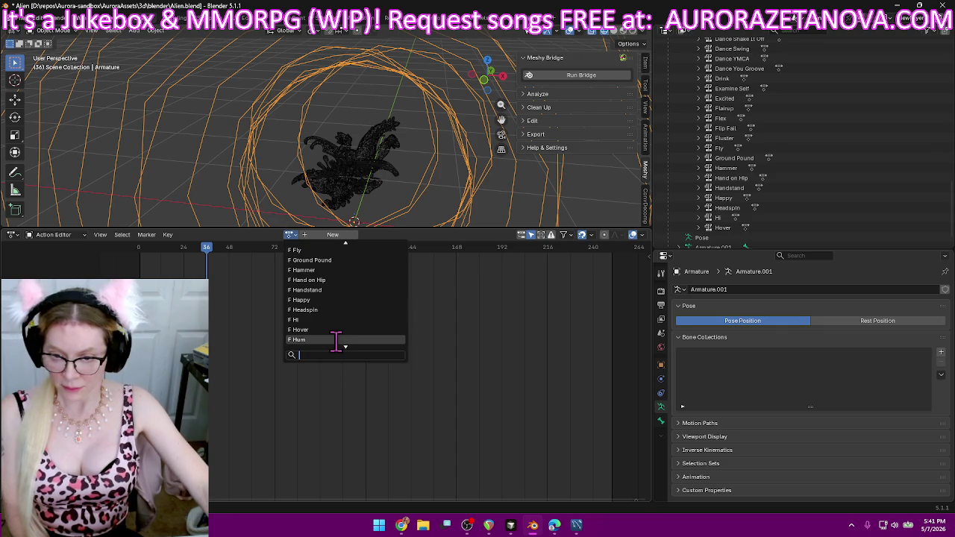
click(337, 341)
click(218, 235)
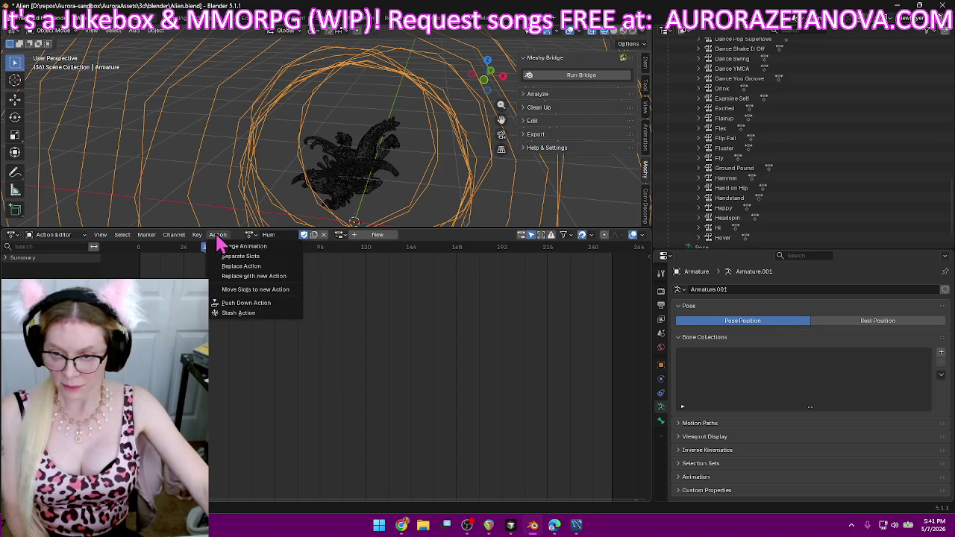
click(247, 304)
- Assign the Idle 1 action and push it down as an NLA track
click(289, 235)
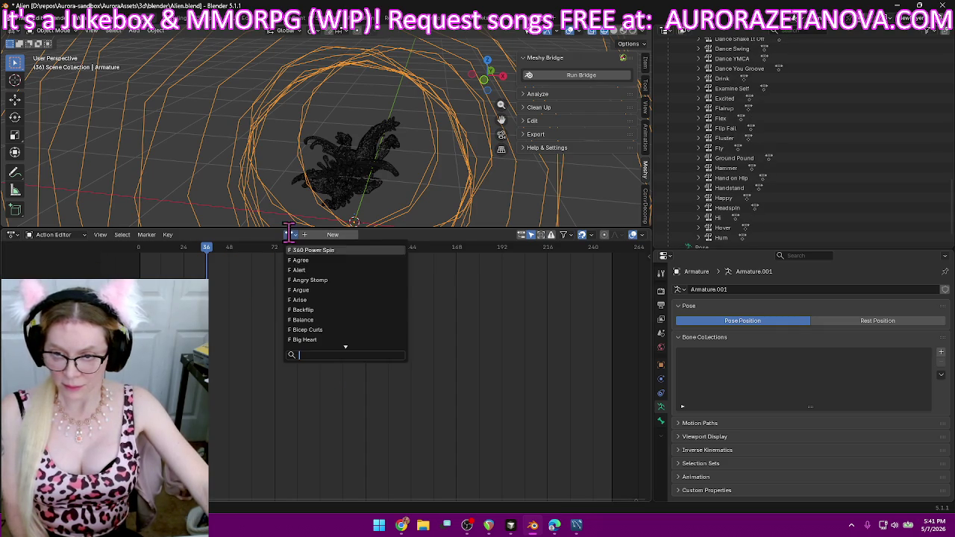
key(Down)
key(Down)
key(Down)
key(Down)
key(Down)
key(Down)
key(Down)
key(Down)
key(Down)
key(Down)
key(Down)
key(Down)
key(Down)
key(Down)
key(Down)
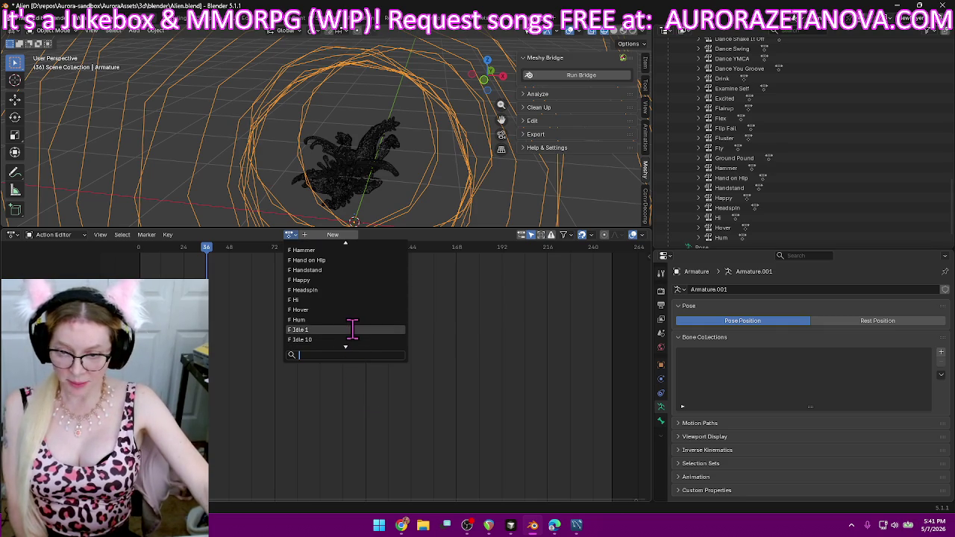
click(351, 329)
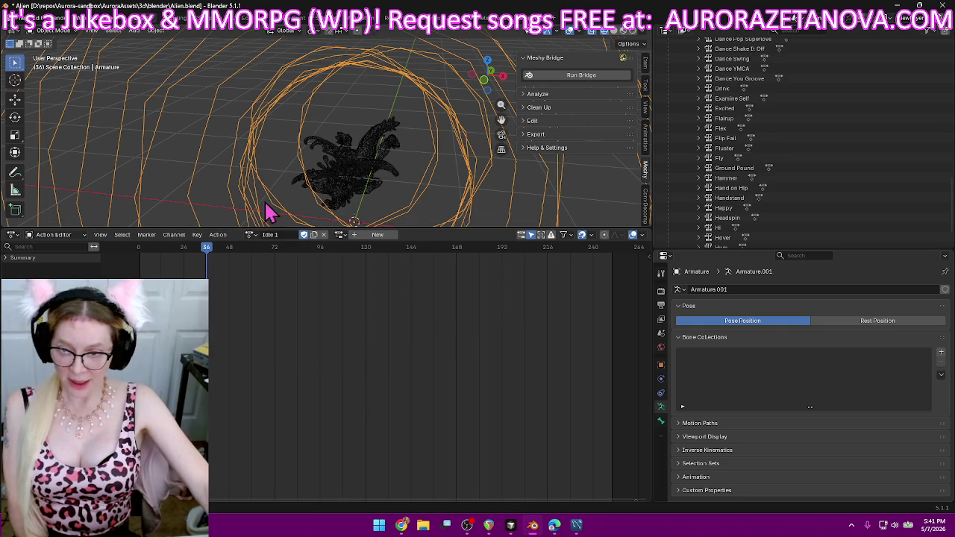
click(220, 234)
click(265, 306)
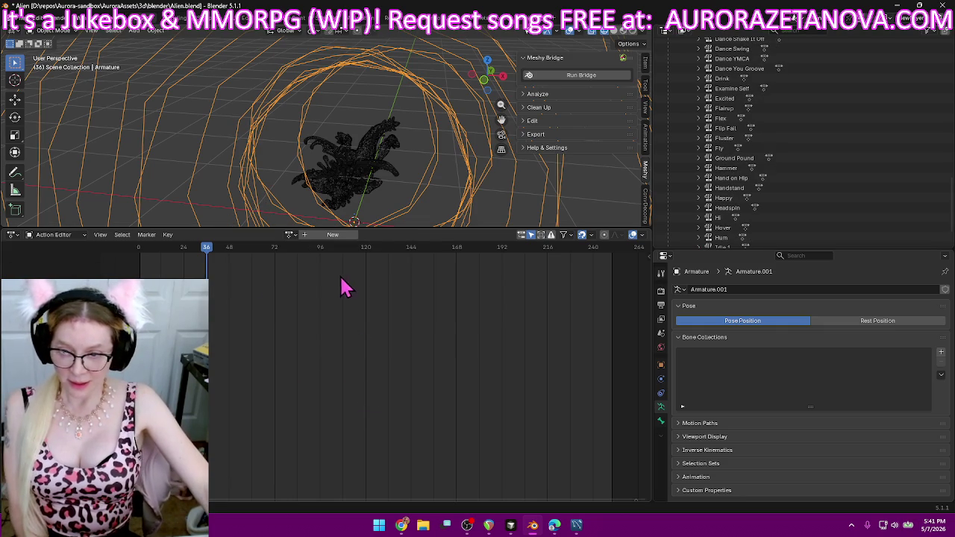
- Bring up the action list and scroll through it to find the next action
scroll(846, 192, down, 3)
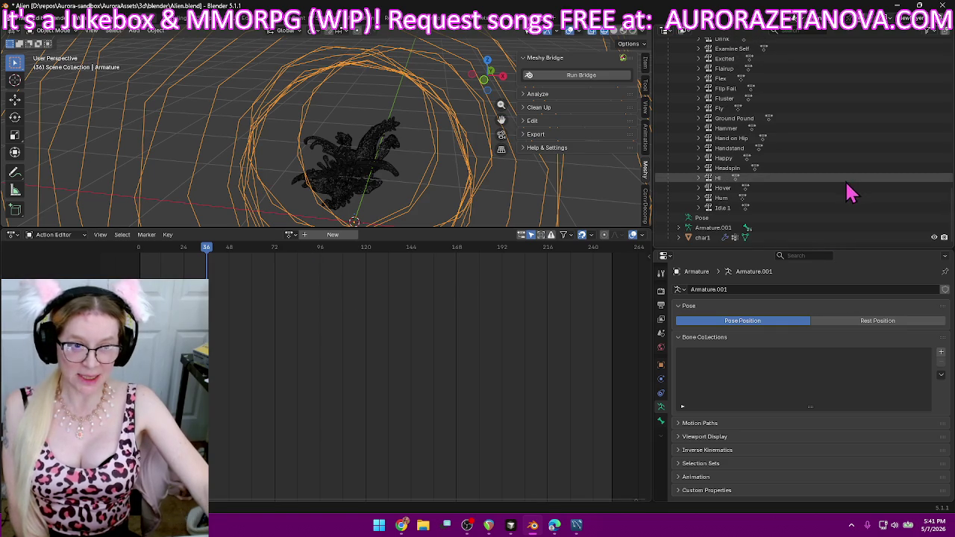
click(291, 236)
scroll(358, 313, down, 5)
scroll(375, 341, down, 3)
scroll(377, 337, down, 3)
scroll(379, 336, down, 3)
scroll(377, 335, down, 3)
scroll(379, 332, down, 3)
scroll(385, 325, down, 3)
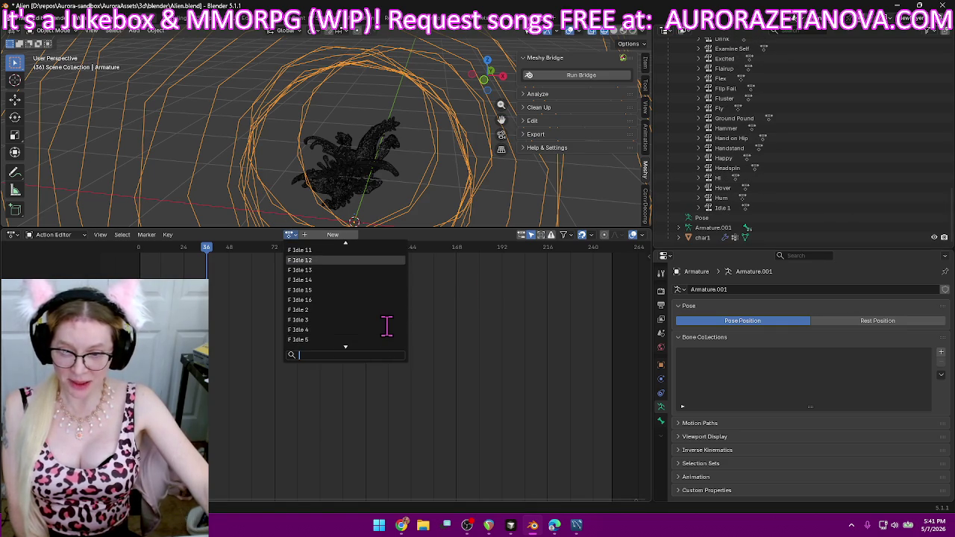
scroll(365, 306, up, 5)
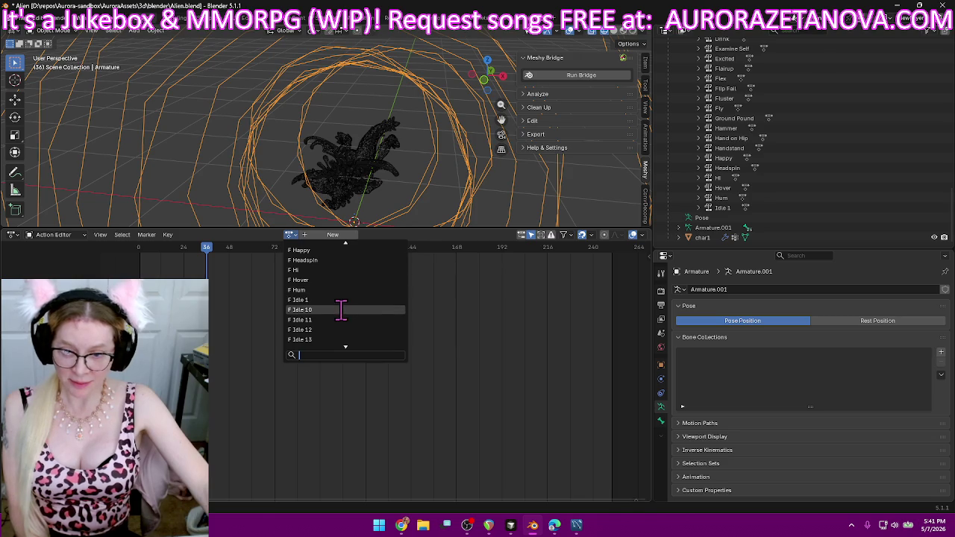
- Assign Idle 10 and Idle 11 in turn, pushing each down as an NLA track
click(341, 309)
click(219, 235)
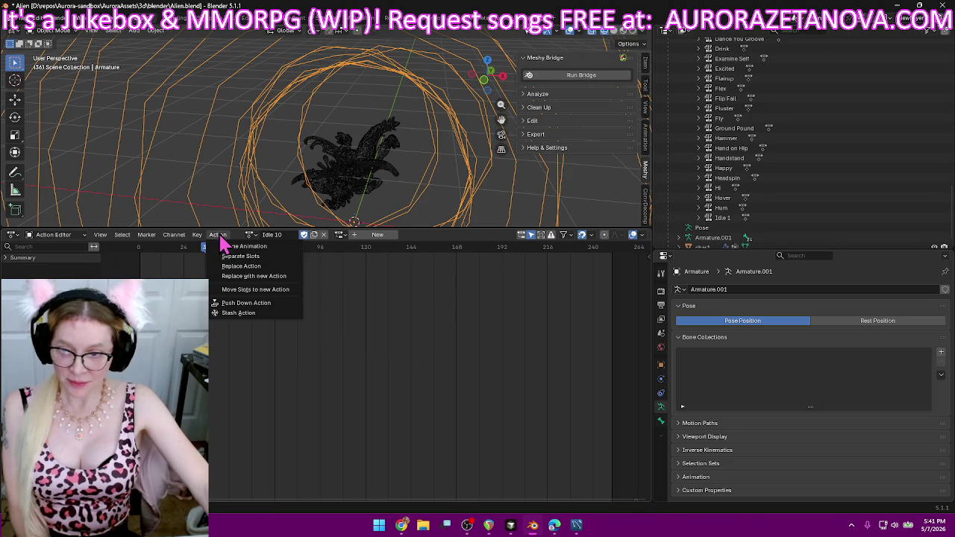
click(270, 303)
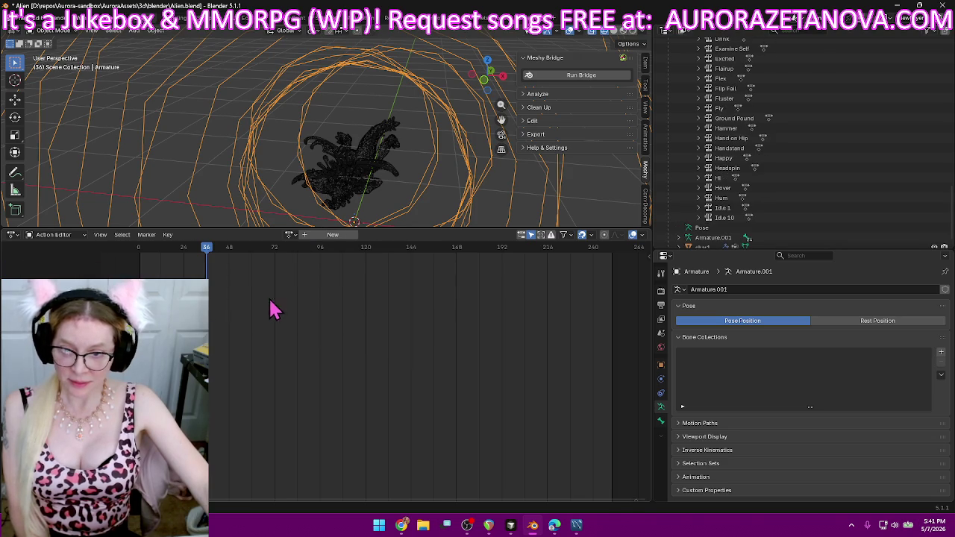
click(290, 235)
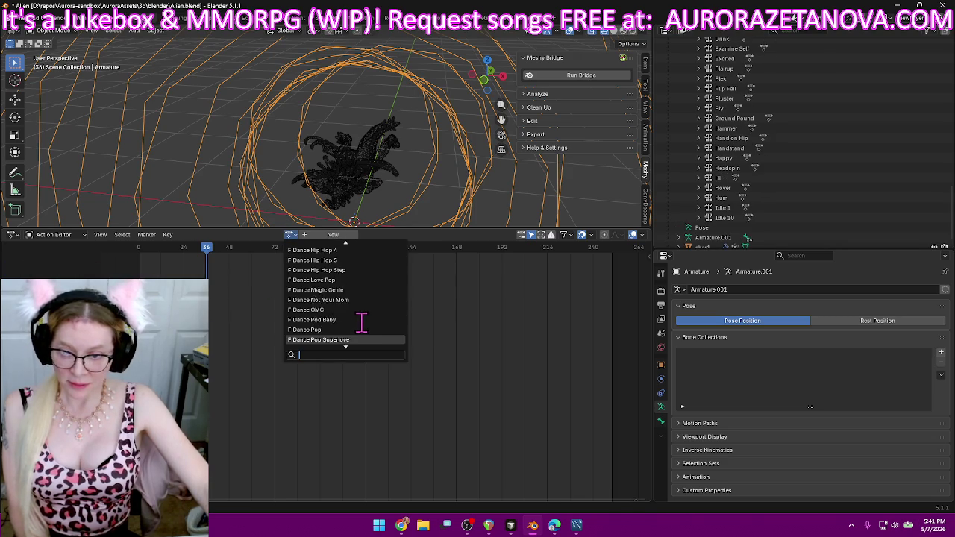
scroll(375, 384, down, 15)
scroll(376, 389, up, 8)
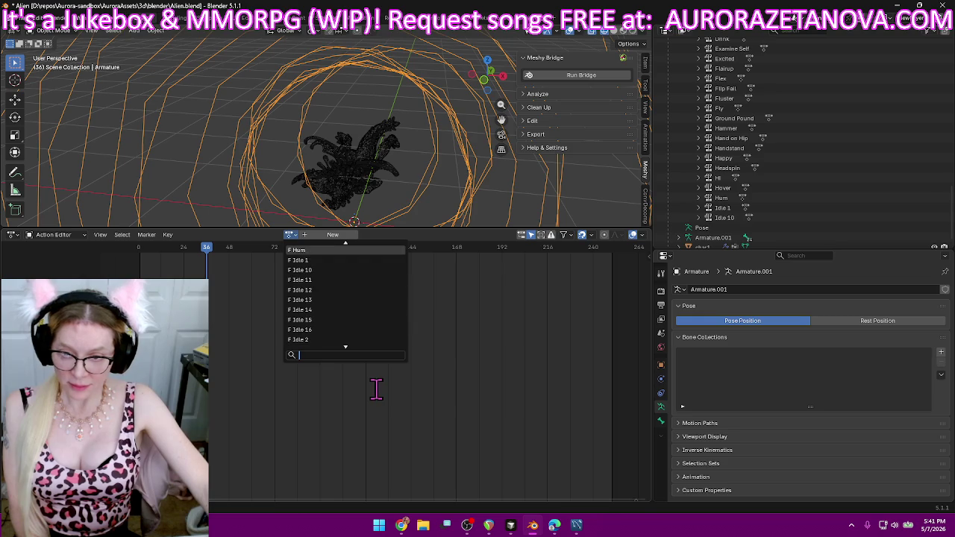
click(345, 291)
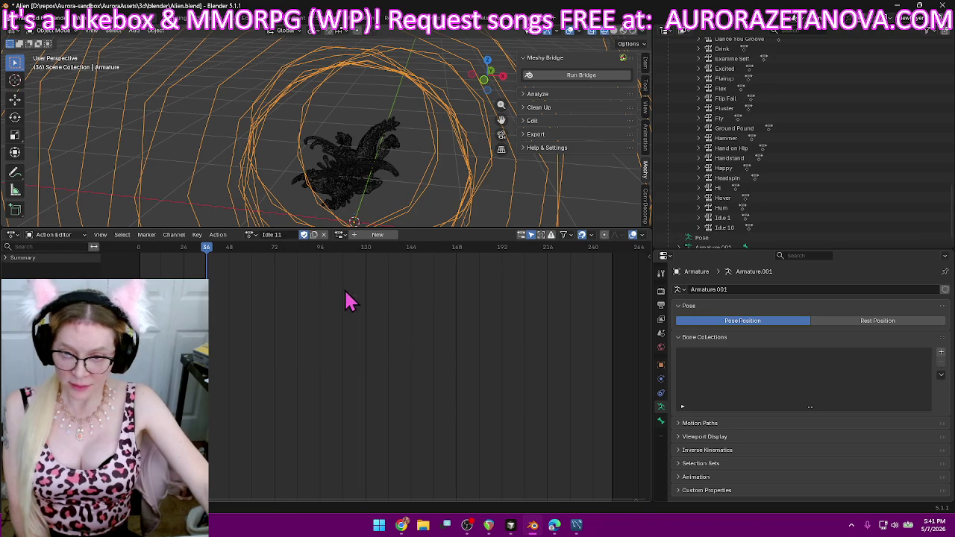
drag(211, 227, 211, 228)
click(218, 236)
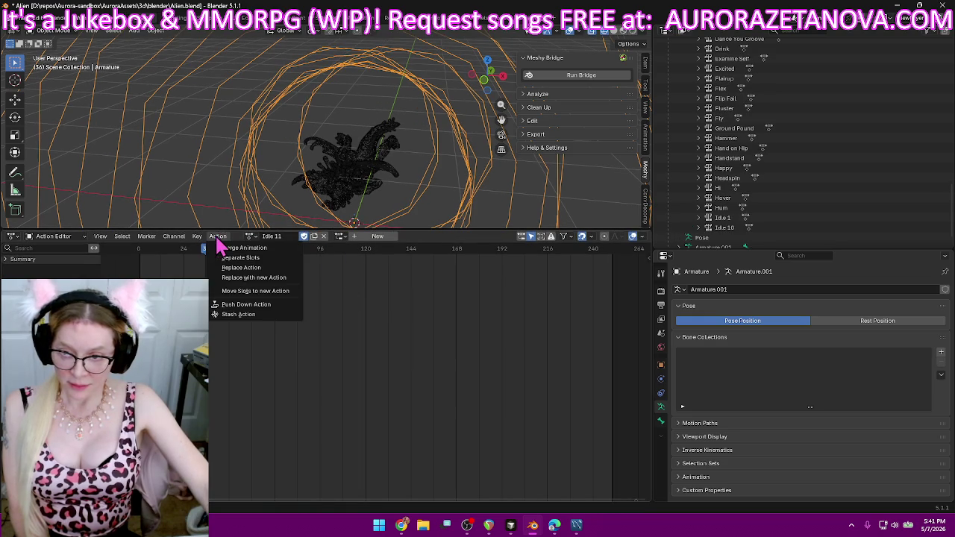
click(238, 305)
- Reassign Idle 11 from the action list and push it down again
click(290, 236)
scroll(366, 437, down, 5)
scroll(379, 443, down, 5)
scroll(381, 448, down, 3)
scroll(381, 448, down, 5)
scroll(384, 449, down, 5)
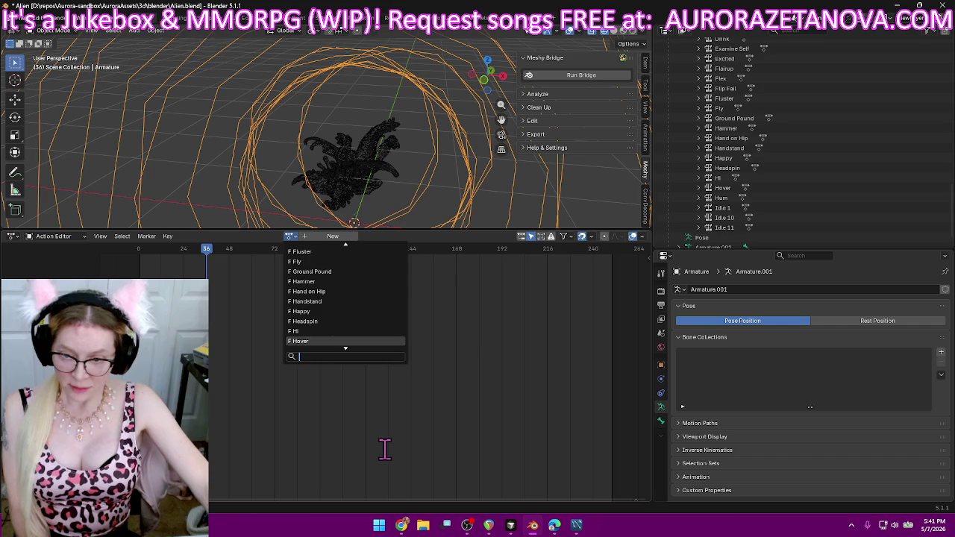
scroll(384, 449, down, 10)
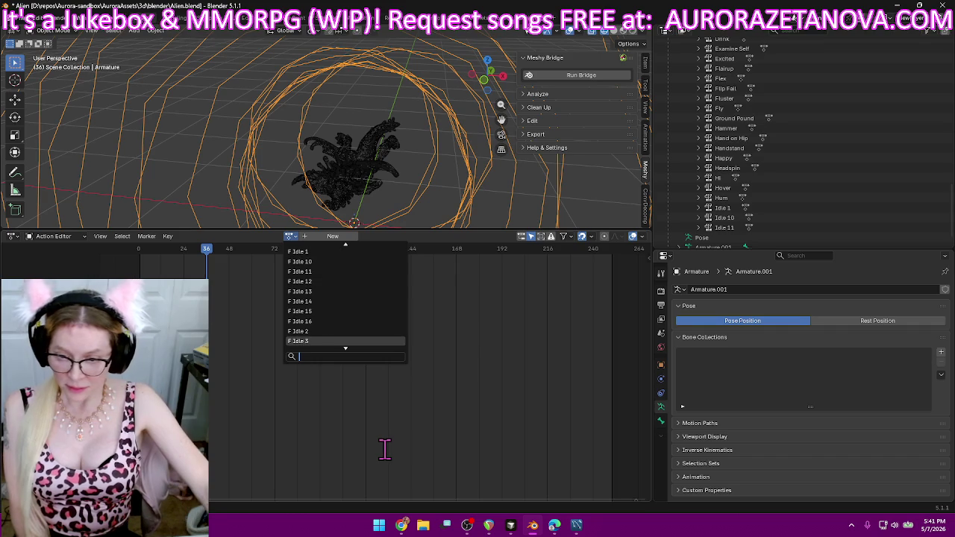
click(335, 272)
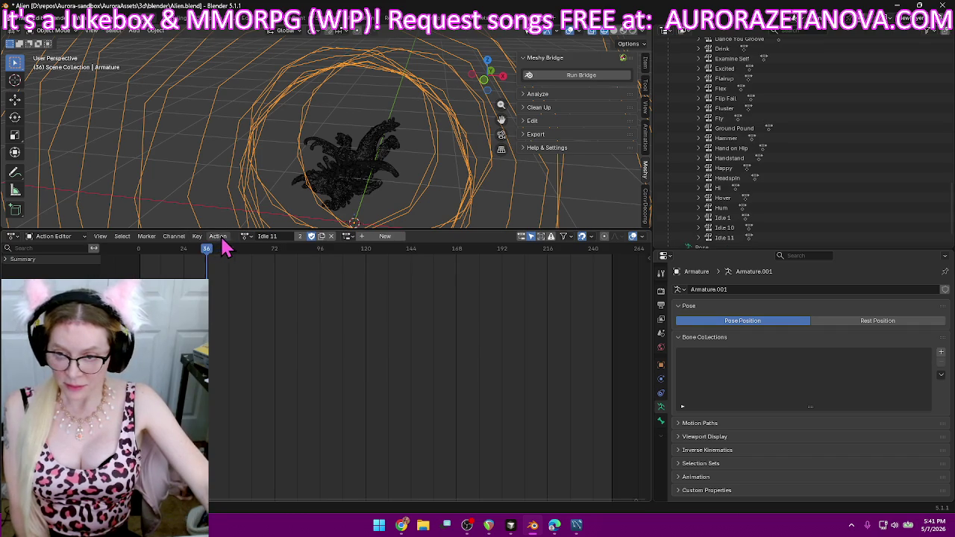
click(221, 237)
click(252, 318)
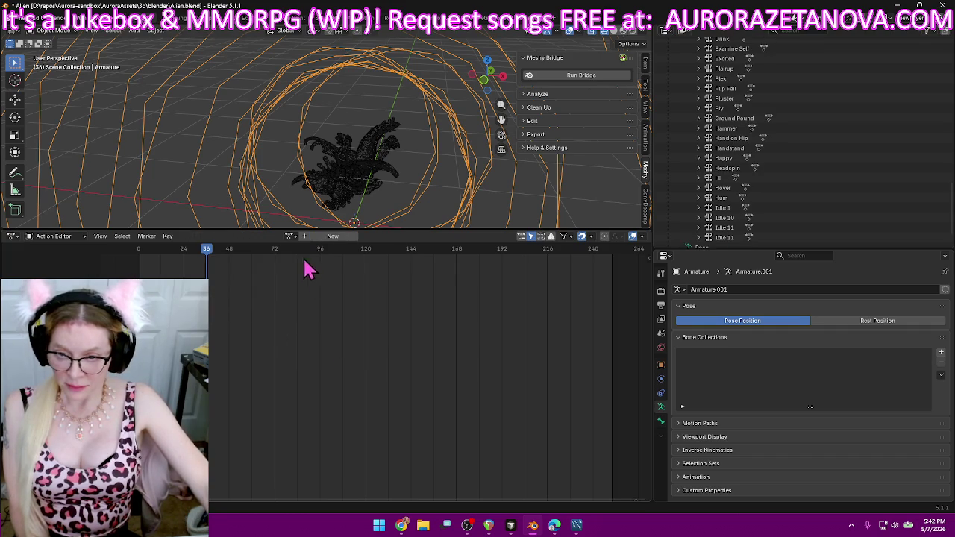
- Assign Idle 12 and push it down as an NLA track
click(289, 236)
scroll(369, 395, down, 5)
scroll(369, 396, down, 5)
scroll(369, 395, down, 5)
scroll(369, 396, down, 10)
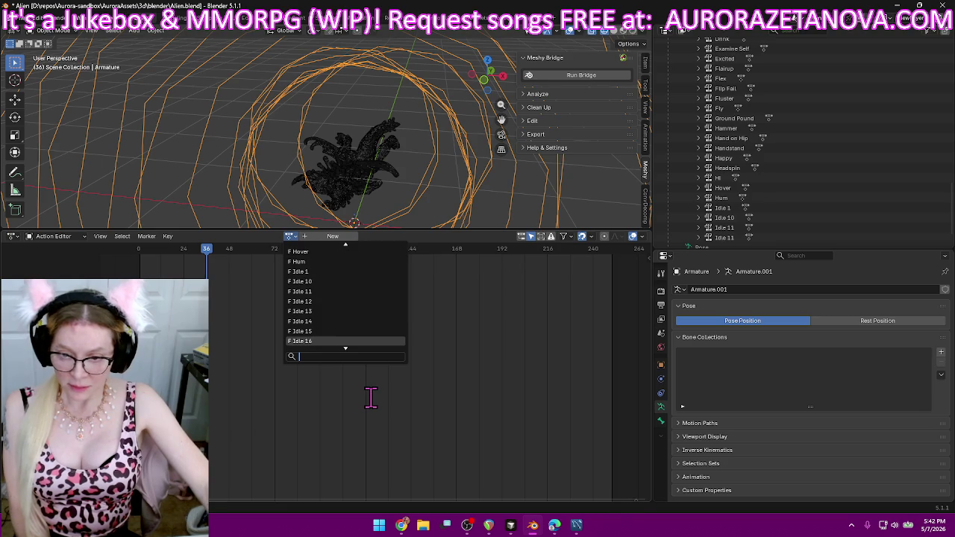
click(339, 300)
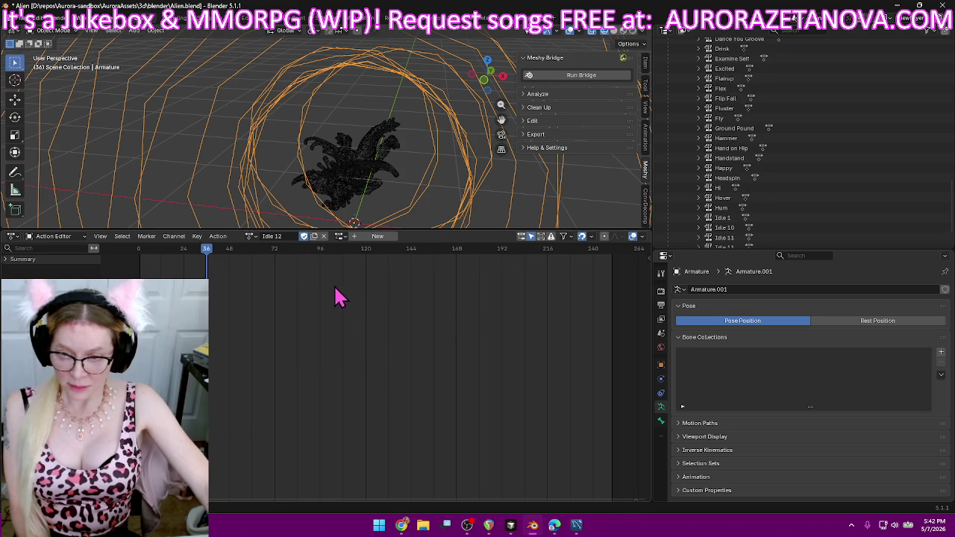
click(224, 236)
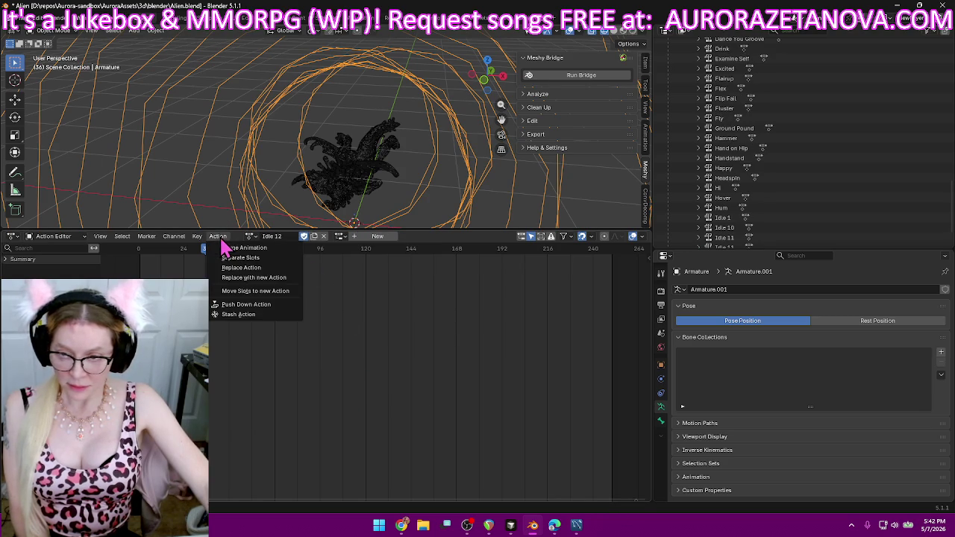
click(247, 311)
- Assign Idle 13 and push it down as an NLA track
scroll(362, 397, down, 5)
scroll(362, 398, down, 8)
scroll(363, 398, down, 8)
scroll(364, 398, down, 8)
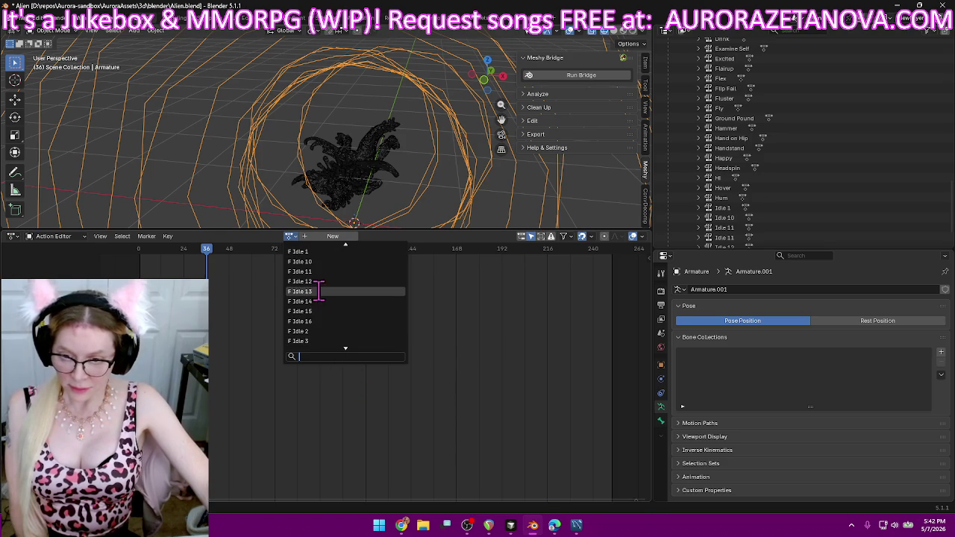
click(319, 291)
click(218, 236)
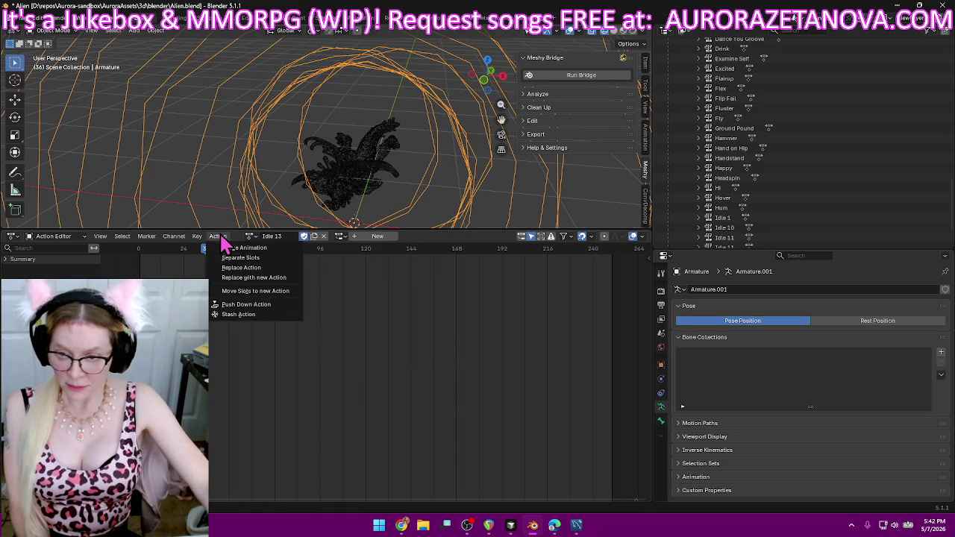
click(239, 306)
click(293, 237)
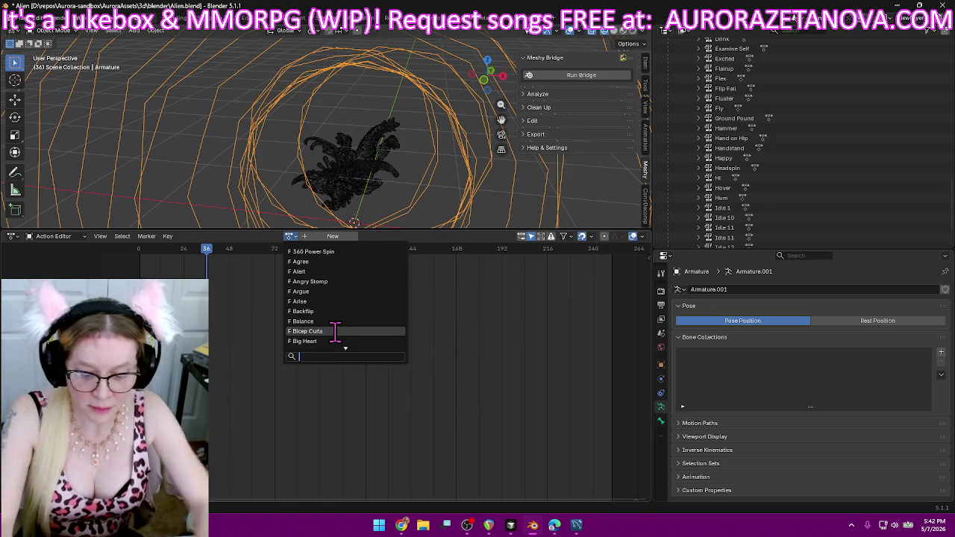
- Assign Idle 14 to the armature and push it down to an NLA track
text(id)
scroll(331, 322, down, 2)
scroll(336, 313, down, 1)
scroll(351, 313, down, 1)
scroll(348, 331, down, 1)
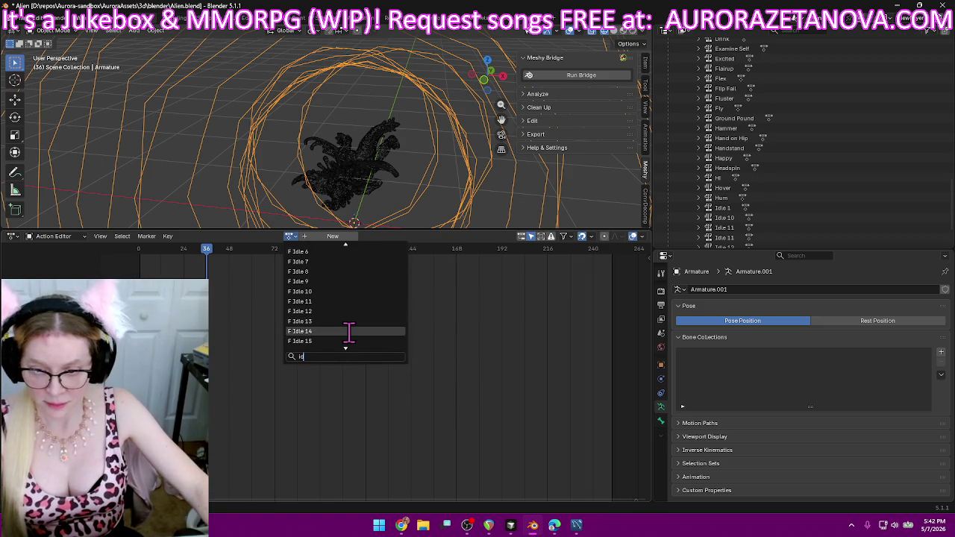
click(348, 331)
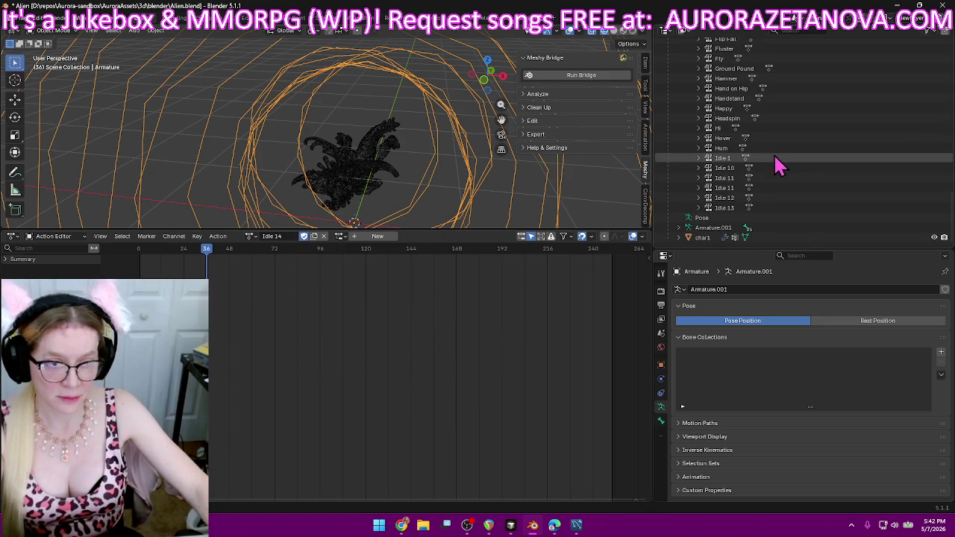
click(221, 243)
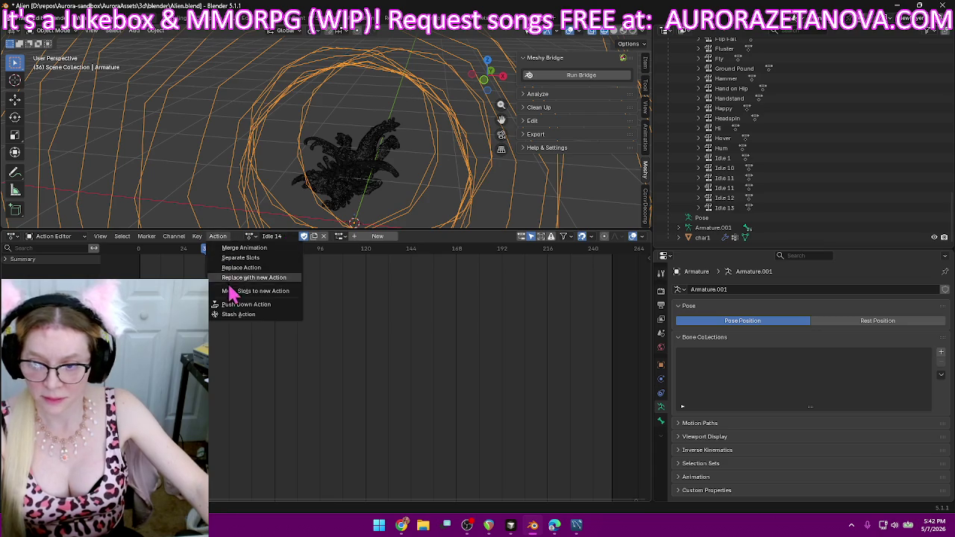
click(238, 310)
- Assign Idle 15, then Idle 16, pushing each down as an NLA track
click(290, 236)
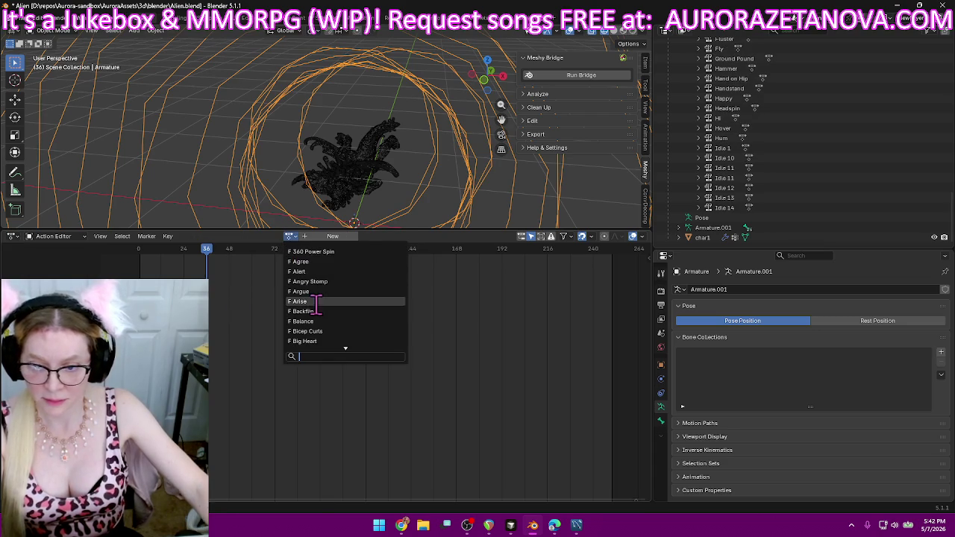
text(id)
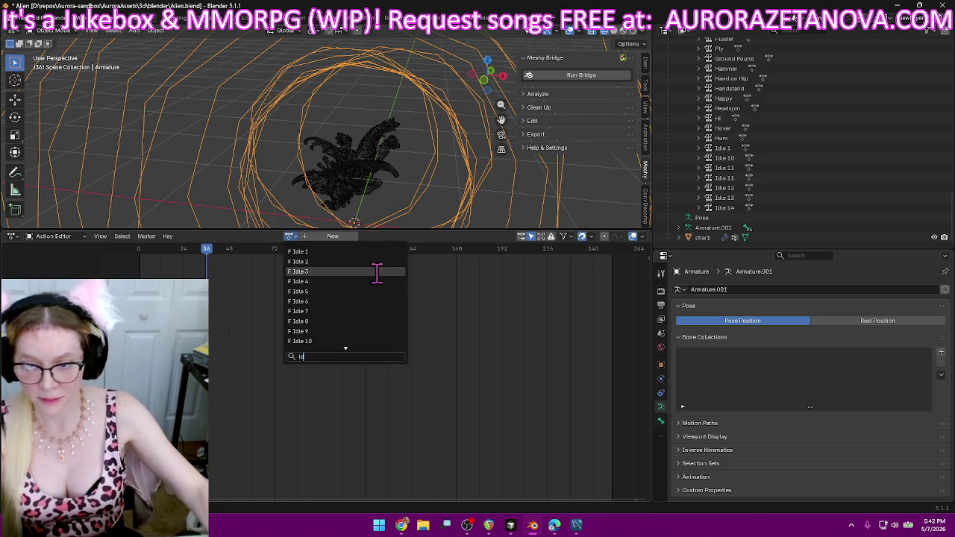
text(le)
scroll(375, 278, down, 2)
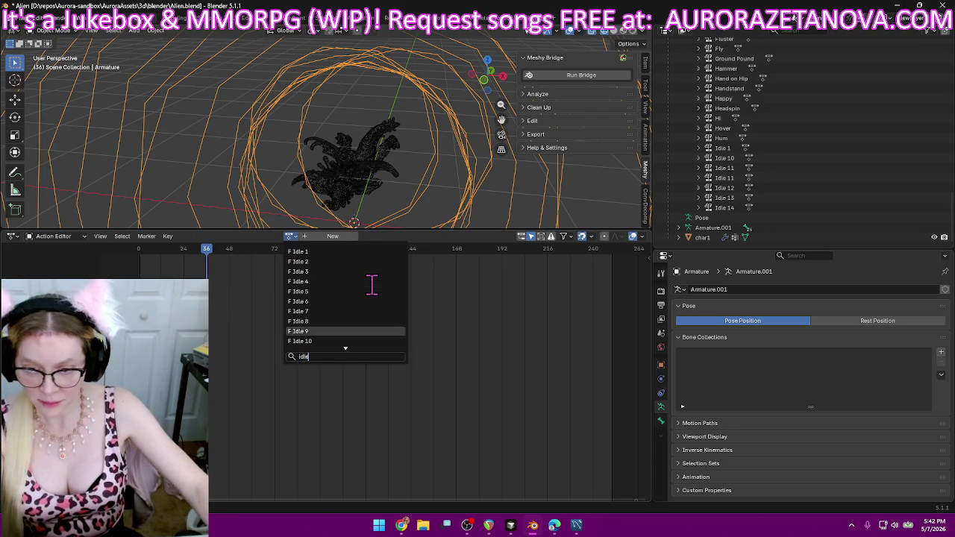
scroll(373, 313, down, 2)
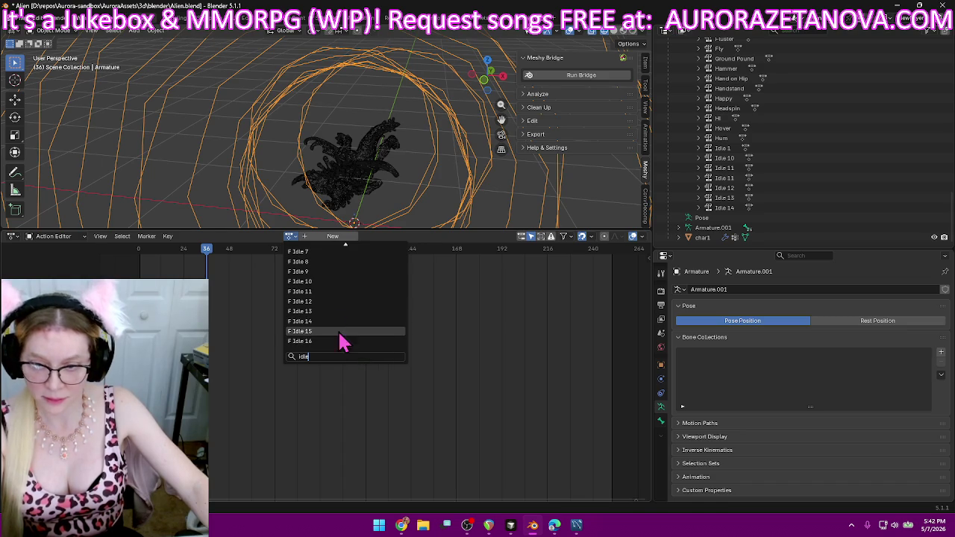
click(342, 332)
click(222, 237)
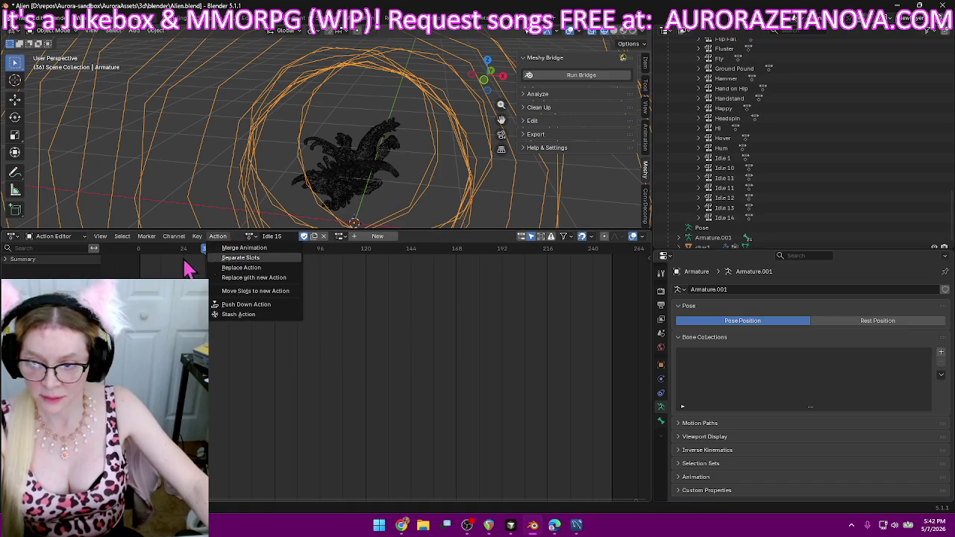
click(240, 306)
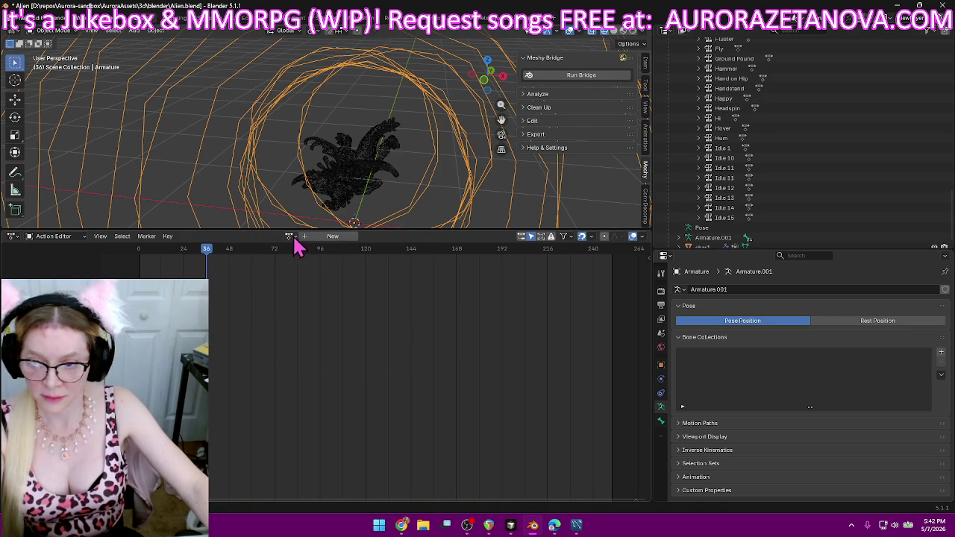
click(290, 237)
text(ile)
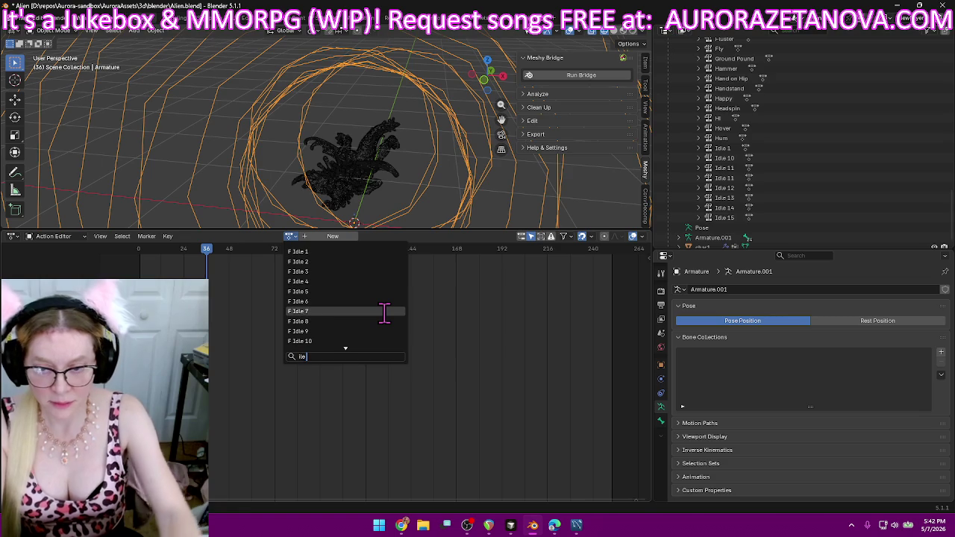
text( 1)
click(384, 321)
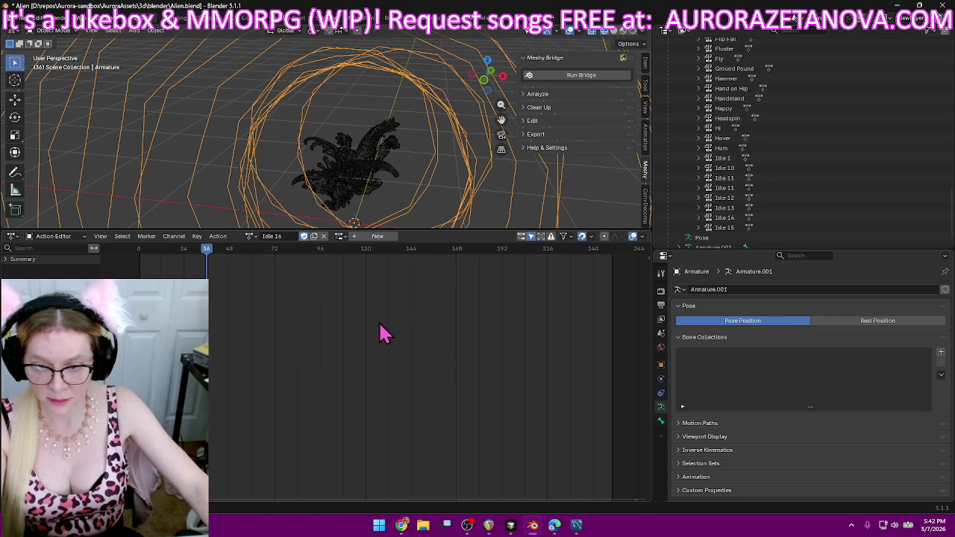
click(219, 237)
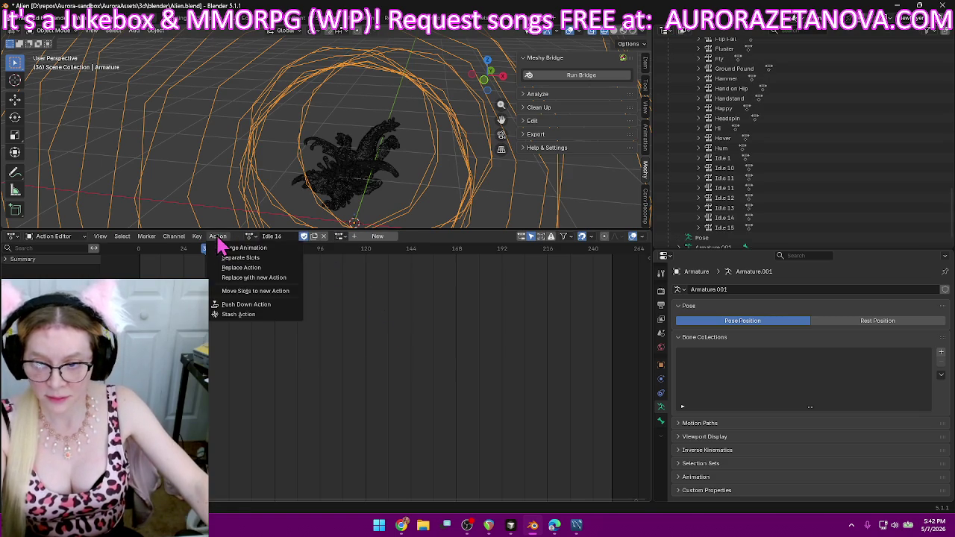
click(238, 304)
- Assign Idle 2 to the armature and push it down as an NLA track
click(289, 237)
scroll(398, 377, down, 10)
scroll(397, 376, down, 10)
scroll(398, 384, down, 10)
scroll(398, 385, down, 20)
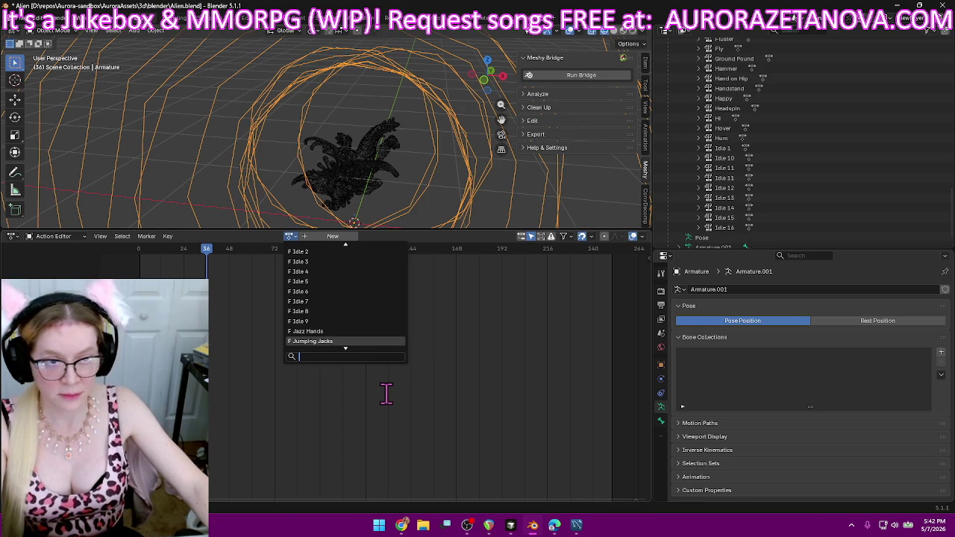
scroll(365, 385, up, 6)
scroll(365, 385, up, 3)
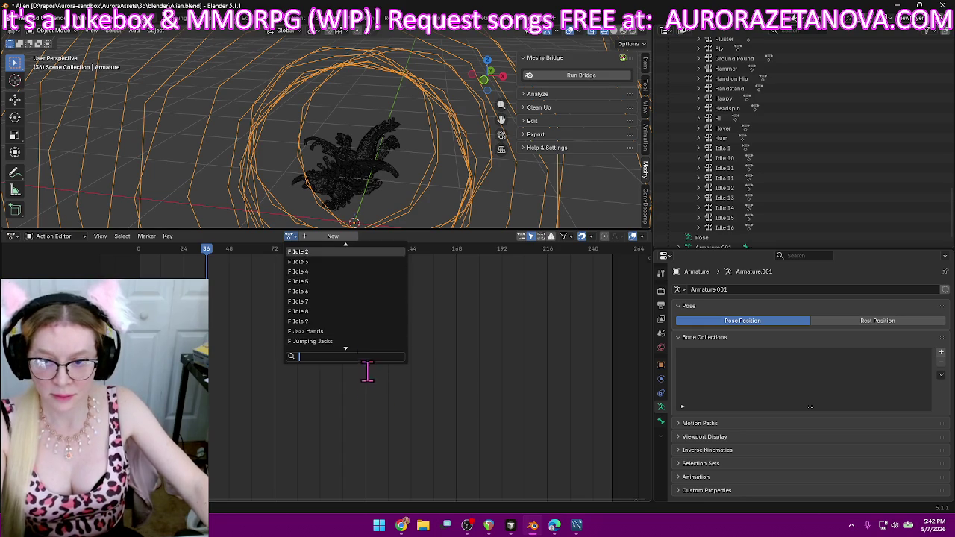
click(336, 252)
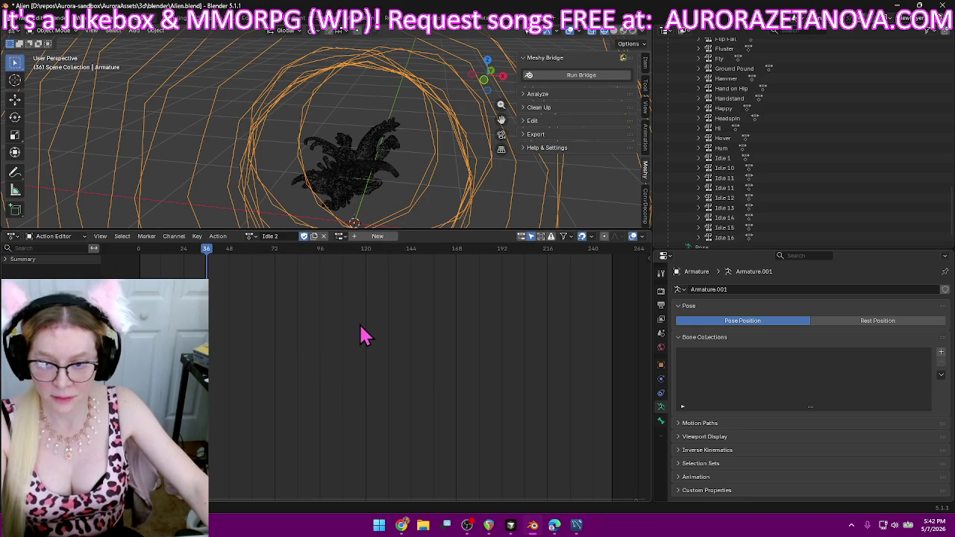
click(218, 237)
click(244, 305)
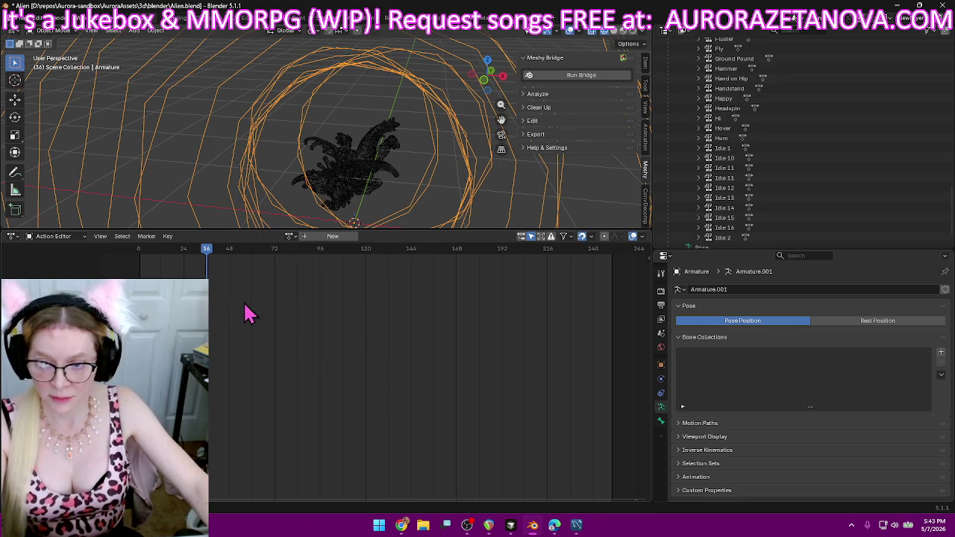
- Assign Idle 3, then Idle 4, pushing each down as an NLA track
click(290, 236)
text(idle)
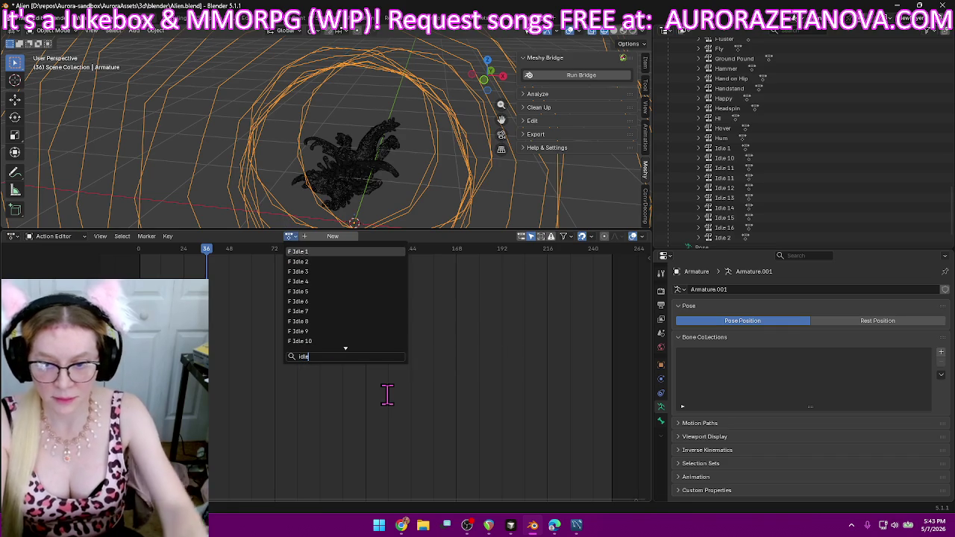
click(302, 271)
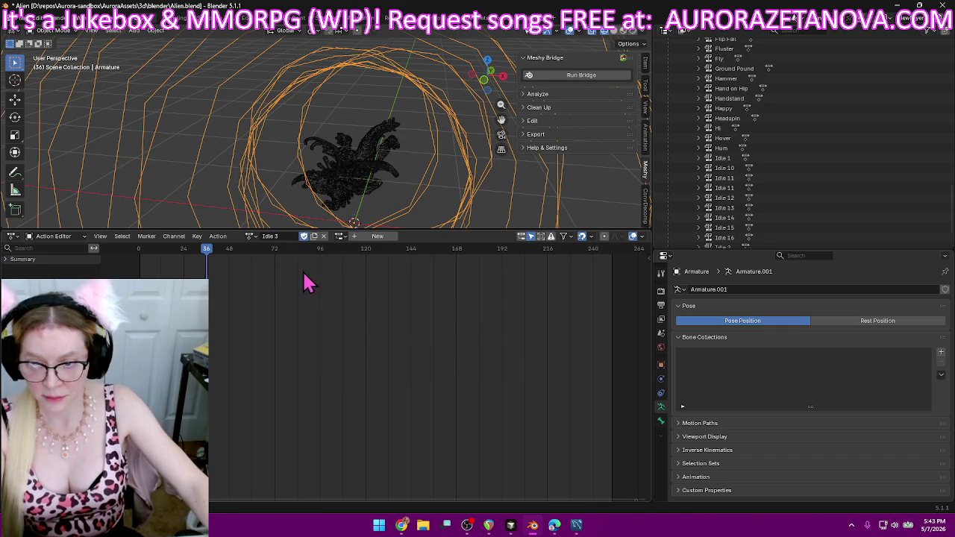
click(218, 237)
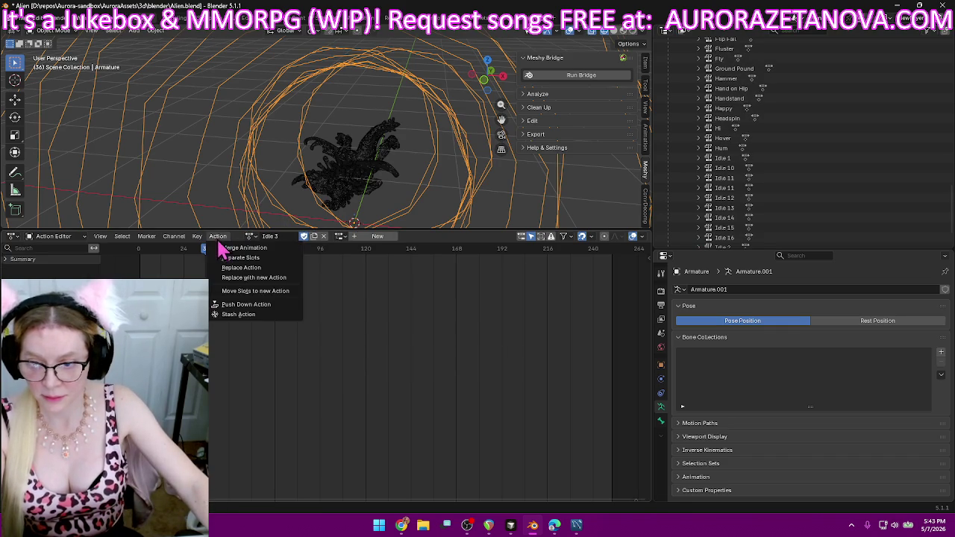
click(267, 307)
click(291, 237)
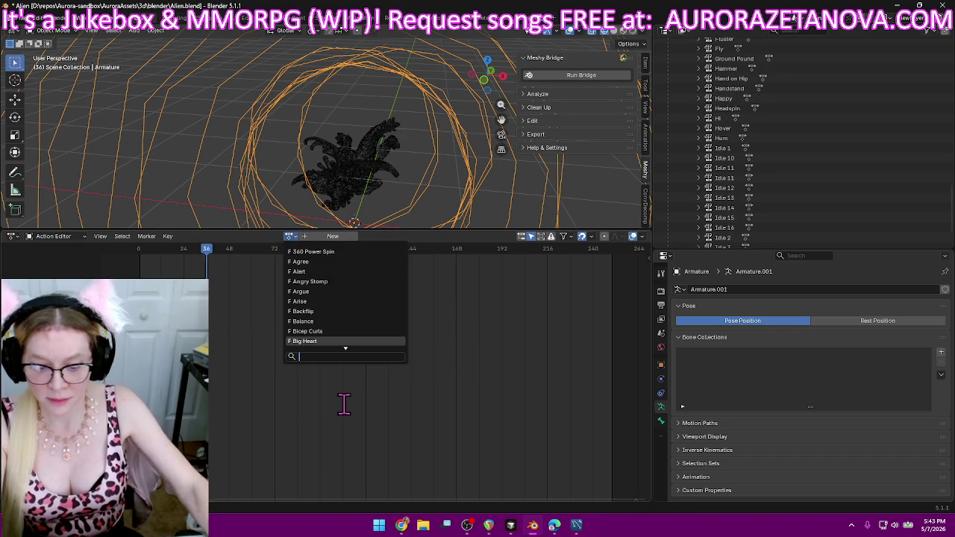
text(id)
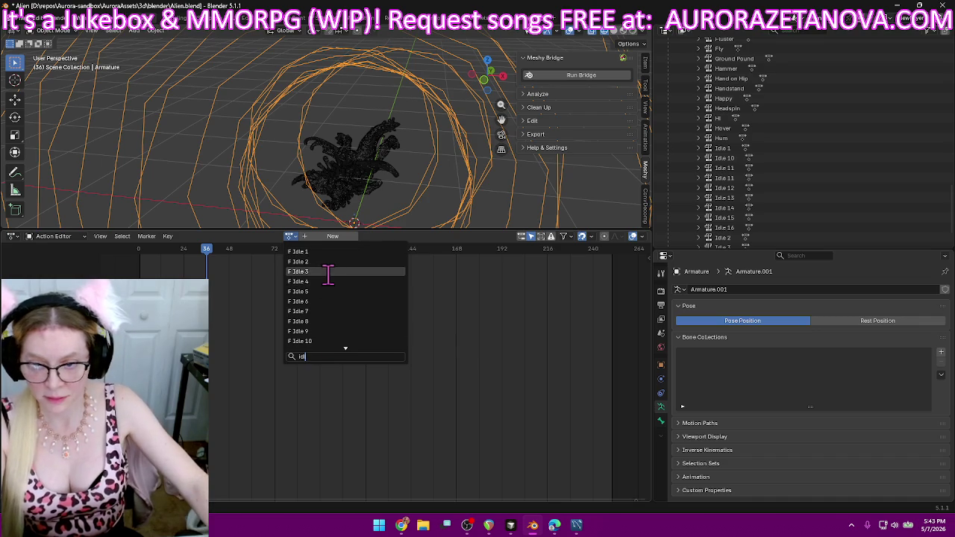
click(326, 282)
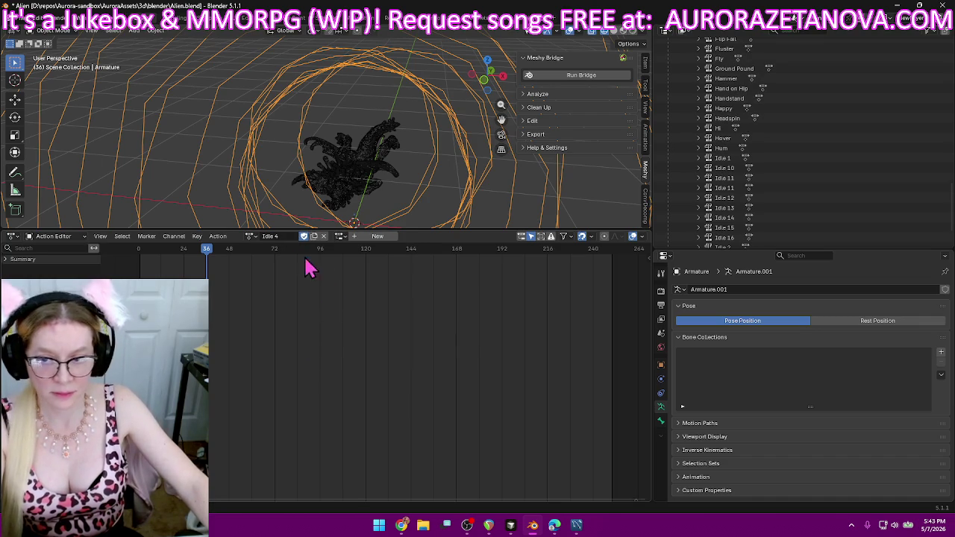
click(218, 236)
click(257, 313)
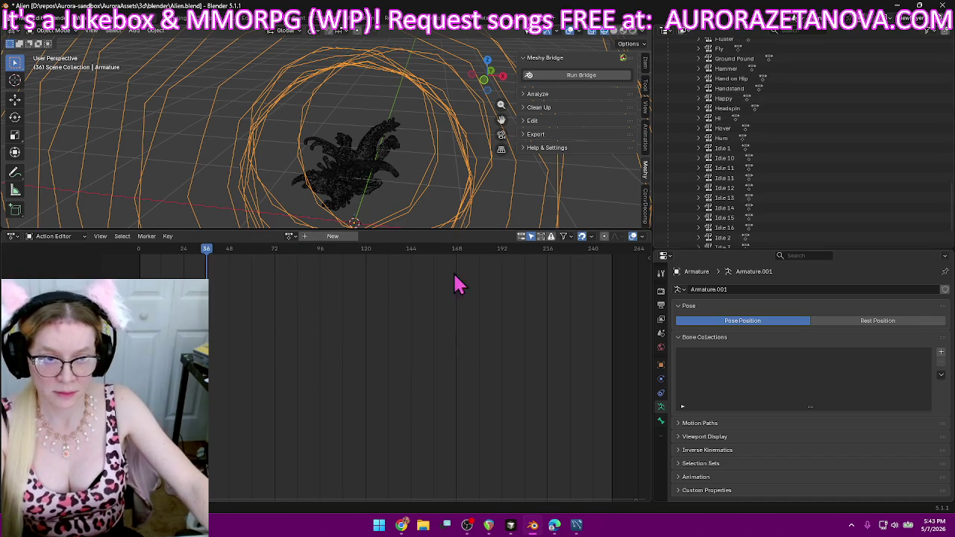
scroll(895, 117, down, 3)
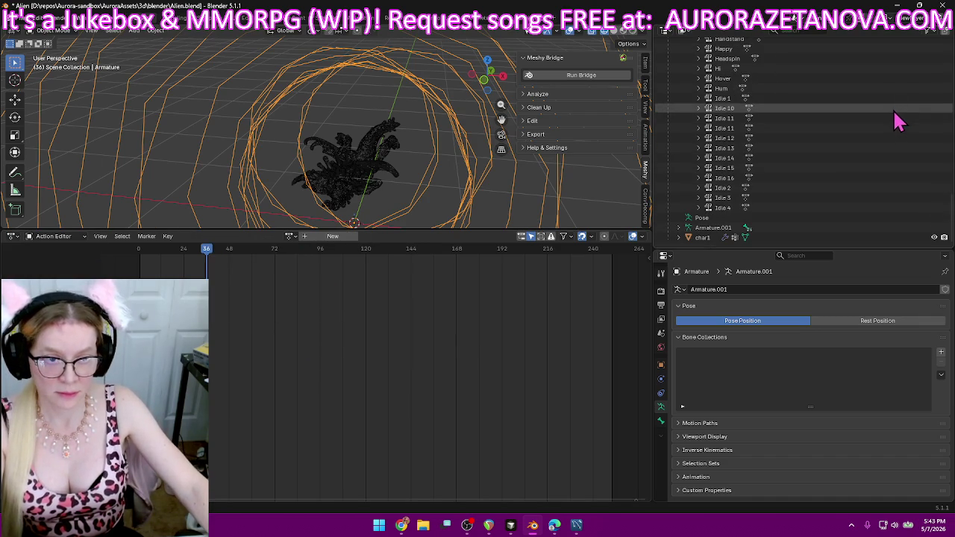
- Swap a mistaken Idle 9 pick for Idle 5 and push Idle 5 down as an NLA track
click(289, 237)
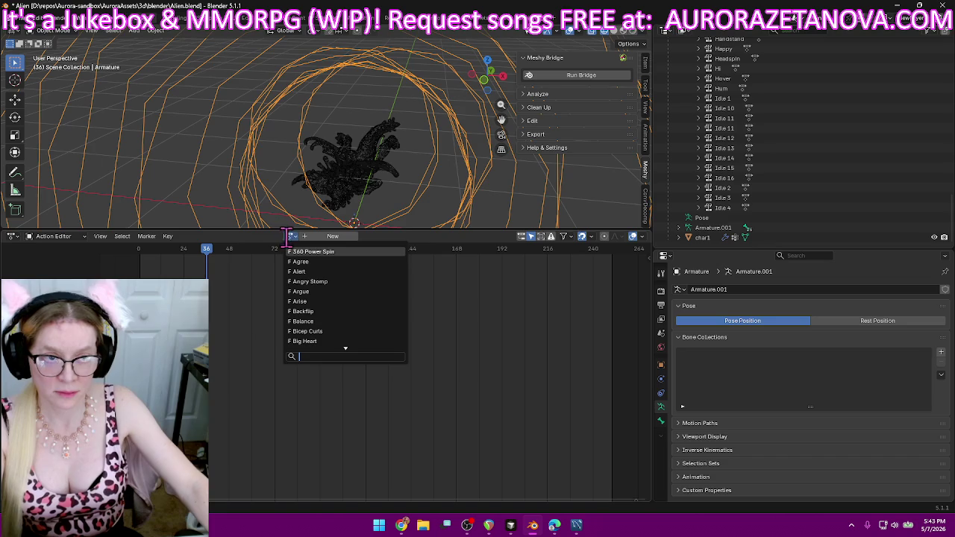
scroll(348, 331, down, 10)
click(347, 332)
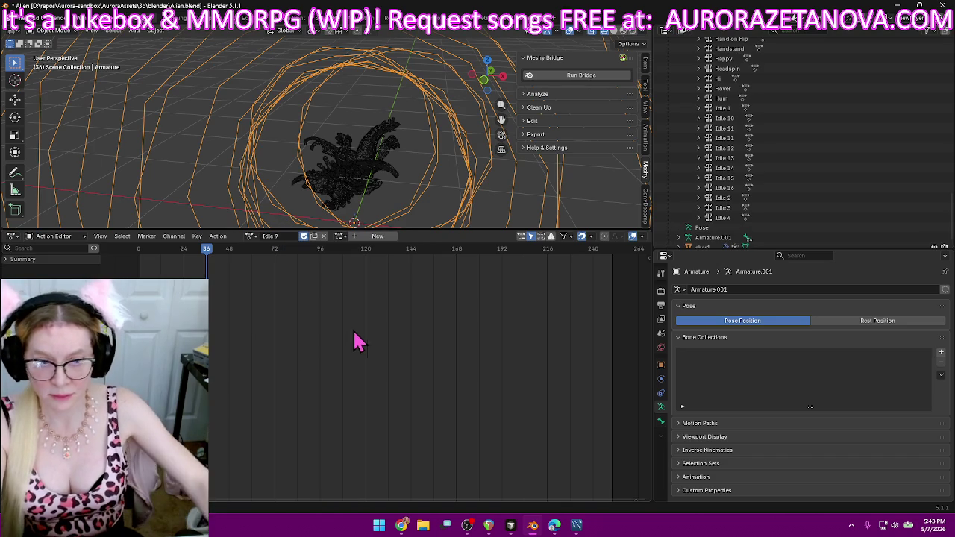
click(248, 237)
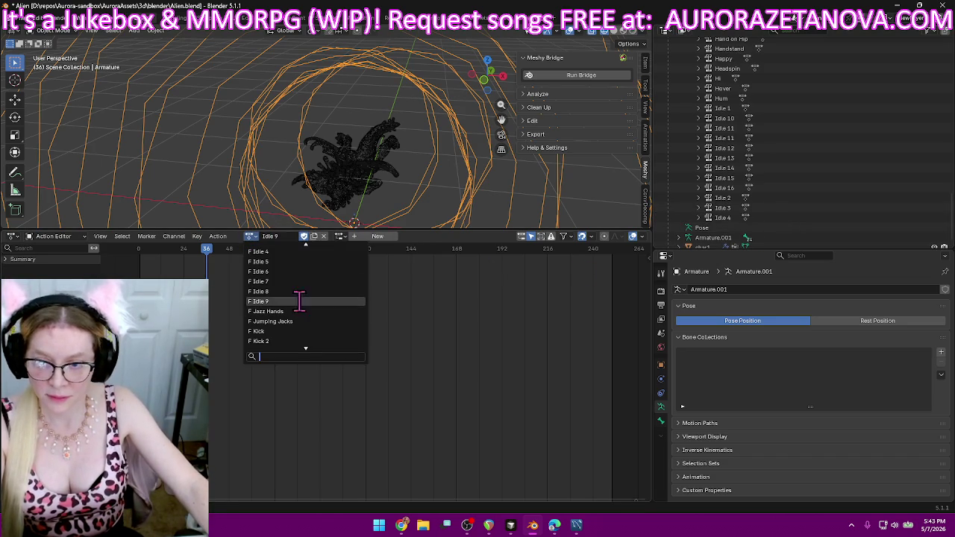
click(308, 261)
click(218, 237)
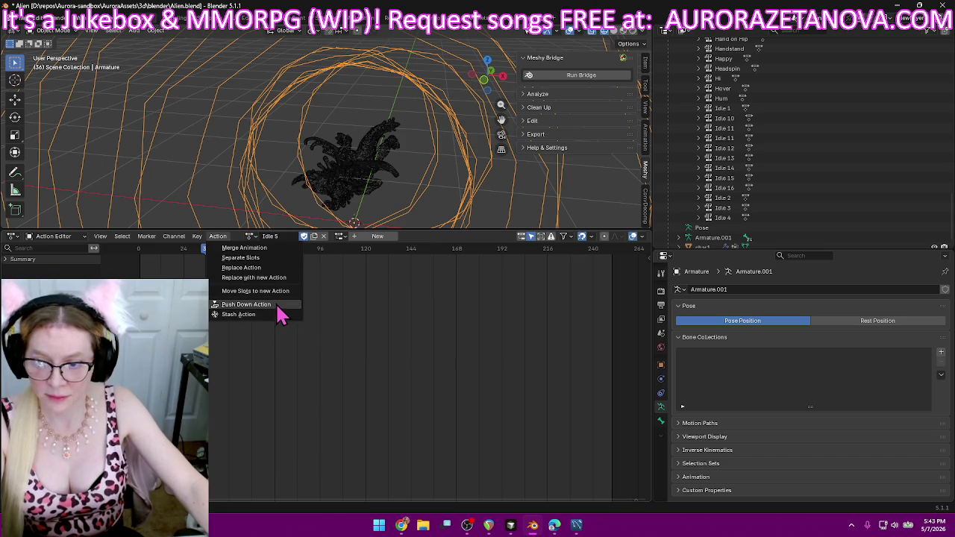
click(278, 310)
- Assign Idle 6, then Idle 7, pushing each down as an NLA track
click(290, 236)
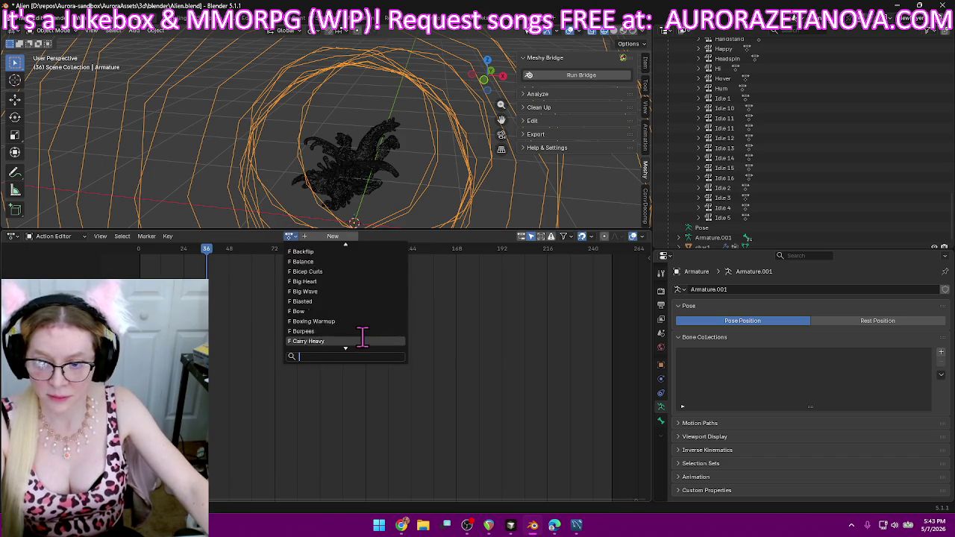
text(idle)
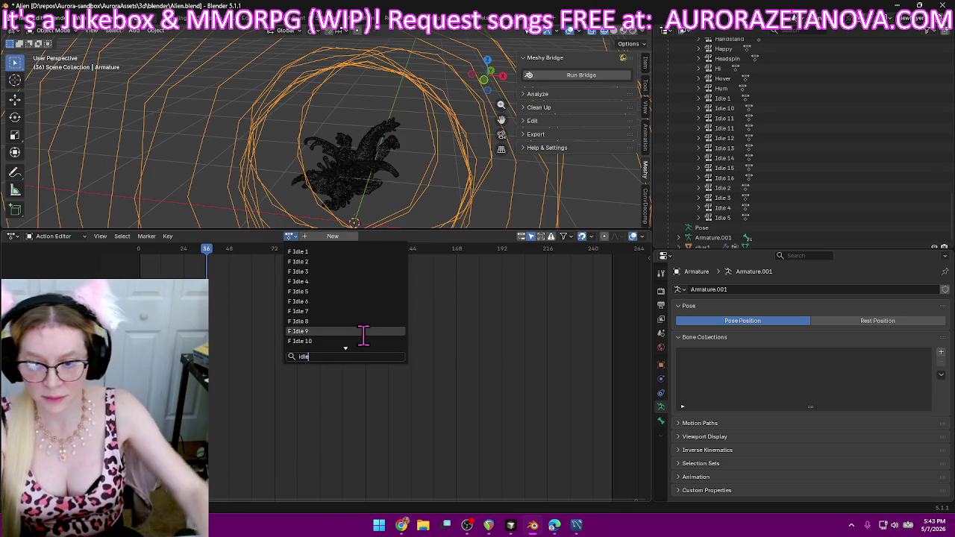
click(309, 302)
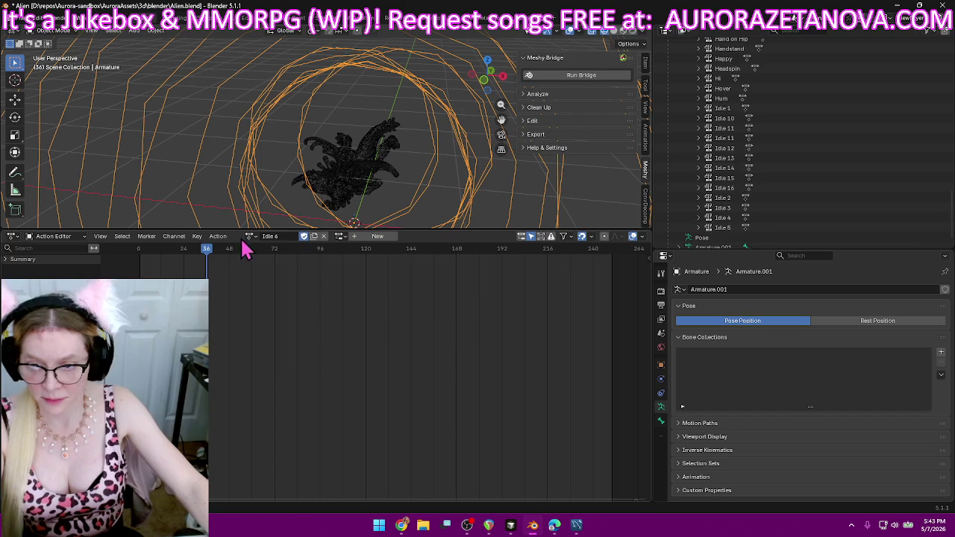
click(218, 237)
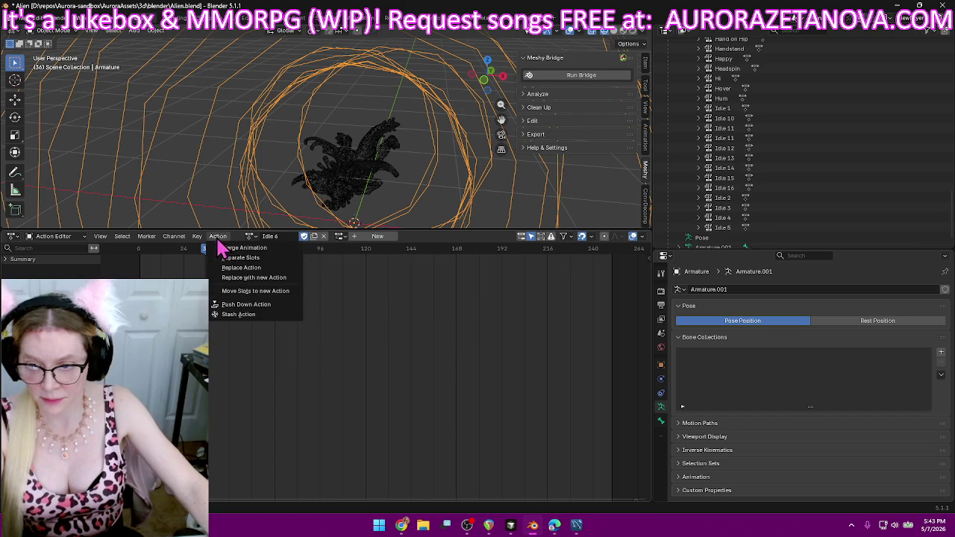
click(256, 306)
click(291, 237)
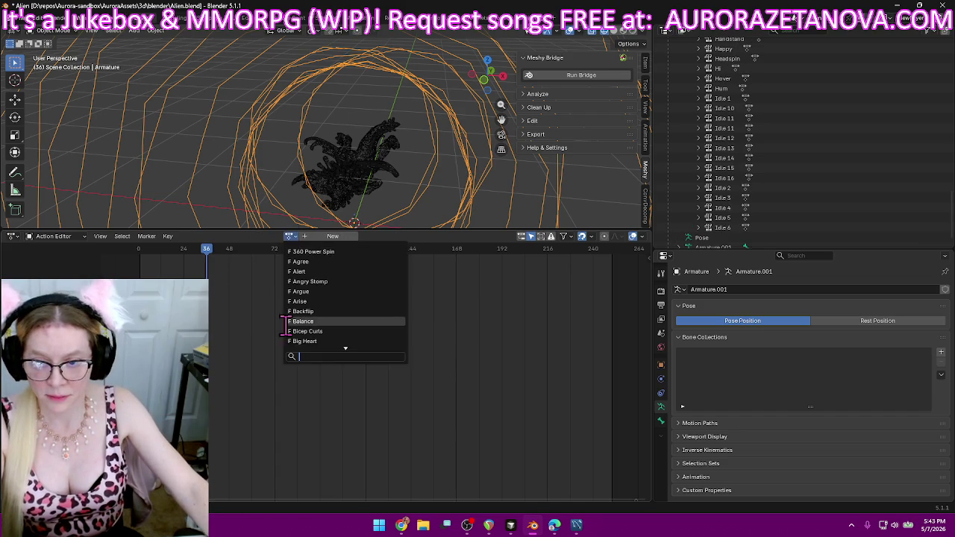
text(idle)
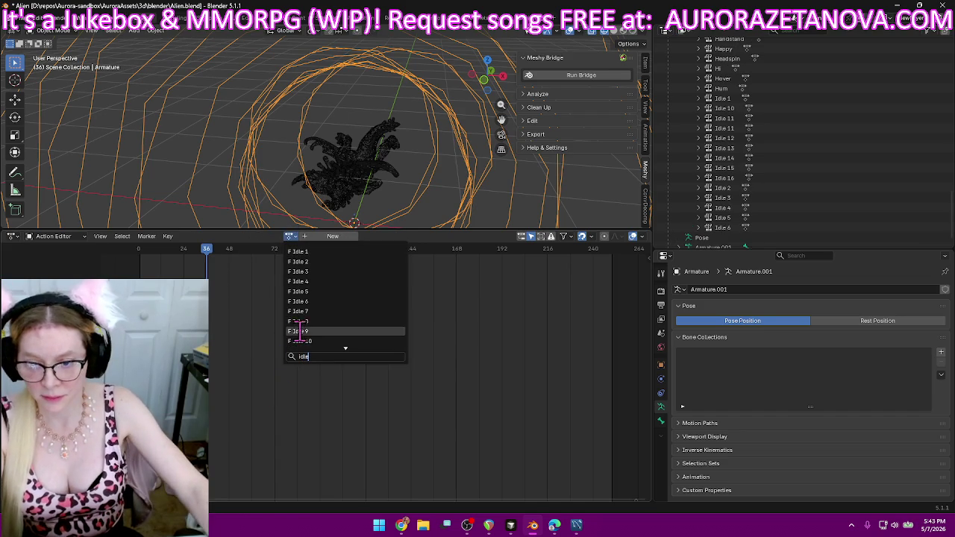
click(306, 311)
click(218, 237)
click(246, 306)
- Assign Idle 8, then Idle 9, pushing each down as an NLA track
click(291, 237)
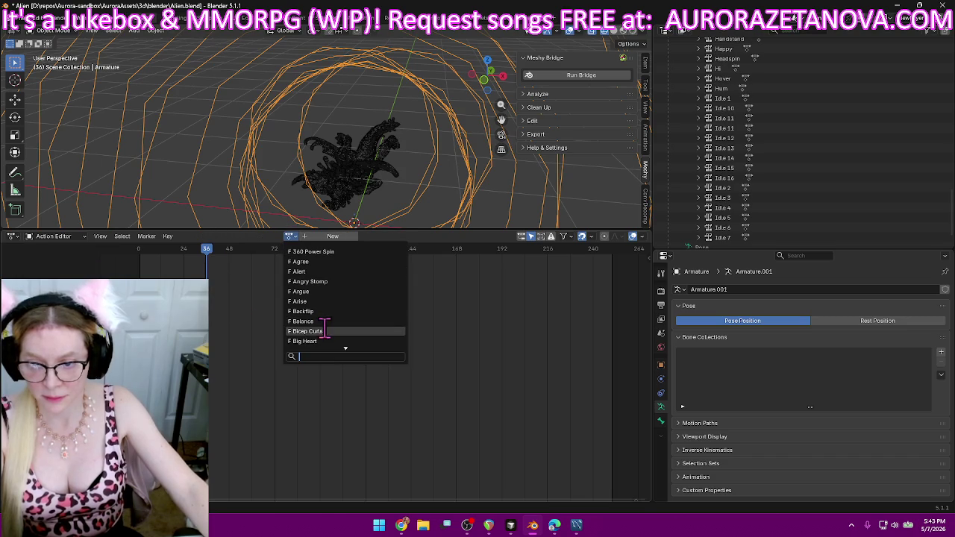
text(idle)
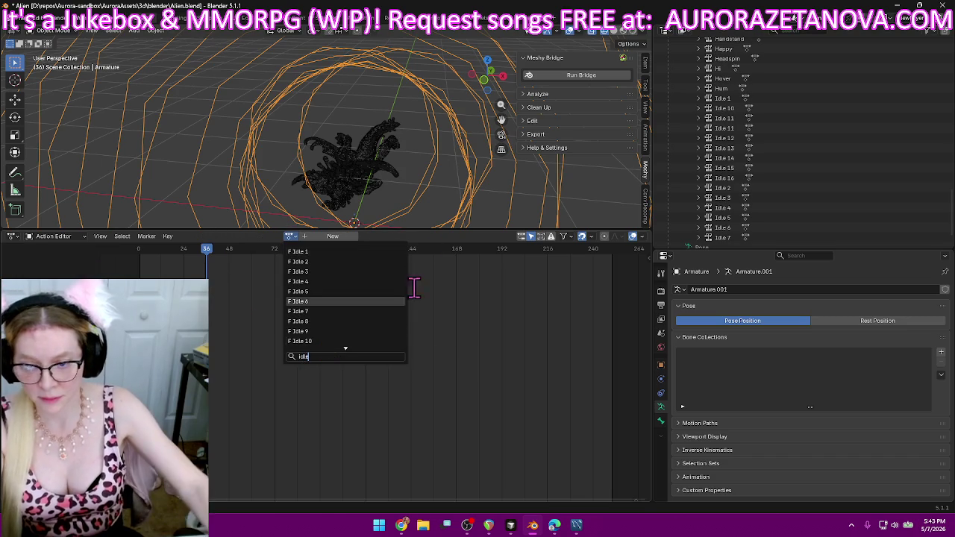
click(322, 321)
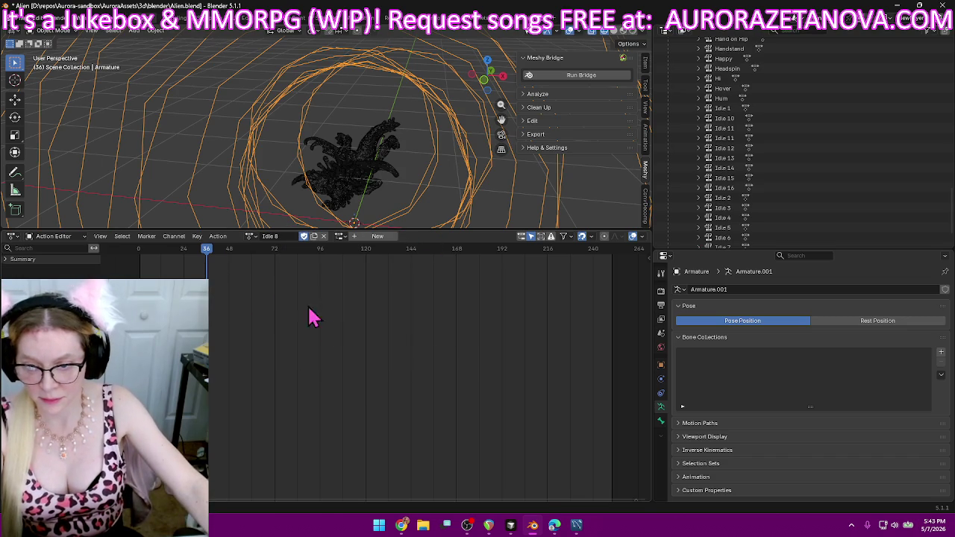
click(218, 237)
click(233, 306)
click(288, 237)
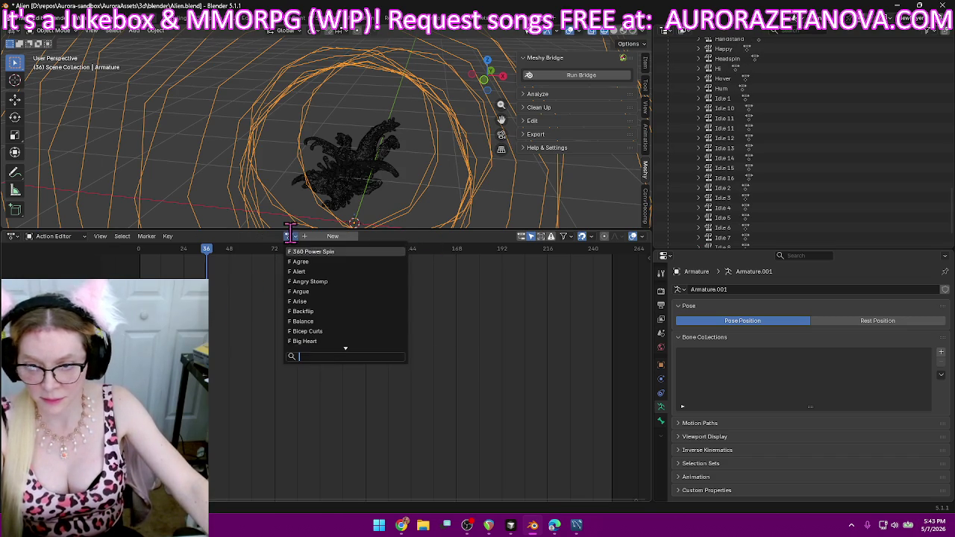
text(idle)
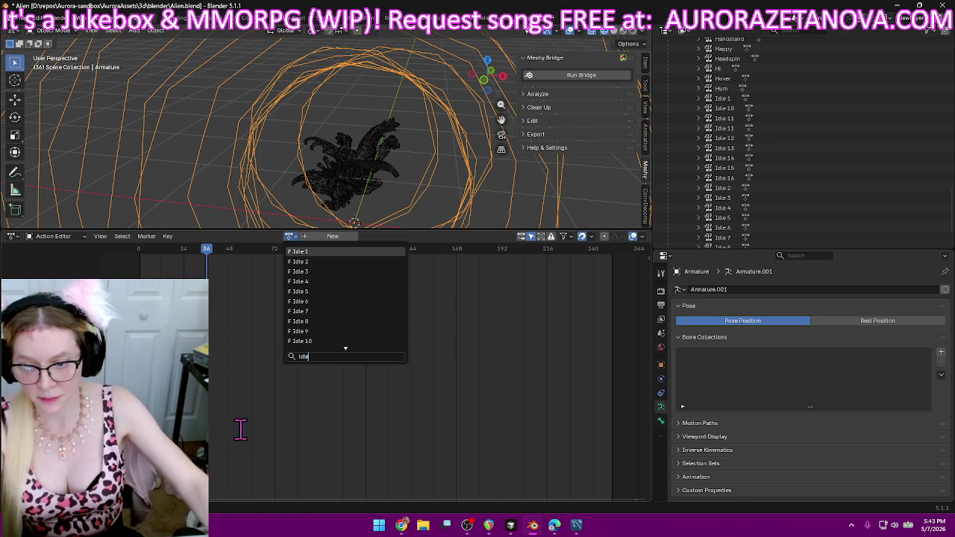
click(322, 331)
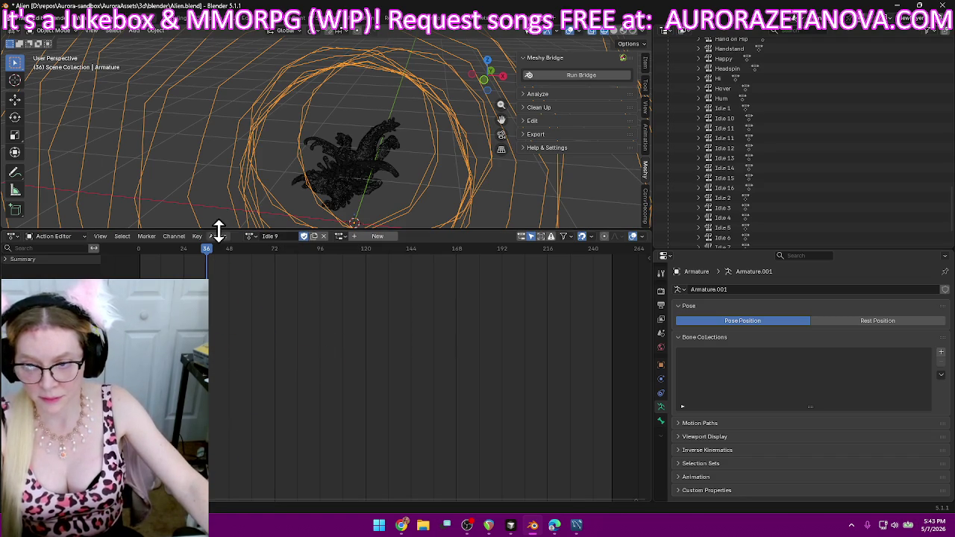
click(222, 236)
click(251, 313)
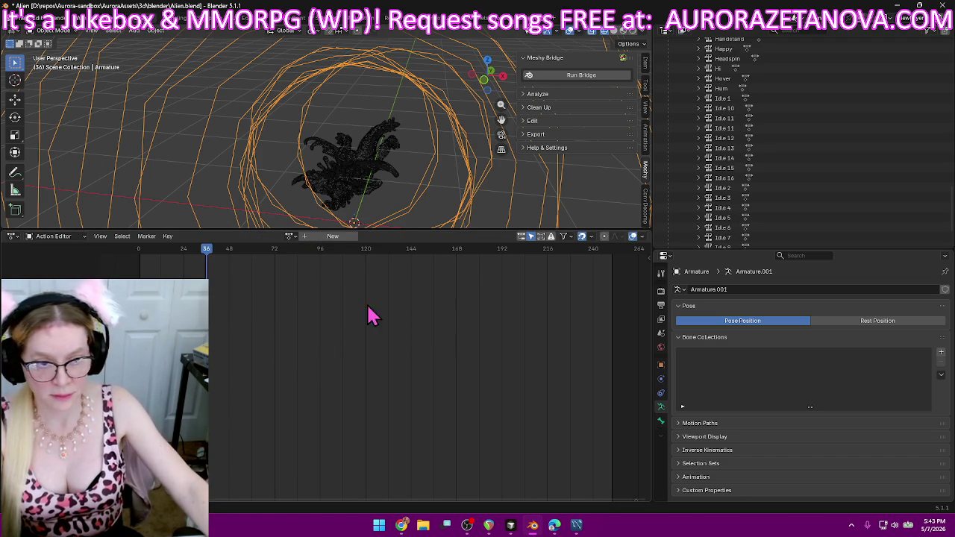
scroll(704, 111, down, 5)
- Search 'idle' in the action list and set Idle 9 as the active action
click(291, 237)
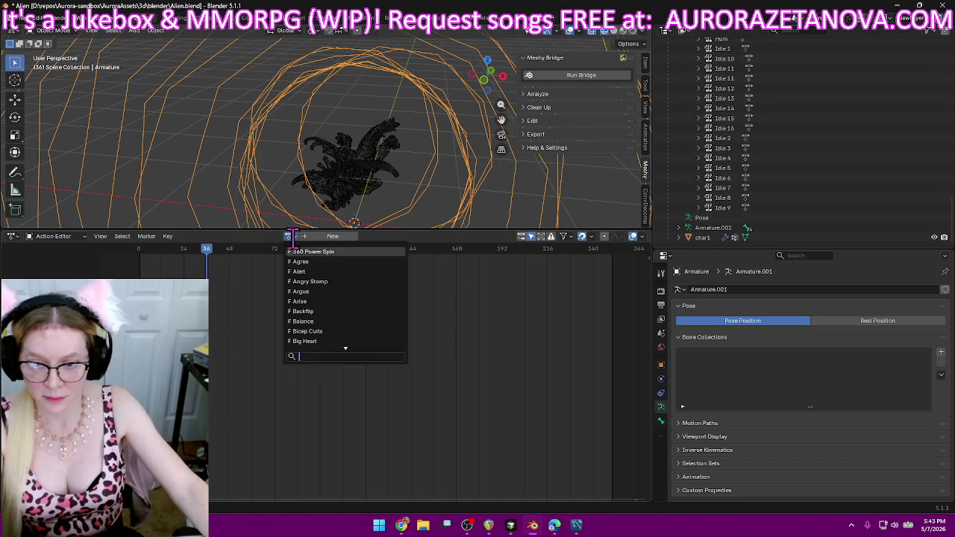
text(idle)
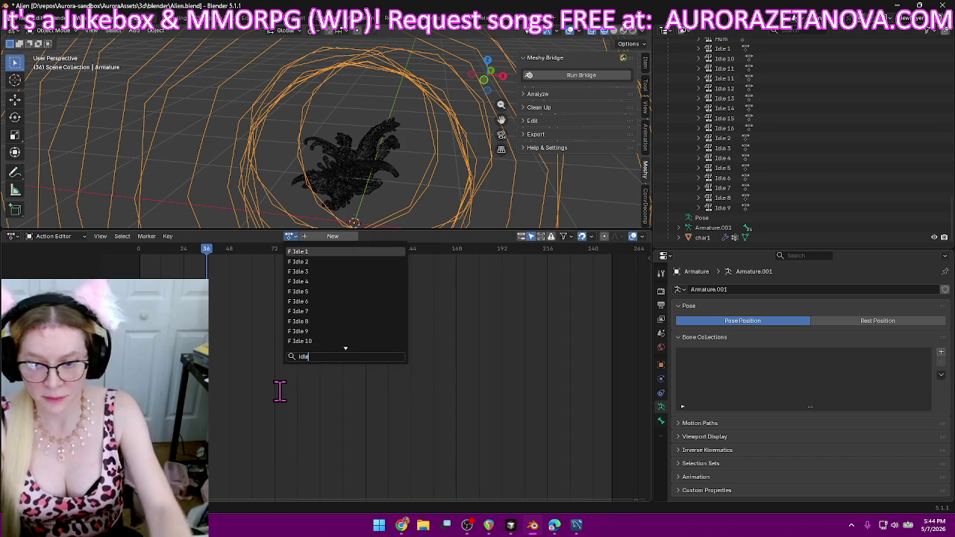
click(344, 330)
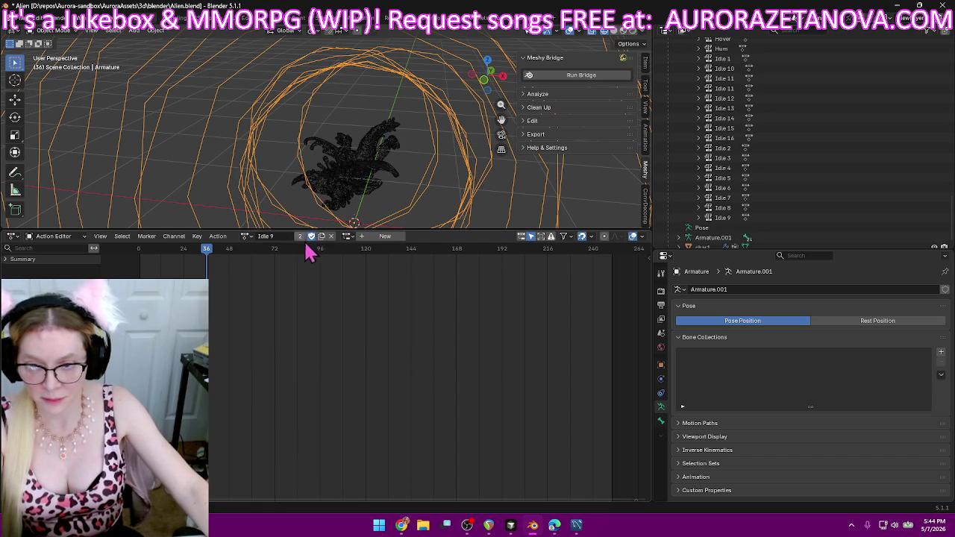
click(247, 237)
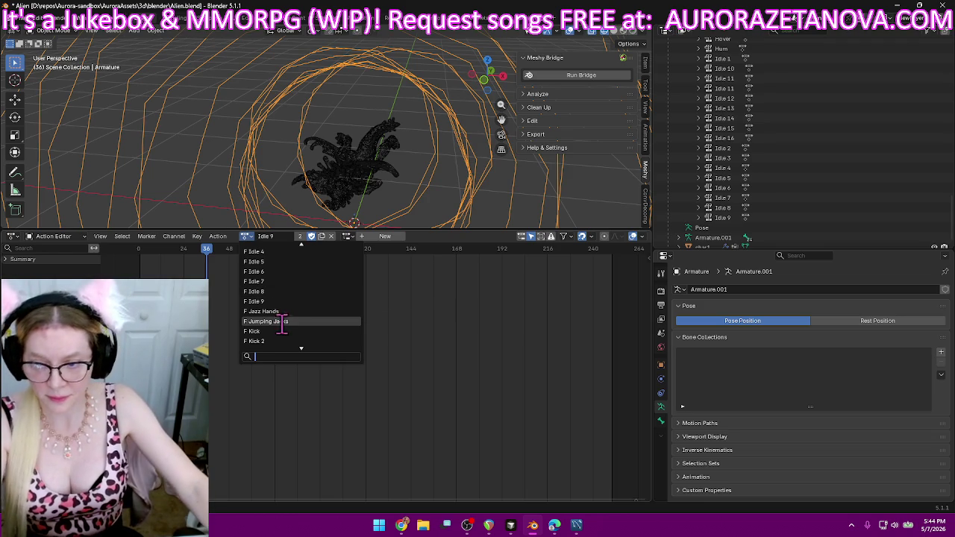
- Assign Jazz Hands, then Jumping Jacks, pushing each down as an NLA track
click(286, 311)
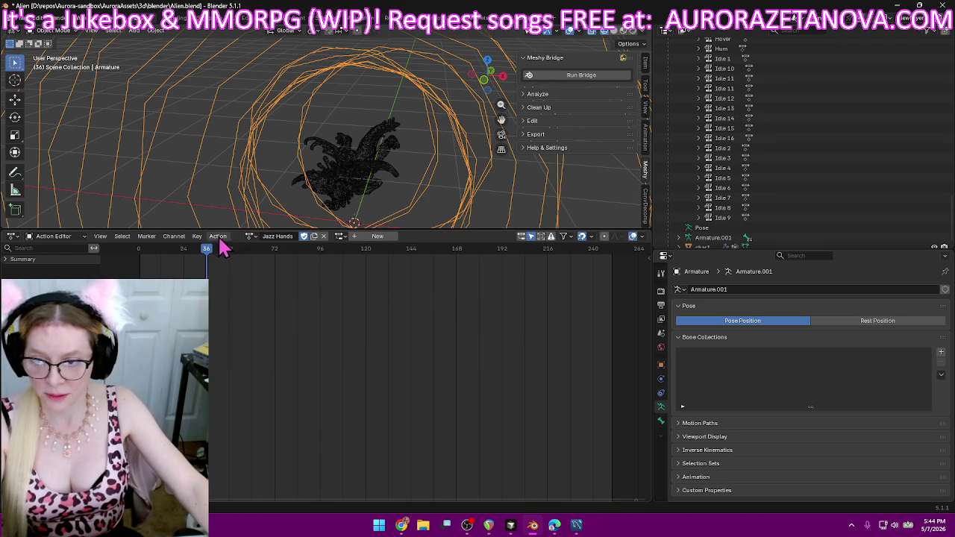
click(218, 237)
click(267, 307)
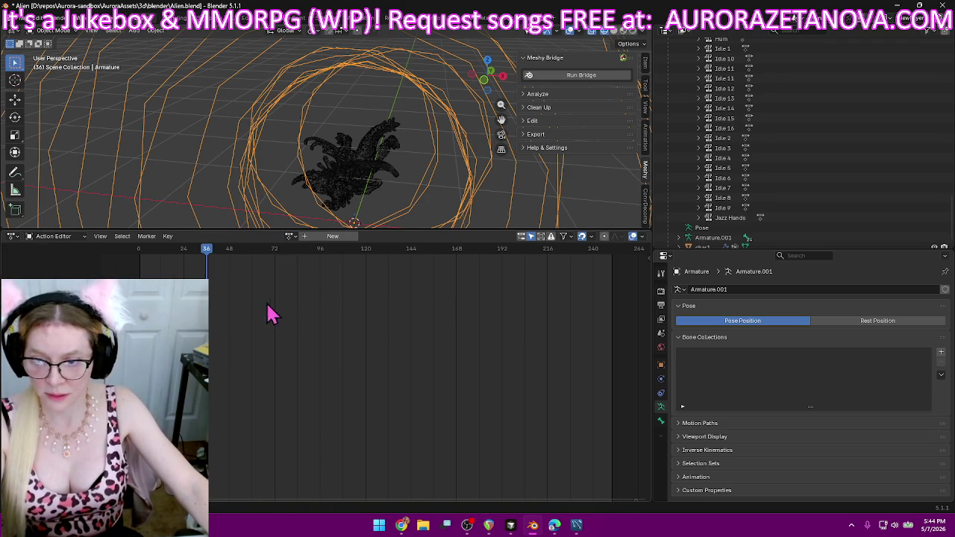
click(285, 240)
text(jum)
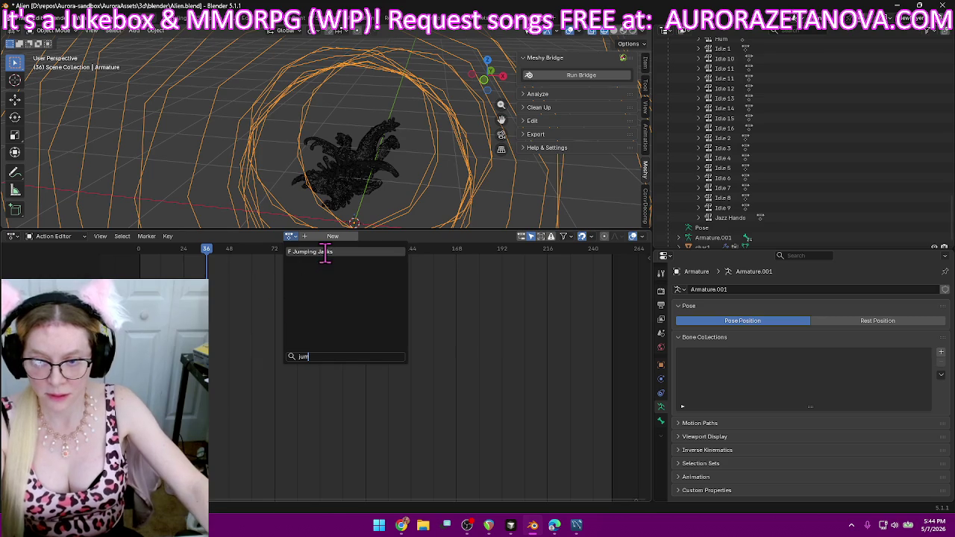
click(327, 252)
click(218, 236)
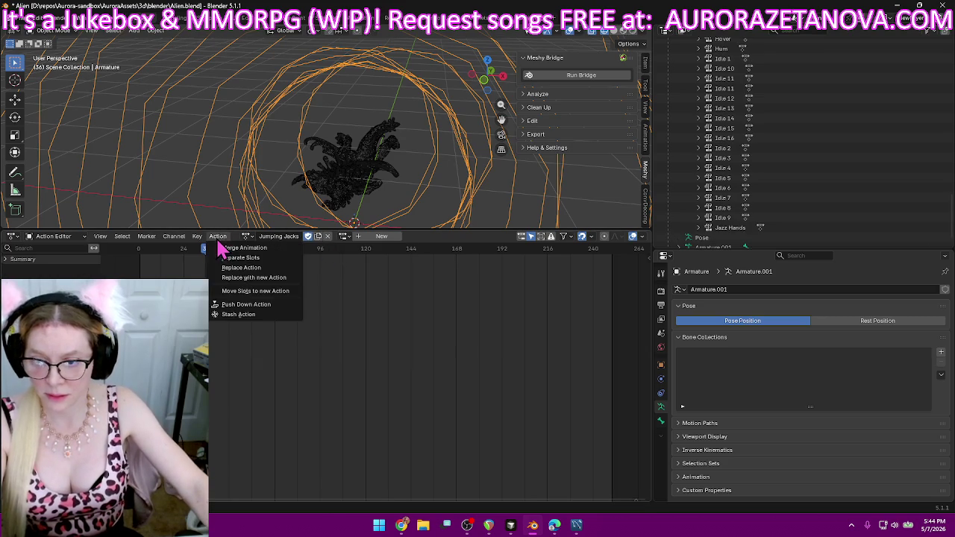
click(247, 313)
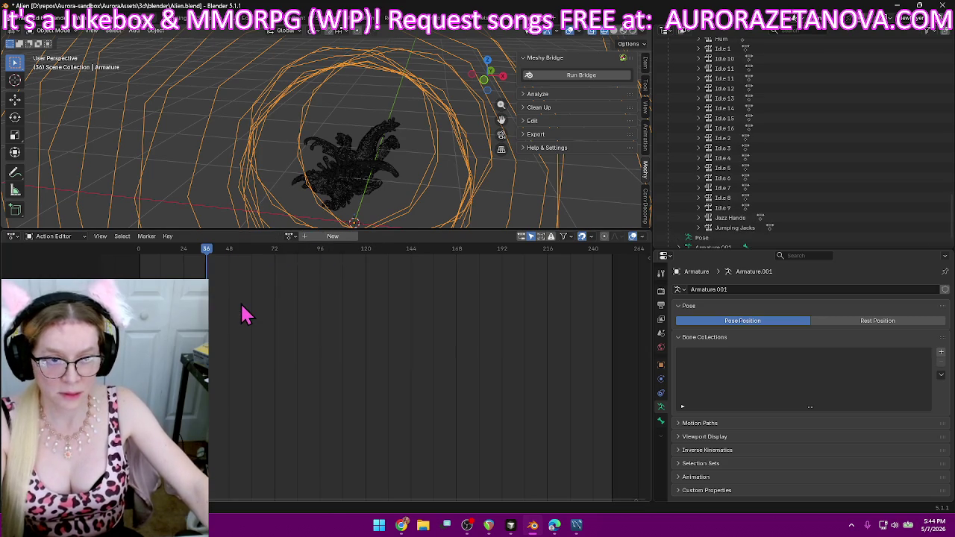
- Assign the Kick action and push it down as an NLA track
click(290, 237)
scroll(369, 350, down, 5)
scroll(369, 343, down, 5)
scroll(363, 332, down, 5)
scroll(363, 330, down, 10)
scroll(364, 321, down, 10)
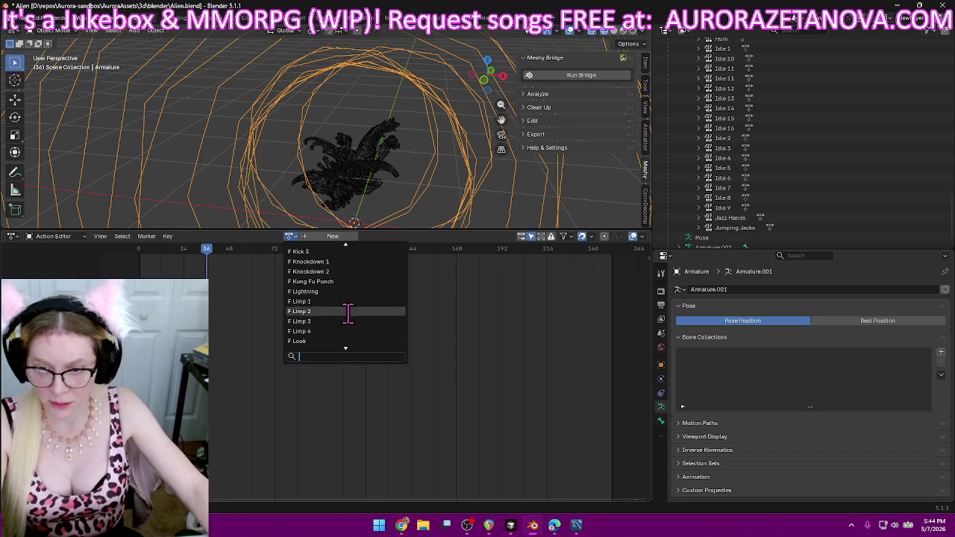
scroll(353, 271, up, 3)
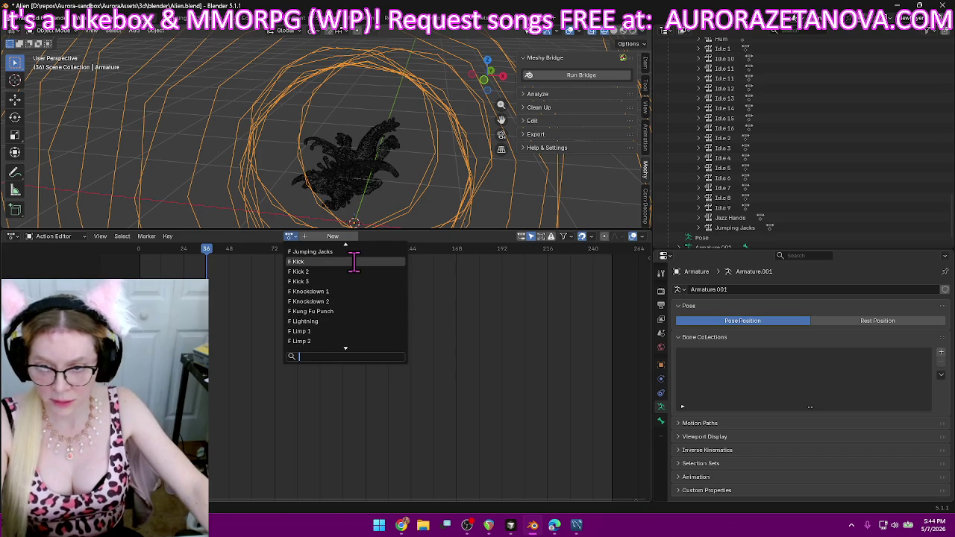
click(353, 262)
click(218, 236)
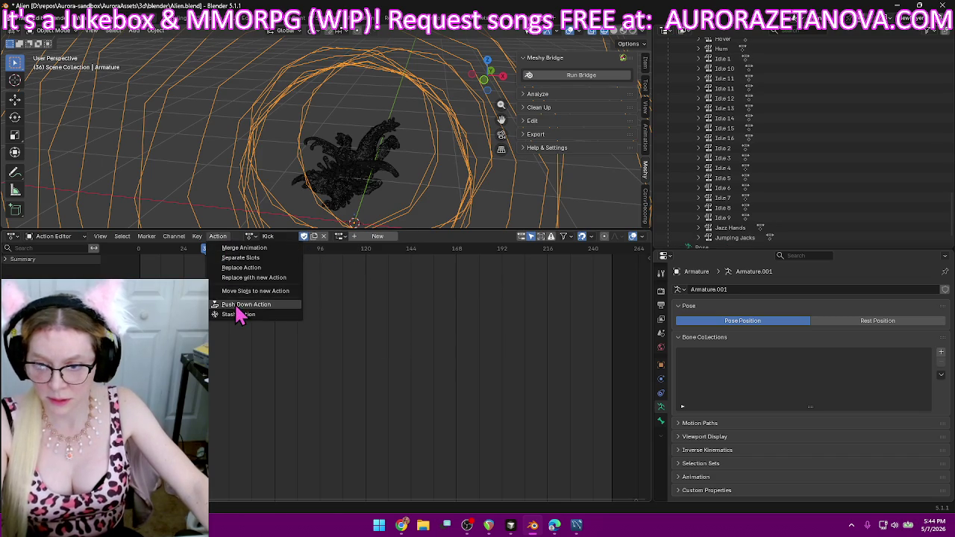
click(239, 304)
- Assign Kick 2 and push it down as an NLA track
click(289, 236)
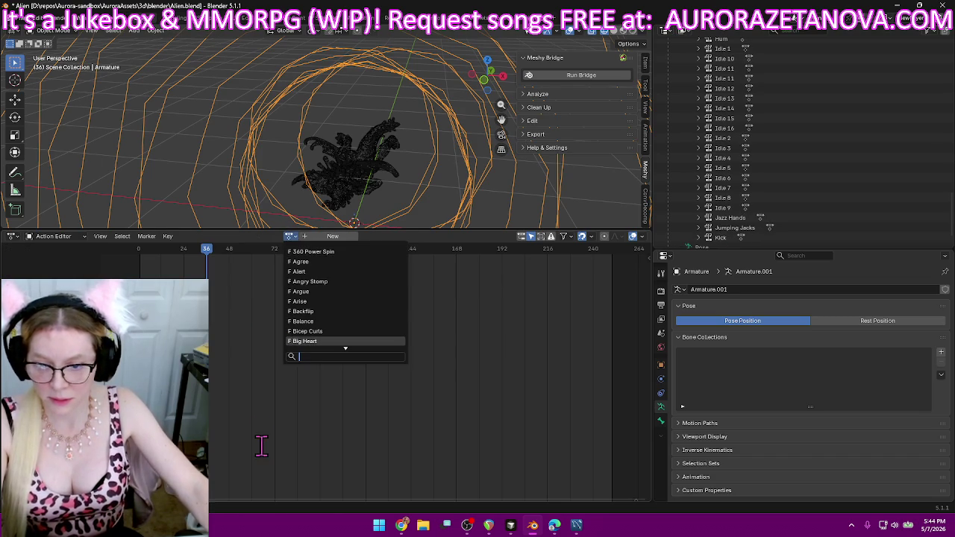
text(k)
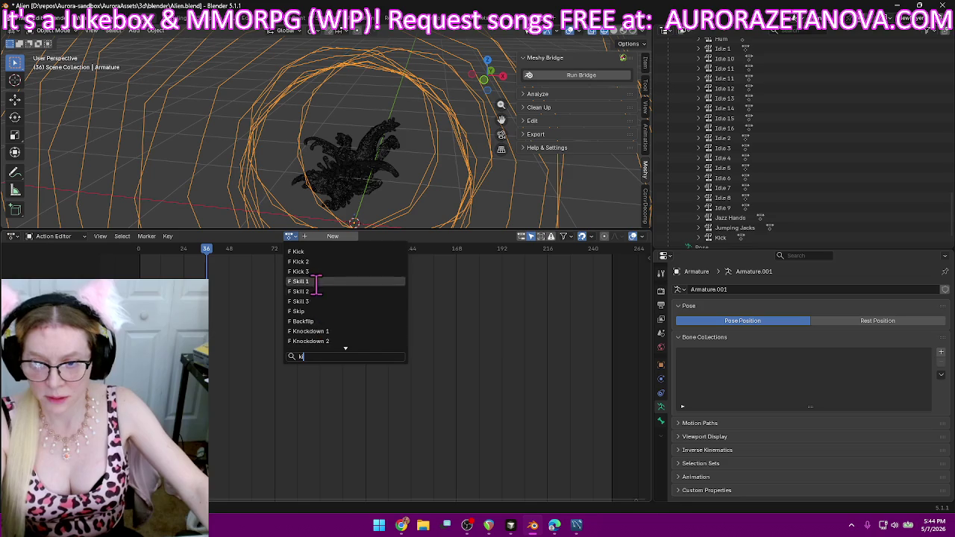
click(323, 262)
click(219, 237)
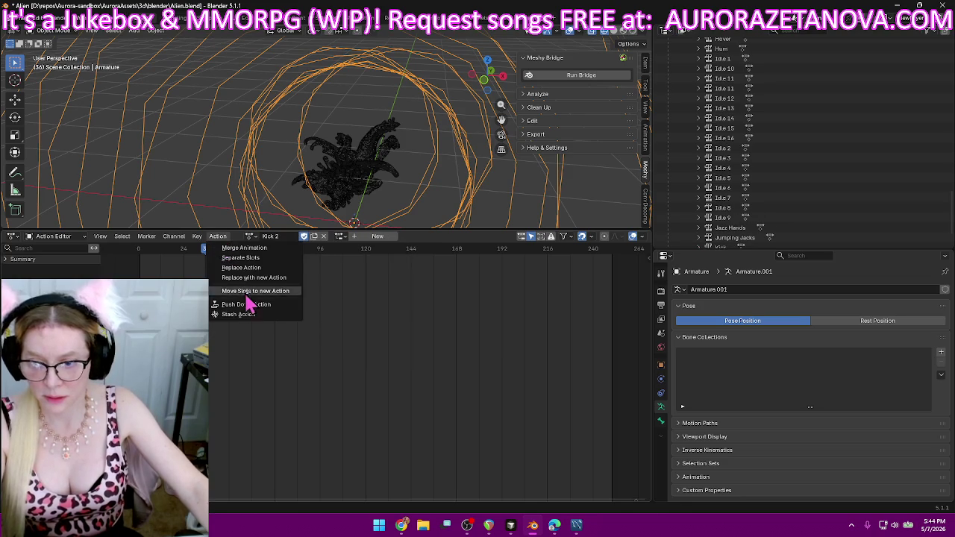
click(242, 303)
- Assign Kick 3, clear it from the action slot, then assign Kick 3 again
click(289, 236)
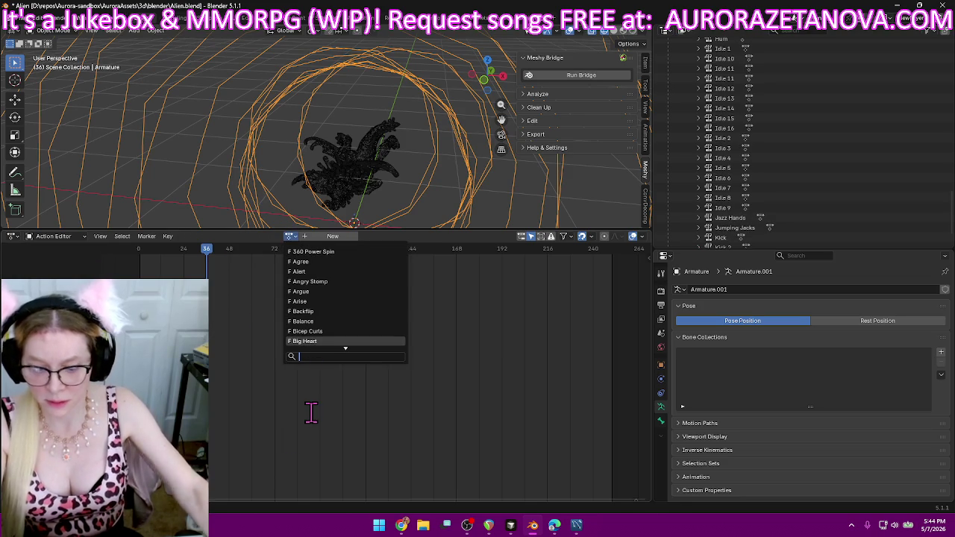
text(k)
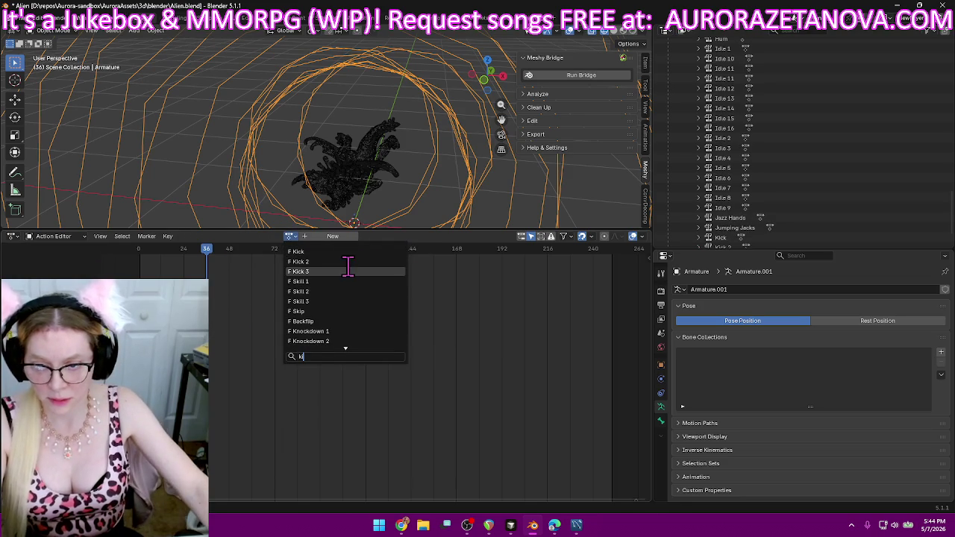
click(339, 271)
click(218, 237)
click(240, 312)
click(291, 236)
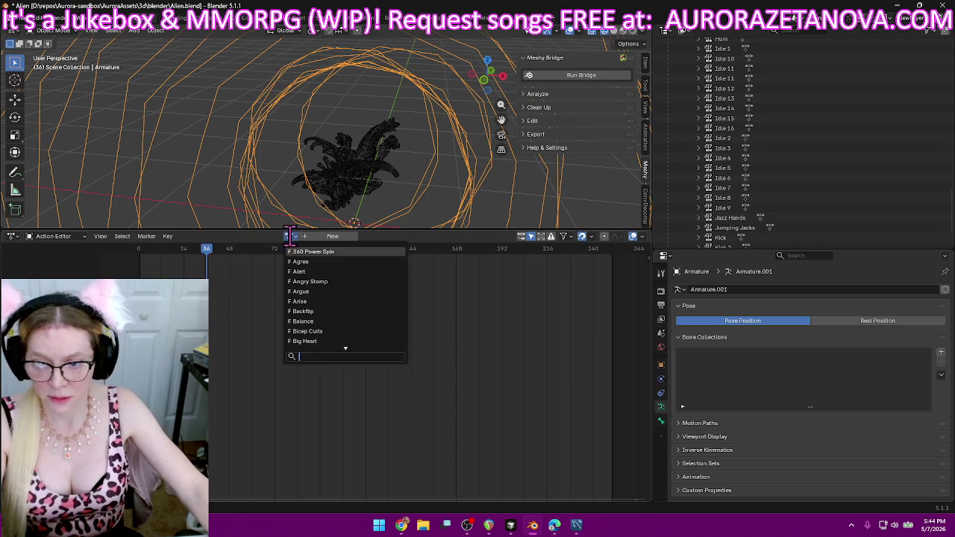
text(k)
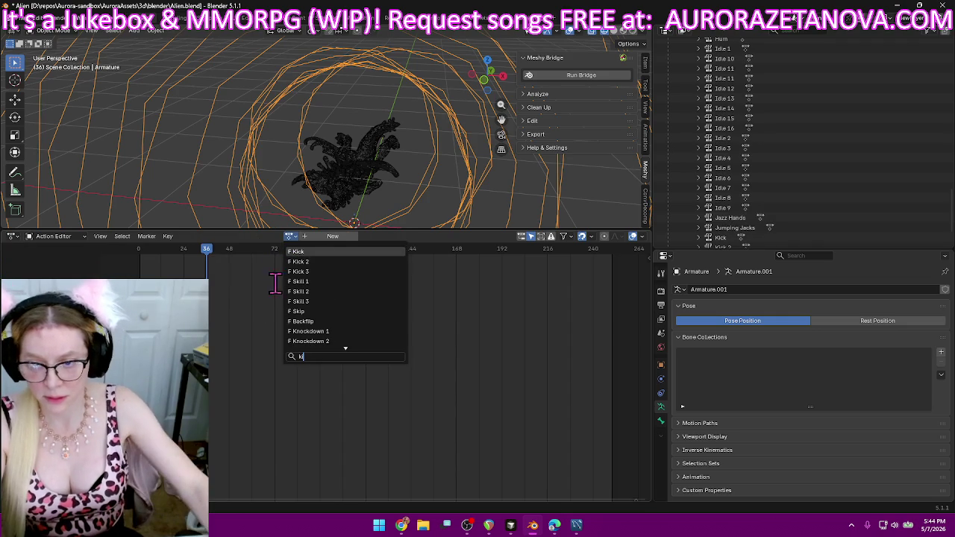
click(293, 272)
- Push Knockdown 1 down as a track, then assign, clear and reassign Knockdown 2
click(245, 236)
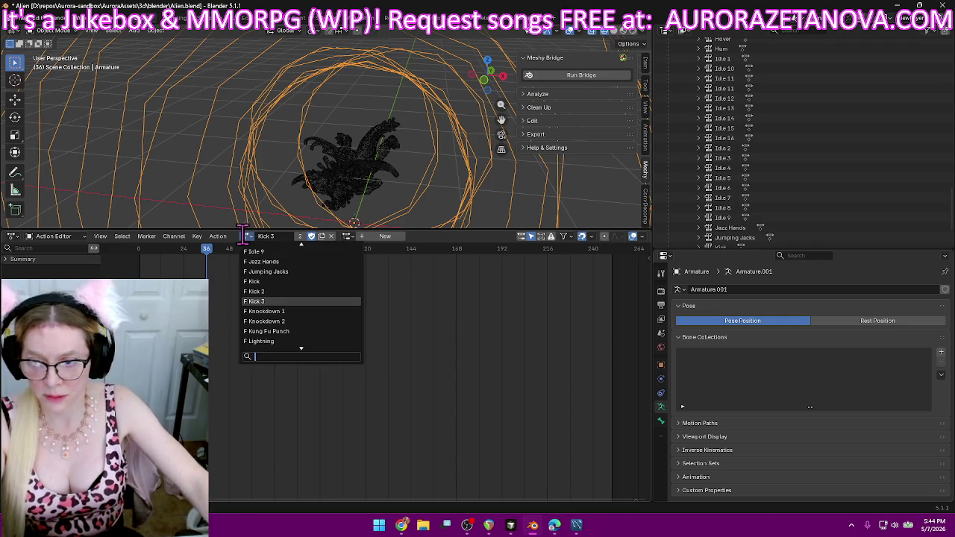
click(289, 312)
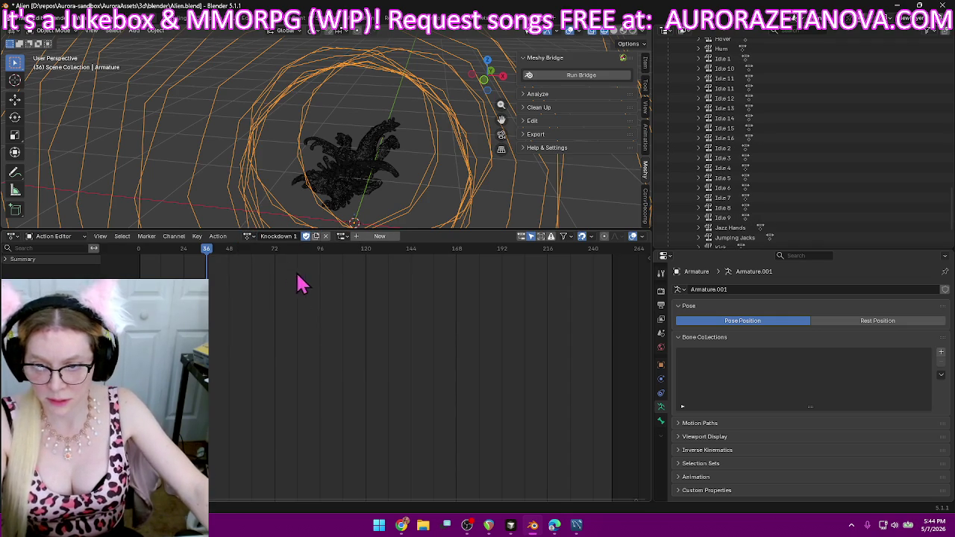
click(218, 236)
click(252, 306)
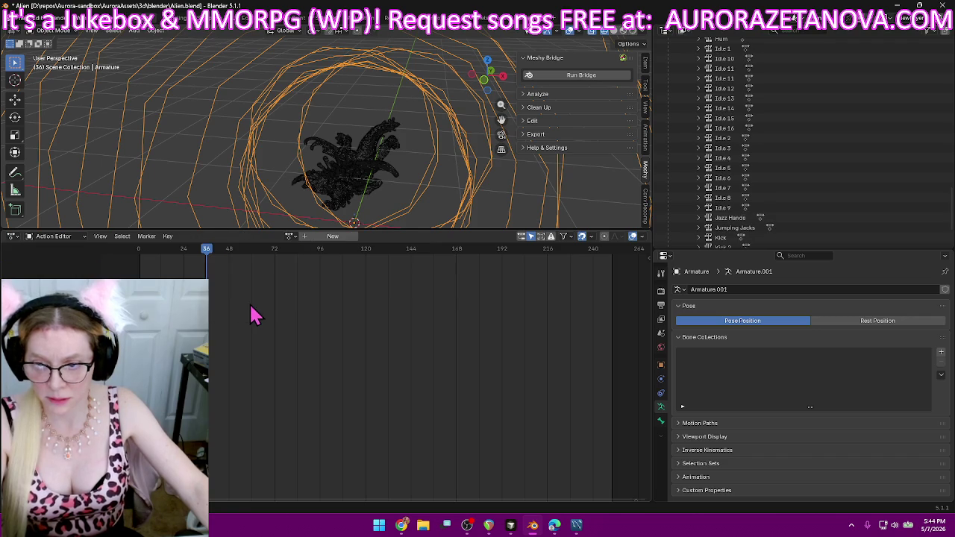
click(290, 238)
text(kn)
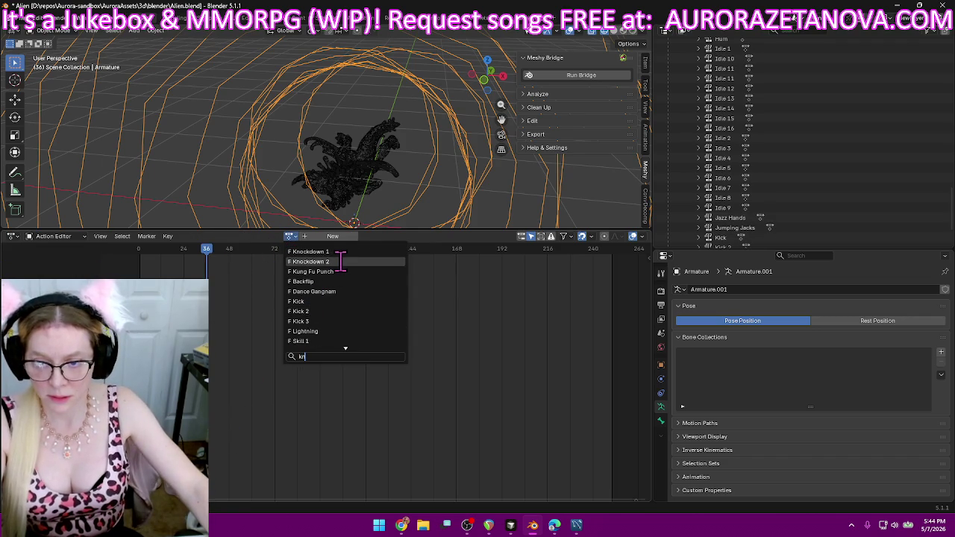
click(340, 262)
click(220, 237)
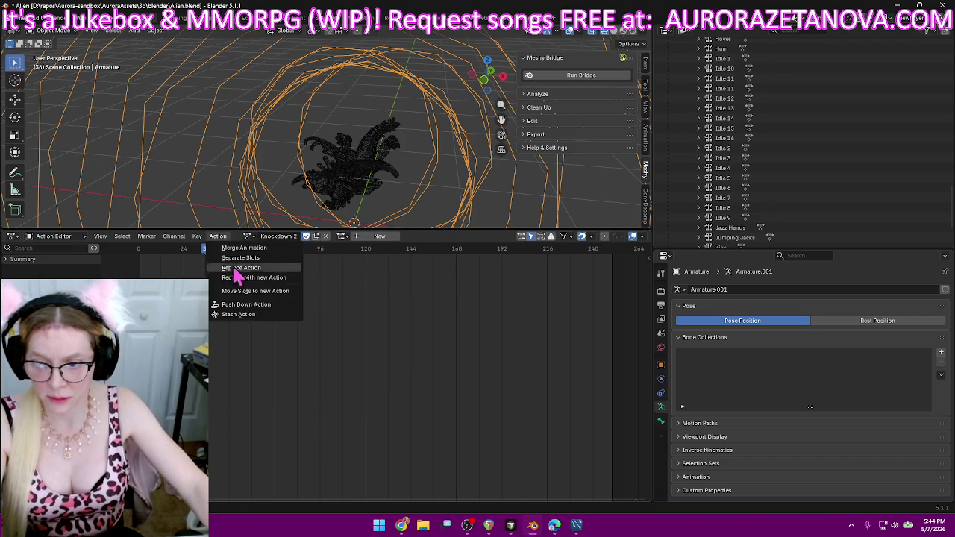
click(248, 312)
click(290, 238)
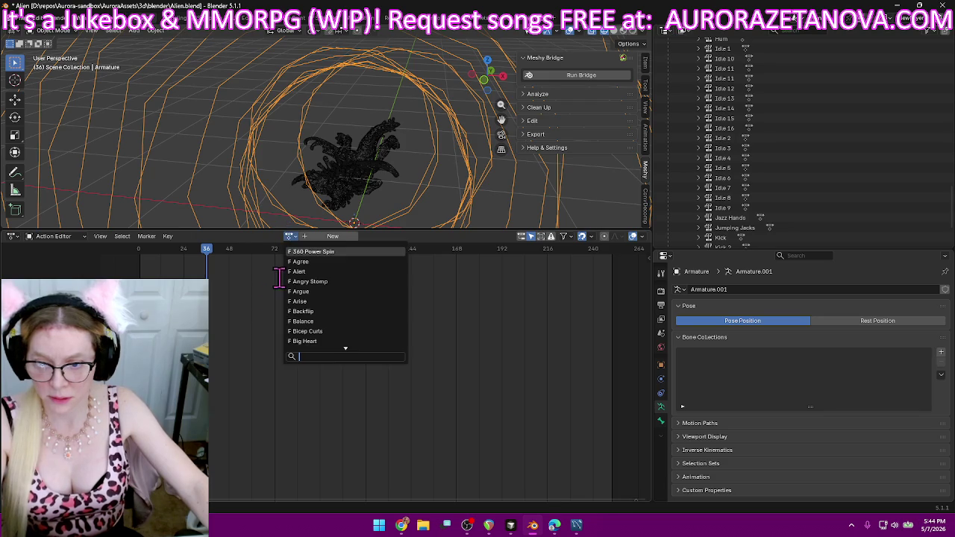
text(kn)
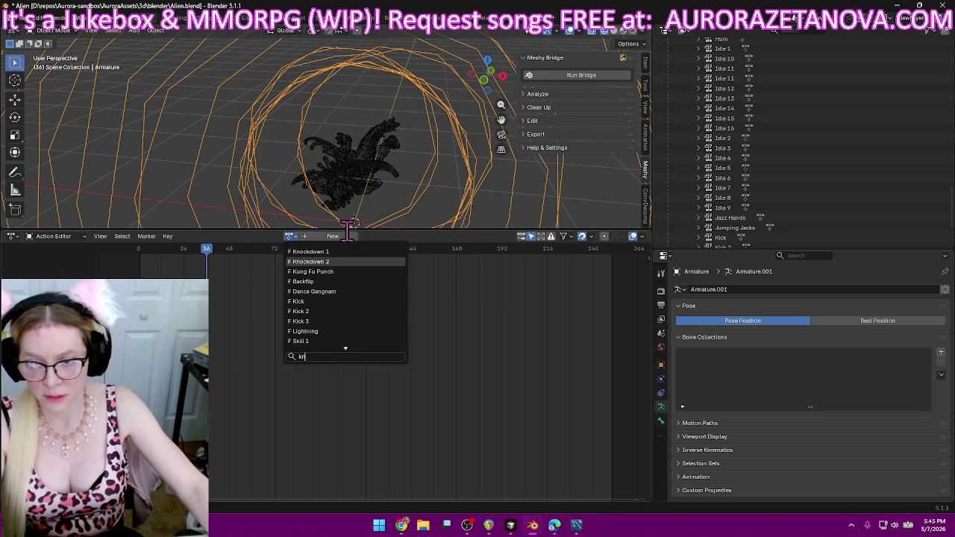
click(320, 262)
- Assign Kung Fu Punch, then Lightning, pushing each down as an NLA track
click(246, 237)
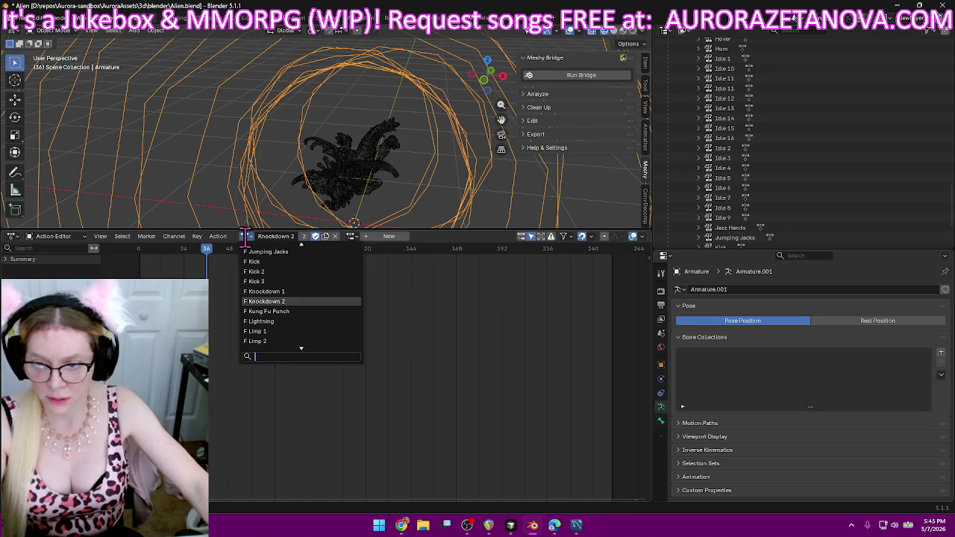
click(299, 312)
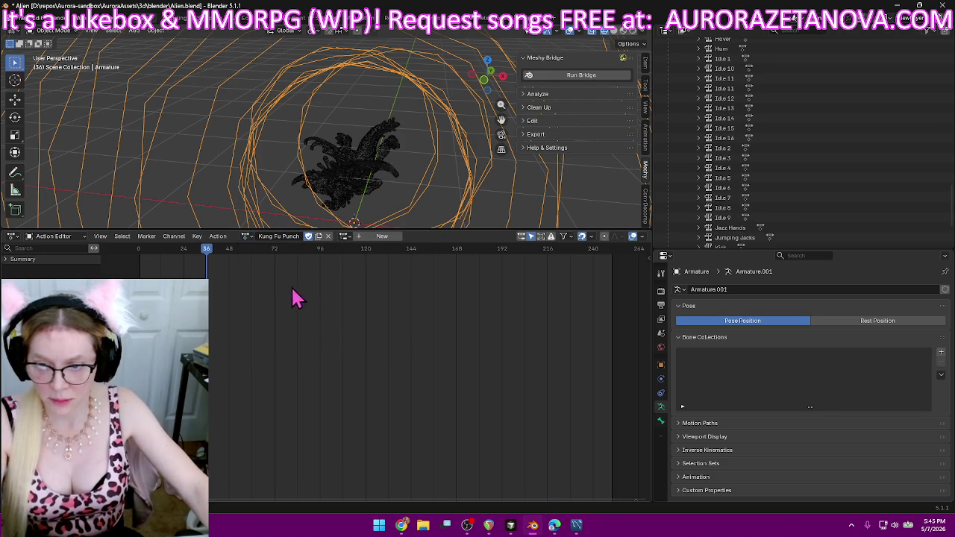
click(218, 237)
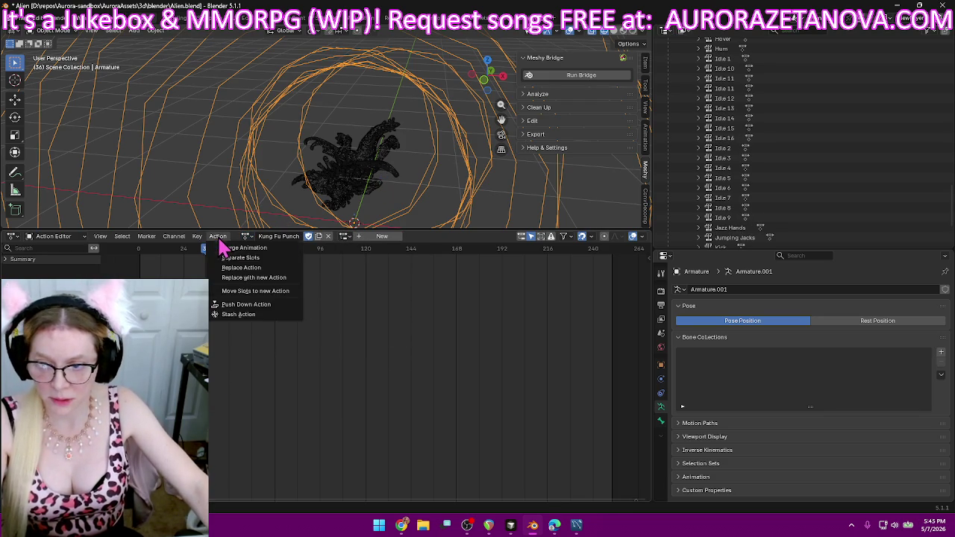
click(258, 314)
click(289, 236)
text(lig)
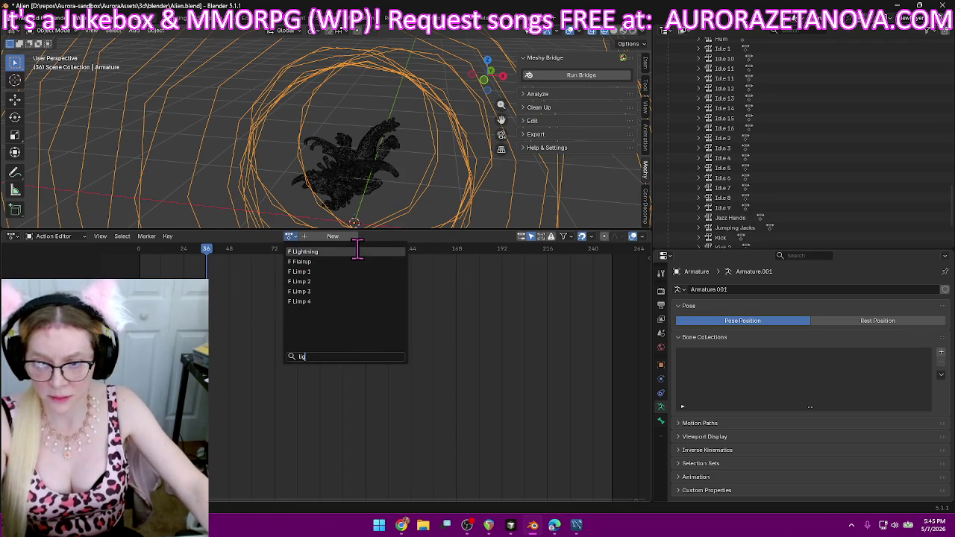
click(358, 252)
click(217, 236)
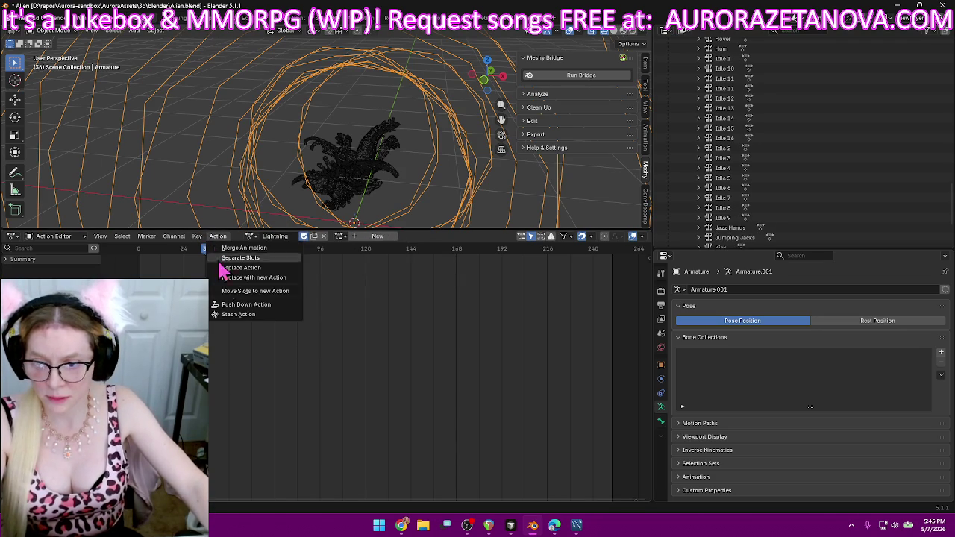
click(246, 313)
- Reassign Lightning briefly, then make Limp 1 the armature's active action
click(289, 236)
text(lig)
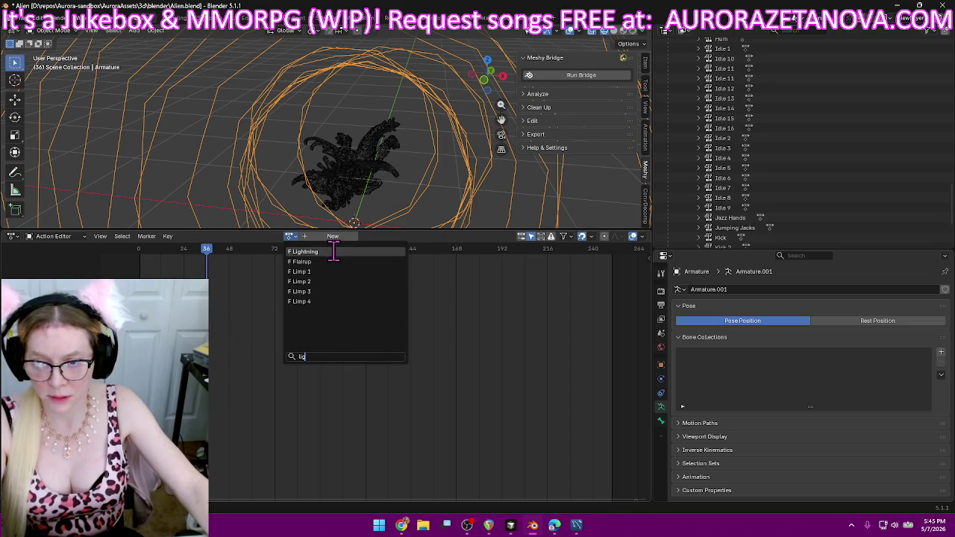
click(334, 251)
click(246, 237)
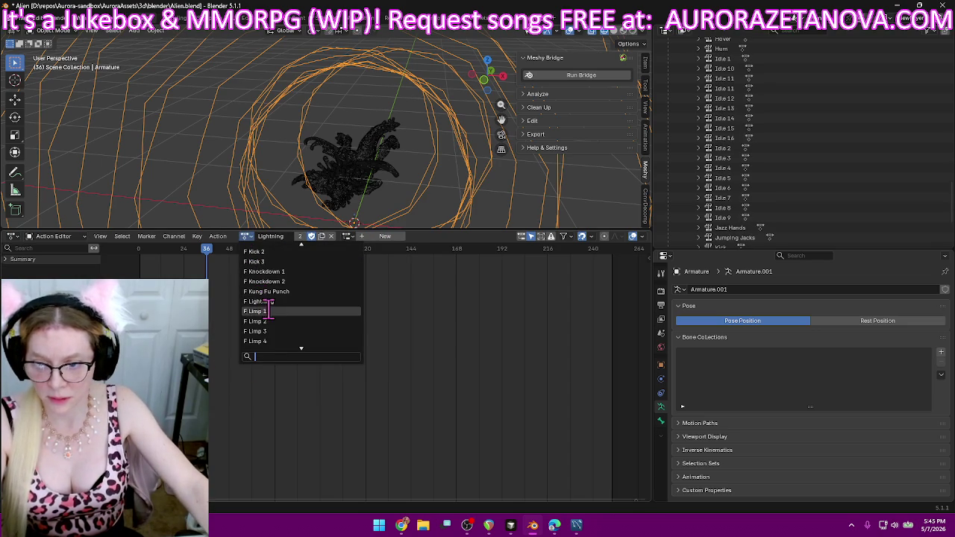
key(Down)
key(Down)
key(Down)
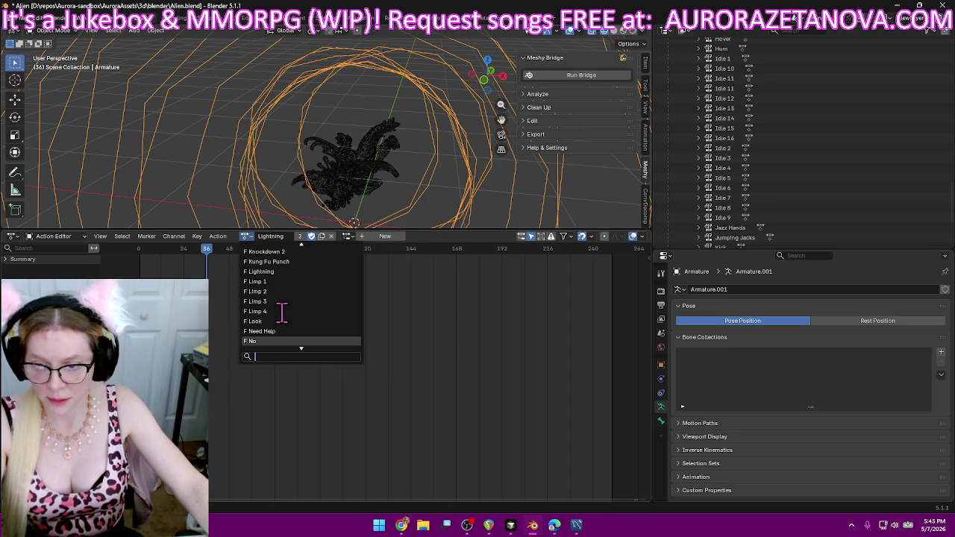
click(282, 282)
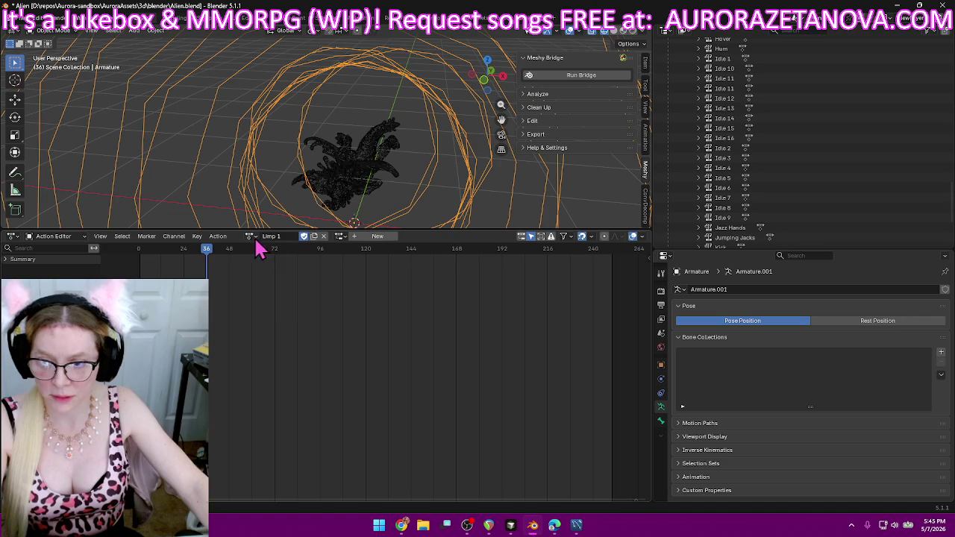
- Push Limp 1 and Limp 2 down as NLA tracks on the armature
click(219, 237)
click(252, 312)
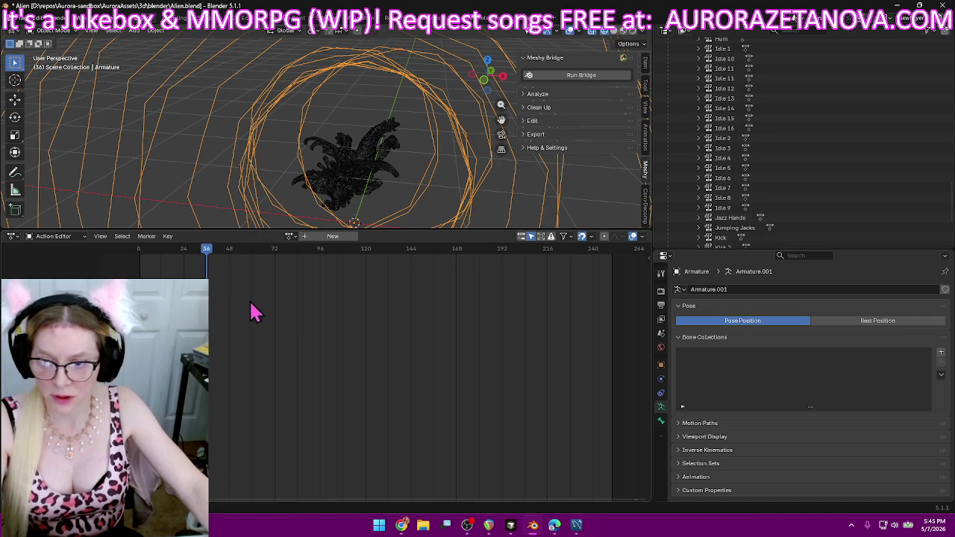
click(290, 236)
text(li)
click(337, 260)
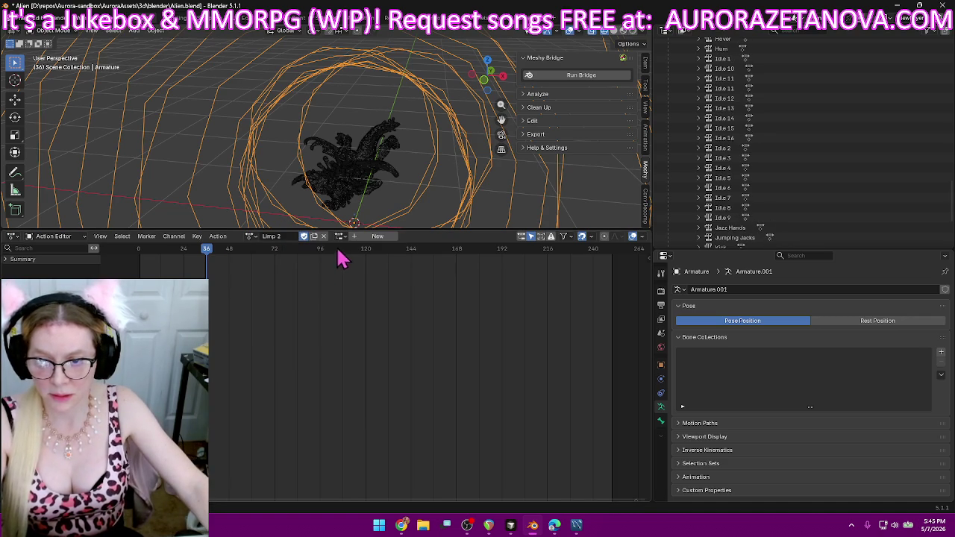
click(218, 237)
click(236, 306)
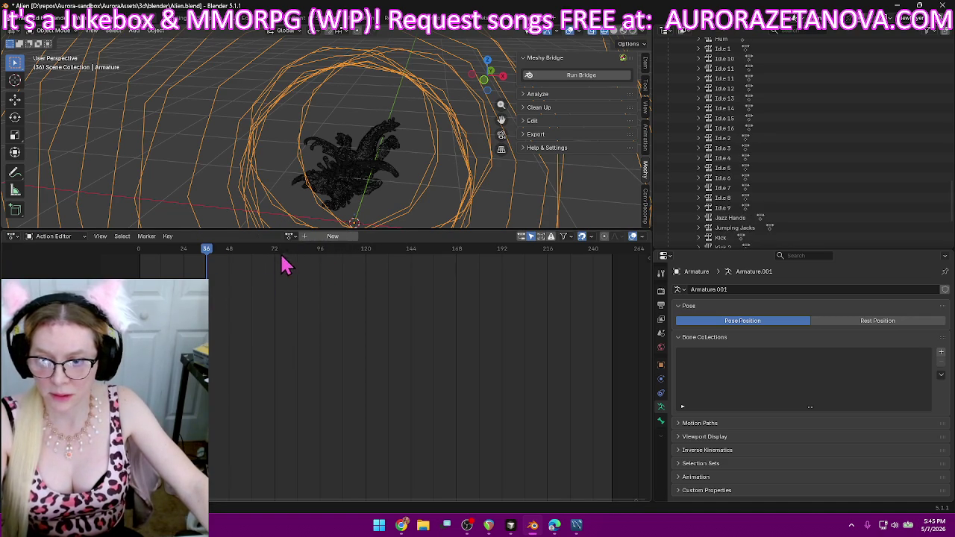
- Assign Limp 3 and push it down as an NLA track
click(290, 236)
text(lim)
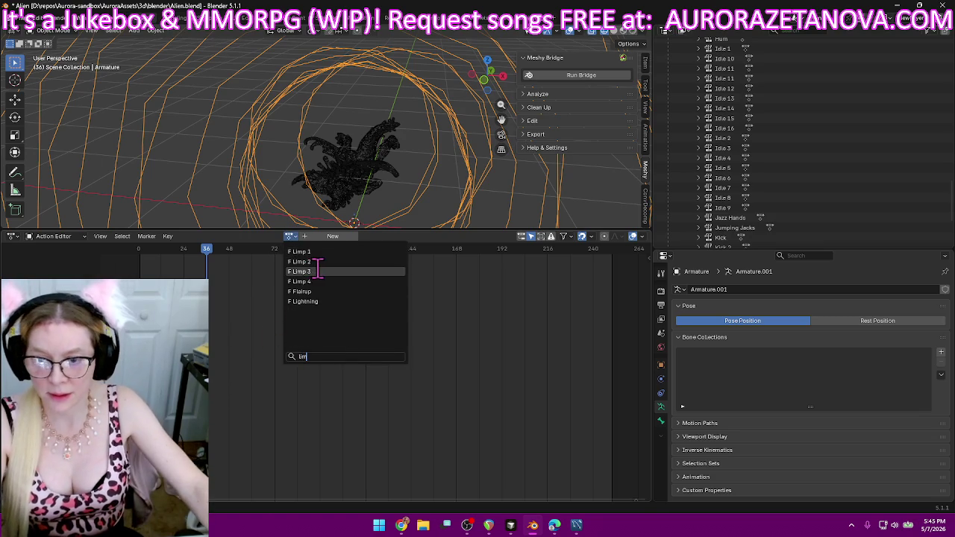
click(319, 271)
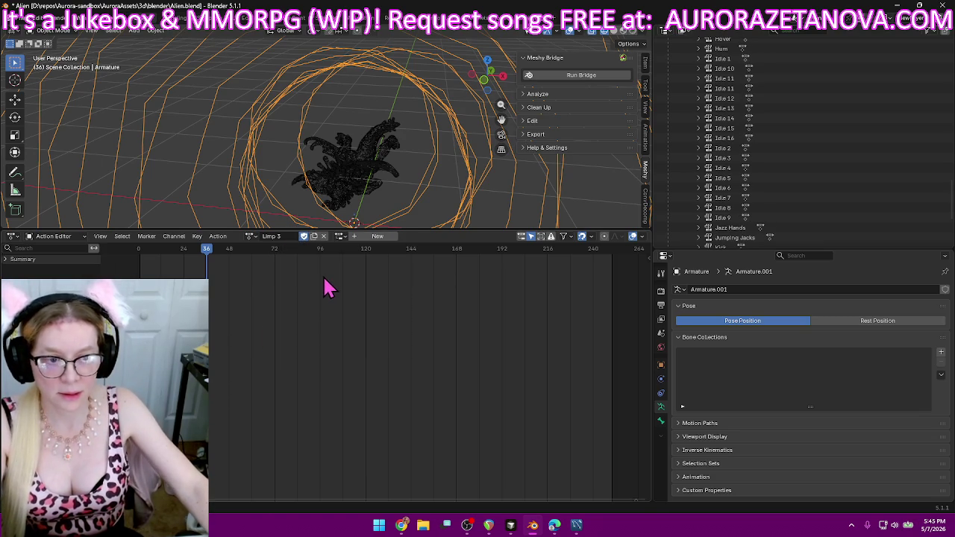
click(224, 237)
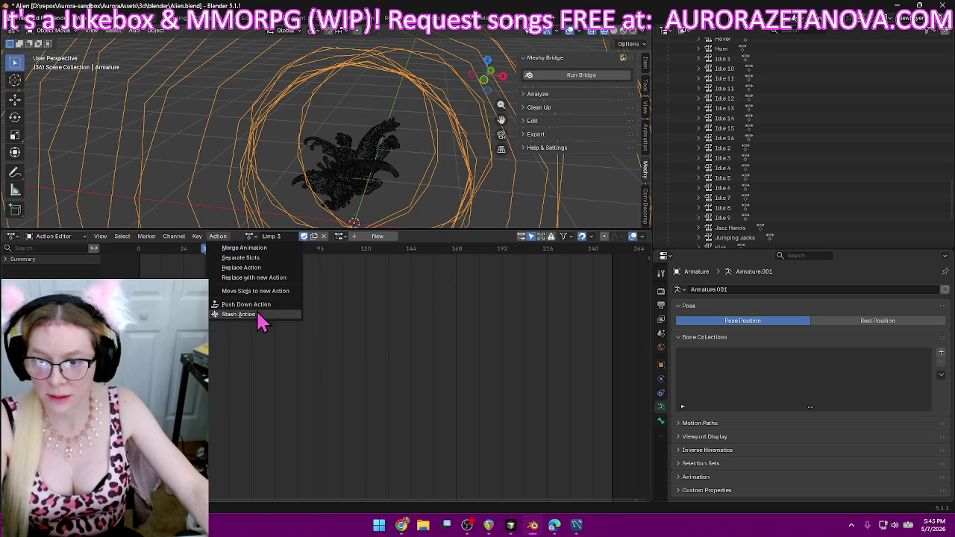
click(265, 308)
- Assign Limp 4 and push it down as an NLA track
scroll(874, 186, down, 5)
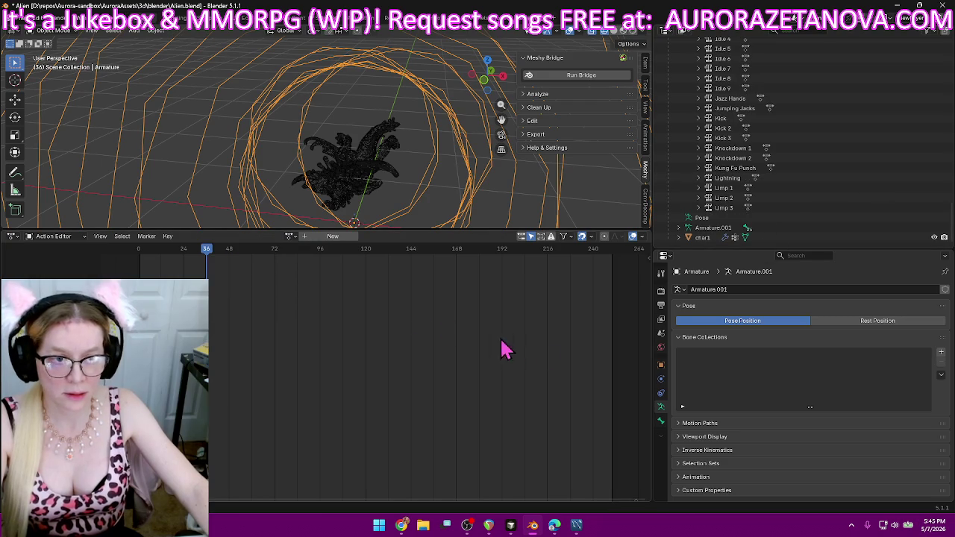
click(291, 237)
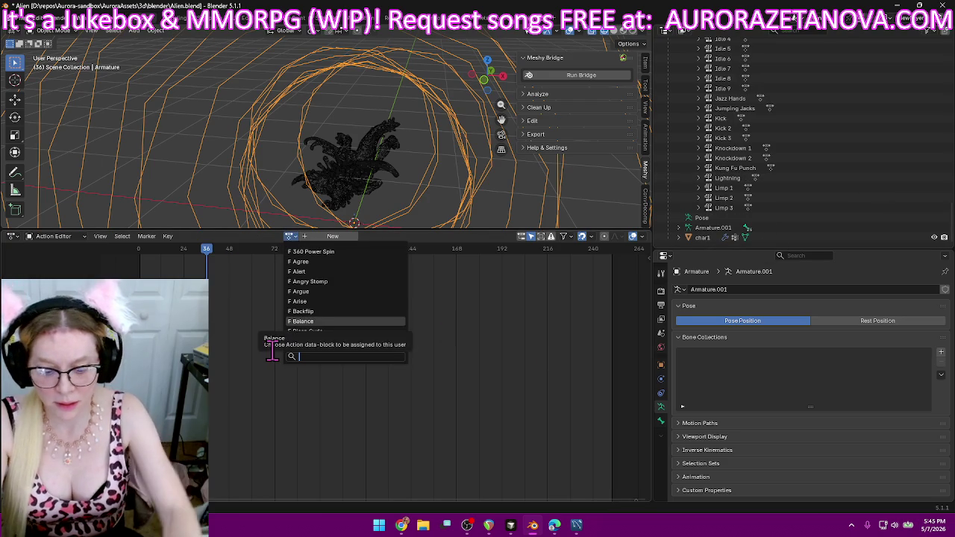
text(lim)
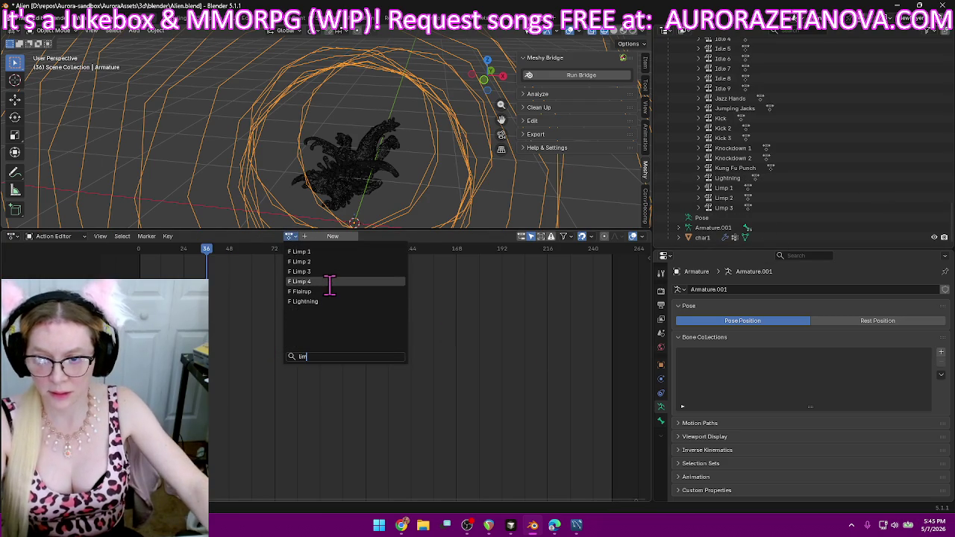
click(331, 282)
click(220, 236)
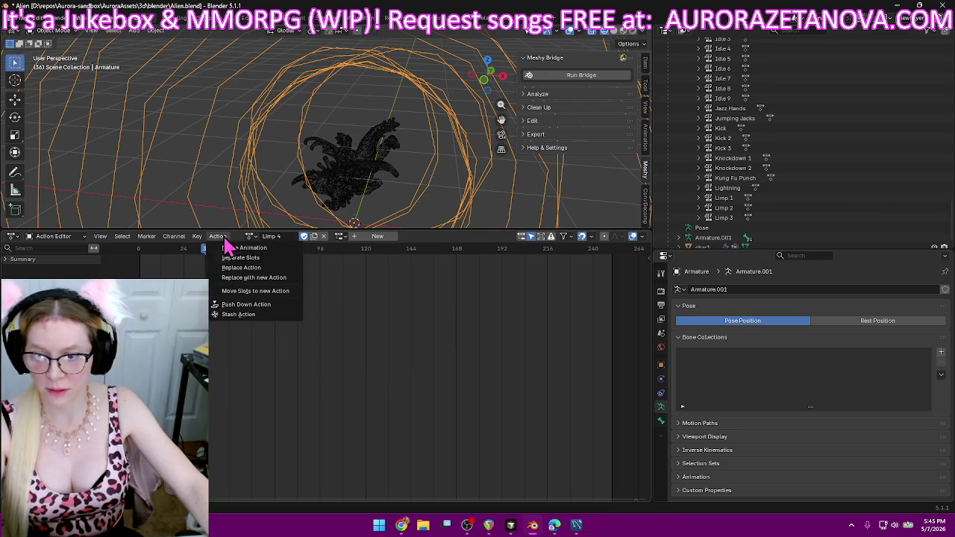
click(246, 309)
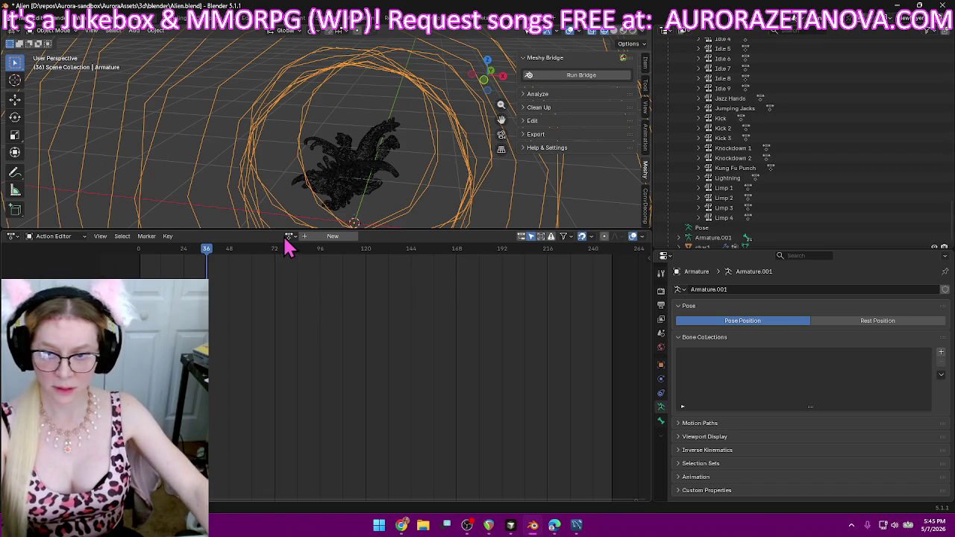
- Reassign Limp 4 as the armature's active action
click(290, 237)
text(lim)
click(324, 281)
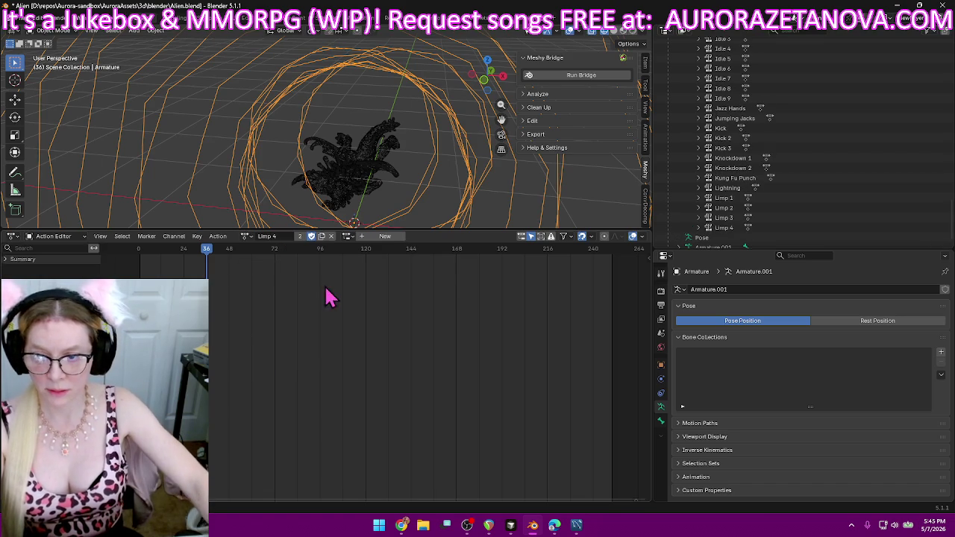
click(247, 236)
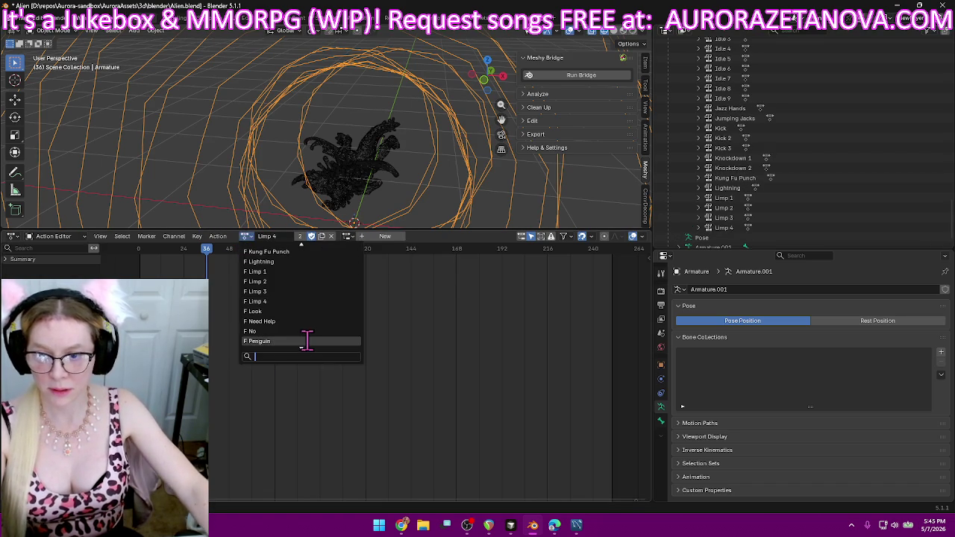
- Push the Look action down as an NLA track, then reassign Look
click(314, 312)
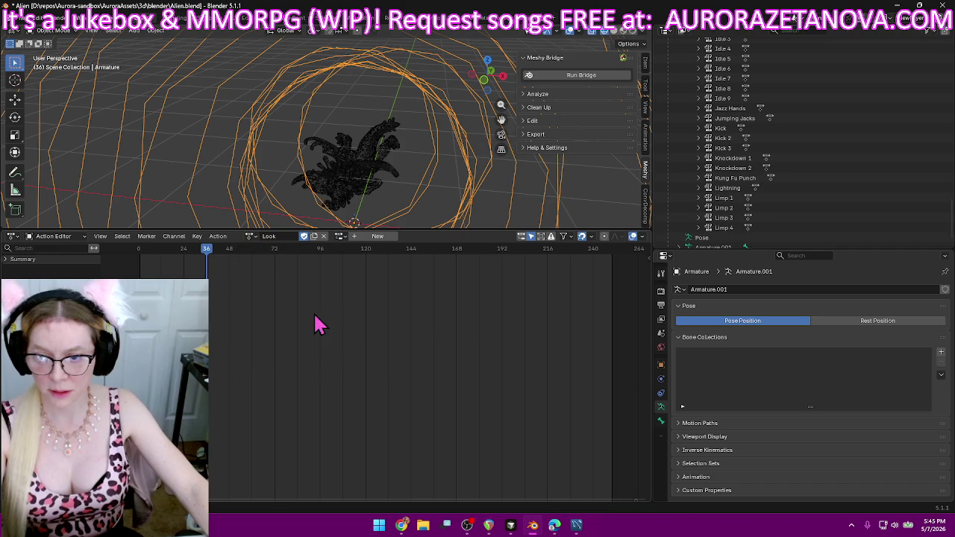
click(218, 236)
click(247, 304)
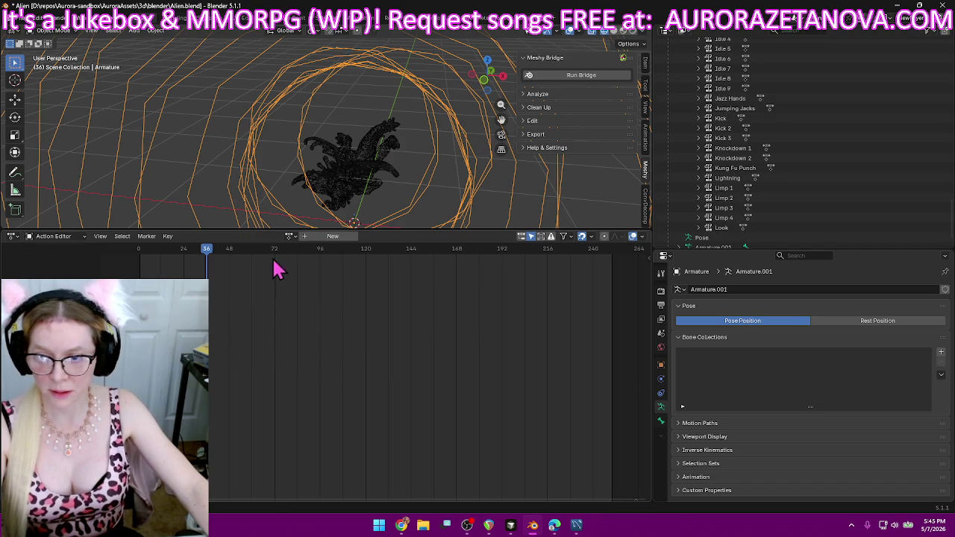
click(291, 236)
text(look)
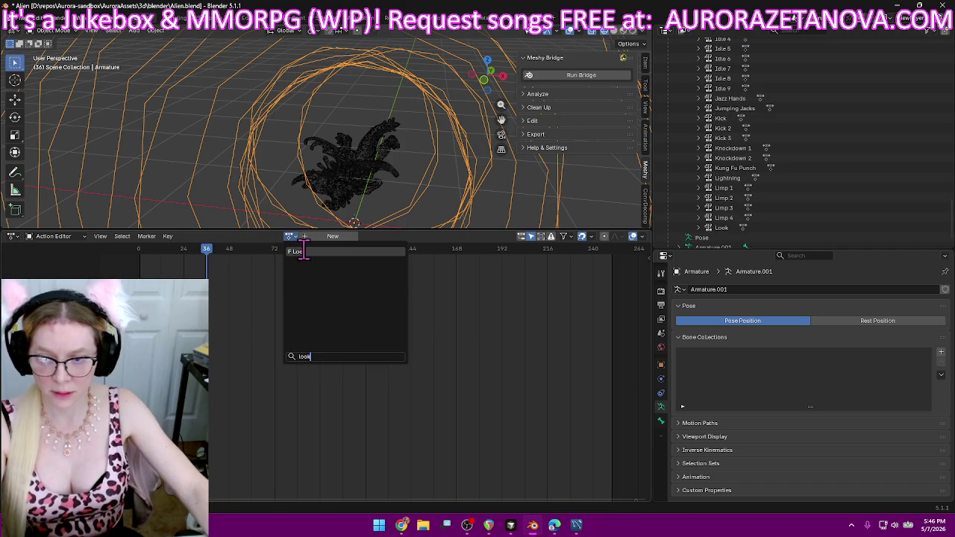
click(302, 252)
- Push the Need Help and No actions down as NLA tracks
click(245, 235)
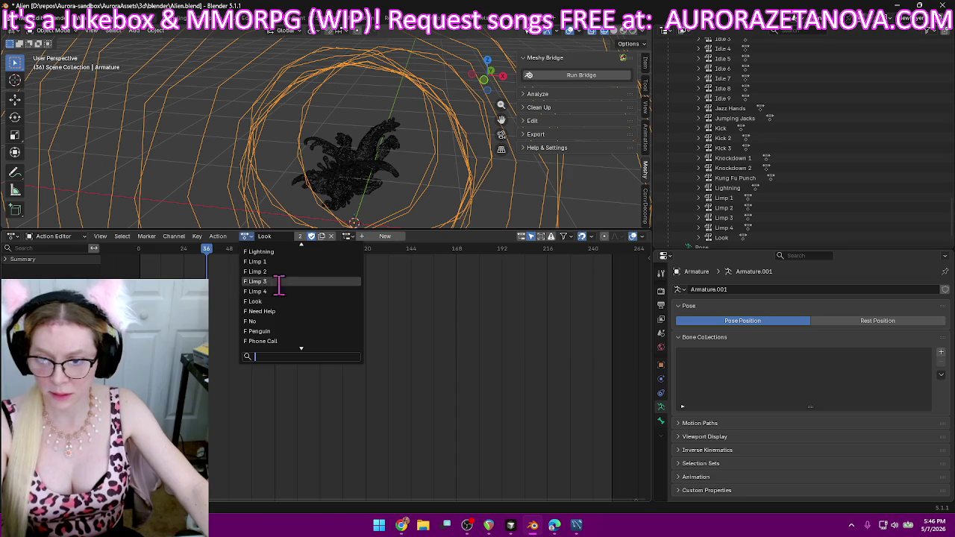
click(289, 312)
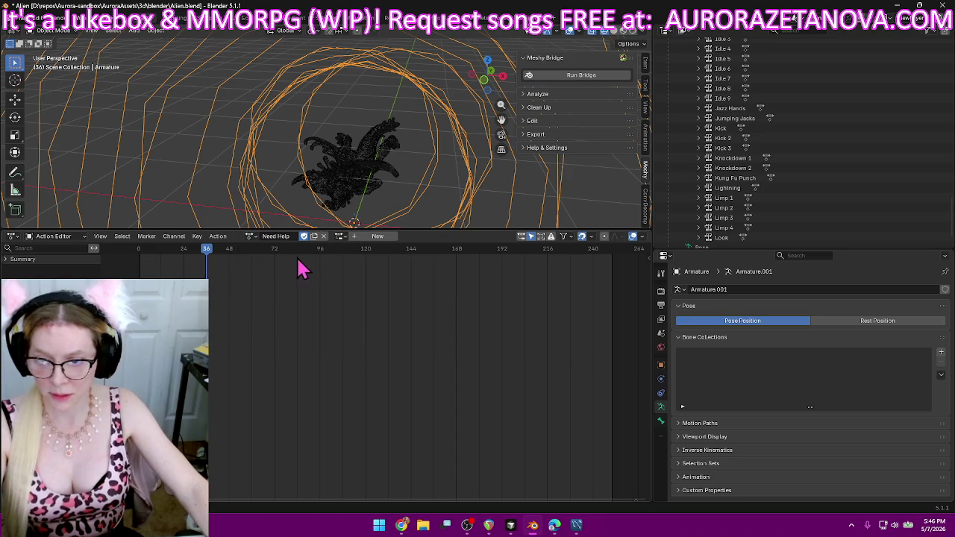
click(220, 237)
click(250, 310)
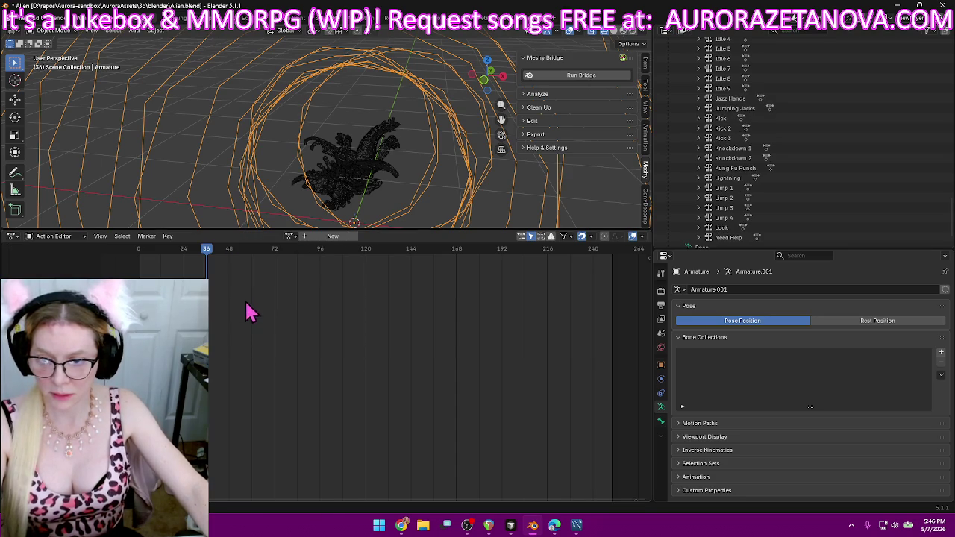
click(289, 235)
text(no)
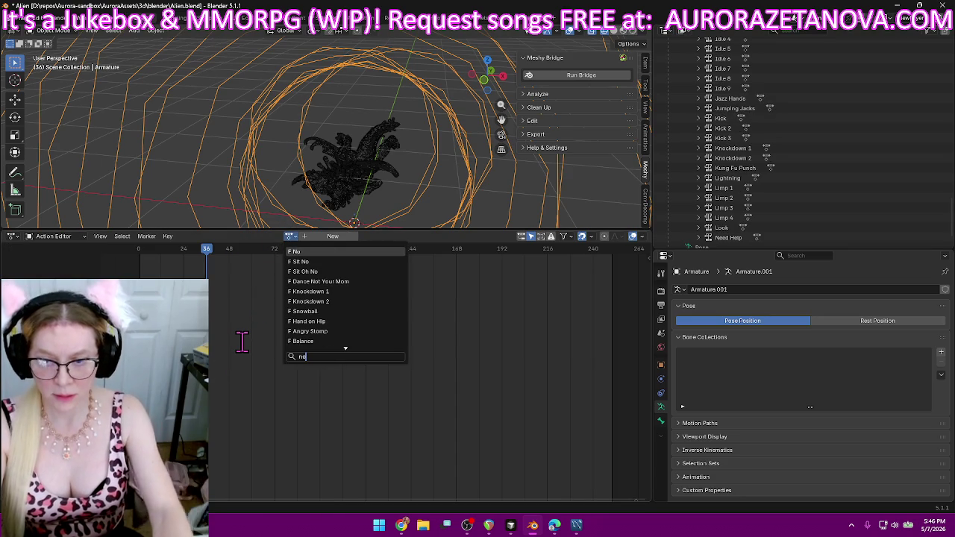
click(340, 252)
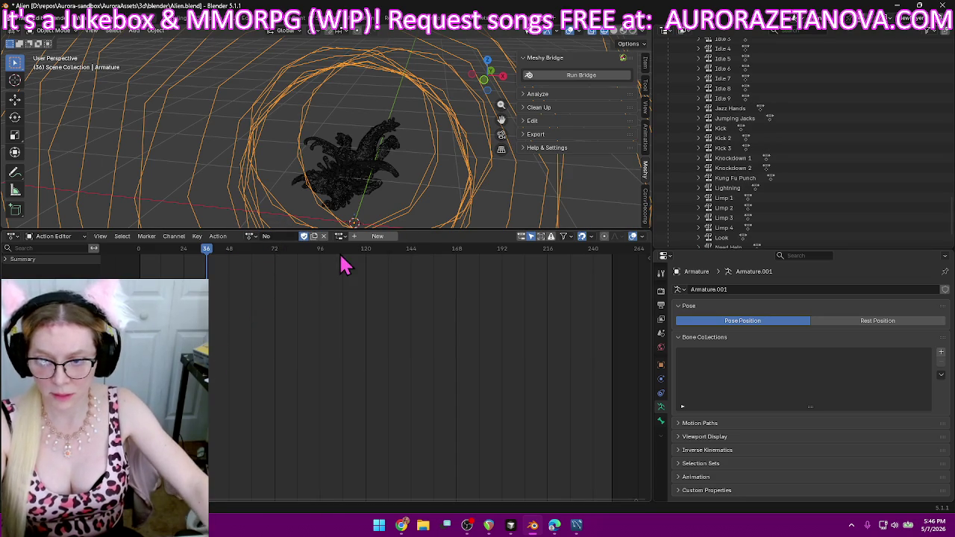
click(218, 236)
click(246, 305)
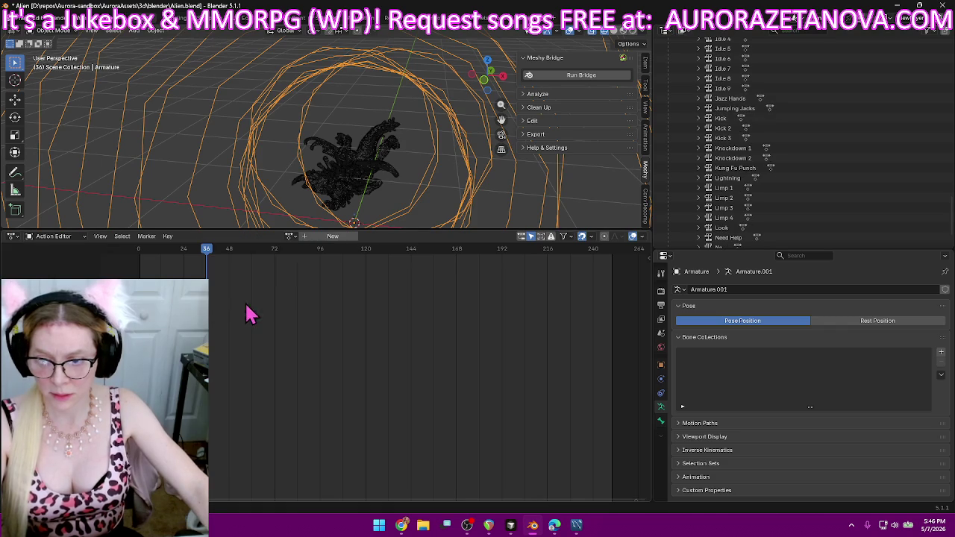
- Reassign No, then push the Penguin action down as an NLA track
click(288, 238)
text(no)
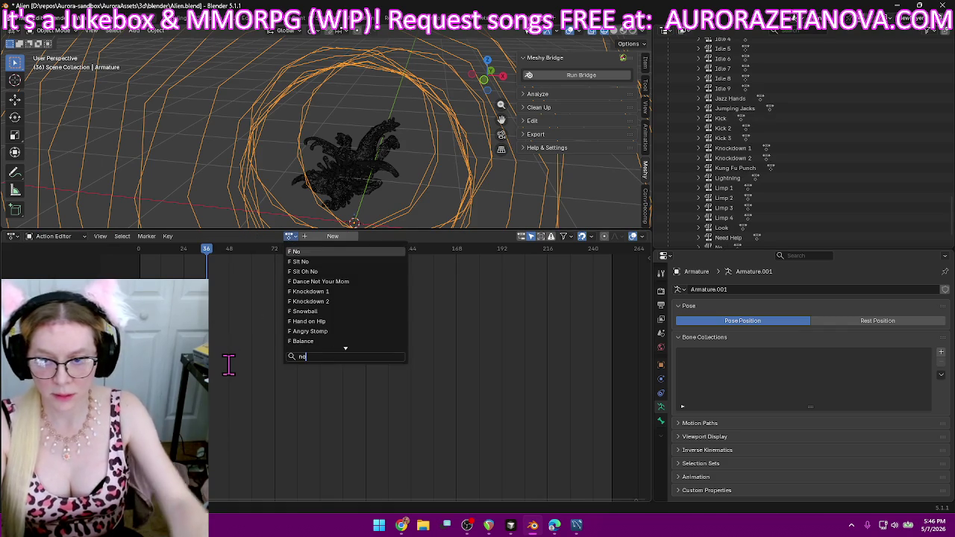
click(313, 252)
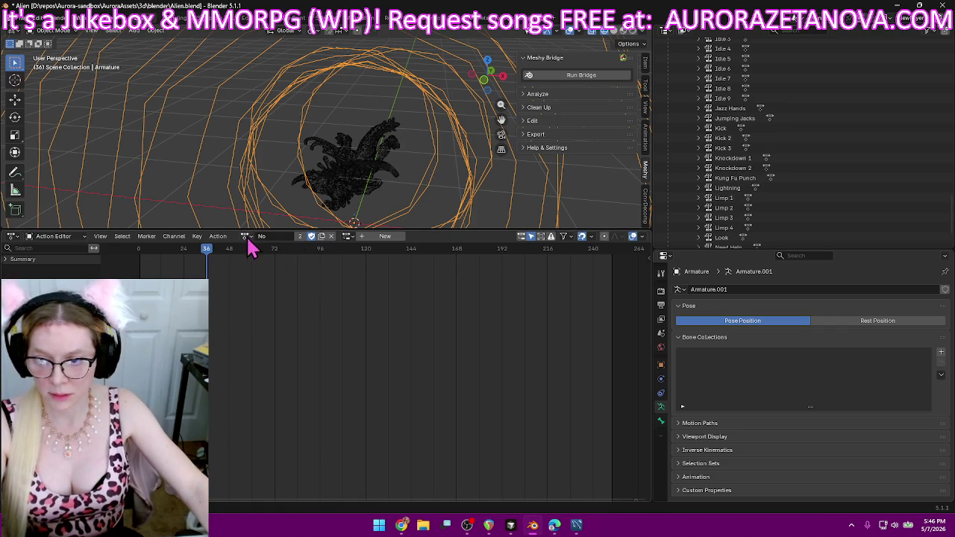
click(246, 236)
click(276, 311)
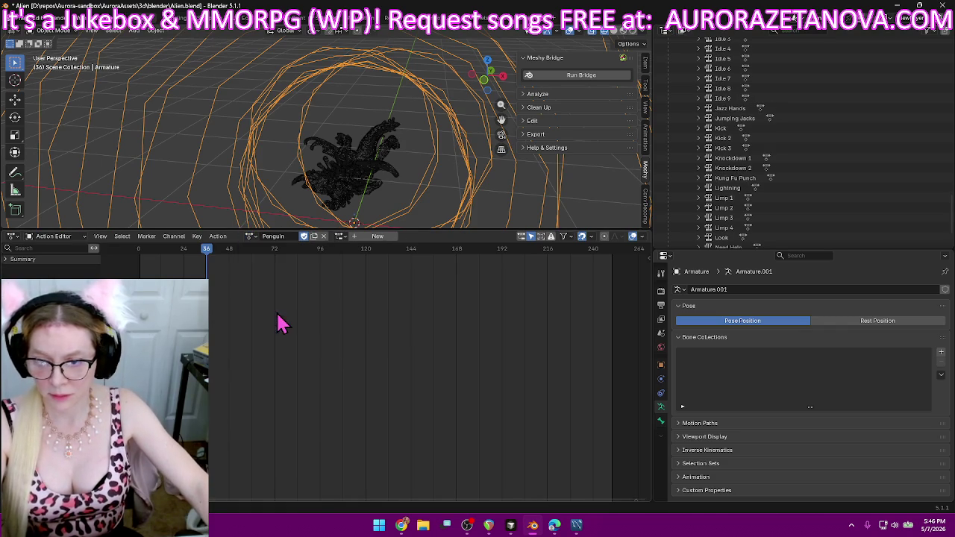
click(219, 237)
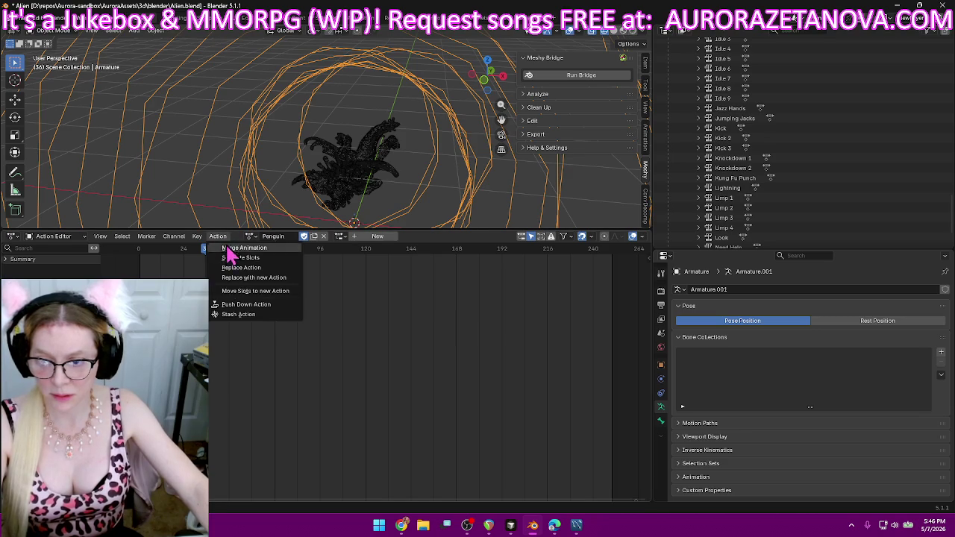
click(240, 306)
- Push Phone Call and Phone Call 2 down as NLA tracks
click(290, 237)
text(p)
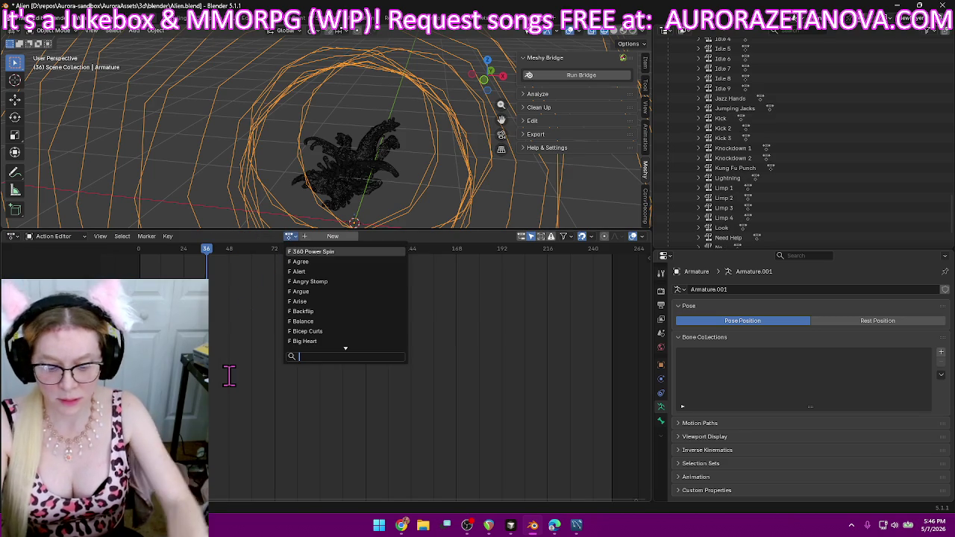
text(ho)
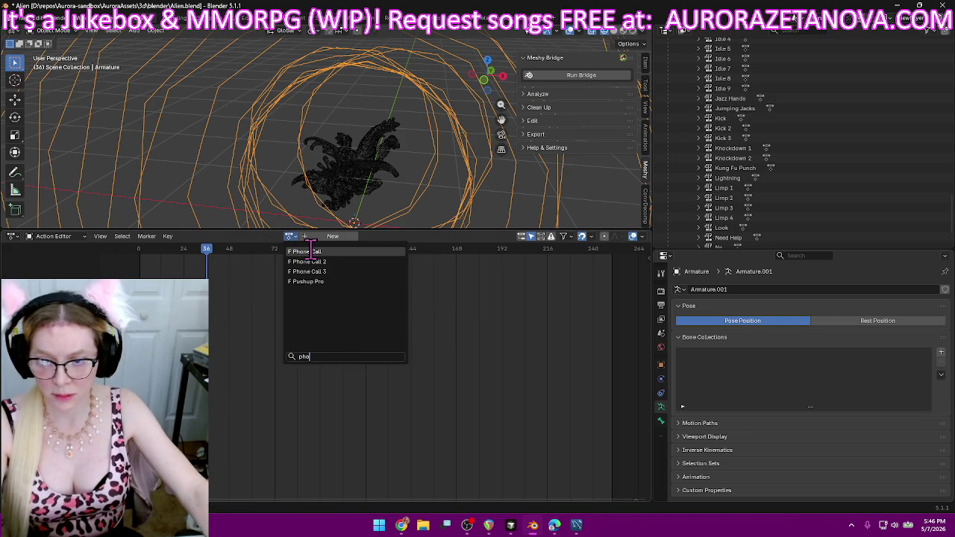
click(312, 251)
click(217, 236)
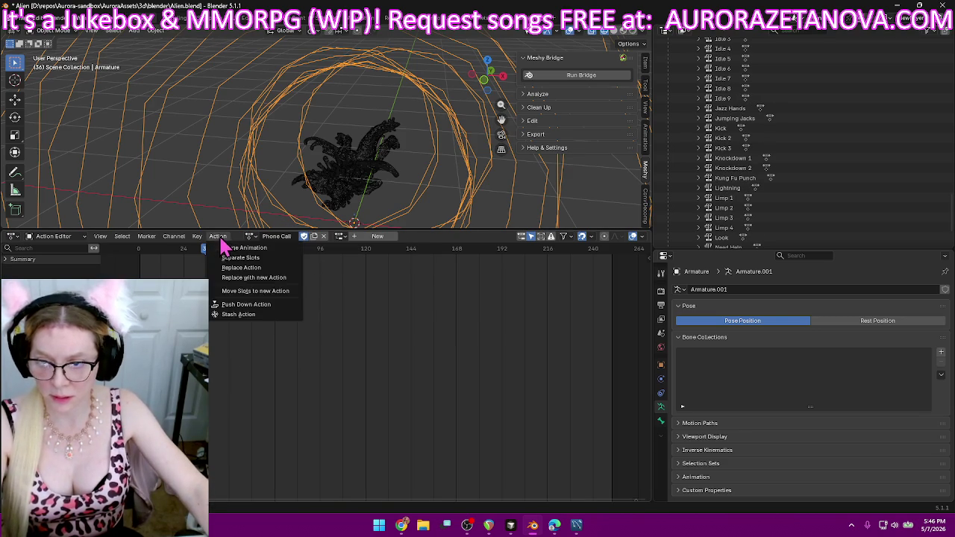
click(251, 309)
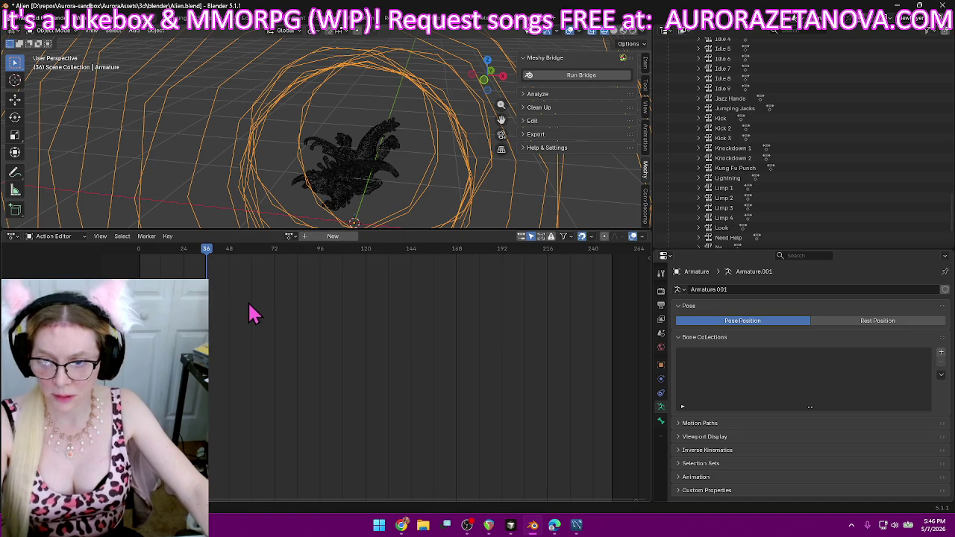
click(290, 237)
text(pho)
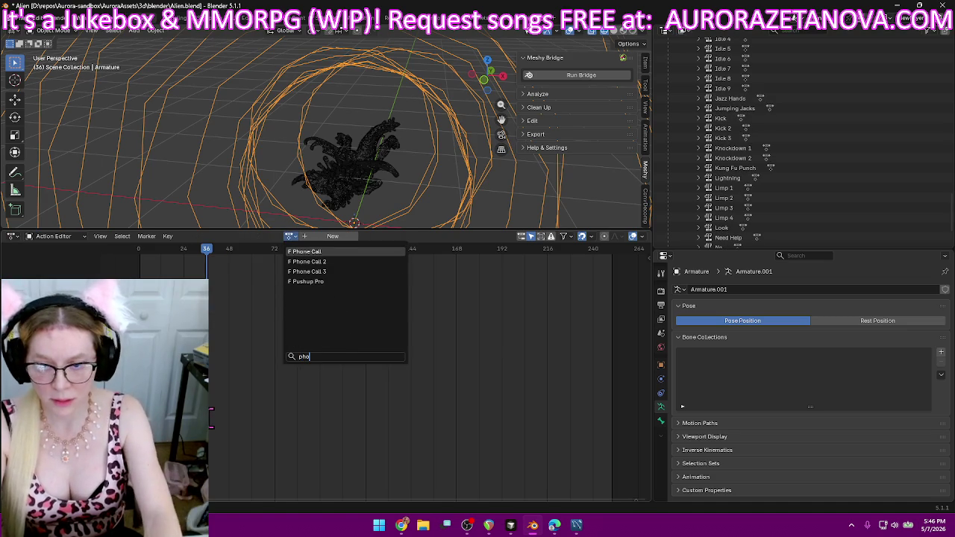
click(351, 263)
click(224, 237)
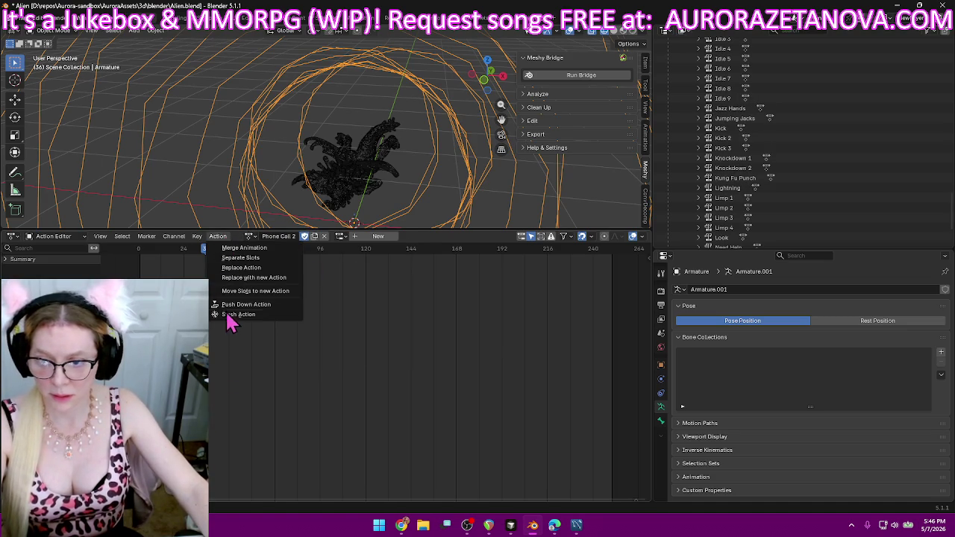
click(256, 312)
- Push Phone Call 3 down as an NLA track and reassign it
click(291, 235)
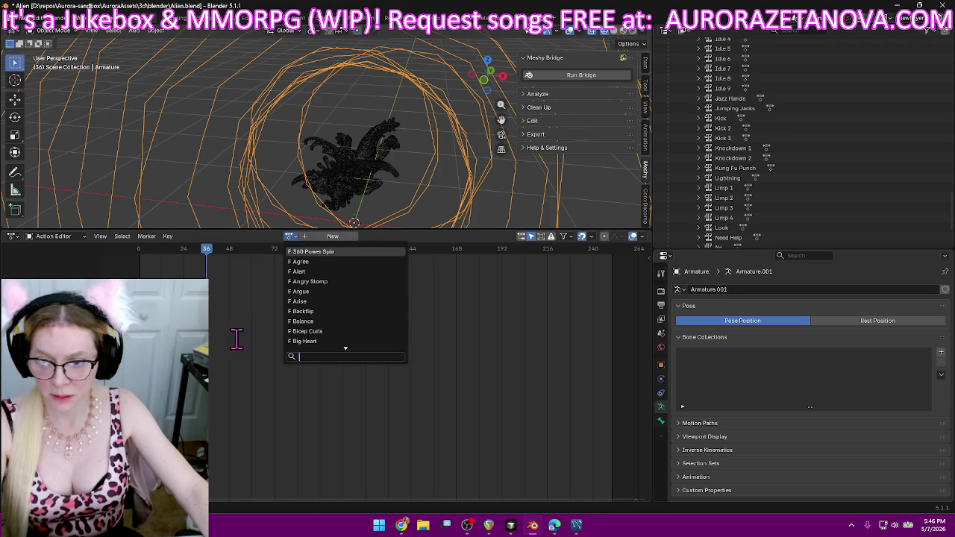
text(pho)
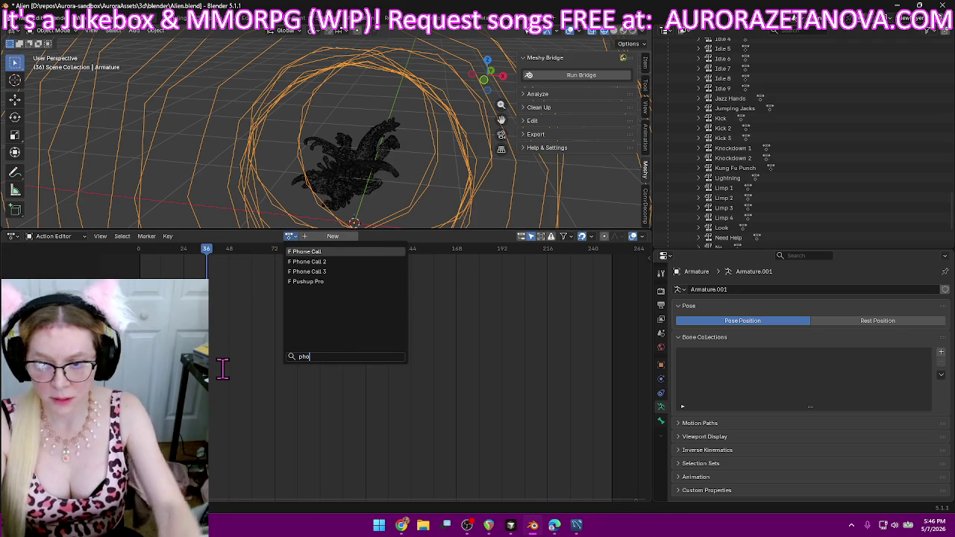
click(315, 272)
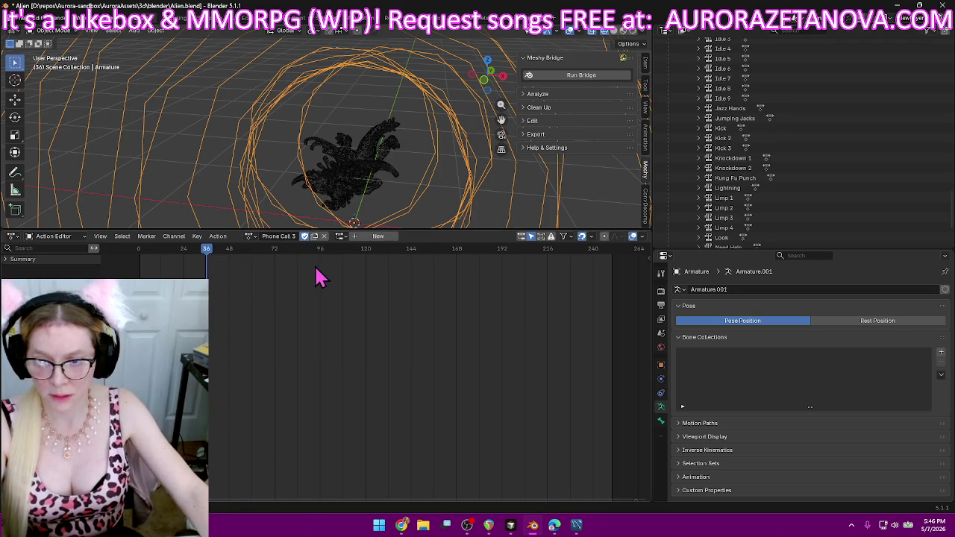
click(217, 236)
click(225, 306)
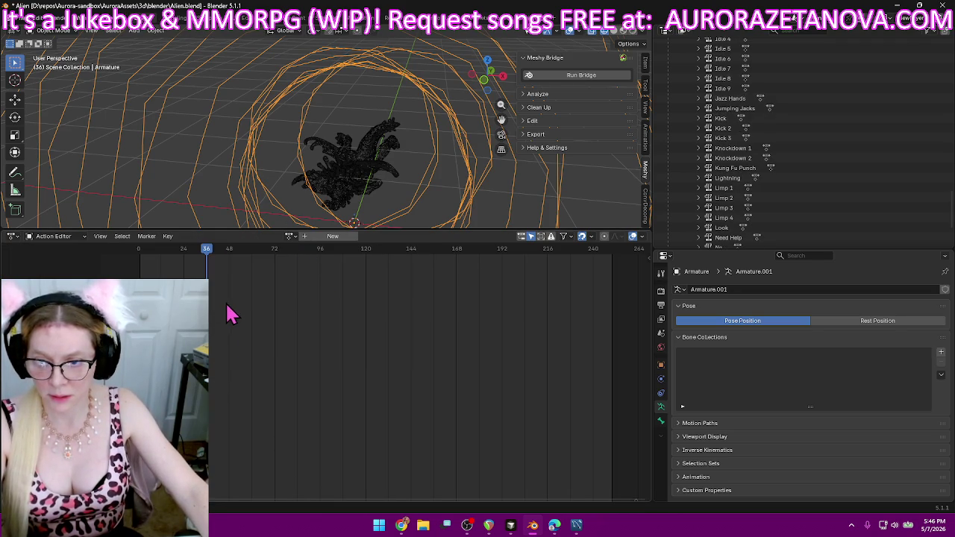
click(289, 236)
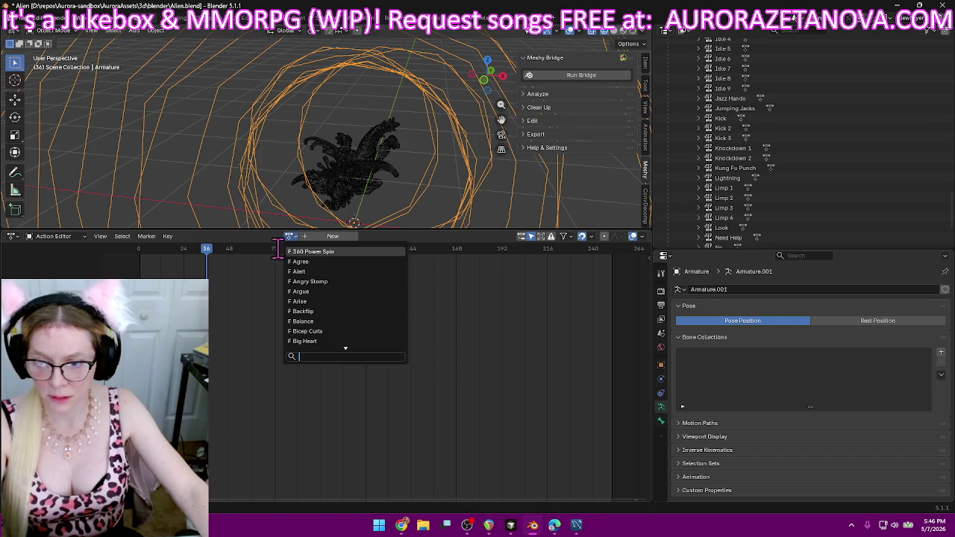
text(ph)
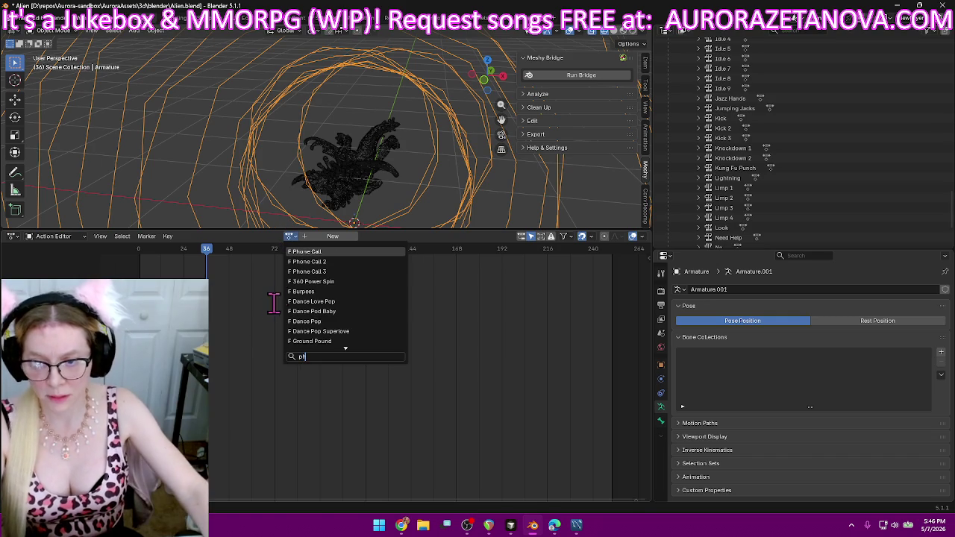
click(329, 272)
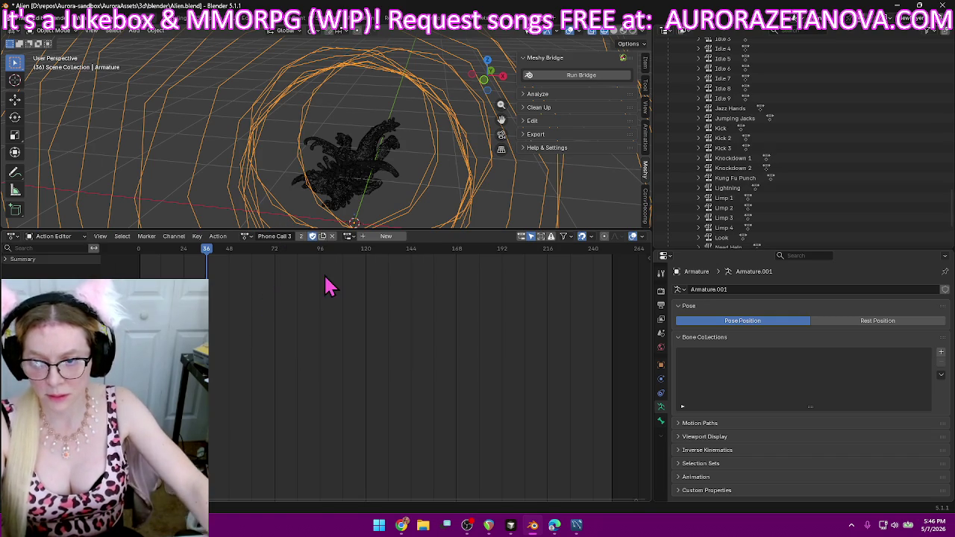
- Push the Pick Up and Punch actions down as NLA tracks
click(244, 237)
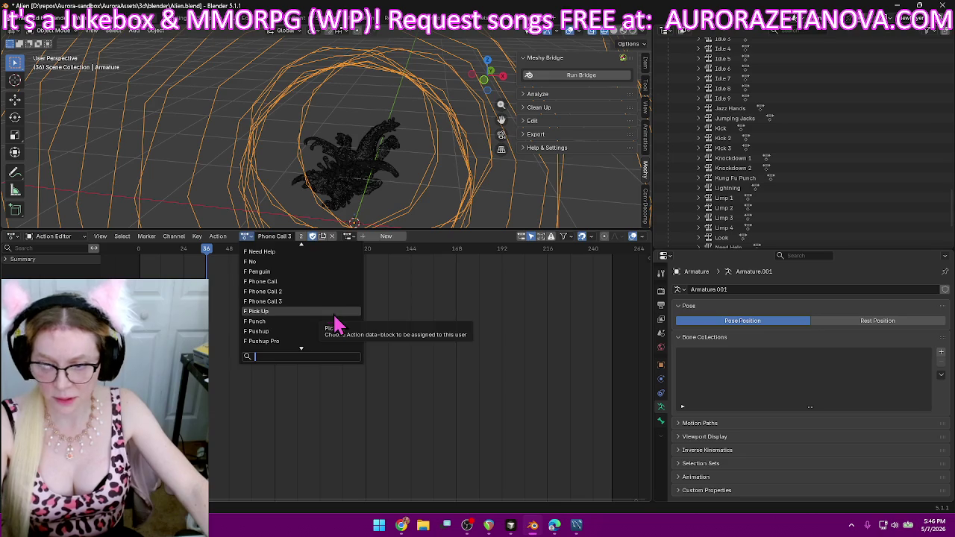
click(334, 313)
click(217, 237)
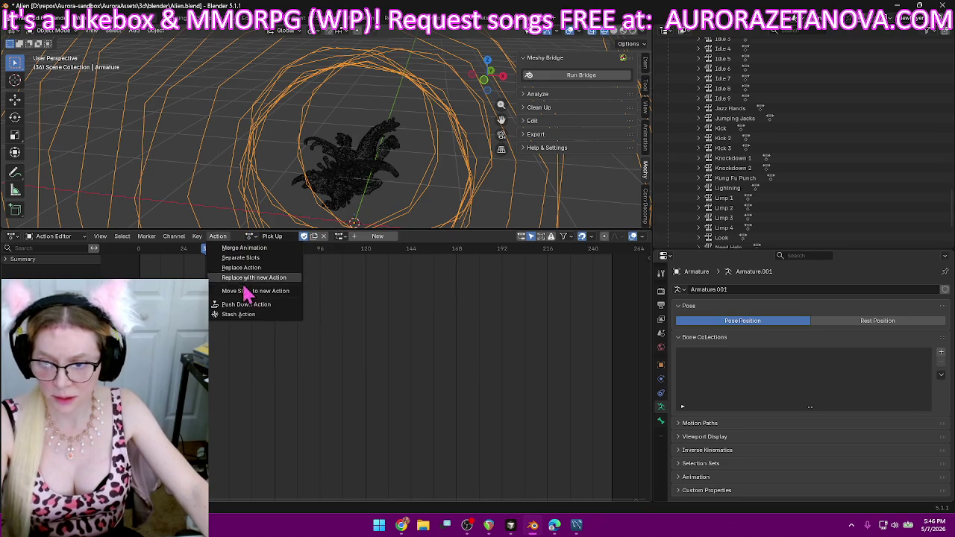
click(252, 314)
click(293, 238)
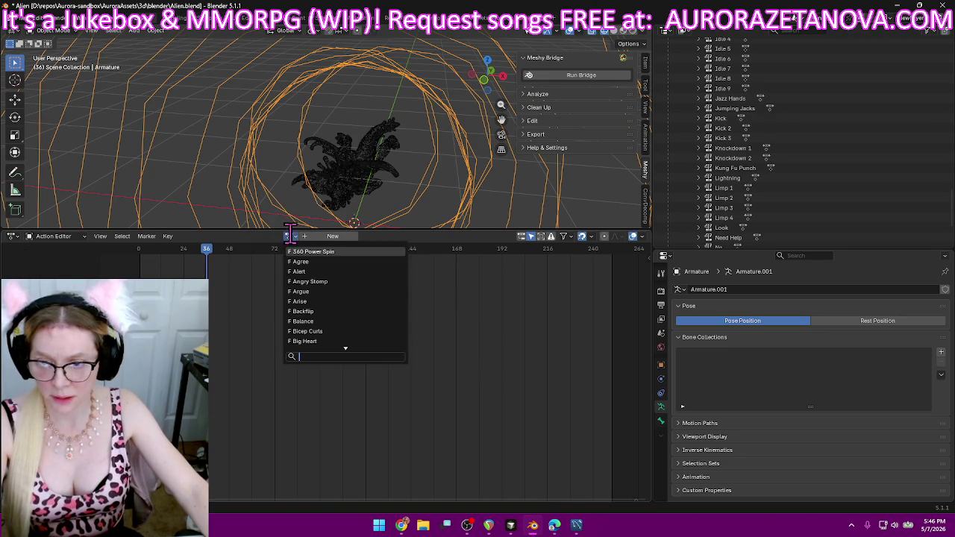
text(pun)
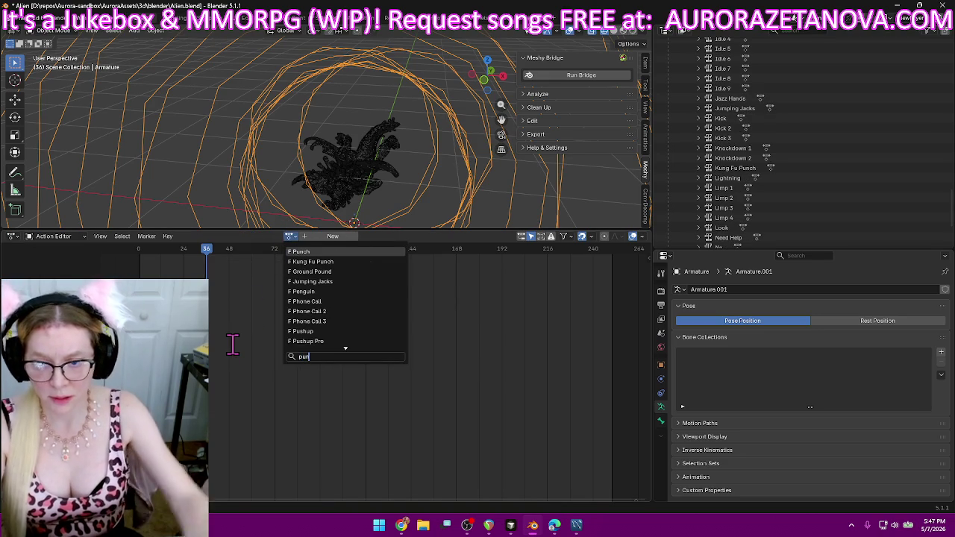
click(379, 251)
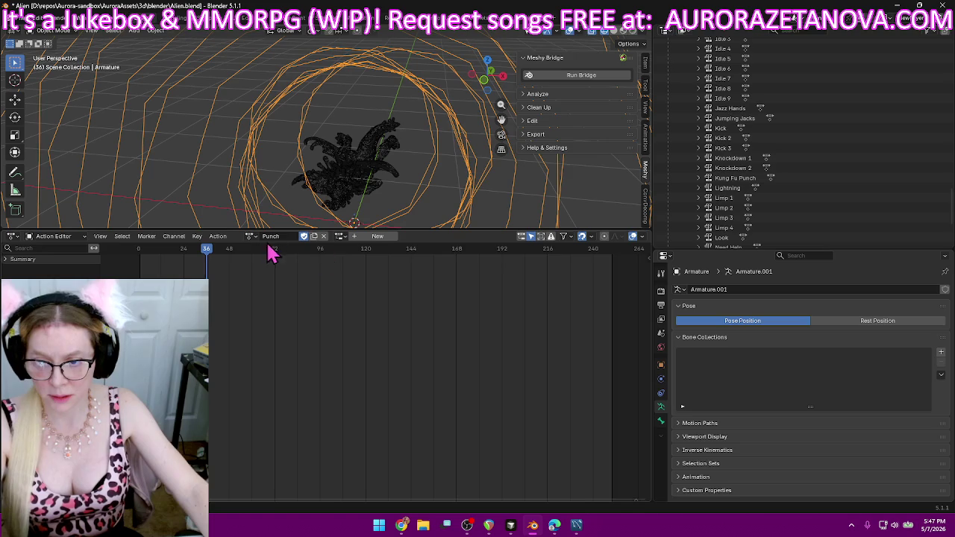
click(225, 240)
click(239, 302)
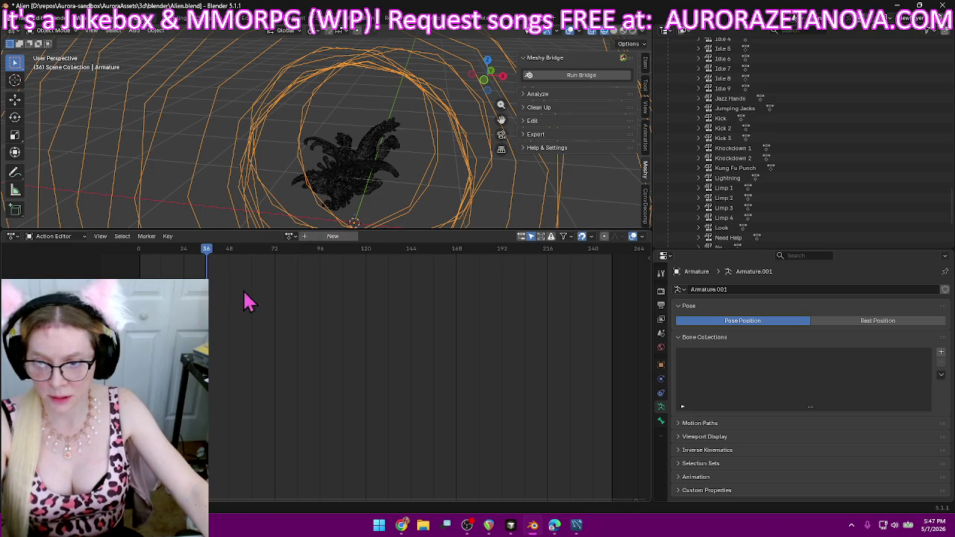
- Push the Pushup and Pushup Pro actions down as NLA tracks
click(288, 237)
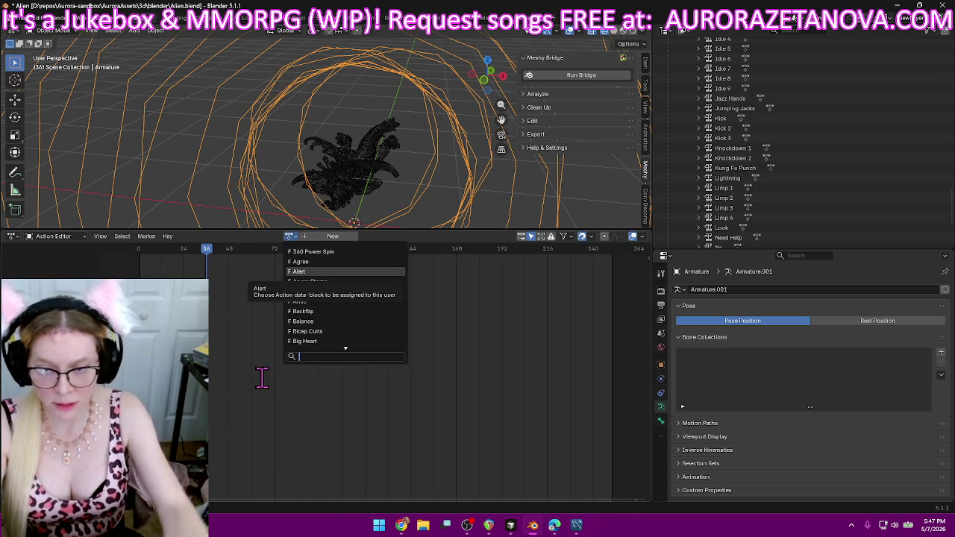
text(pus)
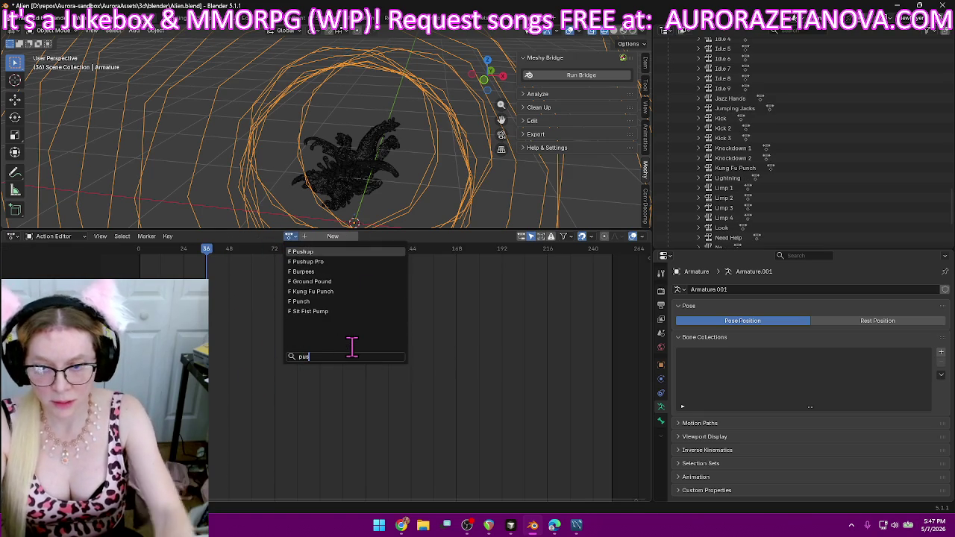
click(349, 252)
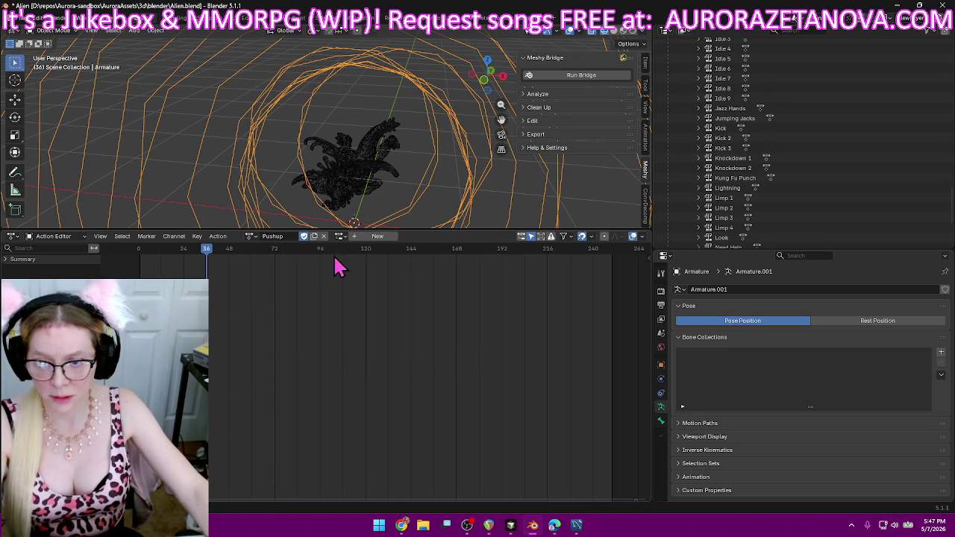
click(226, 242)
click(246, 310)
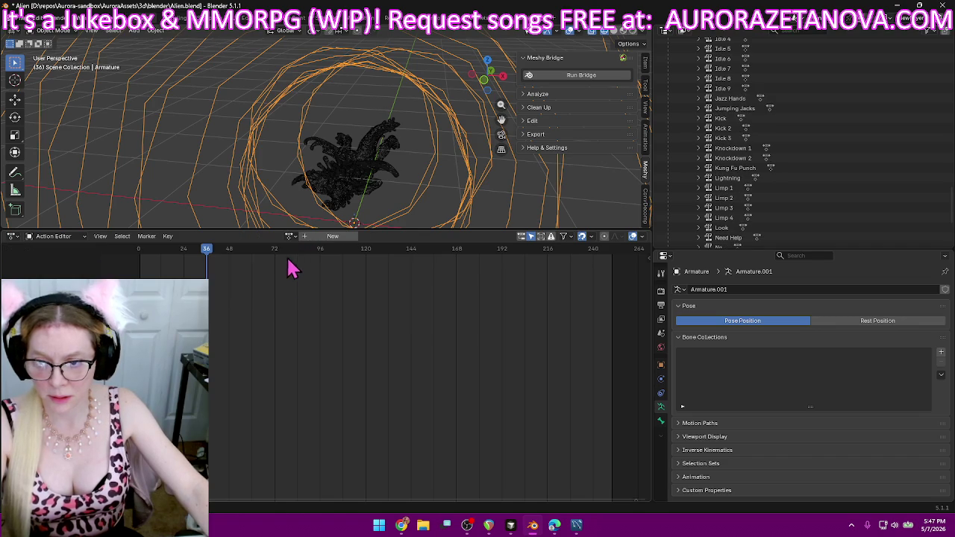
click(290, 235)
text(pu)
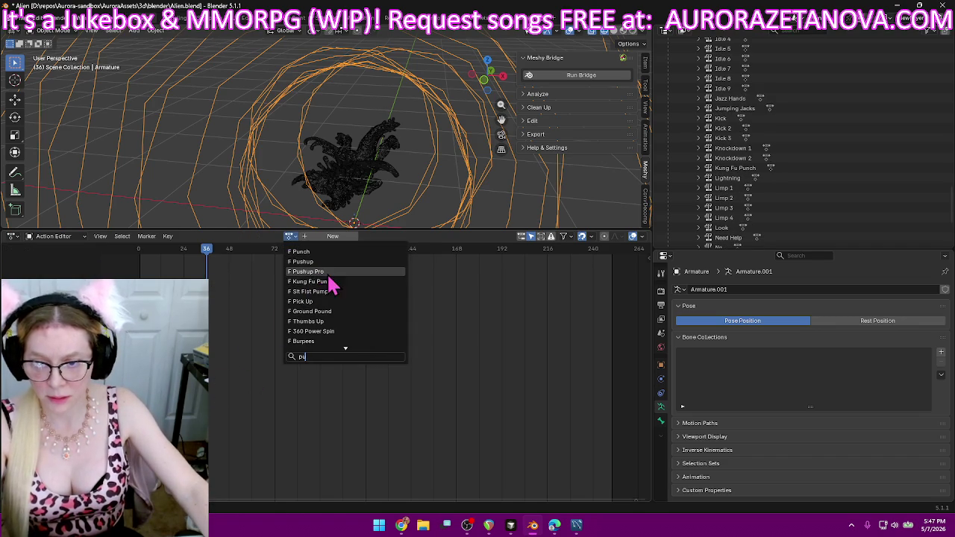
click(328, 271)
click(219, 237)
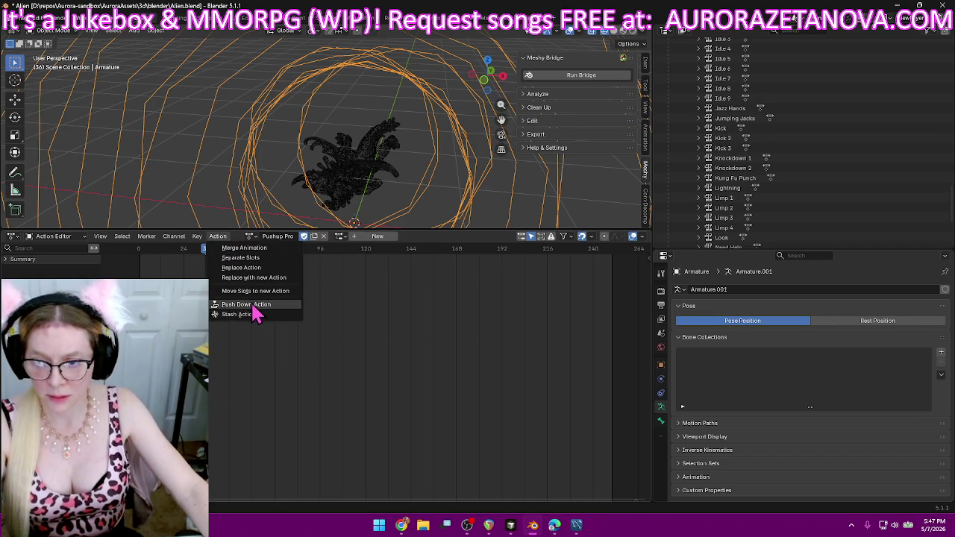
click(252, 305)
- Reassign Pushup Pro as the armature's active action
click(288, 237)
text(pu)
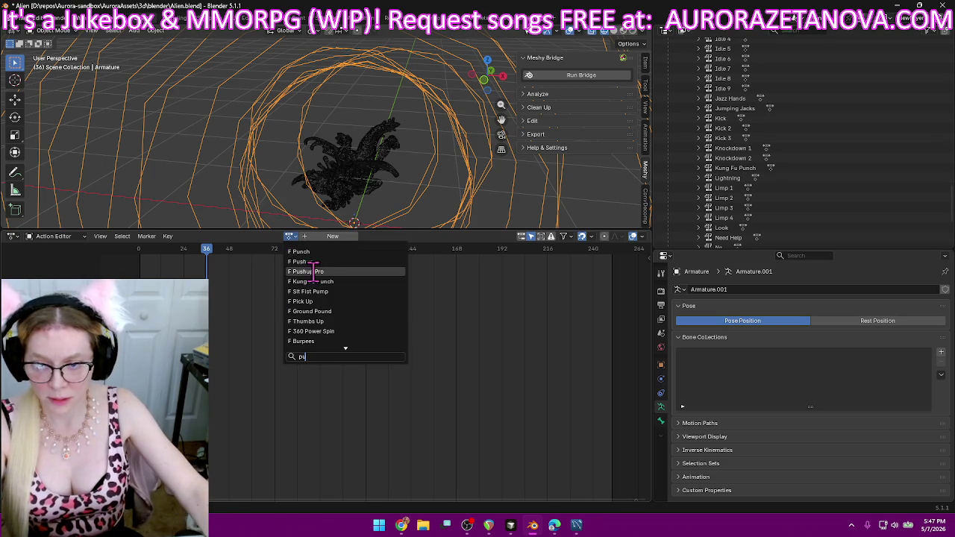
click(306, 271)
click(247, 237)
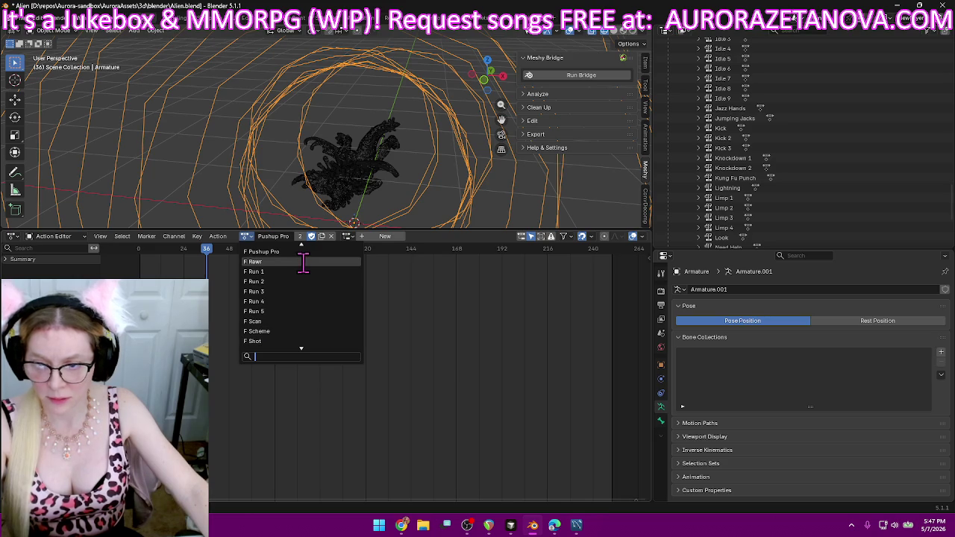
- Push the Rawr and Run 1 actions down as NLA tracks
click(304, 261)
click(220, 238)
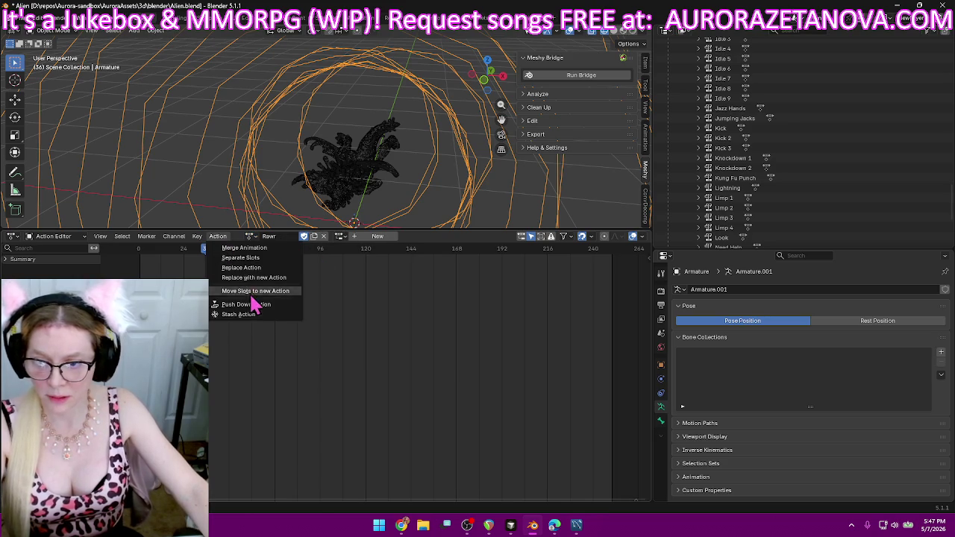
click(250, 306)
click(288, 238)
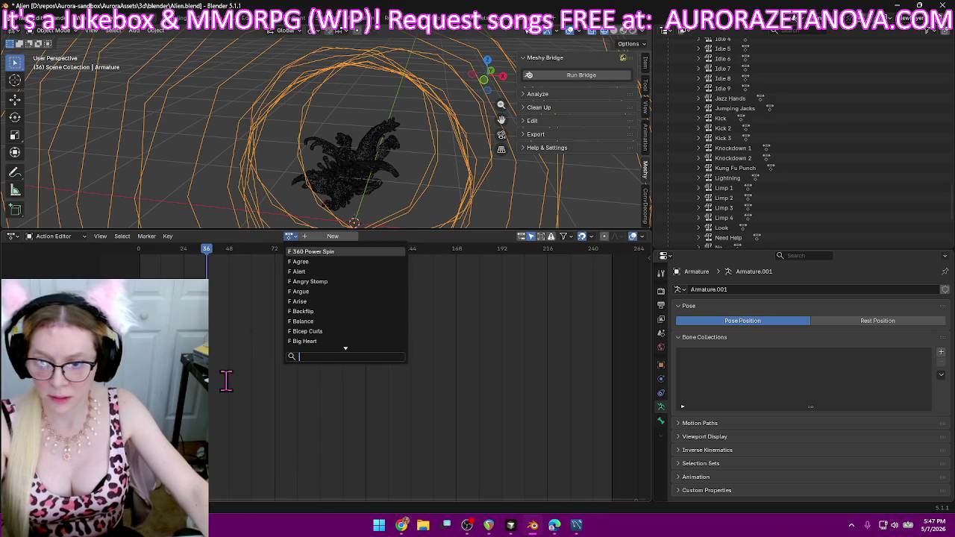
text(run)
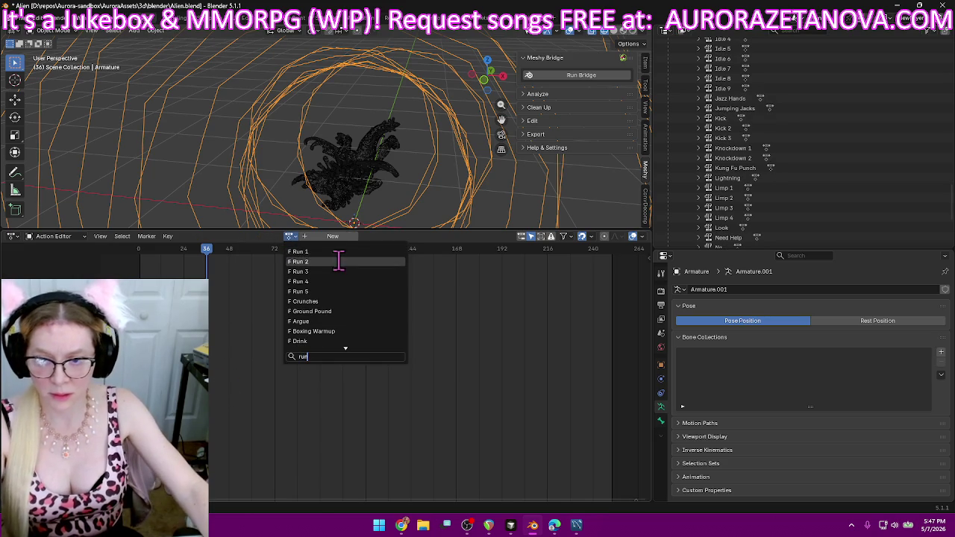
click(336, 252)
click(228, 240)
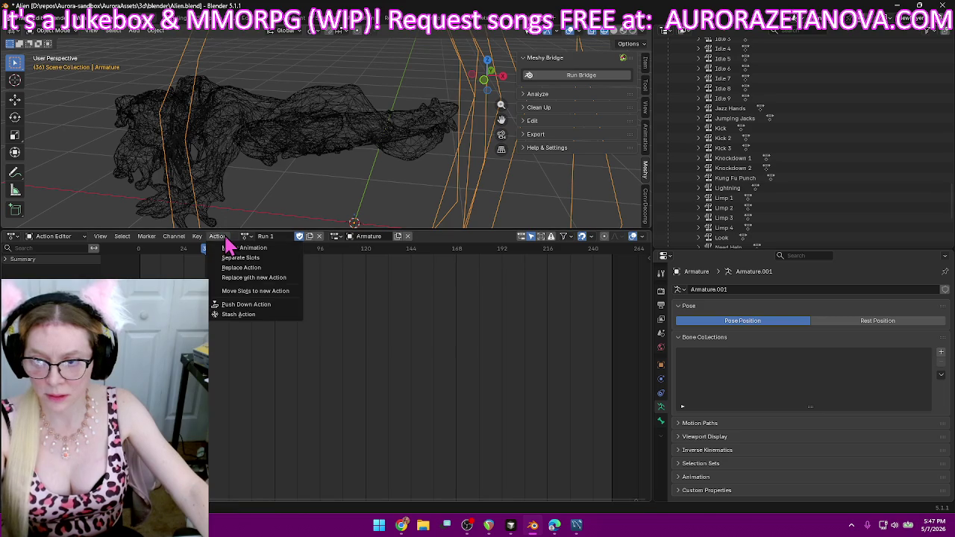
click(248, 305)
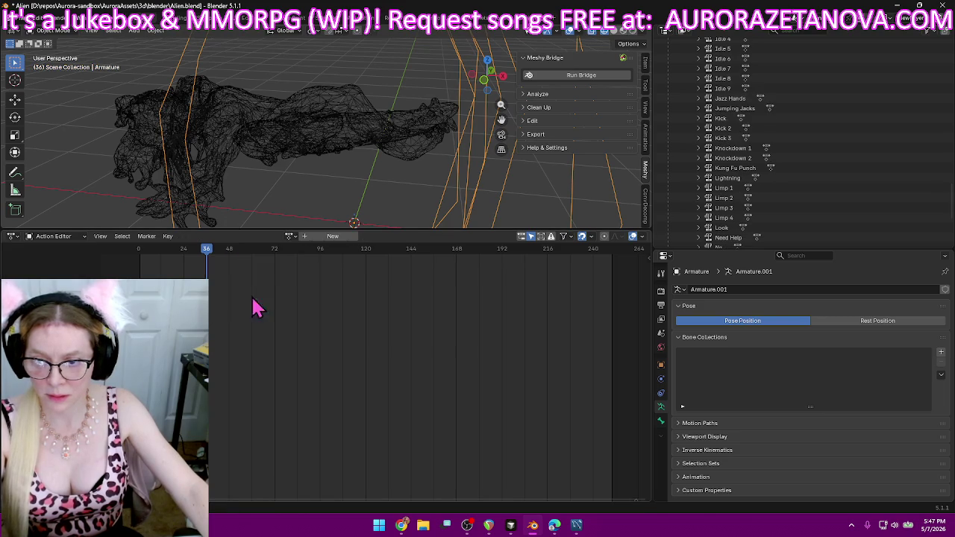
- Push Run 2 and Run 3 down as NLA tracks
click(291, 236)
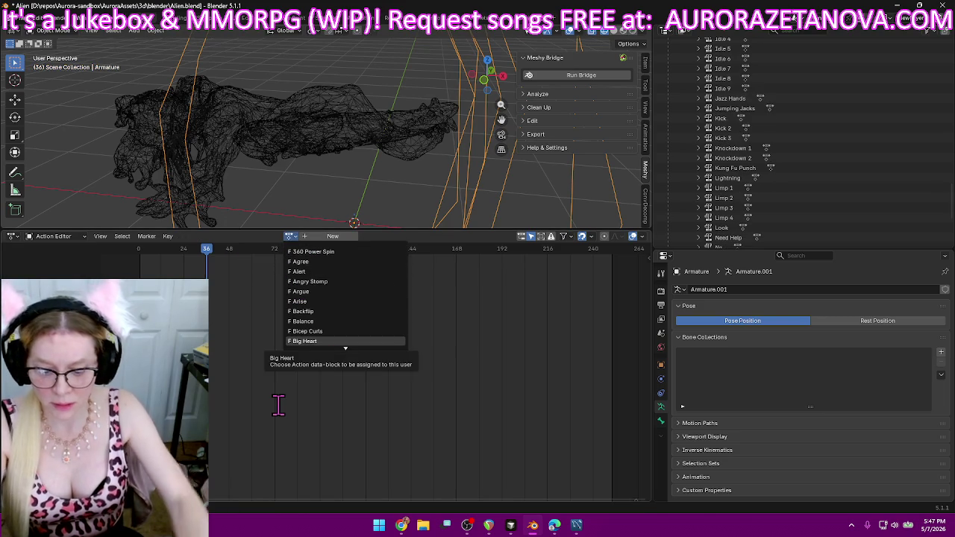
text(Ru)
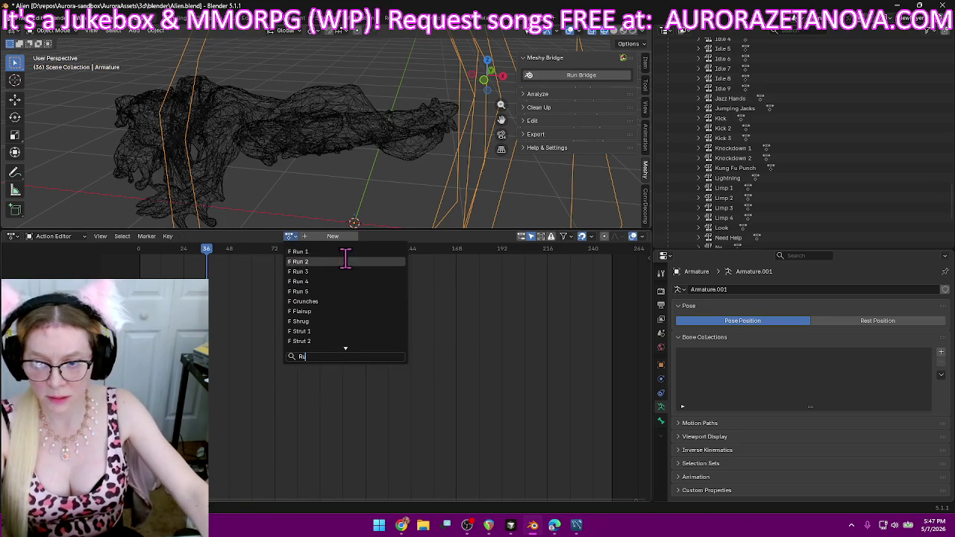
click(346, 262)
click(221, 238)
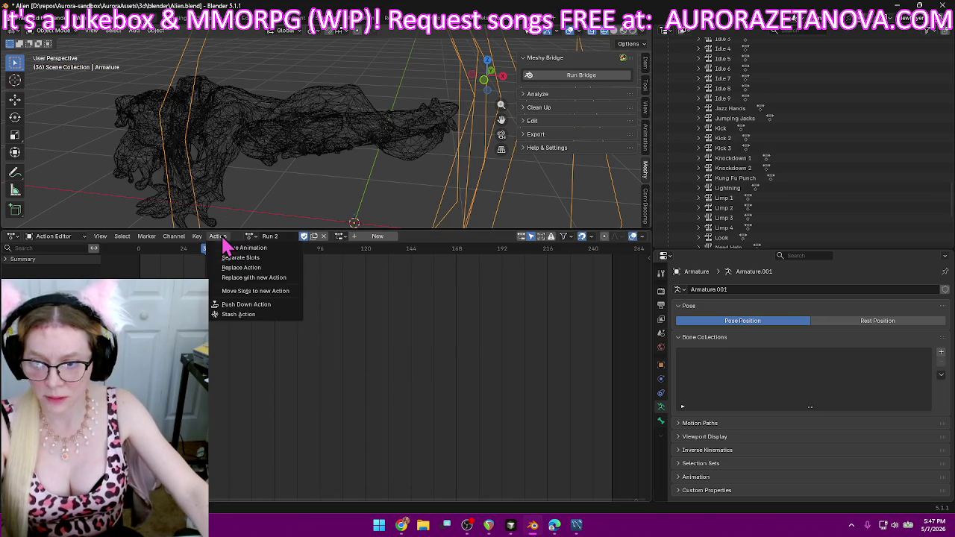
click(239, 305)
click(291, 237)
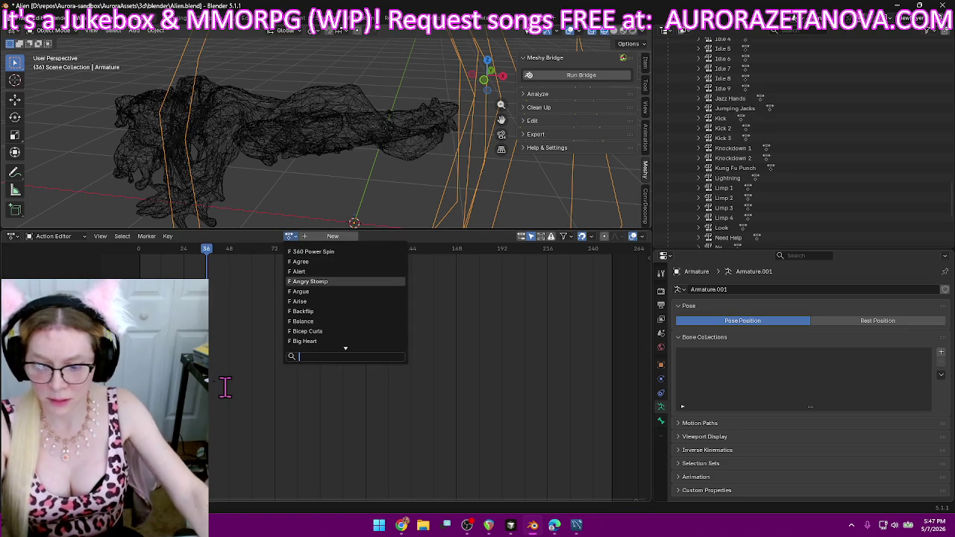
text(ru)
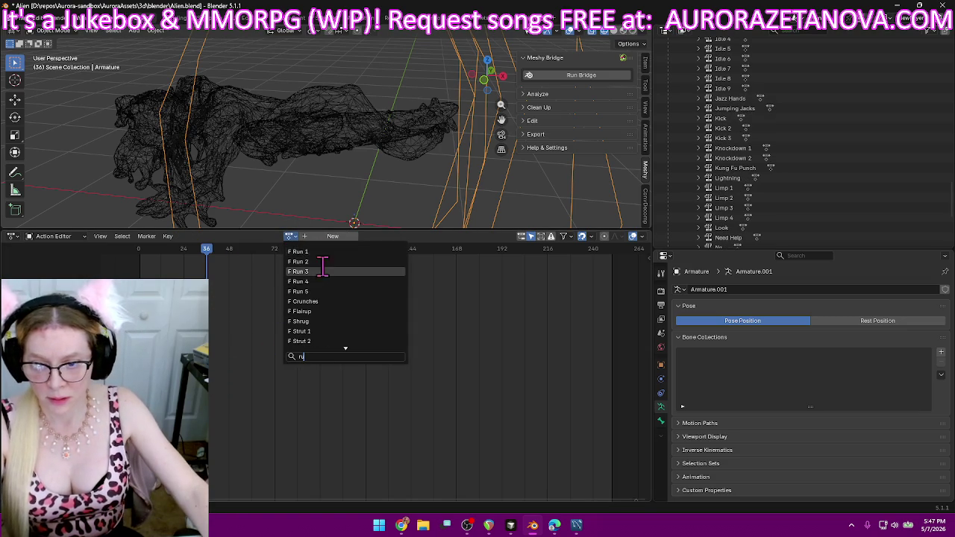
click(321, 271)
click(218, 237)
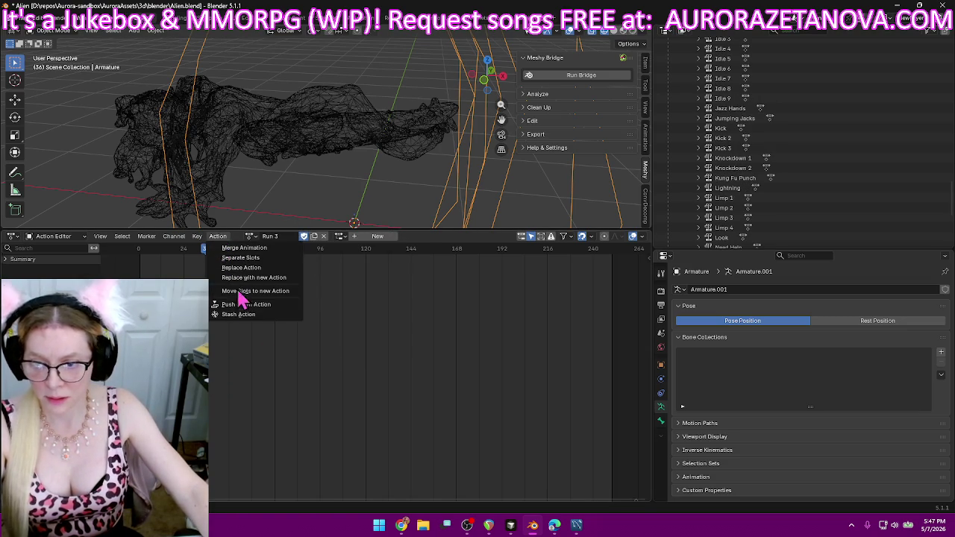
click(245, 304)
- Assign Run 4 and push it down as an NLA track
click(289, 236)
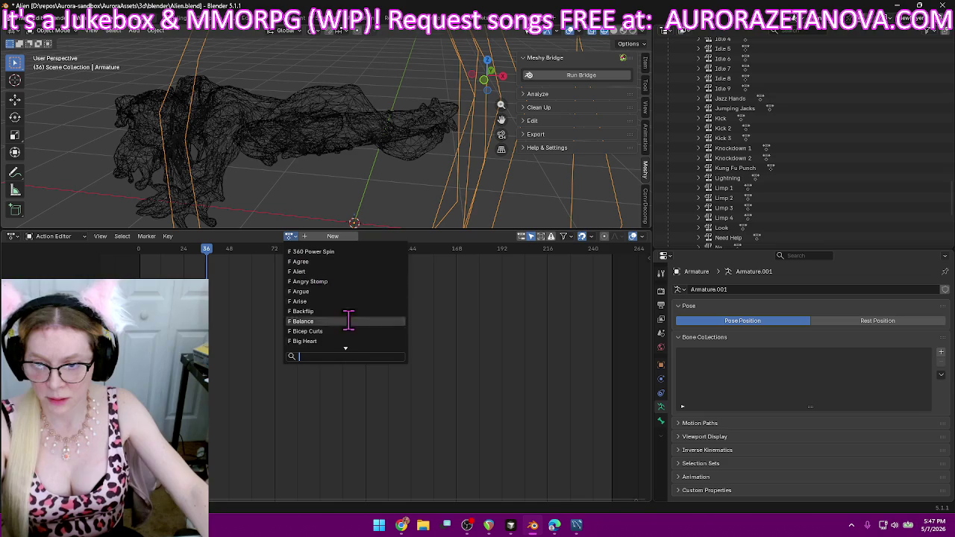
text(ru)
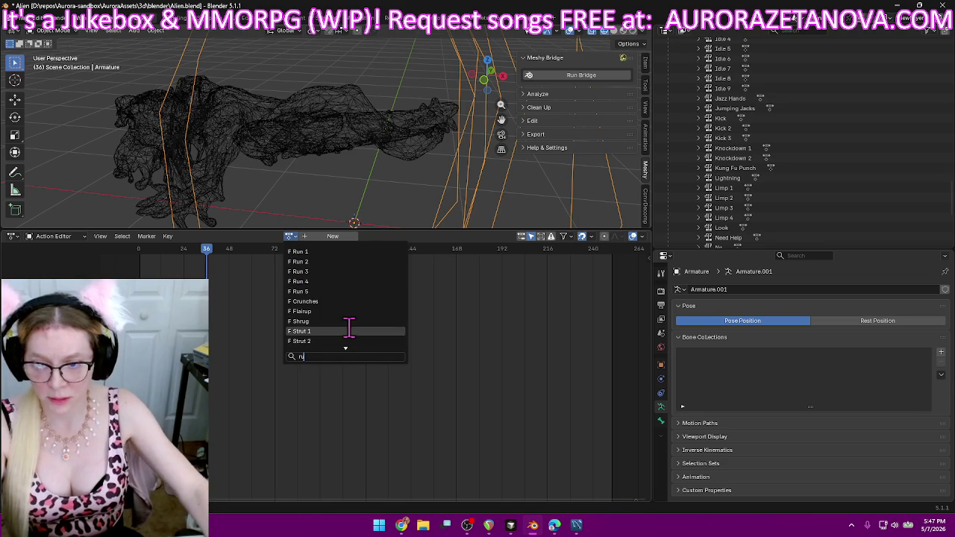
click(343, 281)
click(217, 237)
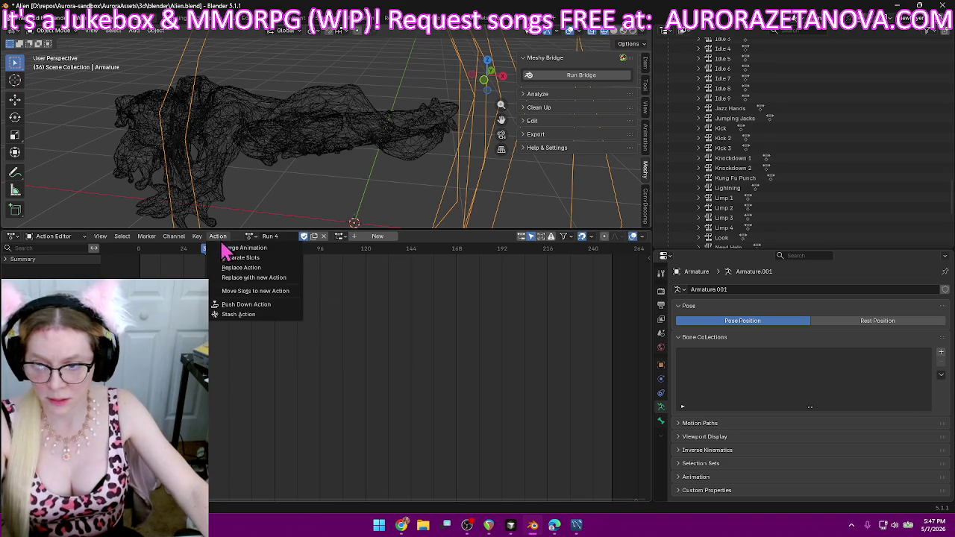
click(267, 306)
- Assign Run 5 and push it down as an NLA track
click(289, 236)
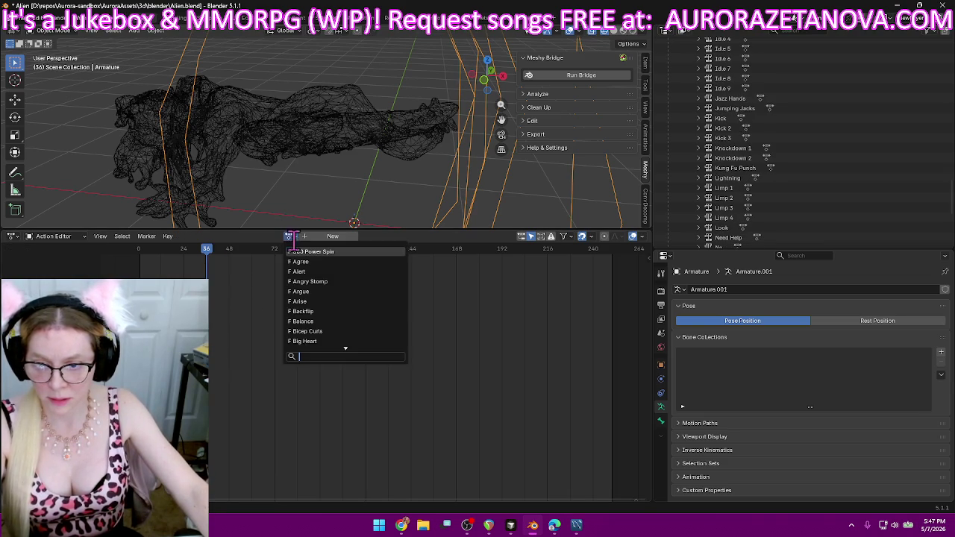
text(ru)
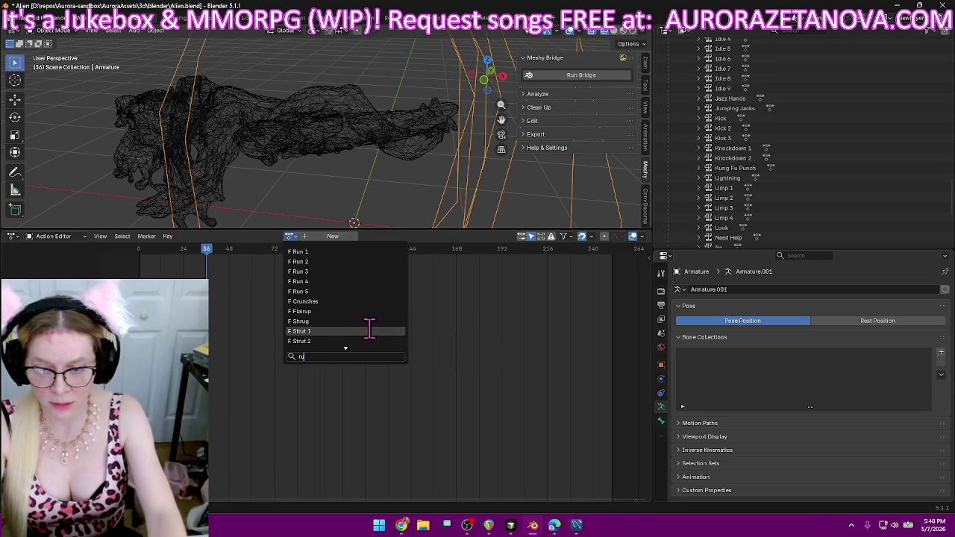
click(324, 291)
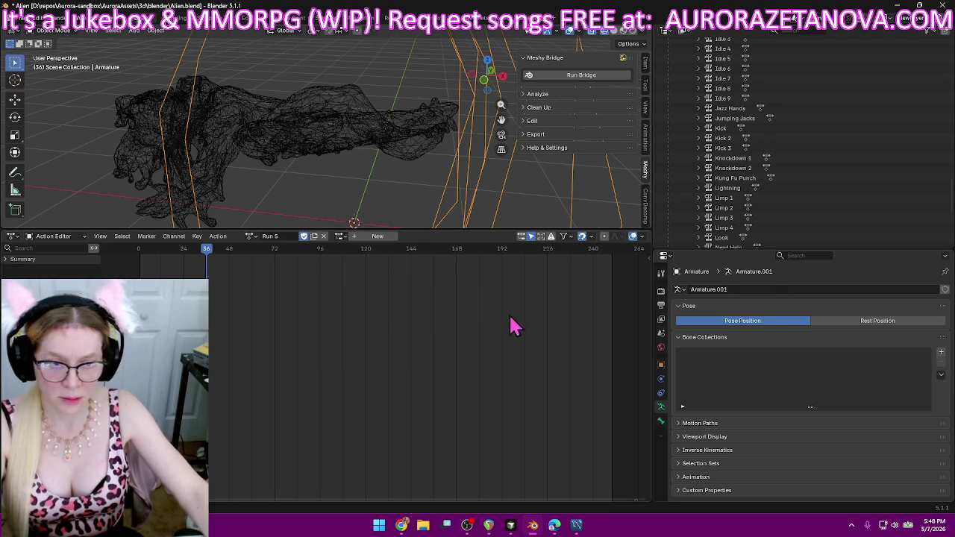
scroll(880, 198, down, 3)
scroll(881, 205, down, 2)
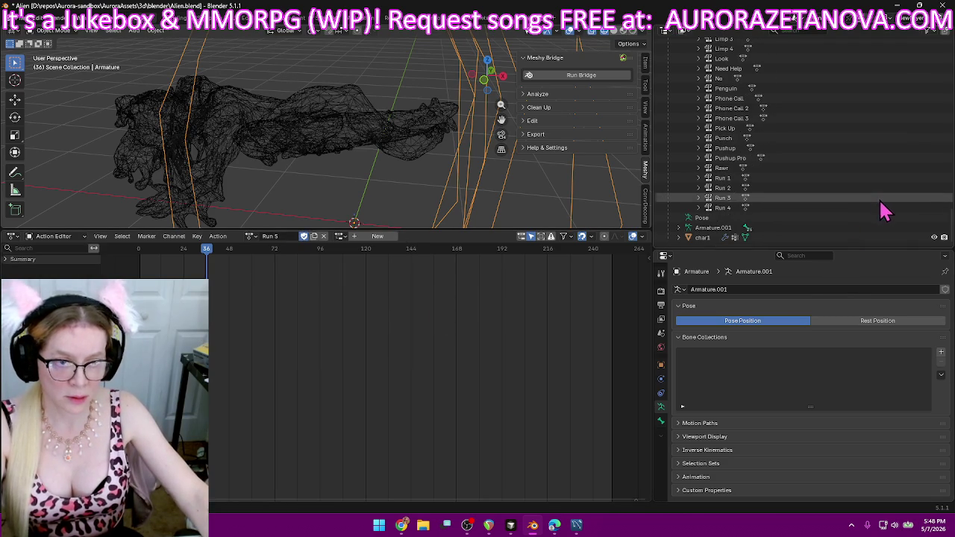
click(250, 237)
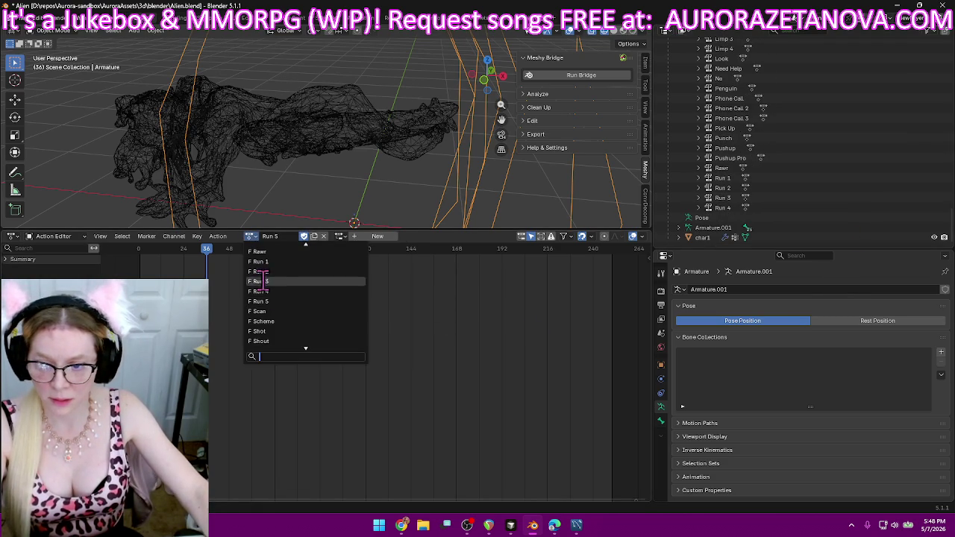
click(218, 237)
click(246, 312)
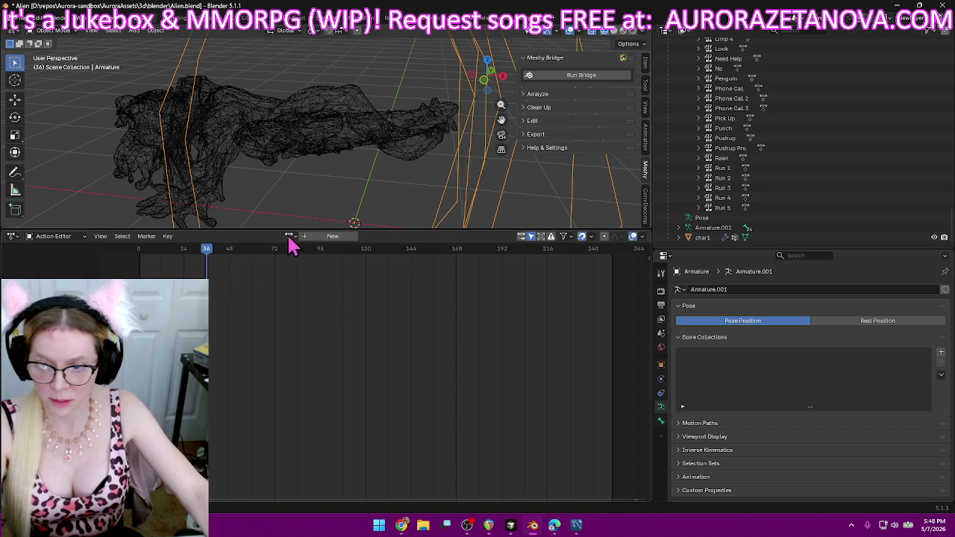
- Reassign Run 5, then swap to Scan and push it down as a track
click(288, 236)
text(ru)
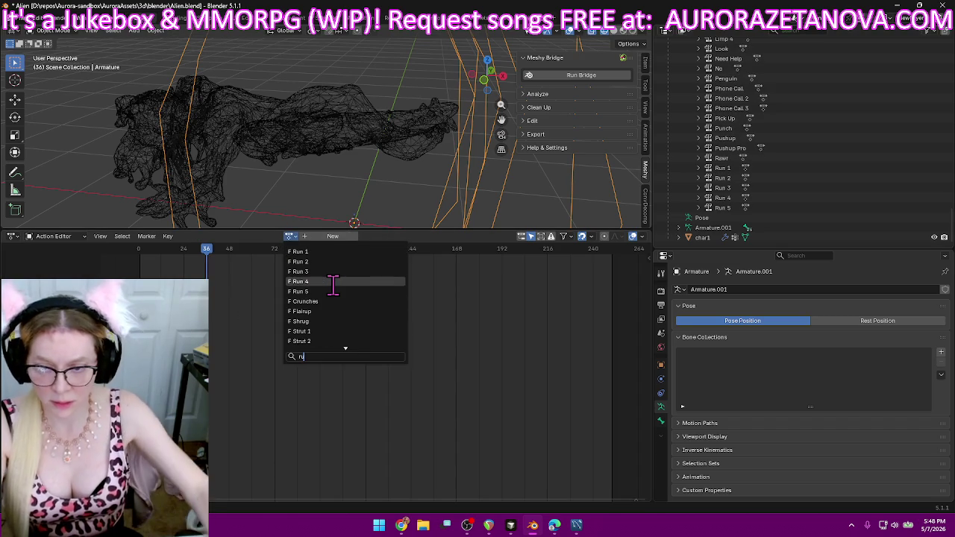
click(332, 292)
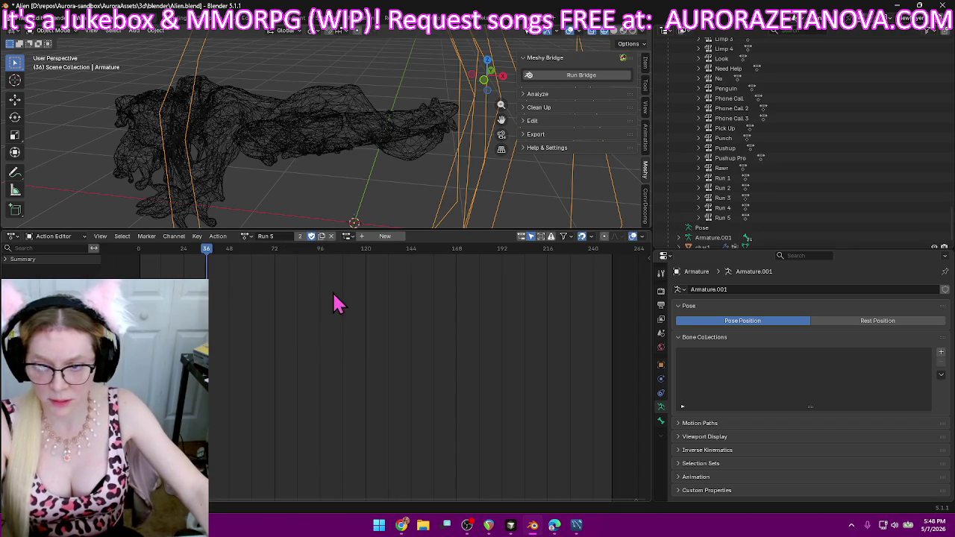
click(246, 237)
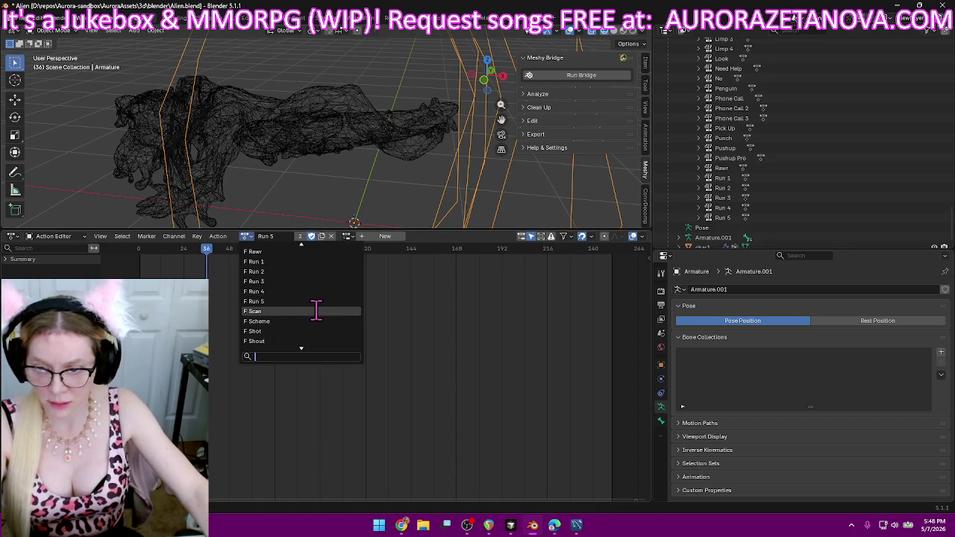
click(316, 311)
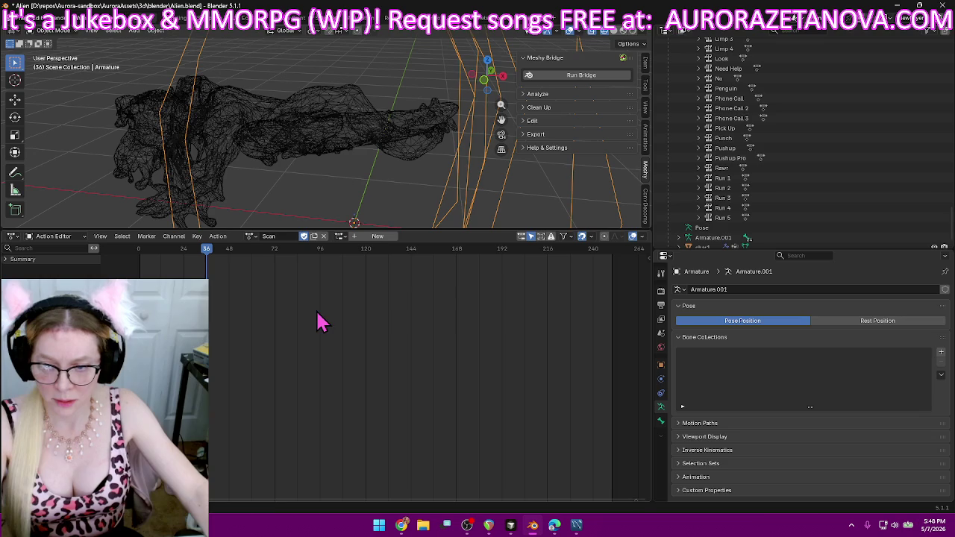
click(218, 236)
click(252, 316)
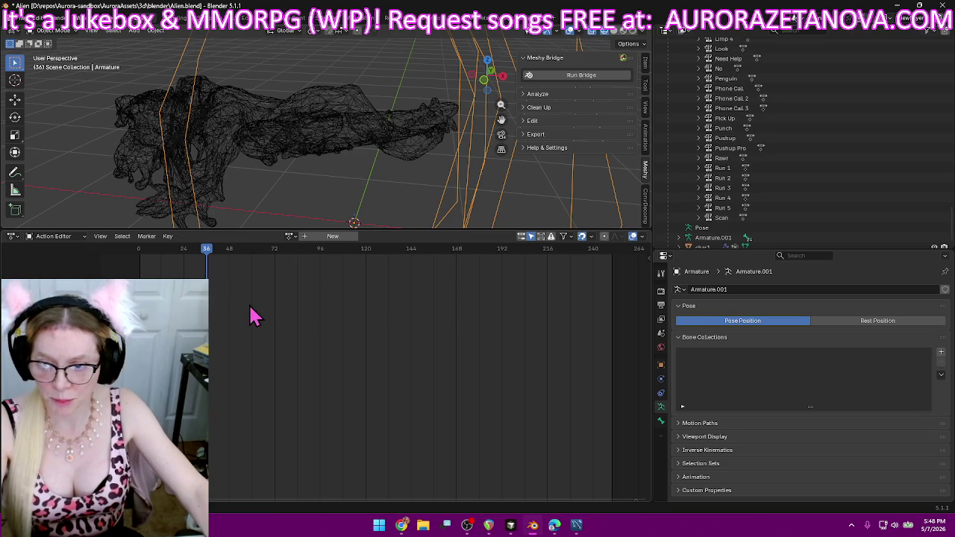
- Push the Scheme and Shot actions down as NLA tracks
click(291, 237)
text(sc)
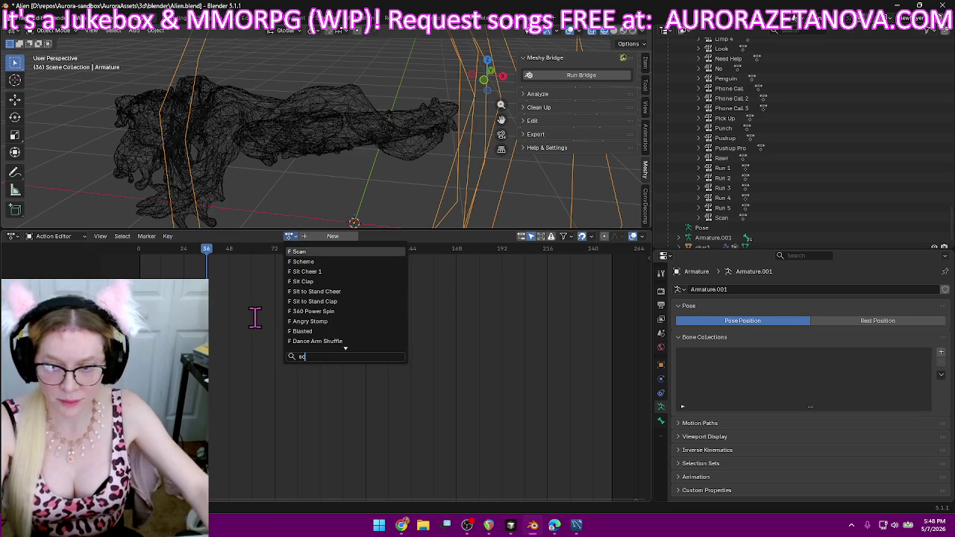
click(351, 261)
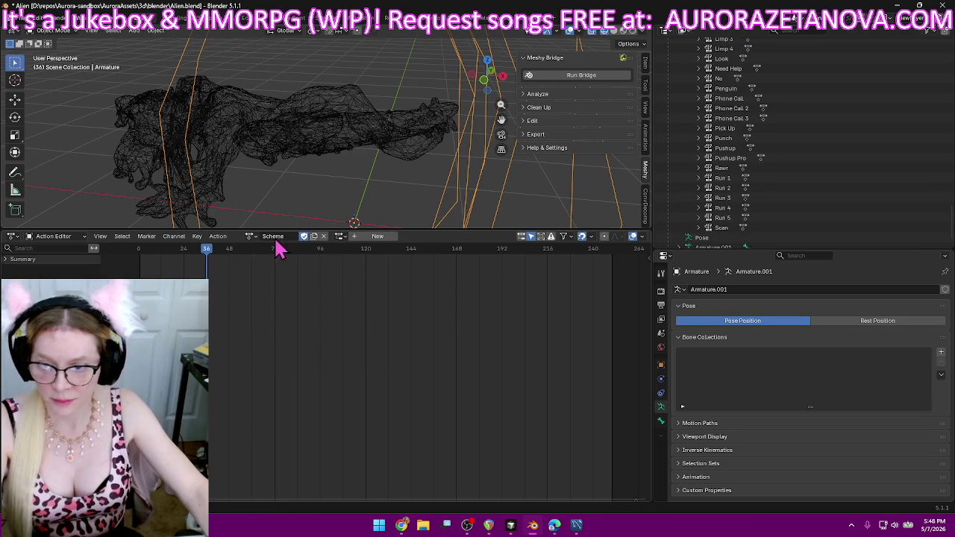
click(224, 239)
click(253, 303)
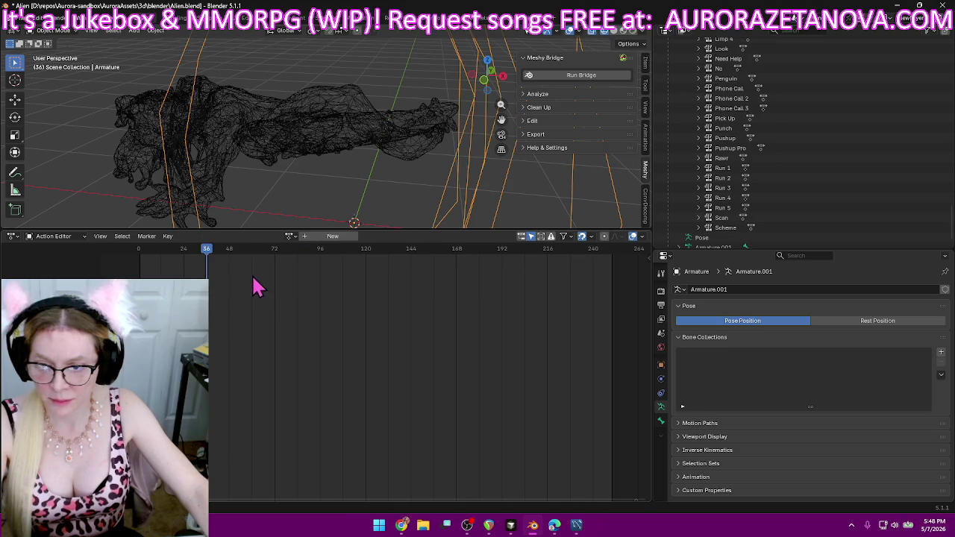
click(290, 237)
text(sh)
click(322, 253)
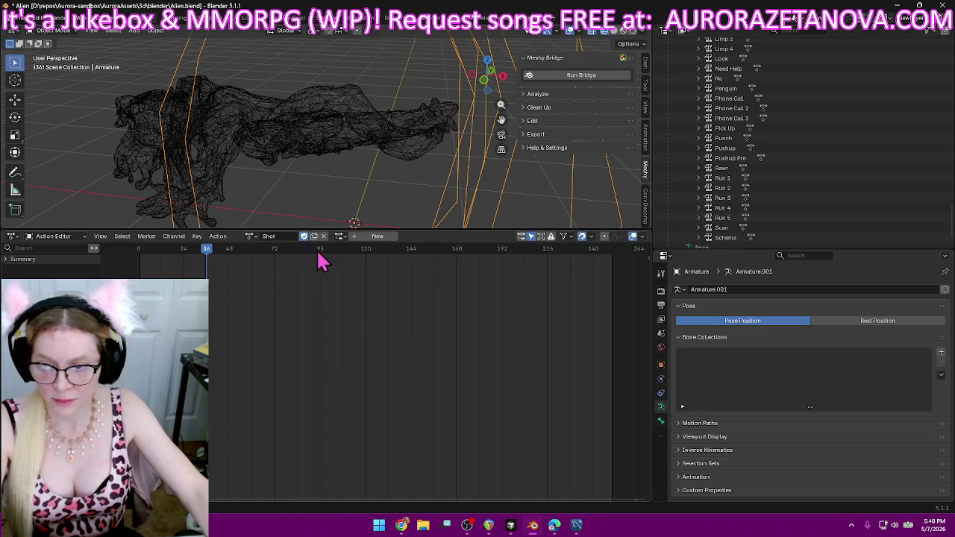
click(218, 239)
click(245, 309)
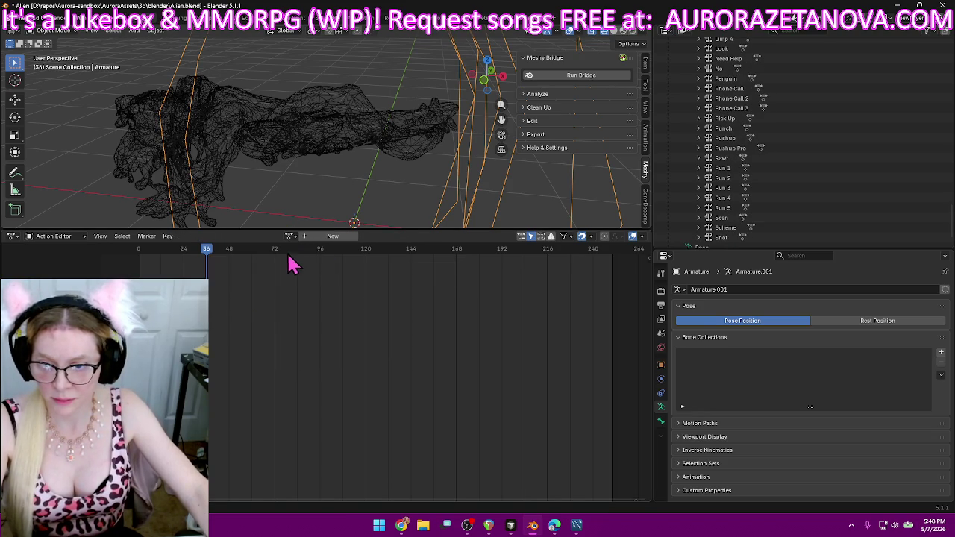
click(290, 236)
- Assign the Shout action to the armature and push it down as an NLA track
text(sh)
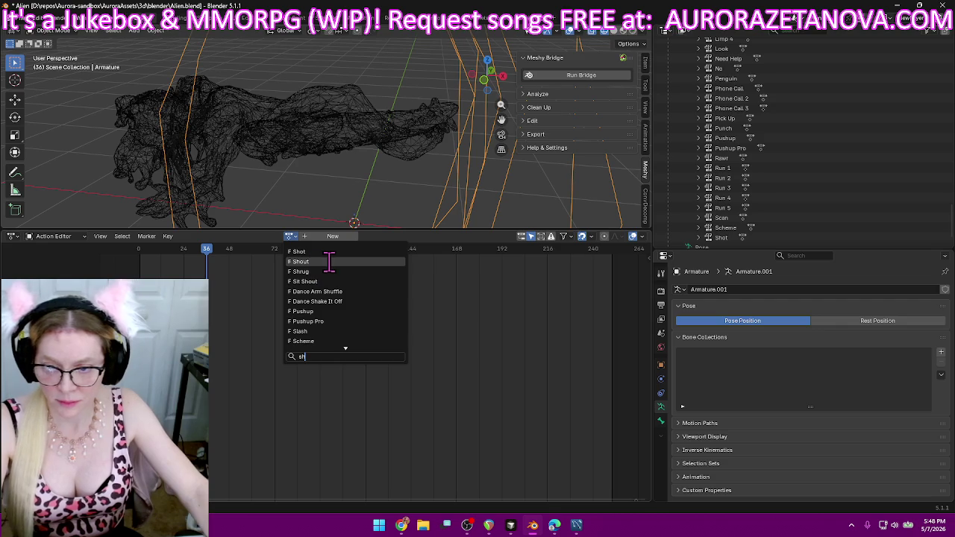
click(329, 261)
click(218, 236)
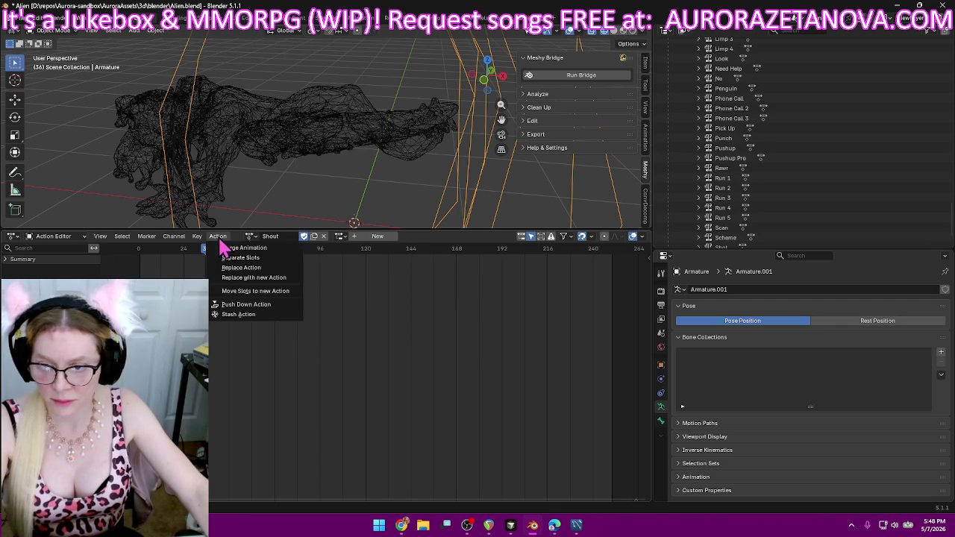
click(248, 305)
- Assign the Shrug action and push it down as an NLA track
click(289, 236)
text(sh)
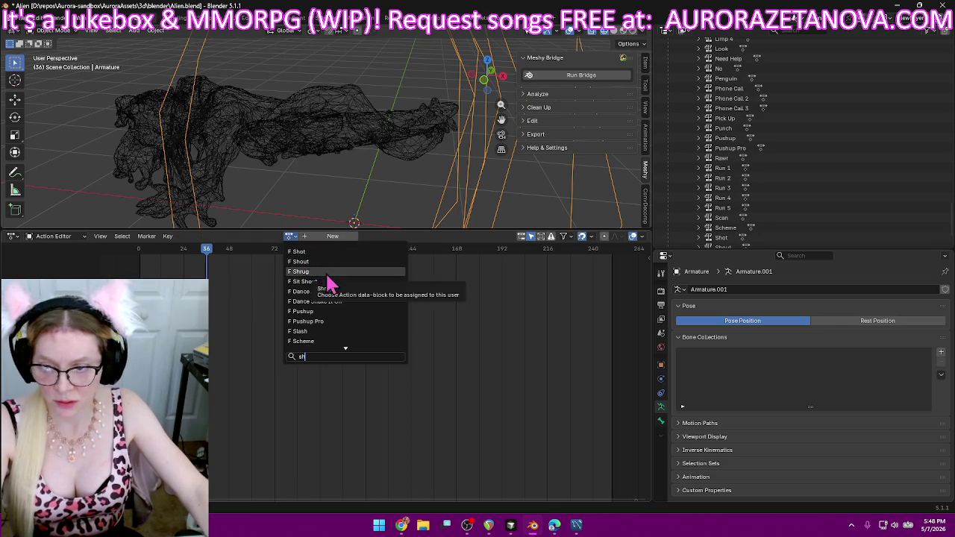
click(313, 271)
click(218, 235)
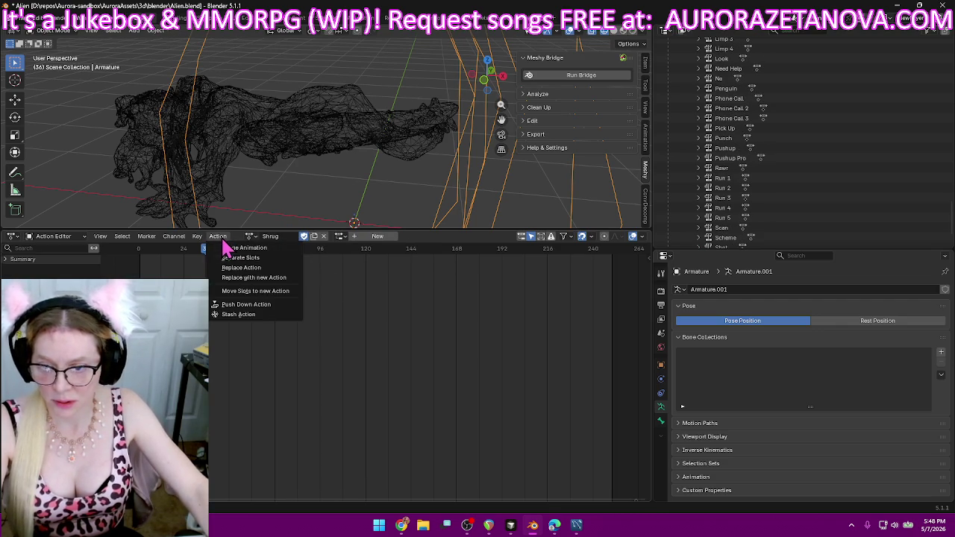
click(263, 314)
- Briefly assign Dance Shake It Off, then switch the active action back to Shrug
click(289, 236)
text(s)
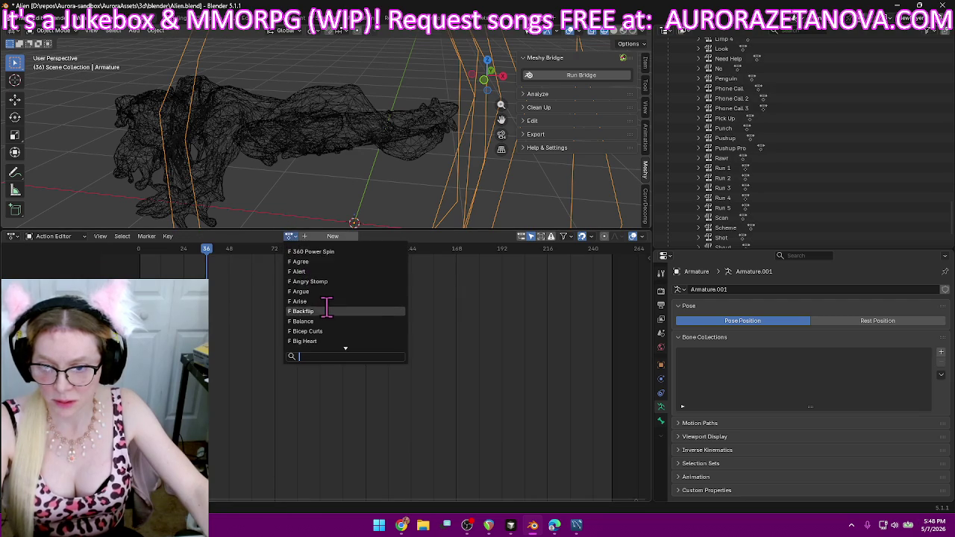
text(h)
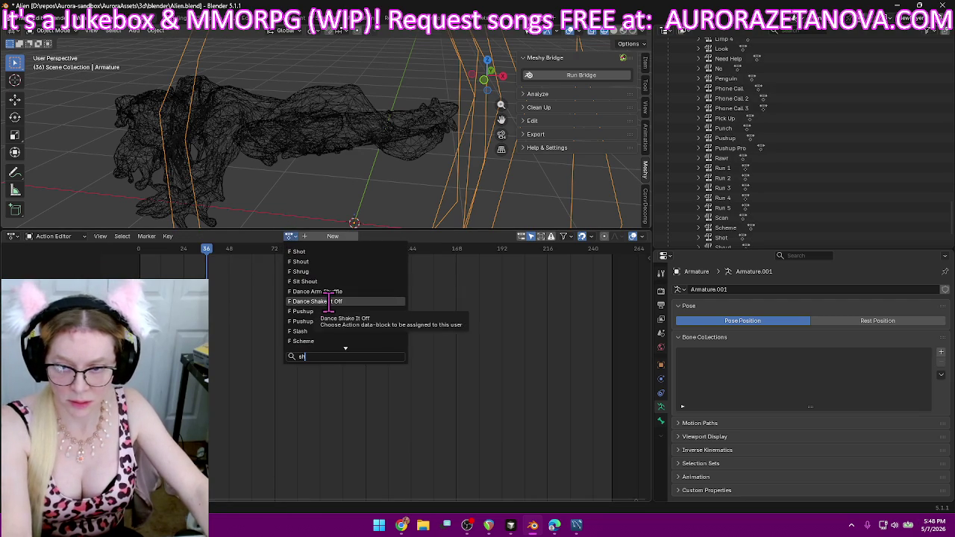
click(332, 311)
click(246, 236)
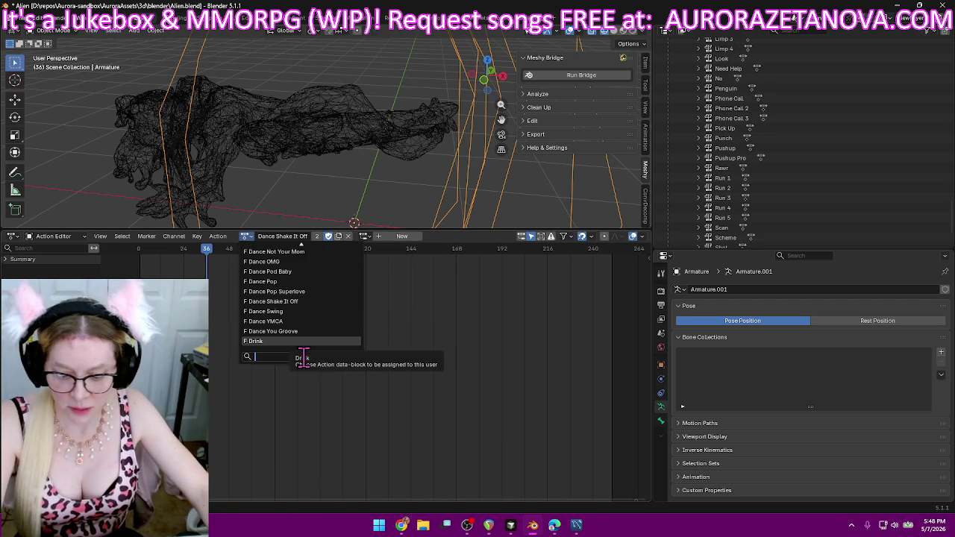
text(sh)
key(Down)
key(Down)
key(Up)
key(Up)
key(Up)
key(Up)
key(Up)
key(Up)
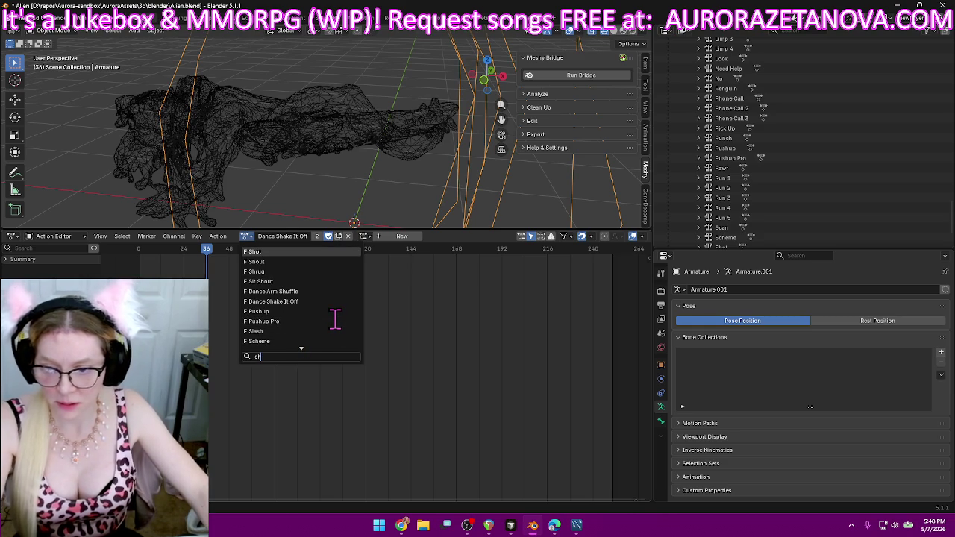
click(302, 271)
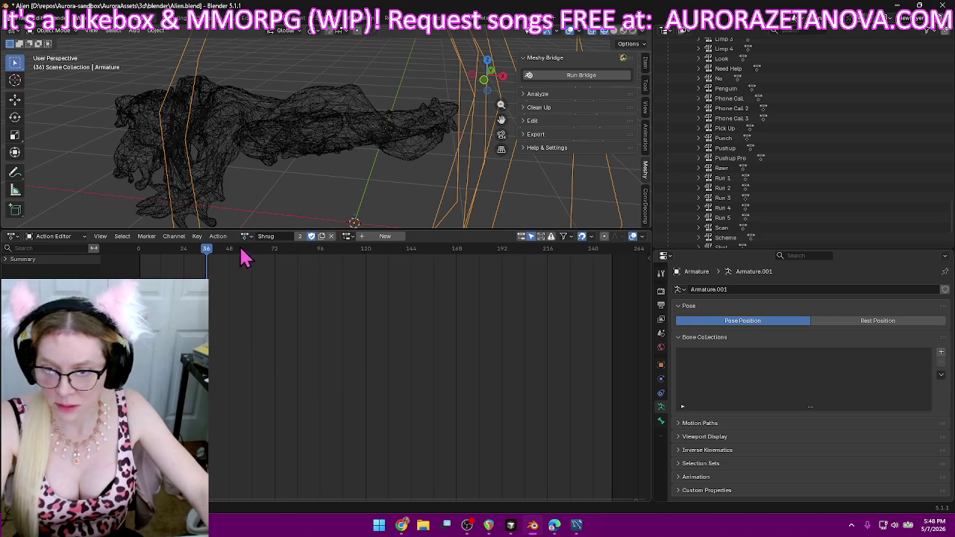
- Make Sit 1 the armature's active action
click(244, 237)
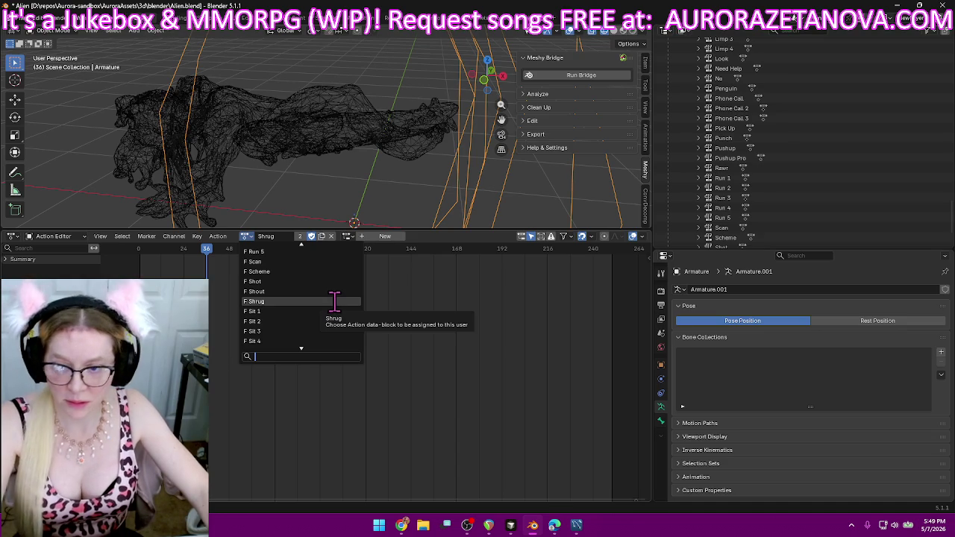
key(Up)
key(Up)
key(Down)
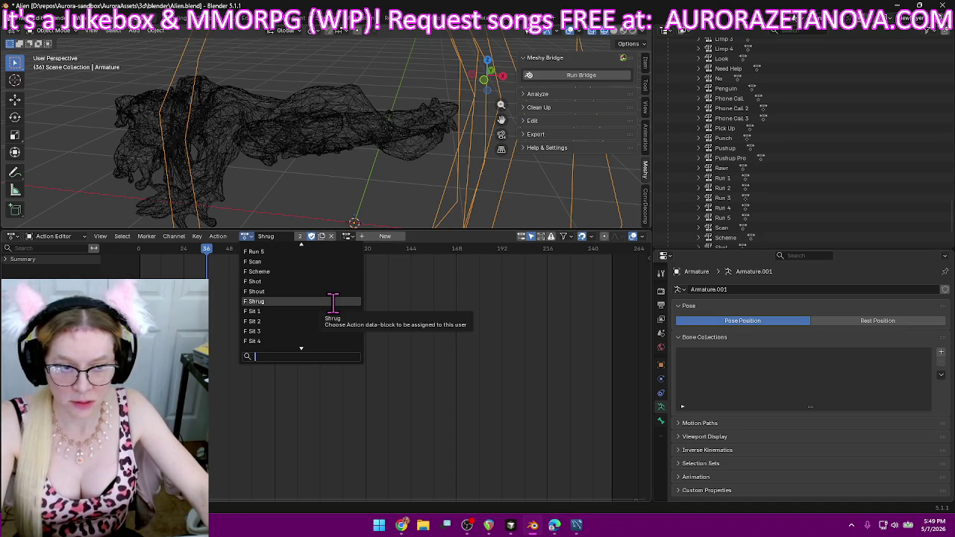
click(333, 311)
scroll(842, 191, down, 3)
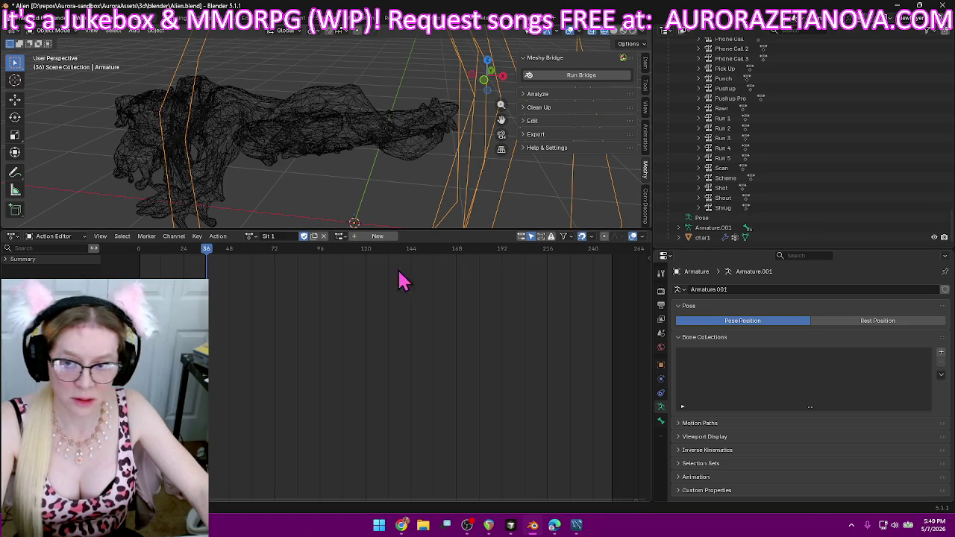
click(218, 236)
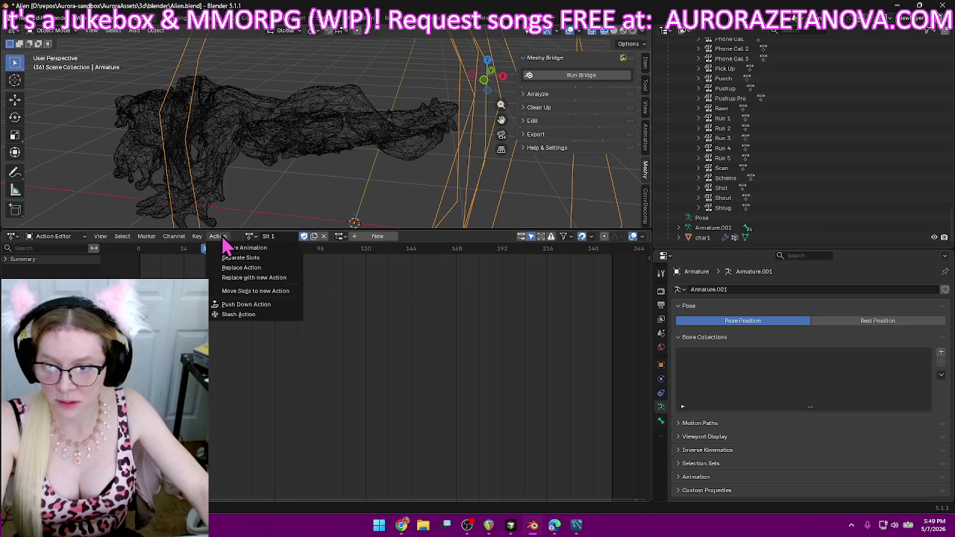
- Push Sit 1 down, then assign Sit 2 and push it down as an NLA track
click(272, 304)
click(290, 236)
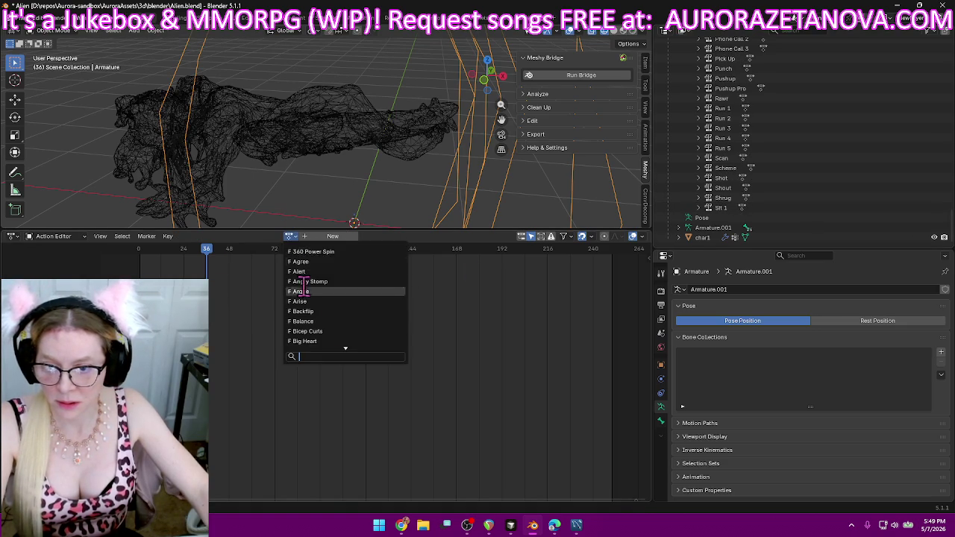
text(si)
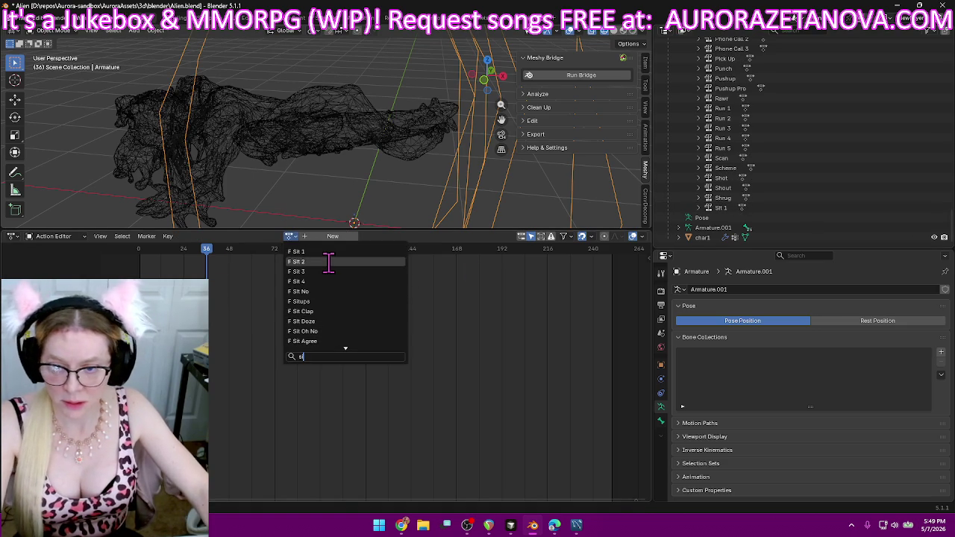
click(306, 261)
click(221, 237)
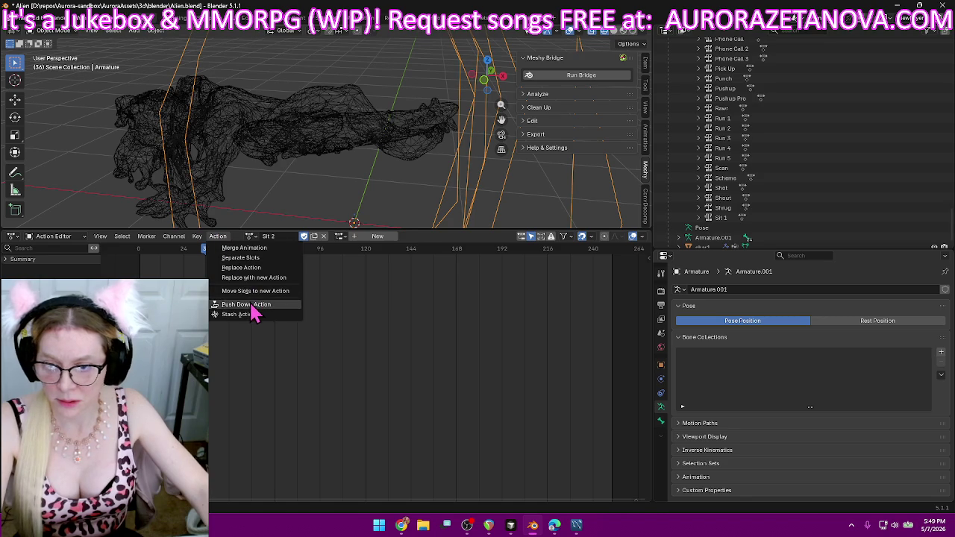
click(249, 305)
- Assign Sit 3 and push it down as an NLA track
click(288, 236)
text(si)
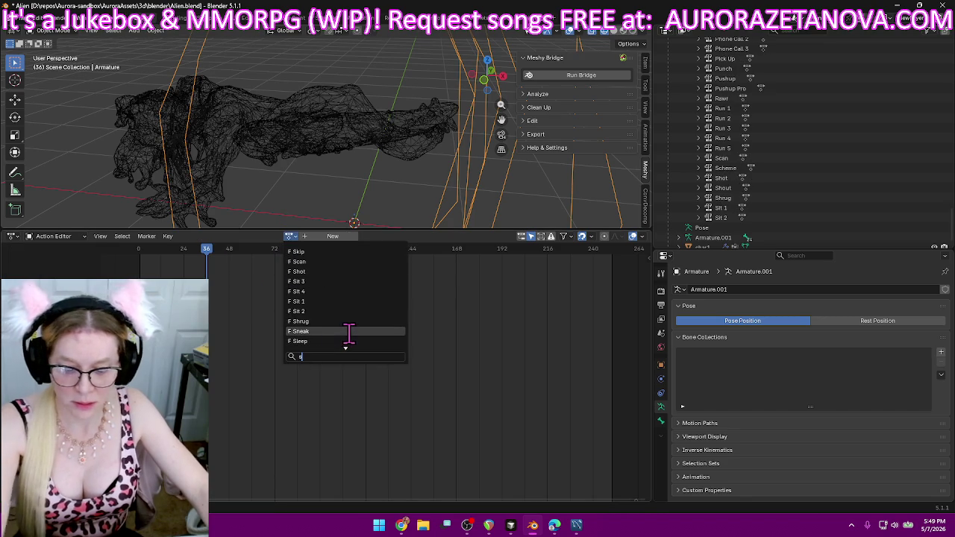
click(334, 272)
click(222, 237)
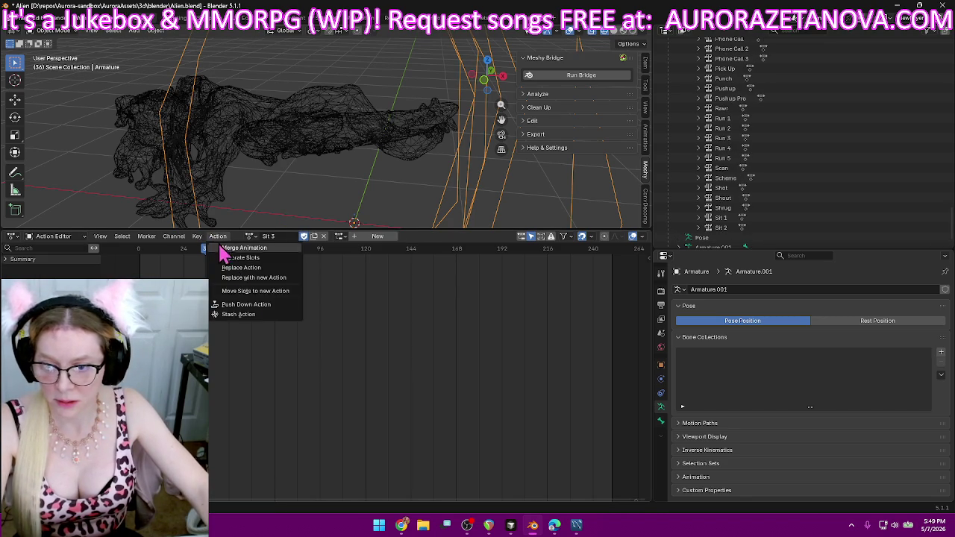
click(258, 306)
- Assign Sit 4 and push it down as an NLA track
click(291, 236)
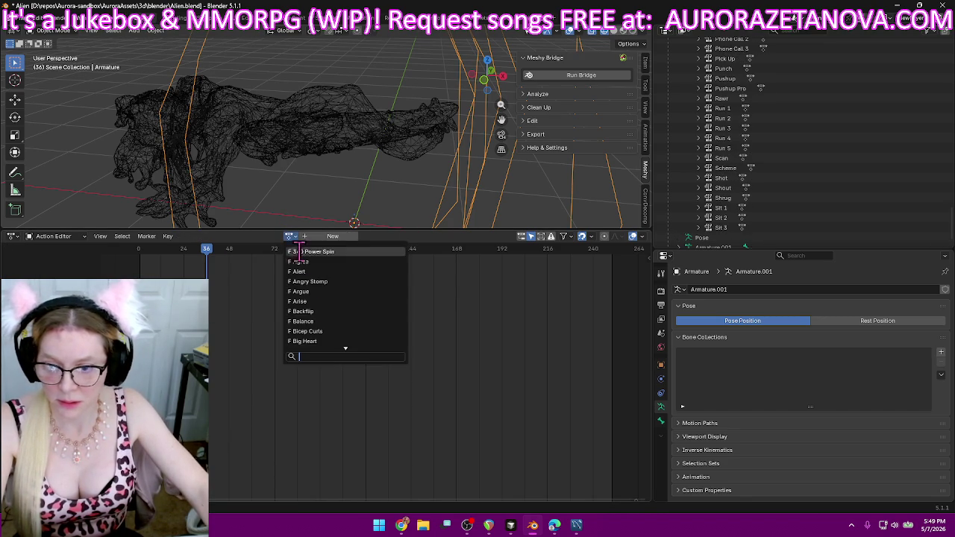
text(si)
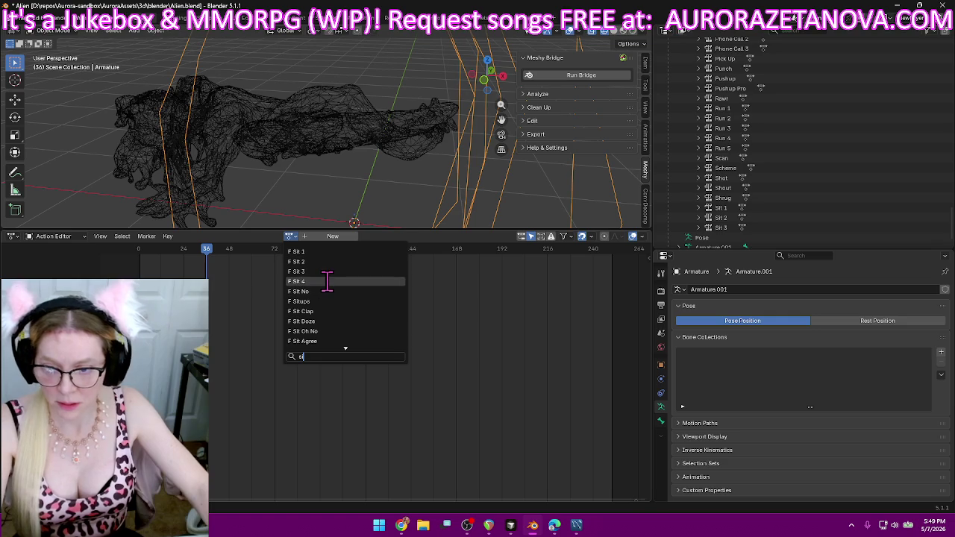
click(328, 281)
click(219, 237)
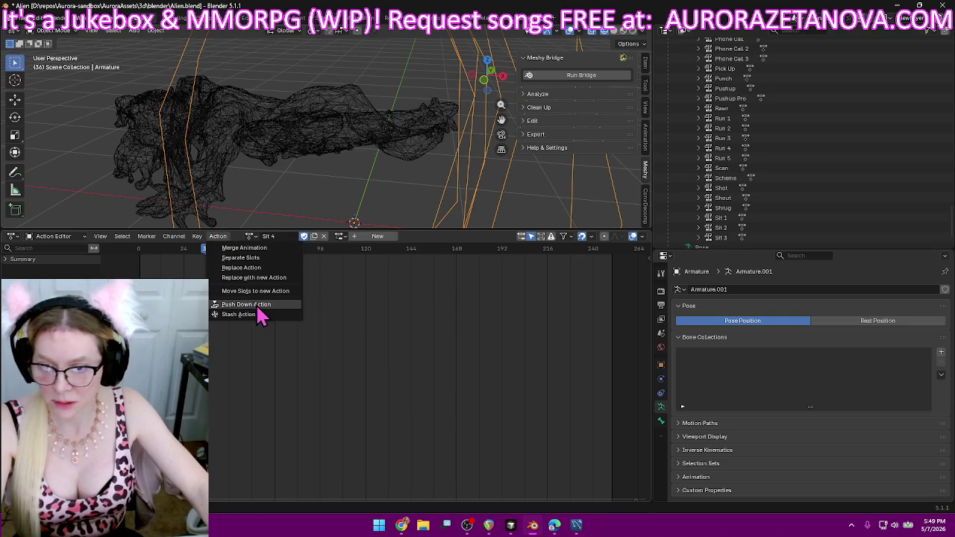
click(258, 307)
- Assign Sit Agree, after briefly reselecting Sit 4, and push it down as an NLA track
click(291, 236)
text(si)
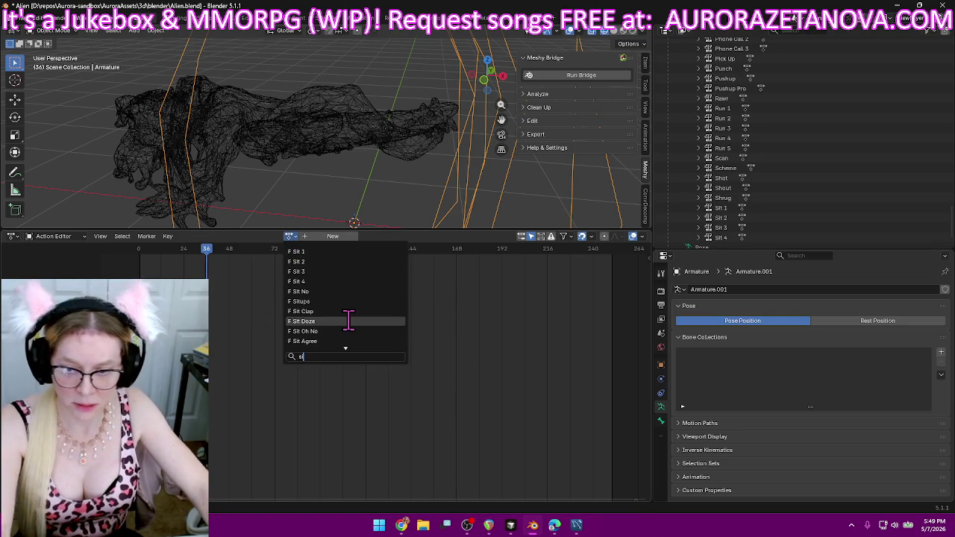
click(339, 281)
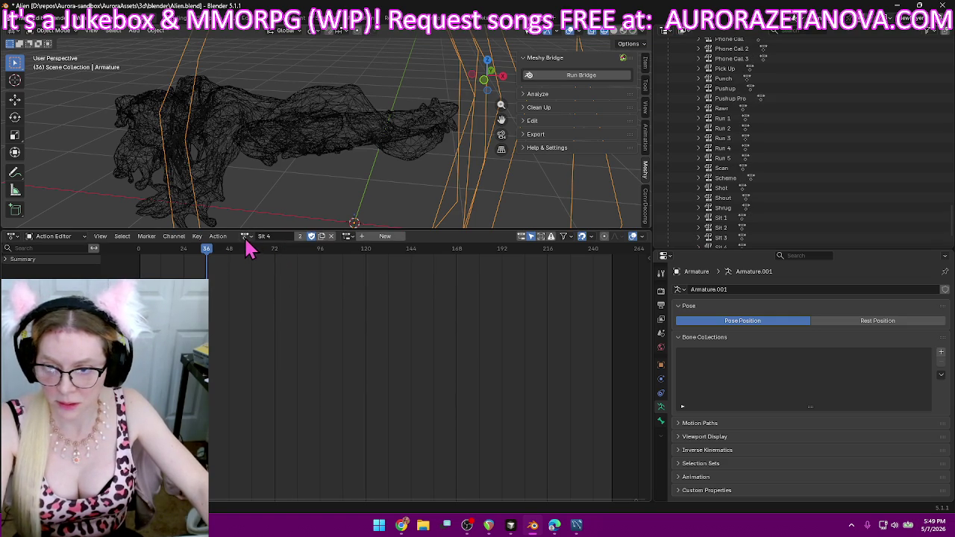
click(247, 237)
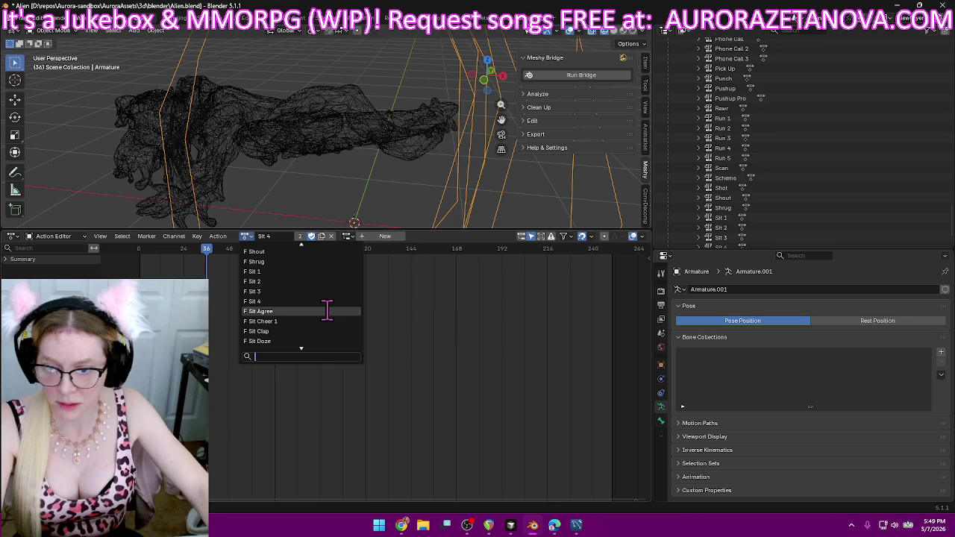
click(327, 311)
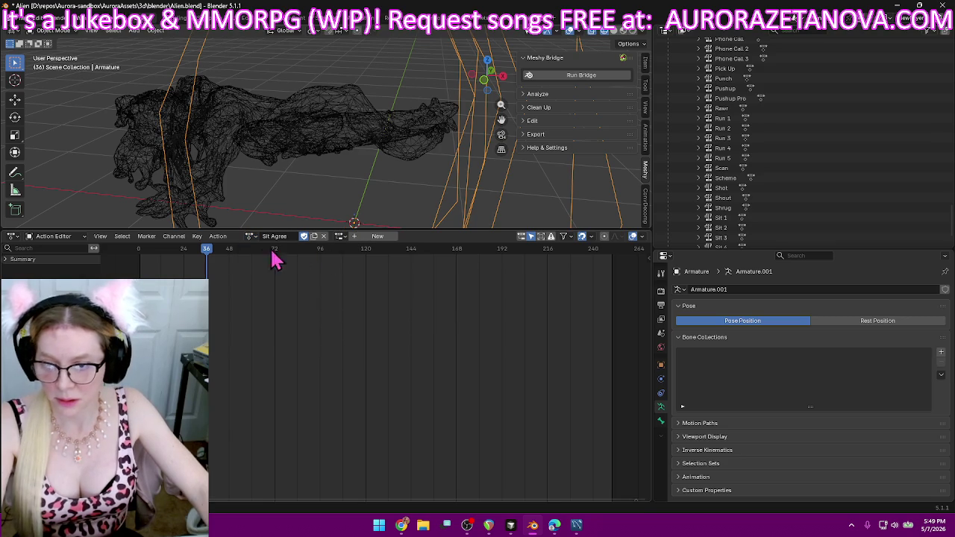
click(218, 236)
click(255, 306)
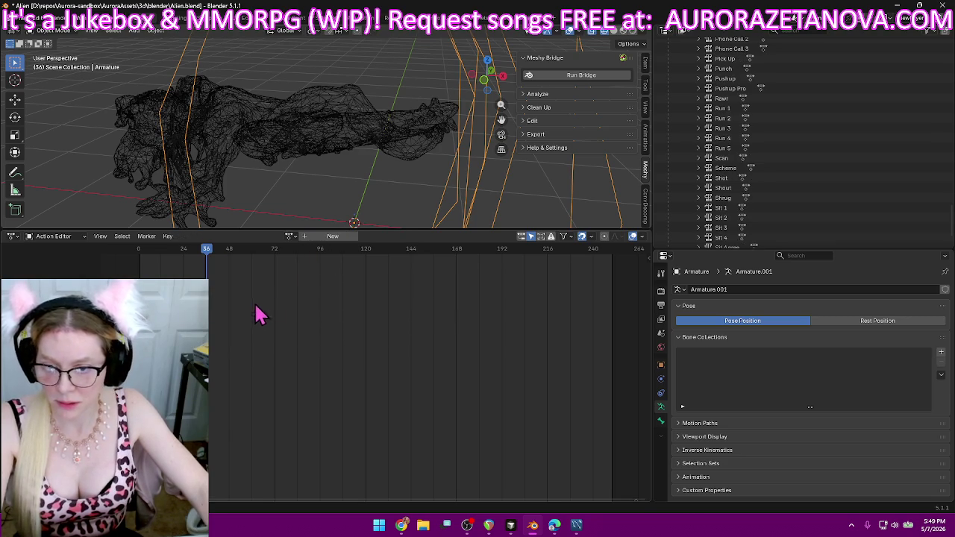
click(292, 236)
text(si)
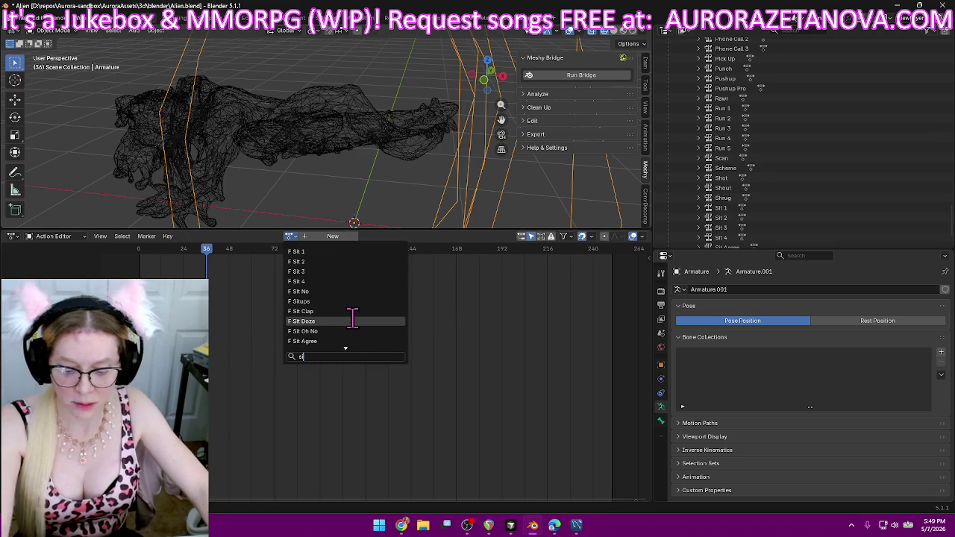
text(t)
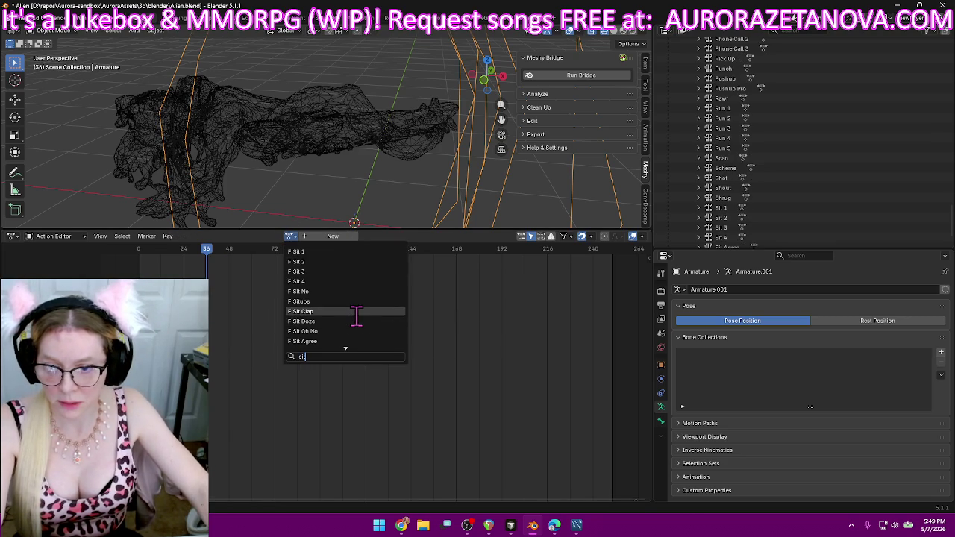
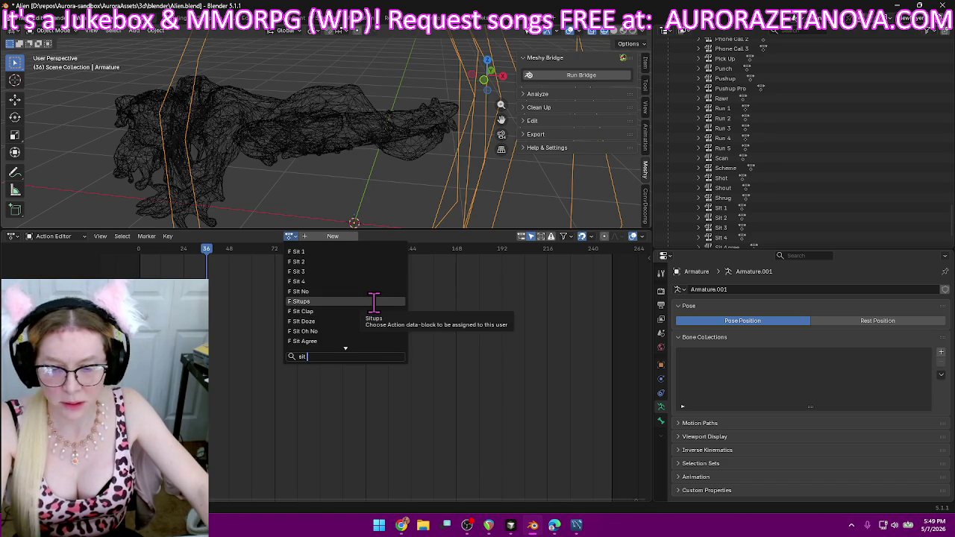
- Load Sit Agree, then switch to Sit Cheer 1 and push it down as an NLA track
click(358, 341)
click(246, 236)
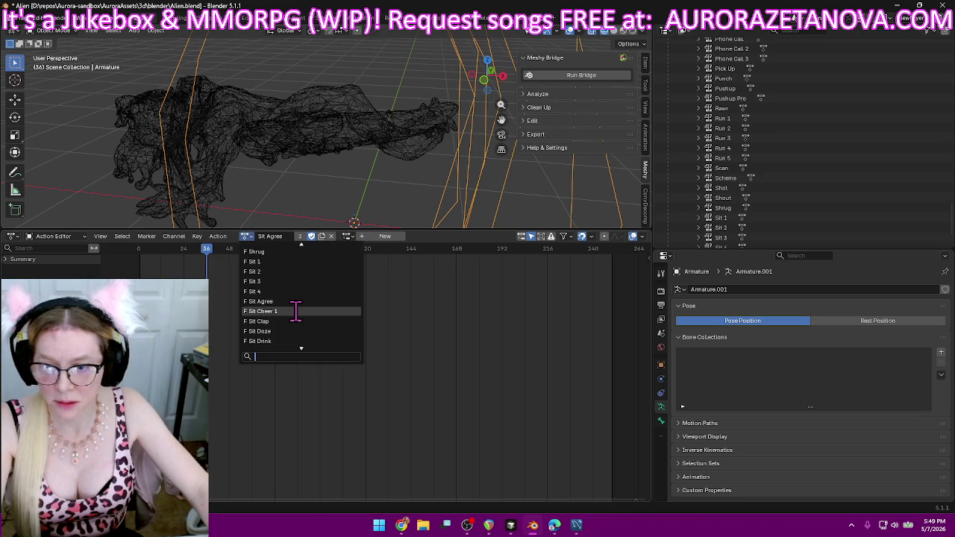
click(298, 312)
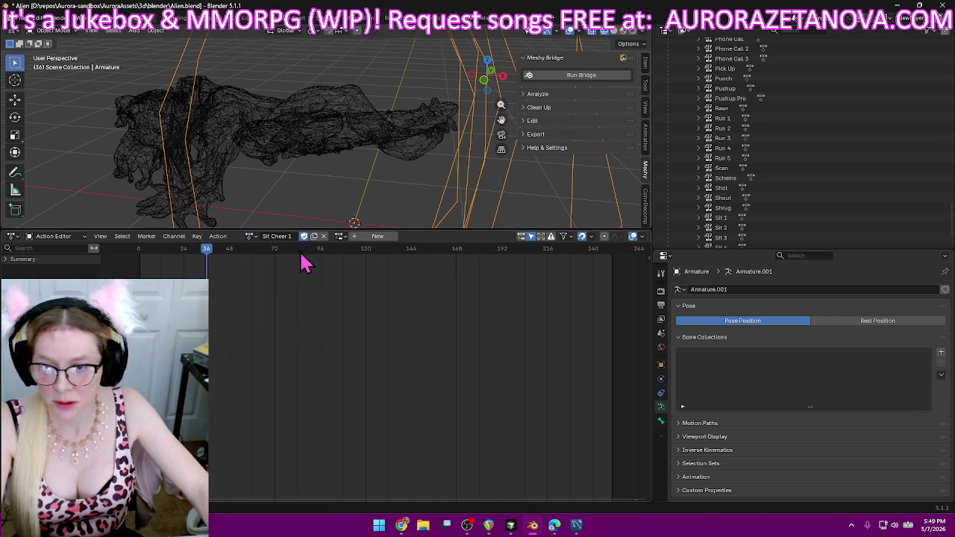
click(218, 237)
click(249, 305)
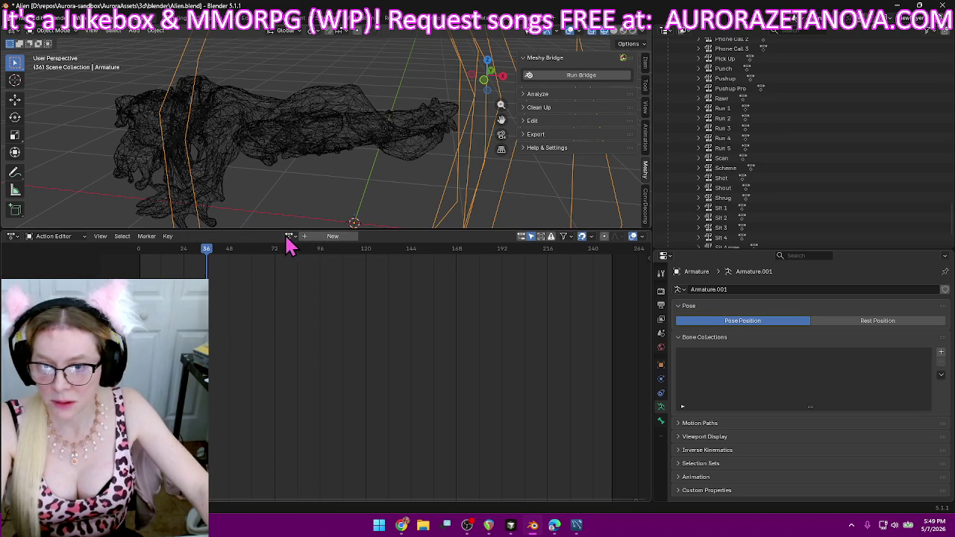
- Load Sit Clap and push it down as an NLA track
click(289, 236)
text(sit)
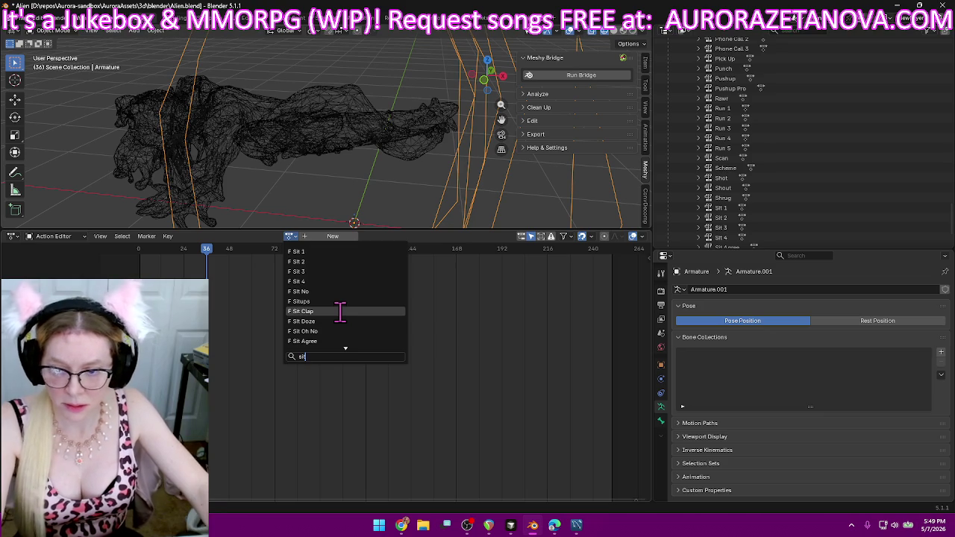
key(Return)
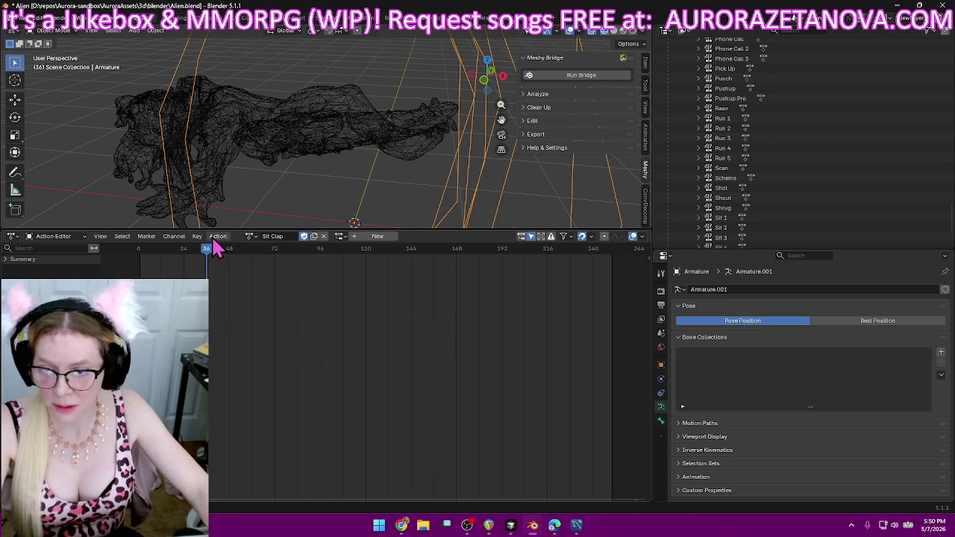
click(215, 237)
click(257, 309)
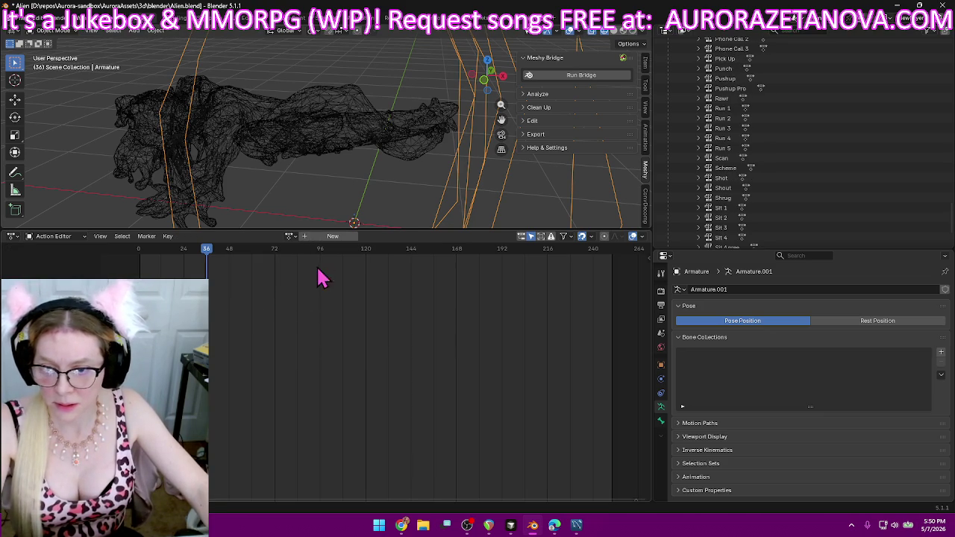
- Load Sit Doze and push it down as an NLA track
click(287, 237)
text(sit)
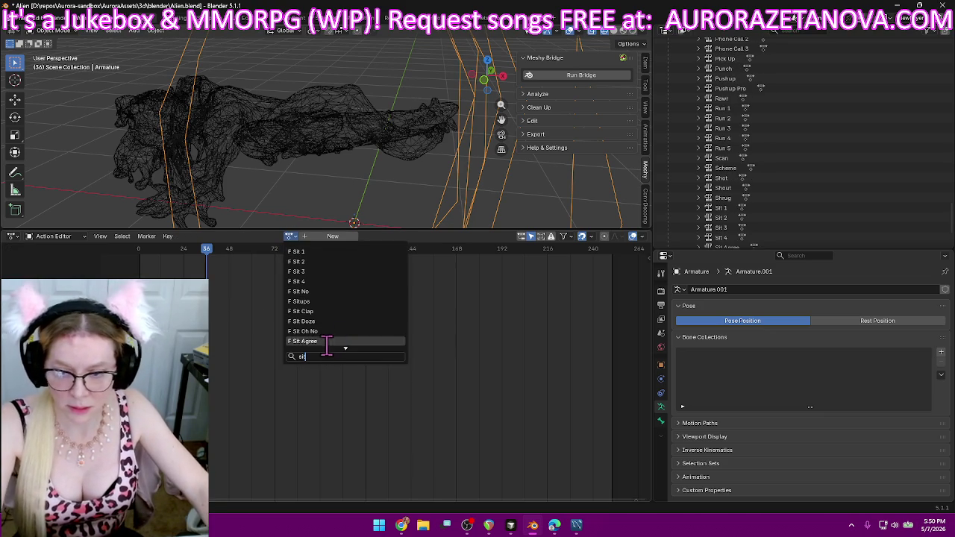
click(350, 321)
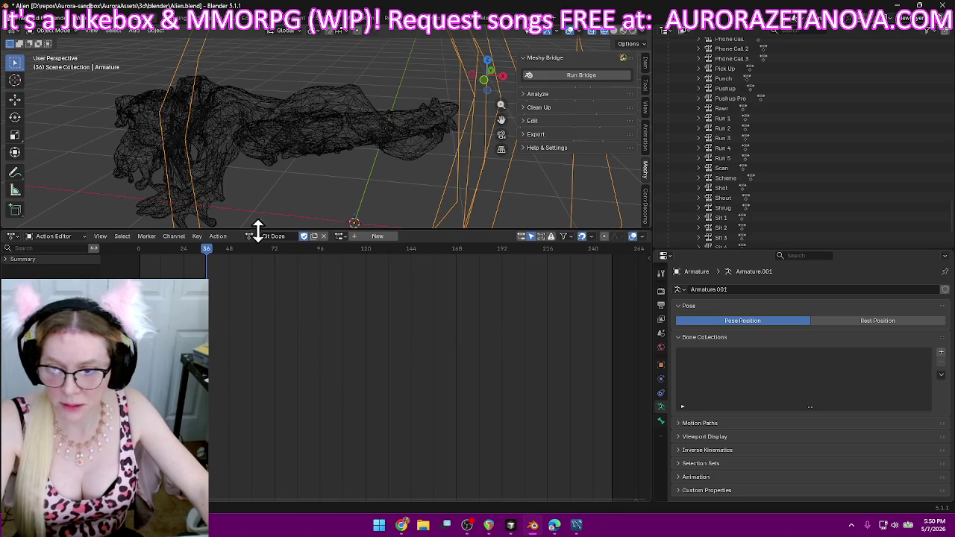
click(222, 239)
click(238, 306)
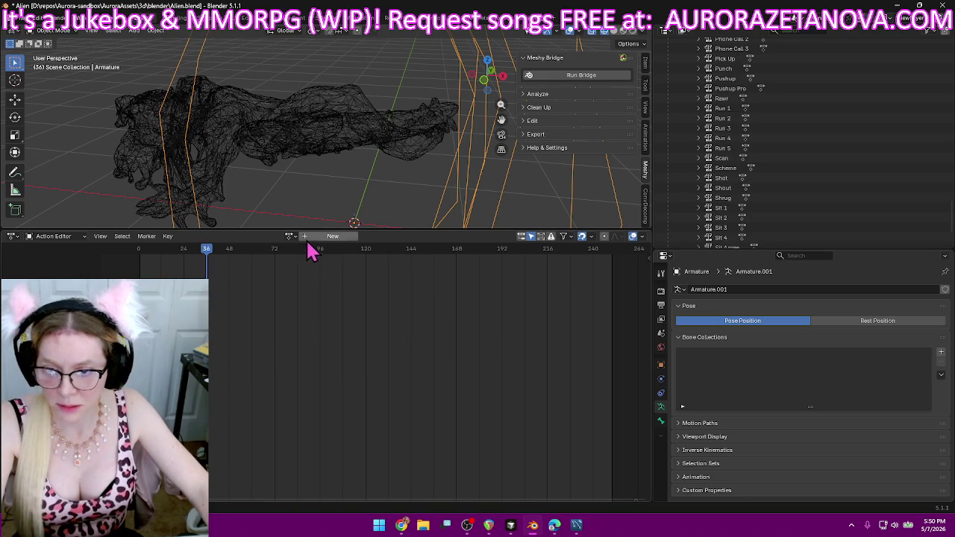
- Load Sit Oh No and push it down as an NLA track
click(287, 237)
text(sit)
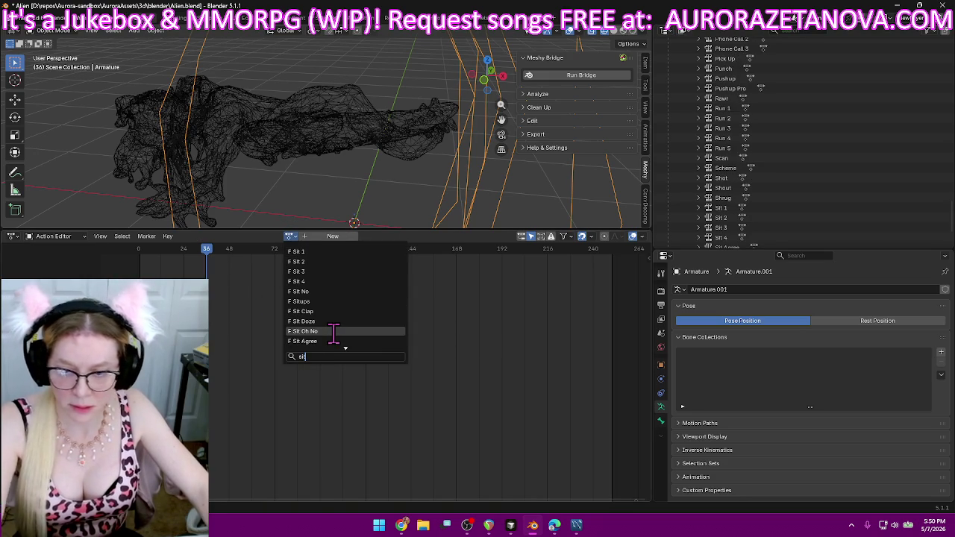
click(333, 331)
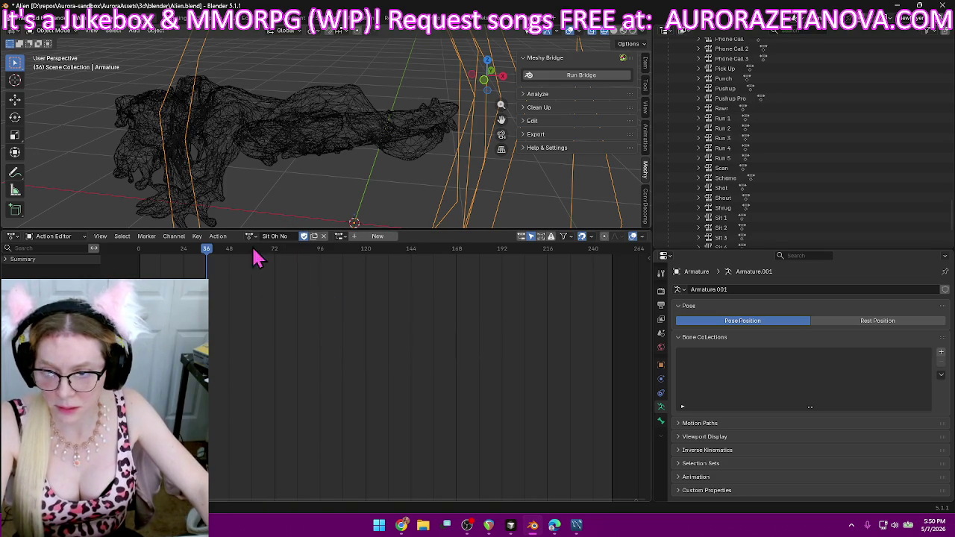
click(217, 236)
click(253, 314)
scroll(718, 166, down, 5)
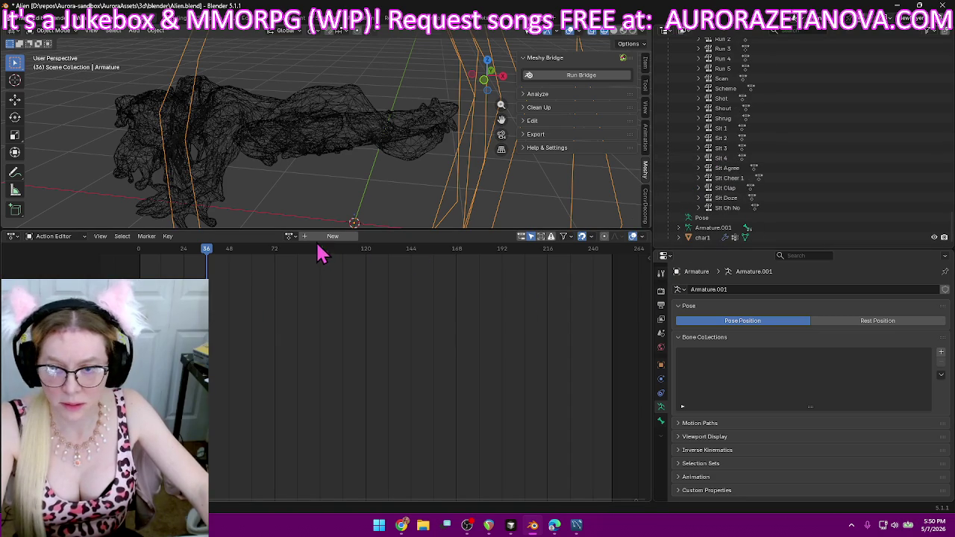
- Filter the action list for 'sit' and load Sit Drink as the active action
click(293, 237)
text(s)
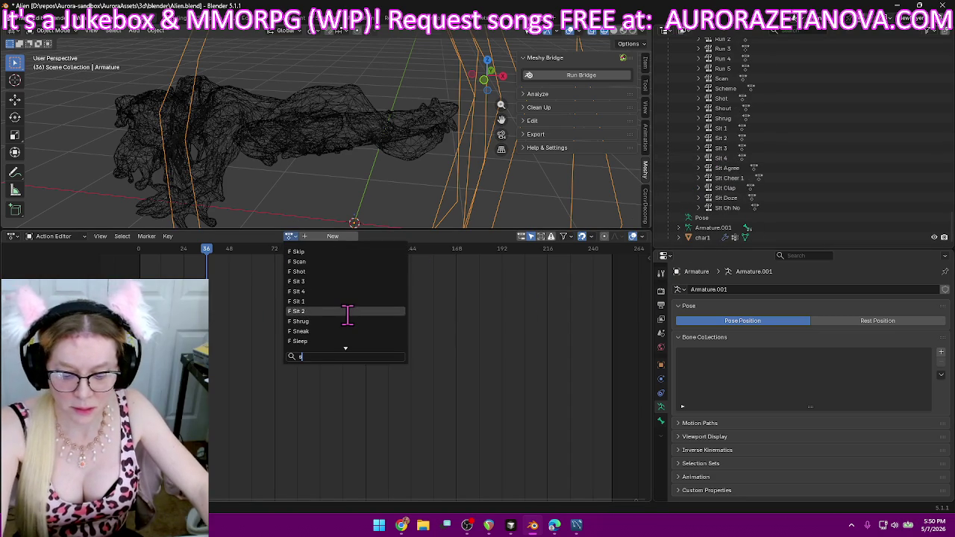
text(it)
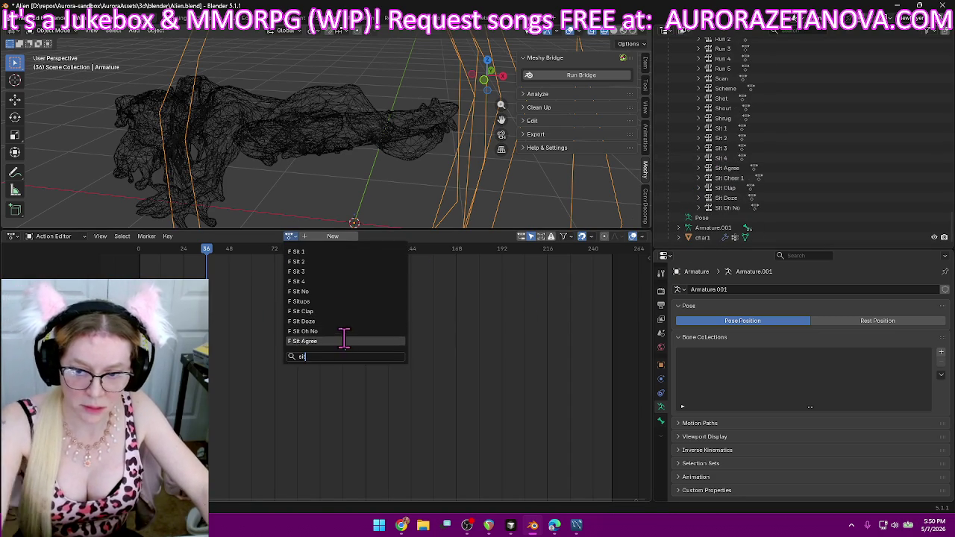
scroll(360, 326, down, 1)
scroll(361, 328, down, 1)
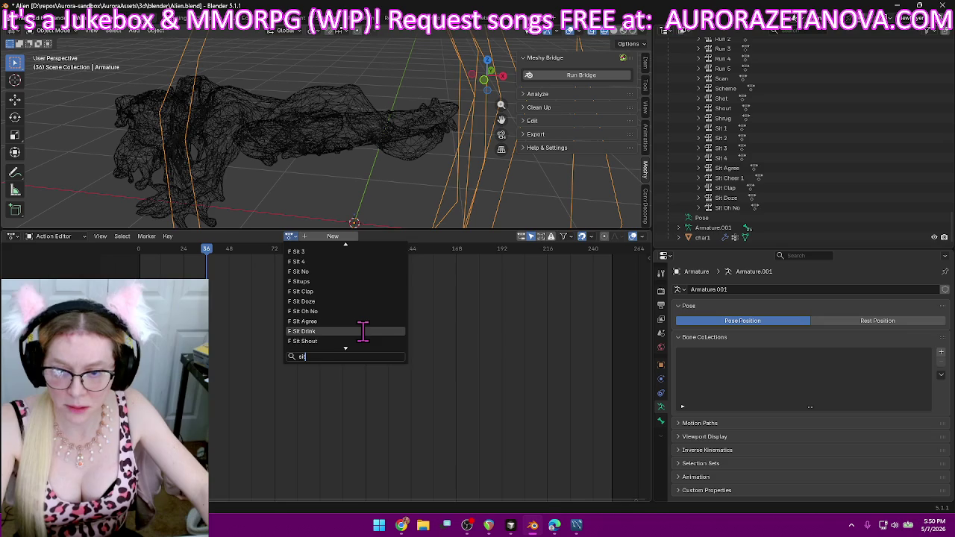
click(363, 330)
- Push Sit Drink down as an NLA track and load Sit Shout
click(222, 246)
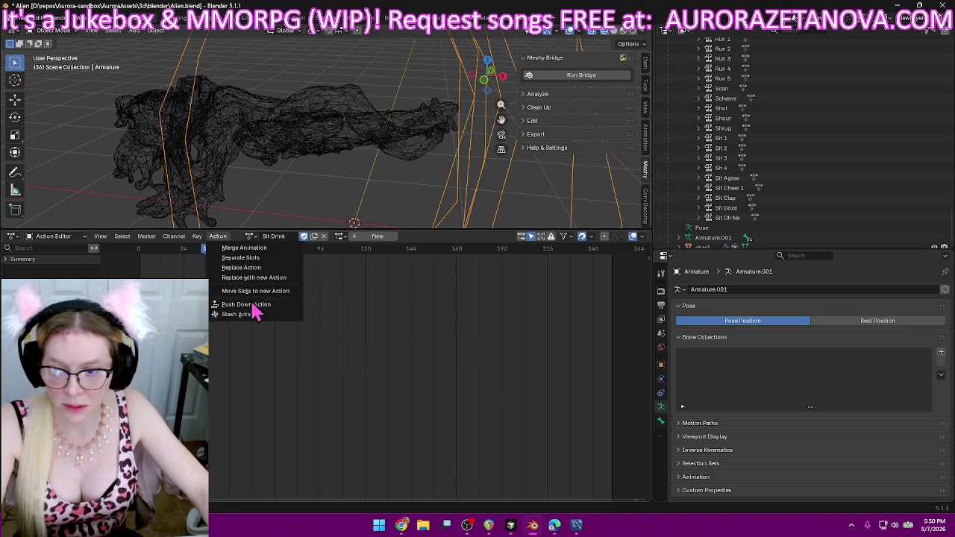
click(265, 314)
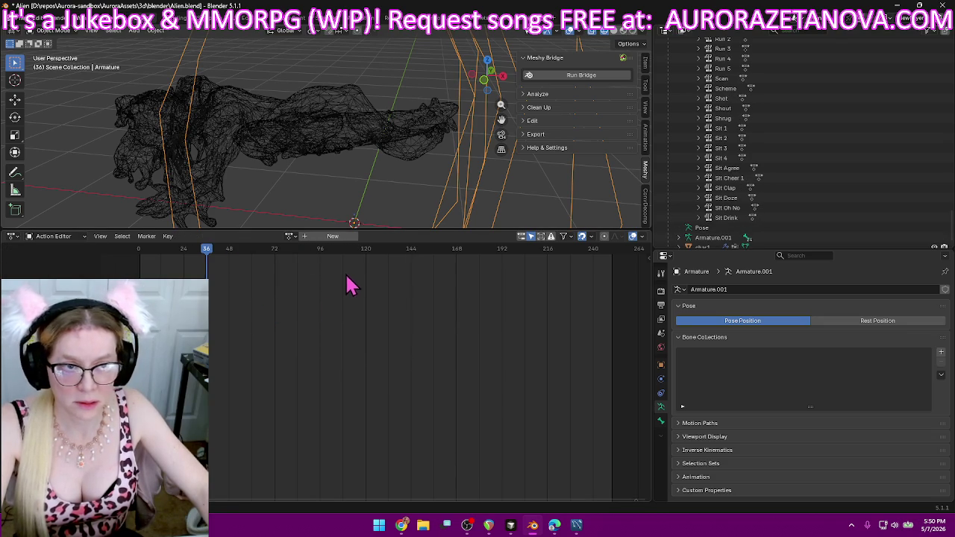
click(291, 236)
text(s)
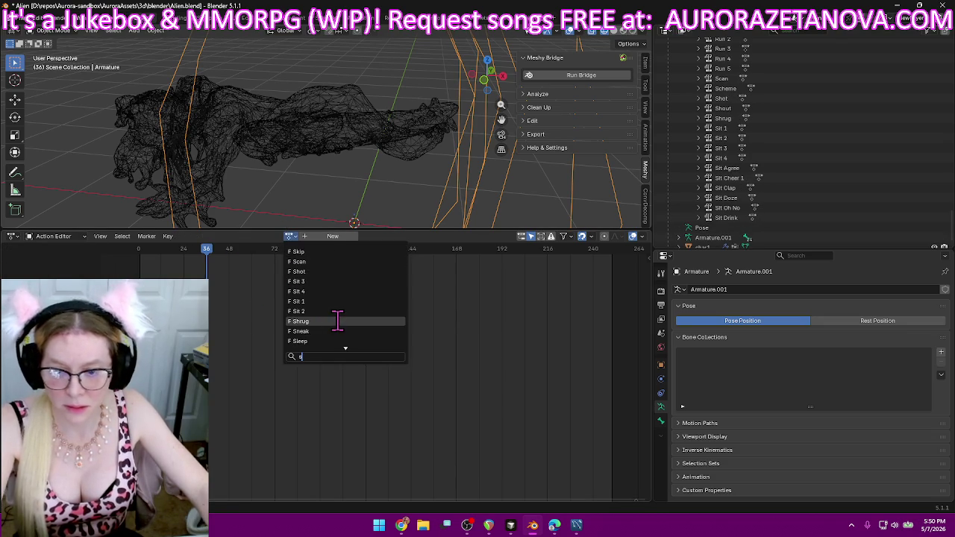
text(it)
scroll(340, 320, down, 3)
scroll(350, 306, down, 2)
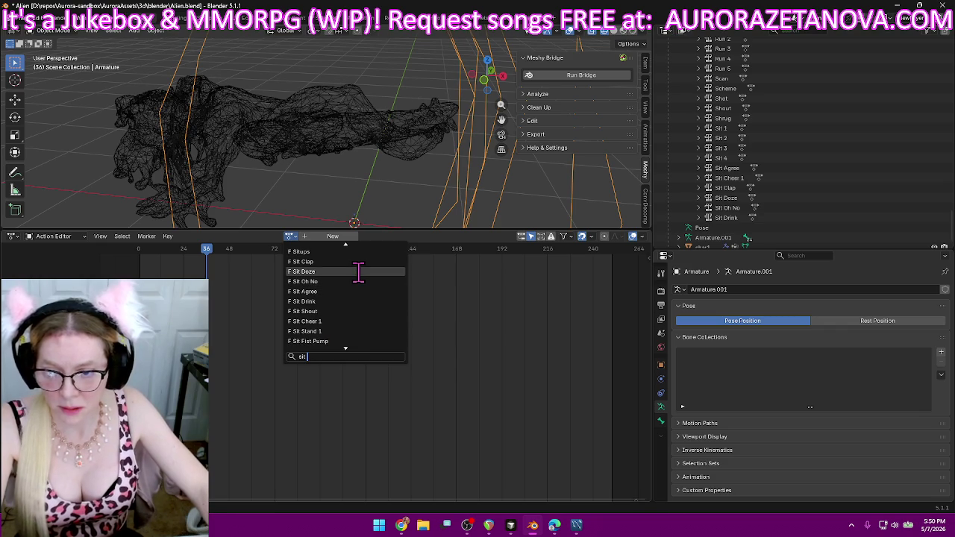
click(356, 311)
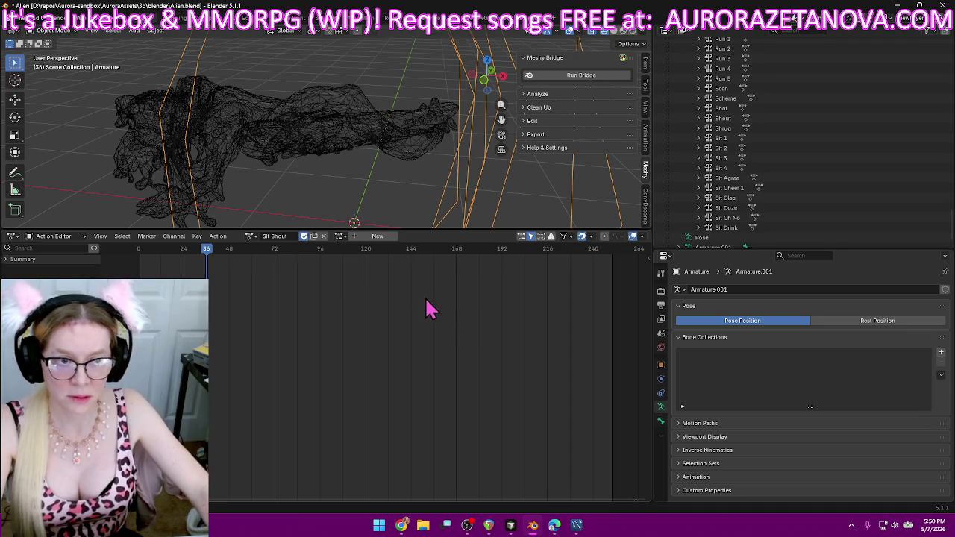
- Push Sit Shout down as an NLA track, then search the action list
click(249, 236)
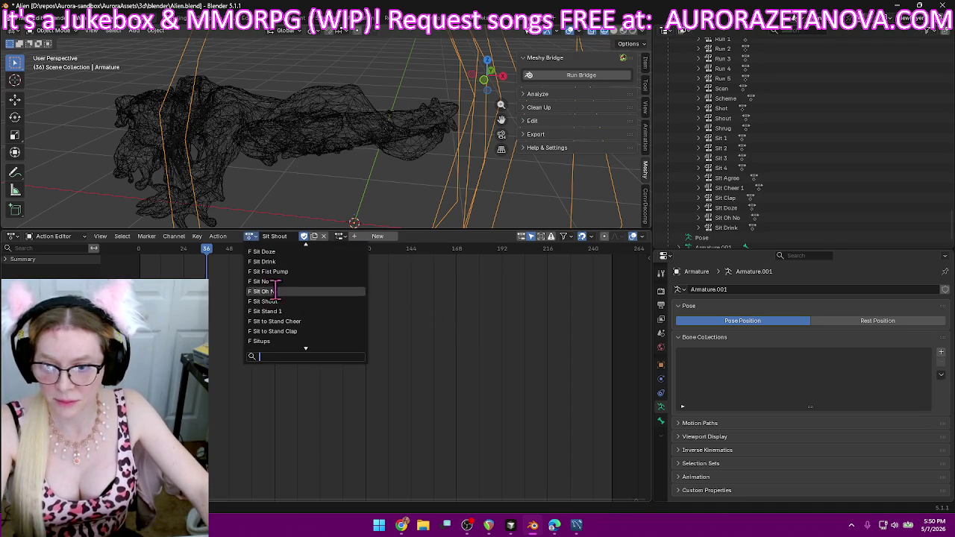
click(227, 241)
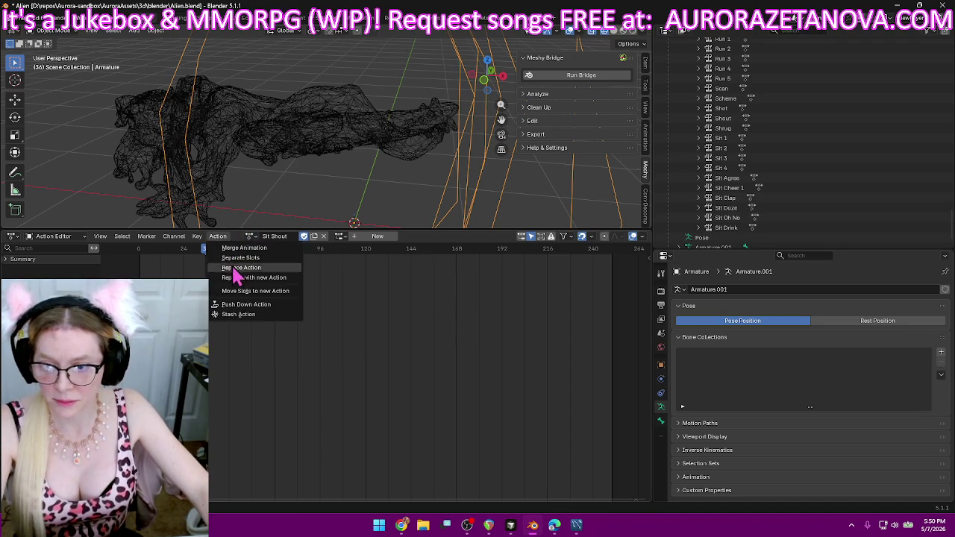
click(252, 313)
click(289, 236)
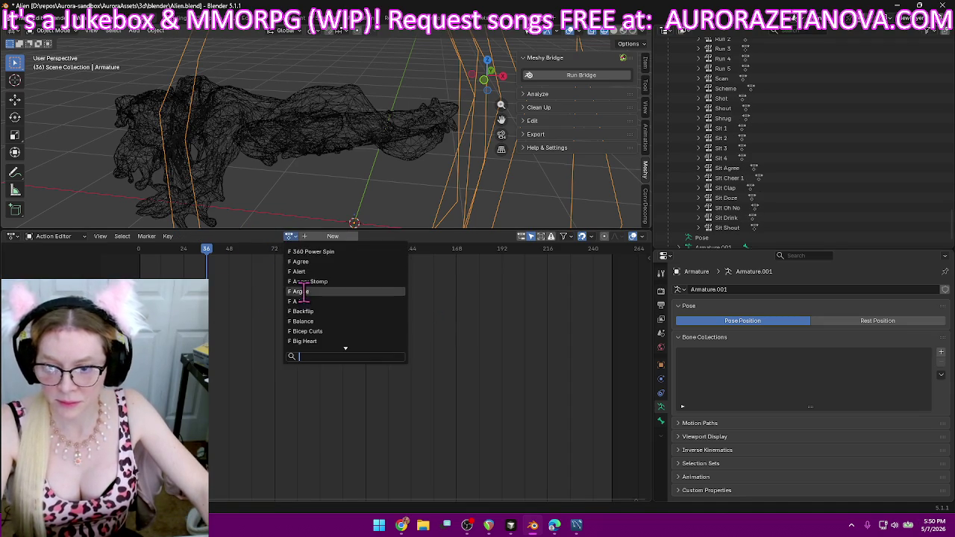
text(s)
scroll(336, 313, down, 5)
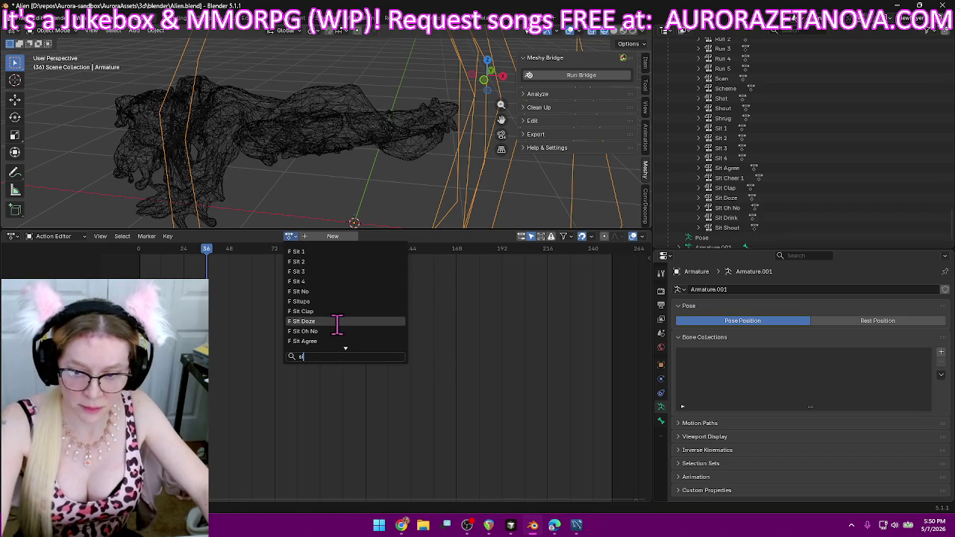
text(i)
key(BackSpace)
key(BackSpace)
- Load Sit 4, then replace it with Sit Fist Pump as the active action
scroll(339, 329, down, 3)
scroll(341, 336, down, 3)
scroll(356, 330, down, 3)
scroll(358, 333, down, 3)
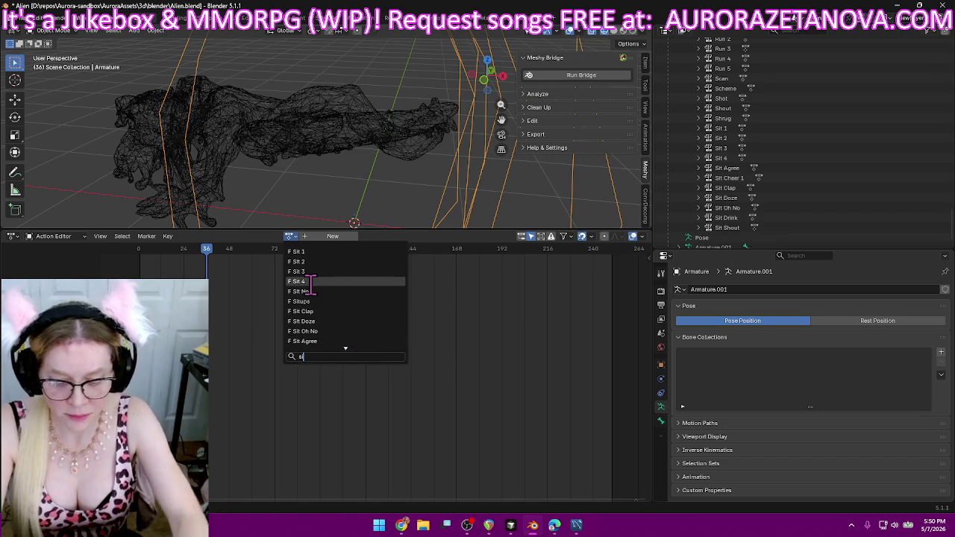
text(sit)
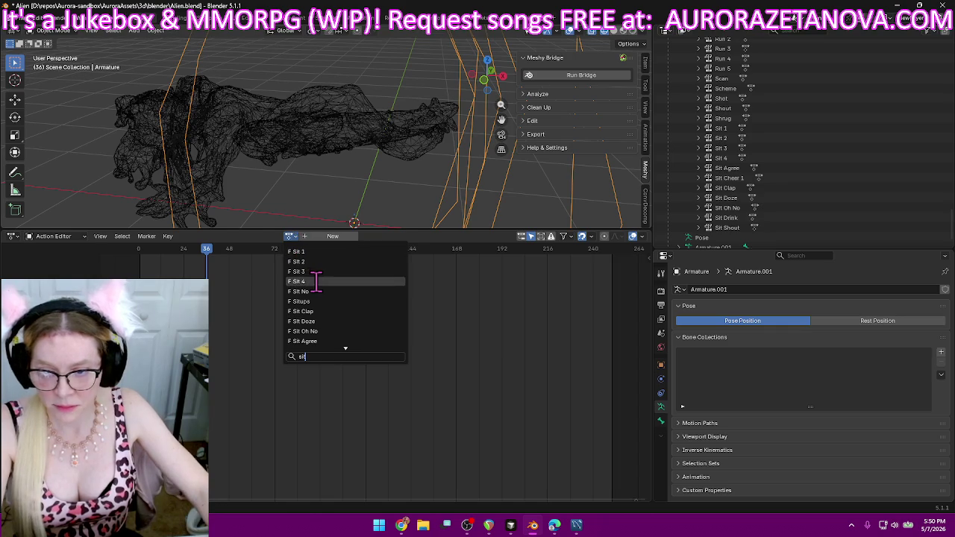
click(299, 281)
click(246, 236)
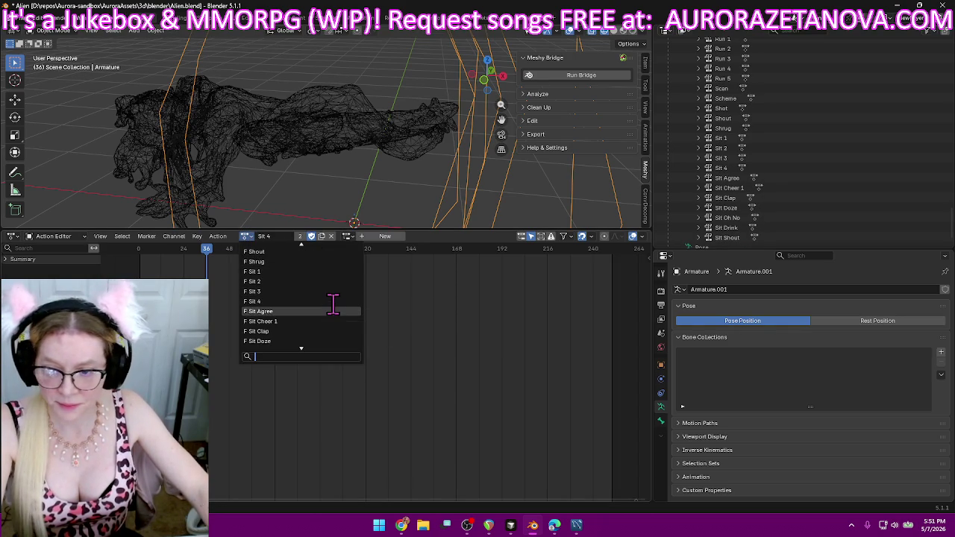
key(Down)
key(Down)
key(Down)
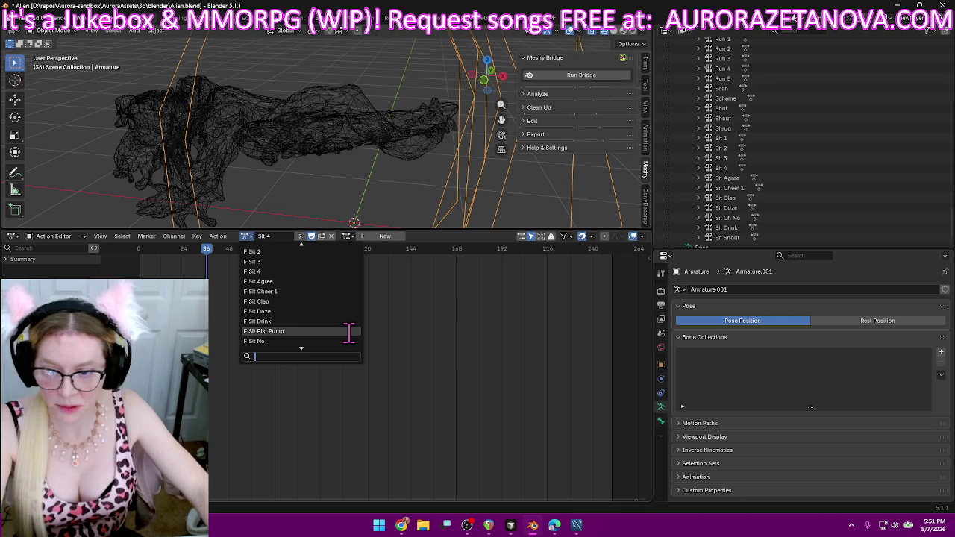
click(348, 332)
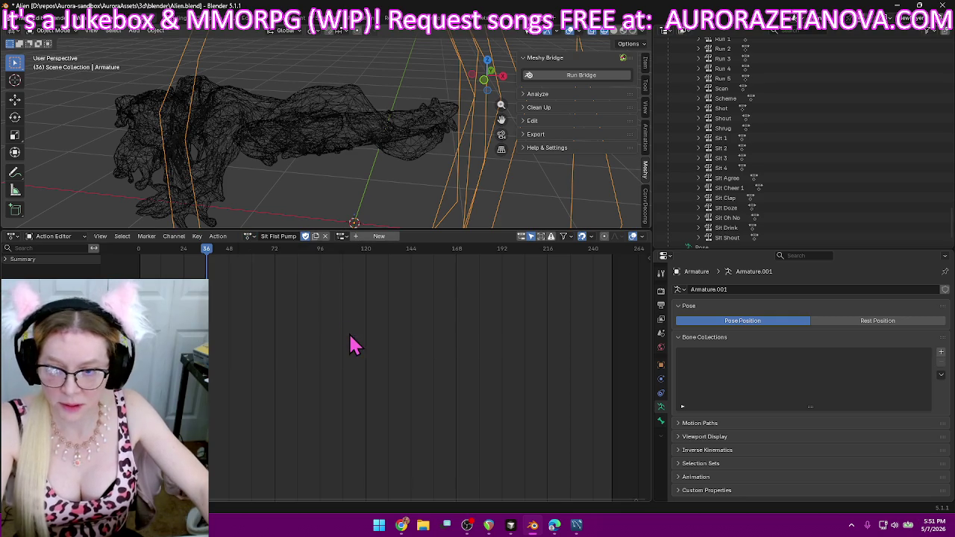
- Push Sit Fist Pump down as an NLA track and reload it
click(218, 236)
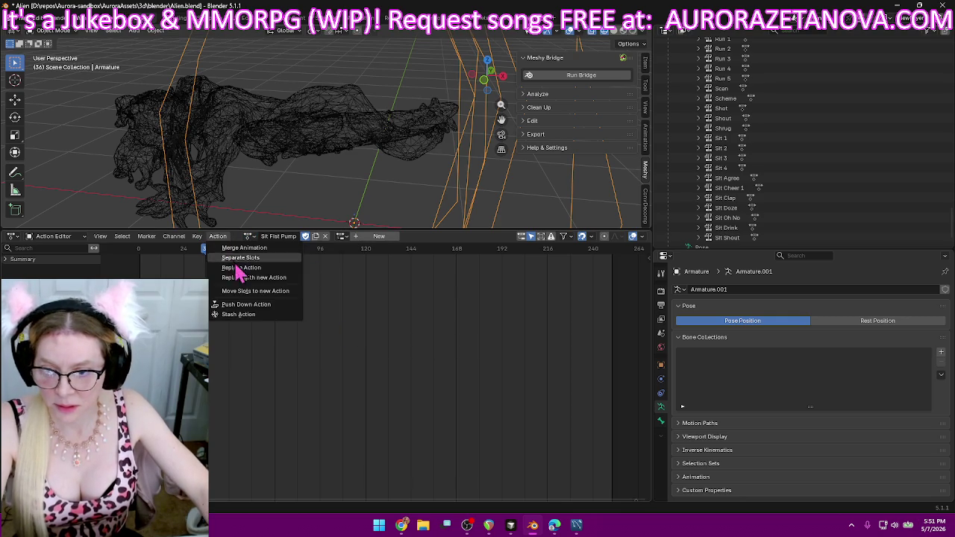
click(260, 308)
click(288, 236)
text(sit f)
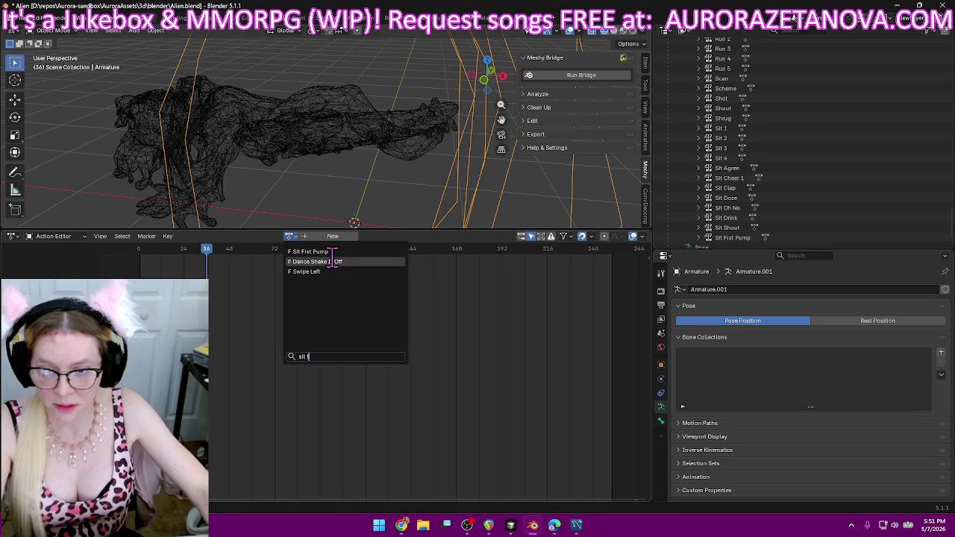
click(333, 251)
- Load Sit No and push it down as an NLA track
click(246, 237)
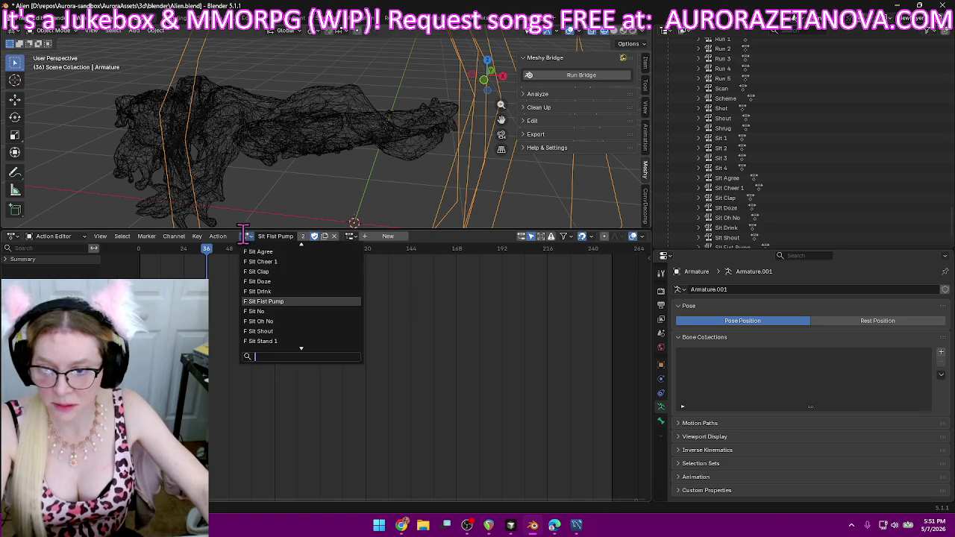
click(301, 312)
scroll(734, 202, down, 2)
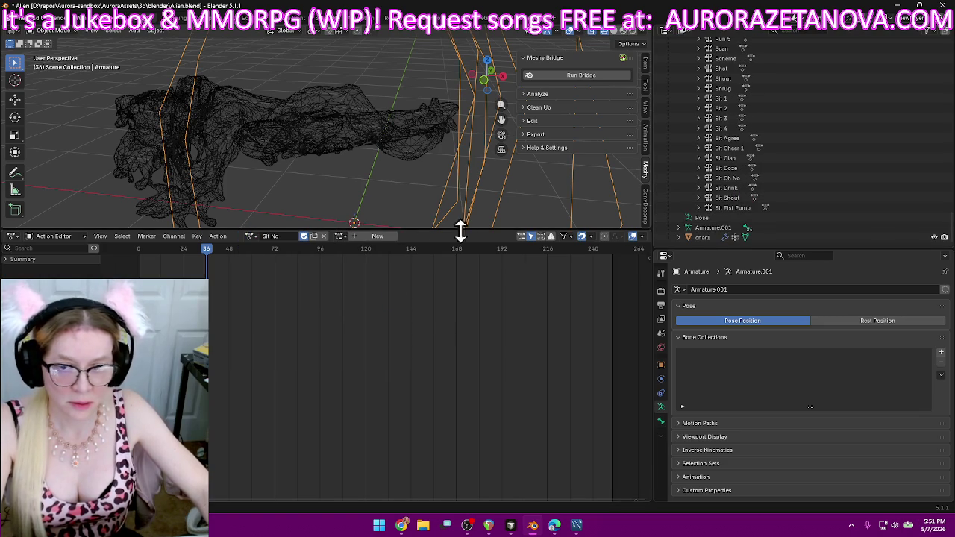
click(219, 236)
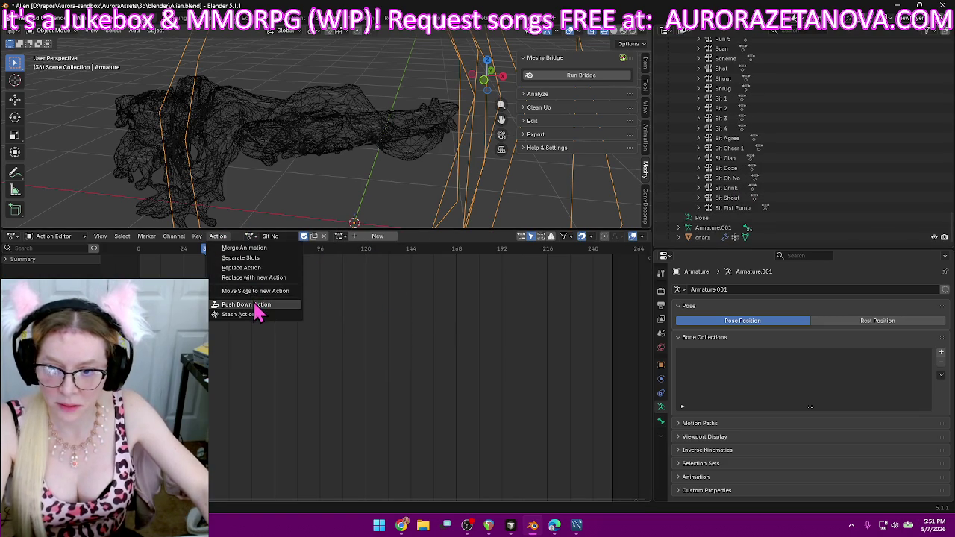
click(287, 306)
- Reselect Sit No, then load Sit Stand 1 and push it down as an NLA track
click(290, 236)
text(sit no)
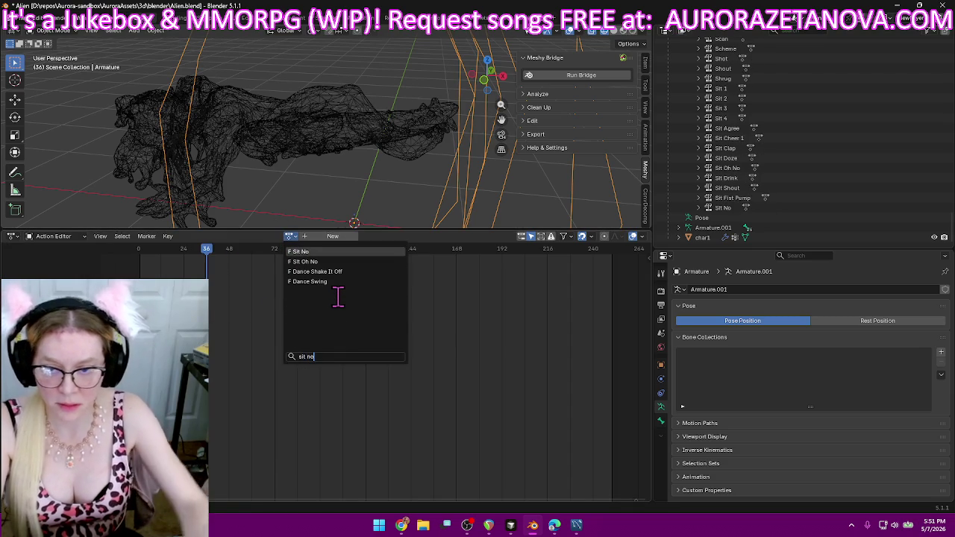
key(Return)
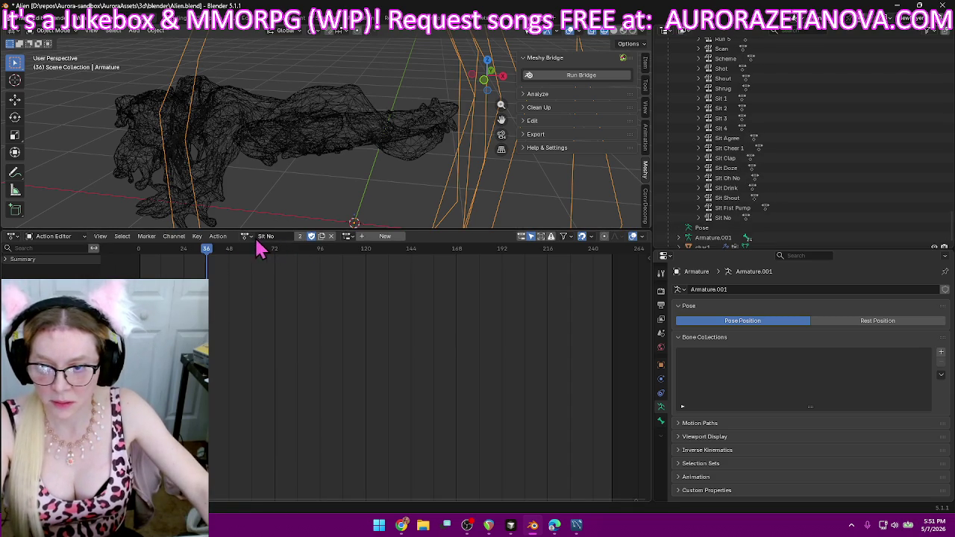
click(246, 236)
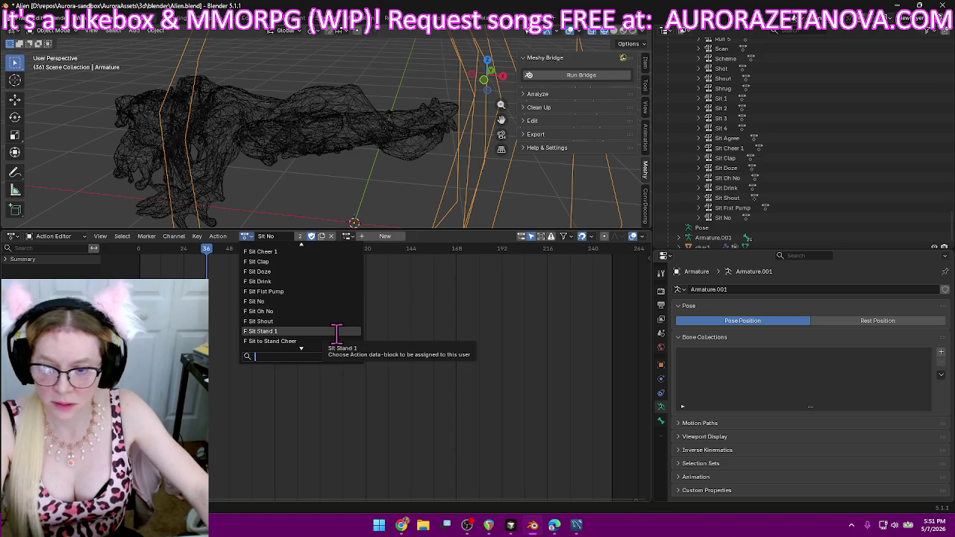
click(336, 331)
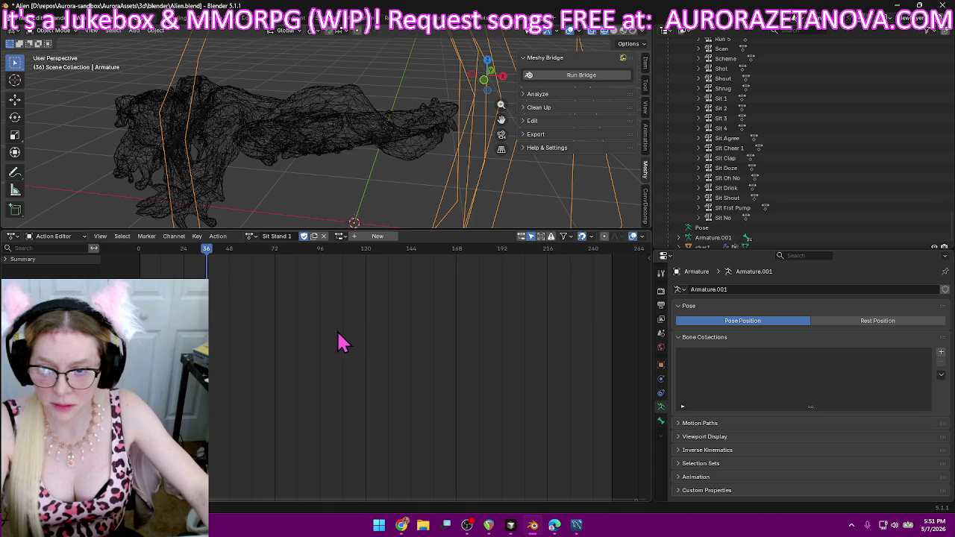
click(218, 235)
click(264, 305)
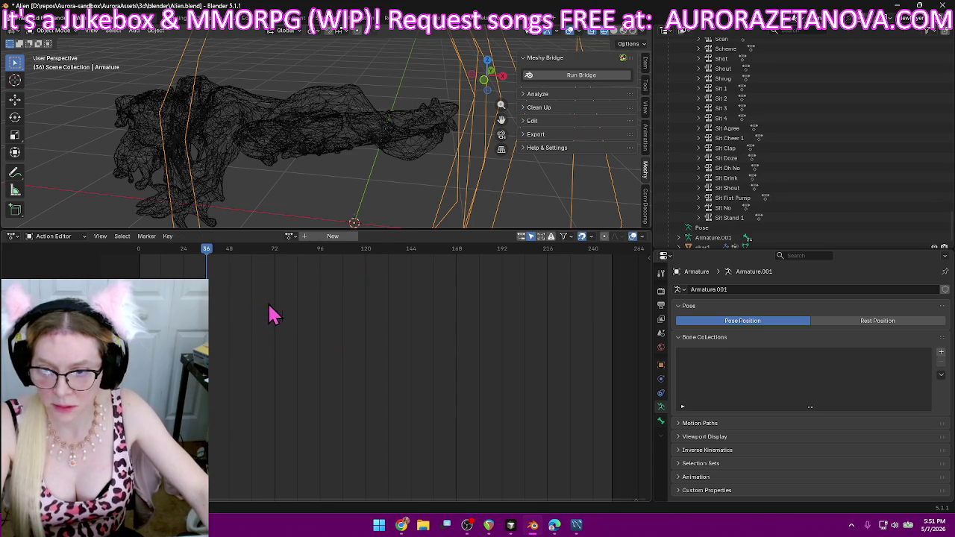
- Reselect Sit Stand 1, then load Sit to Stand Cheer and push it down
click(290, 236)
text(sit)
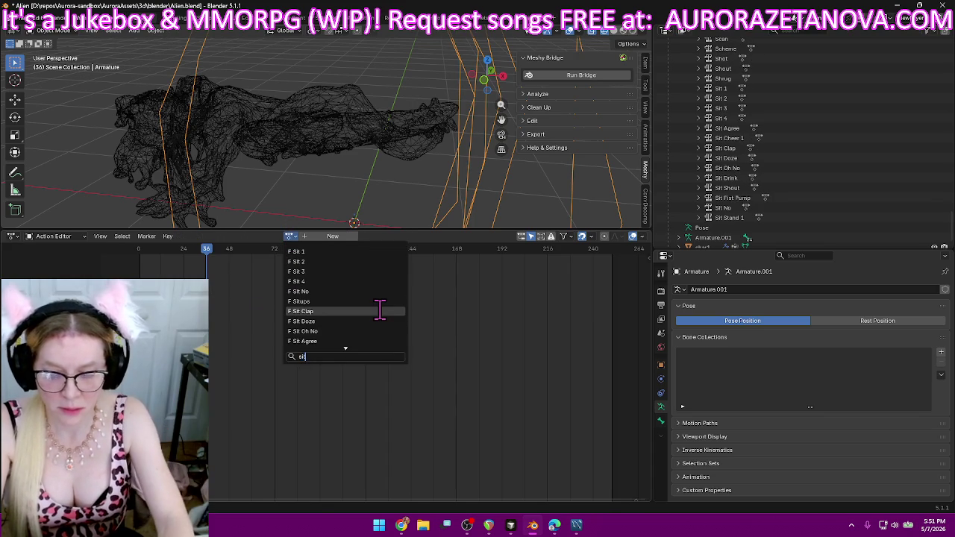
text( s)
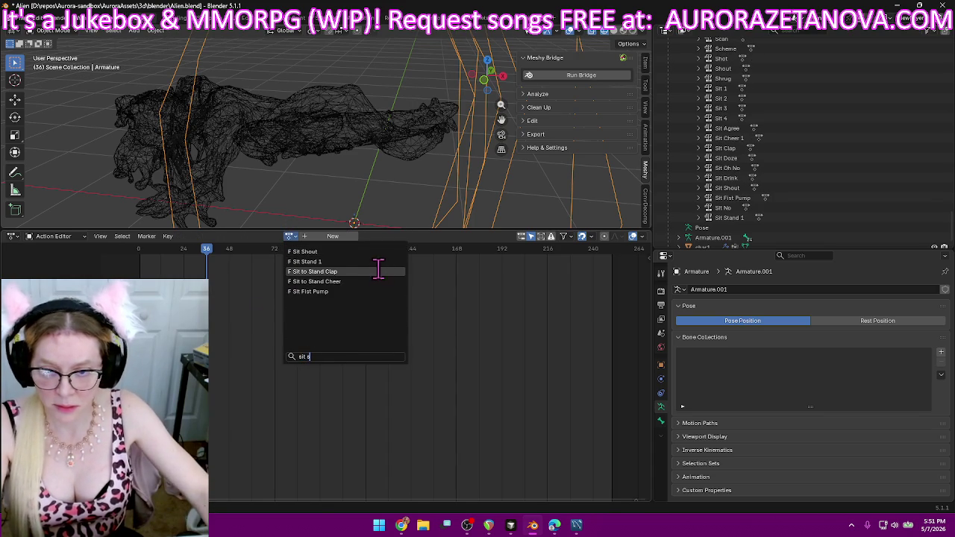
click(377, 262)
click(246, 237)
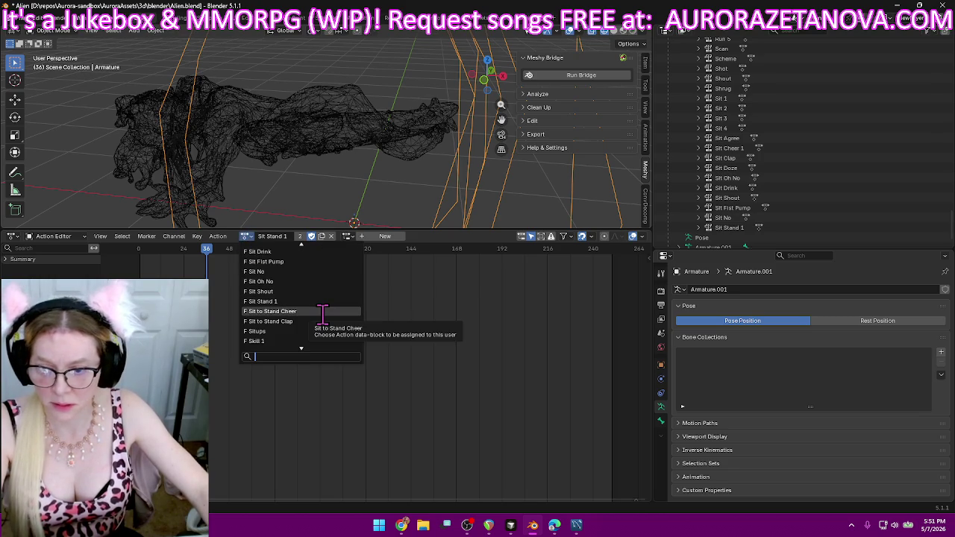
click(322, 311)
click(218, 236)
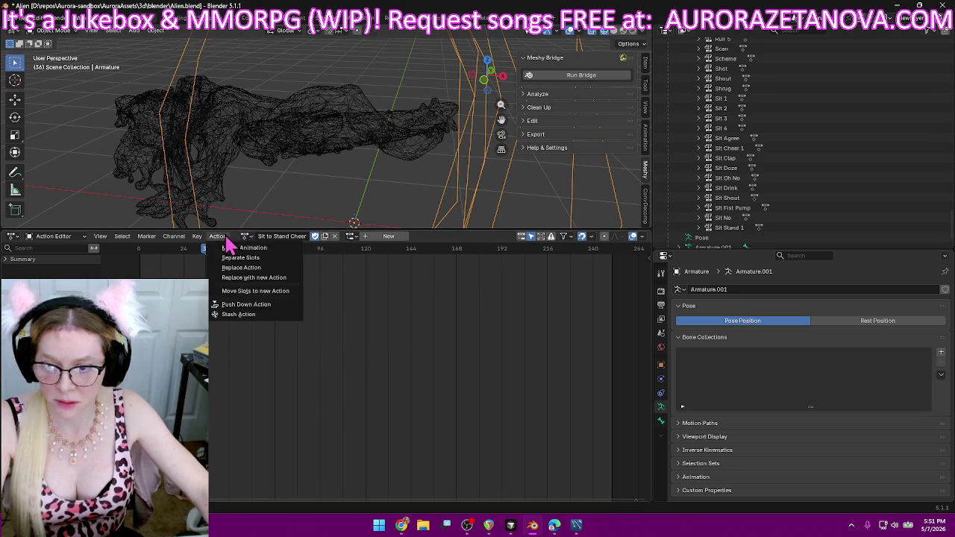
click(254, 305)
- Load Sit to Stand Clap and push it down as an NLA track
click(290, 238)
text(sit to)
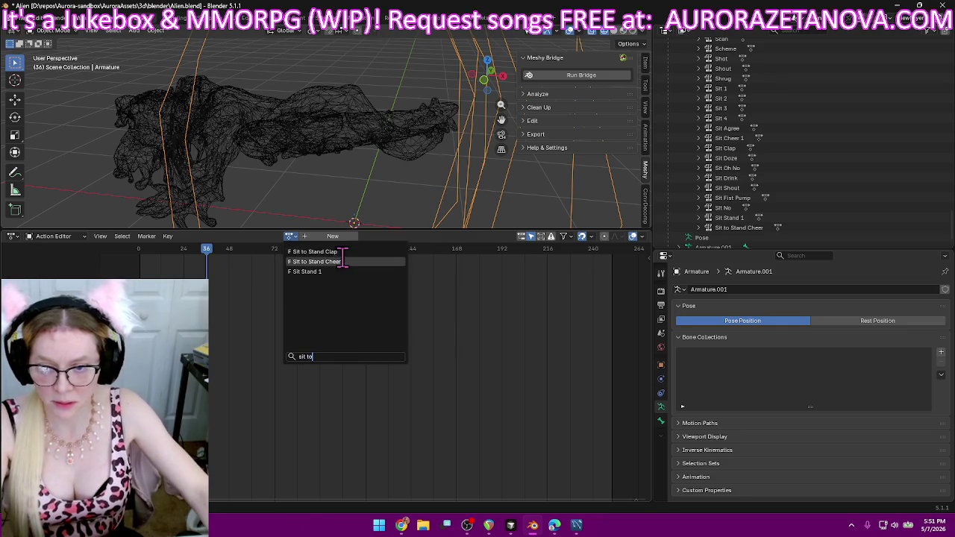
click(340, 261)
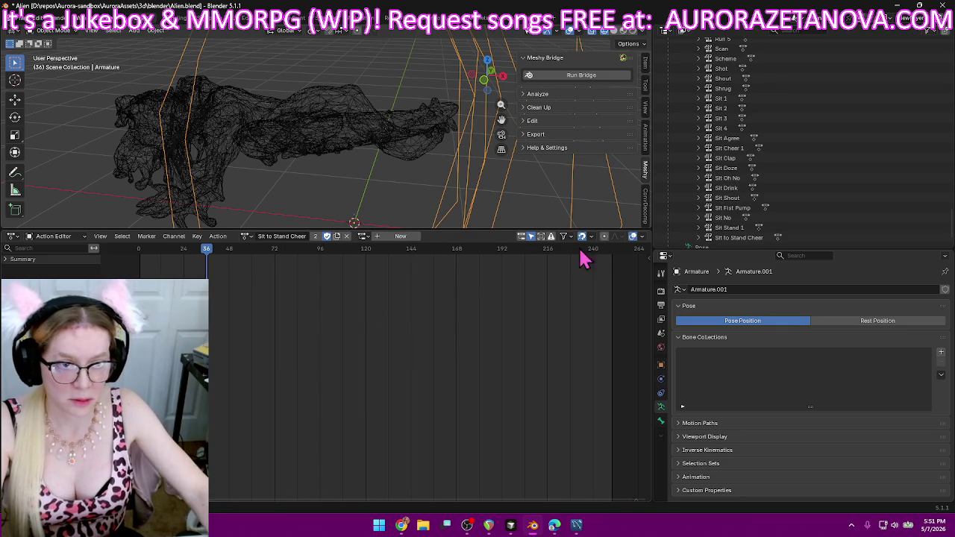
scroll(821, 216, down, 2)
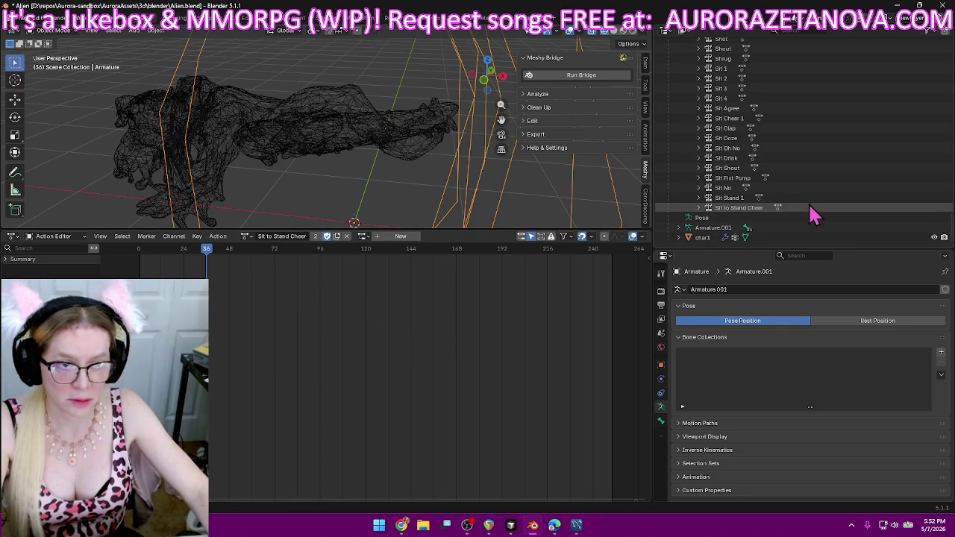
click(245, 235)
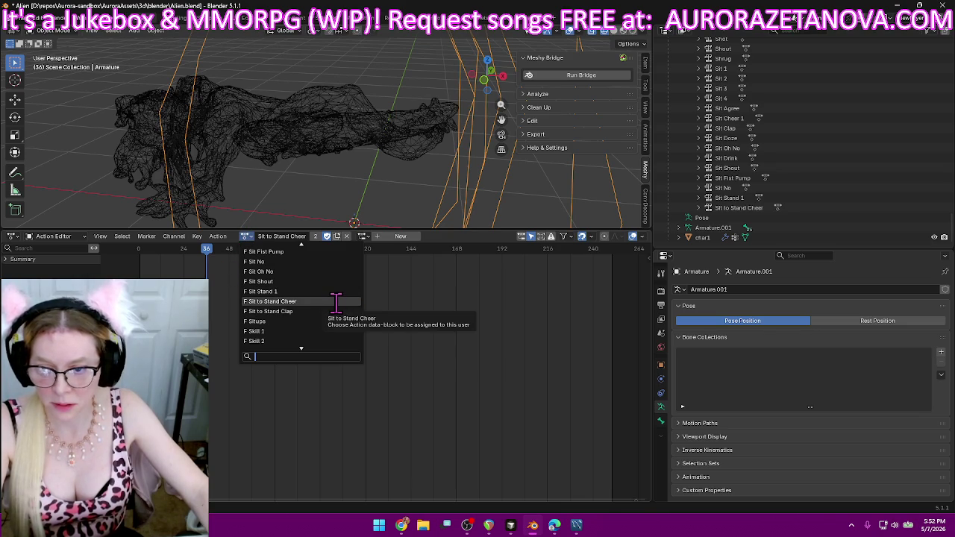
click(218, 237)
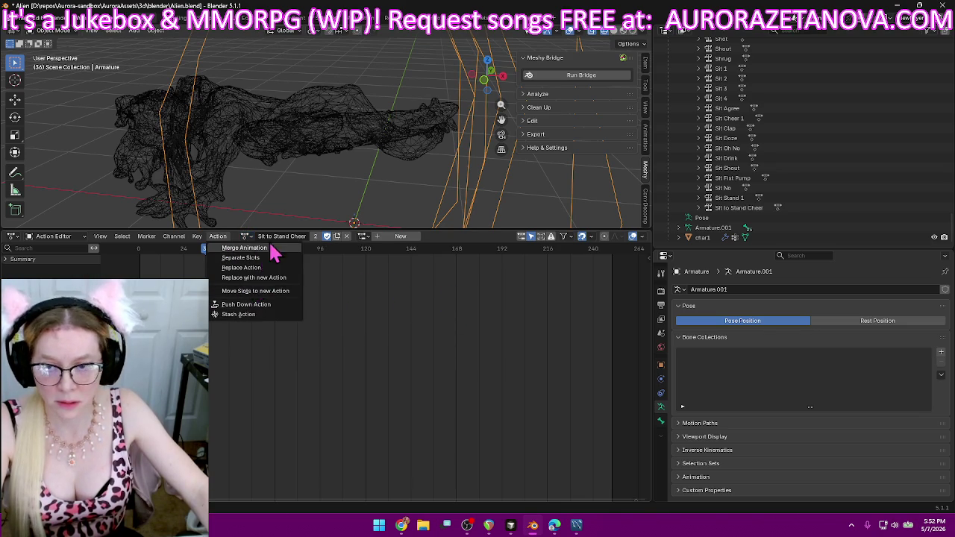
key(Escape)
click(246, 237)
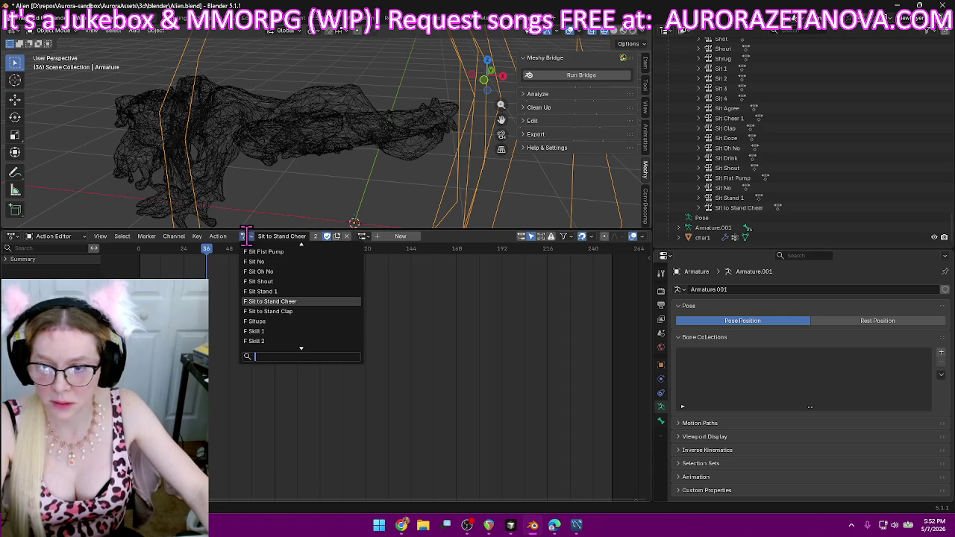
click(314, 311)
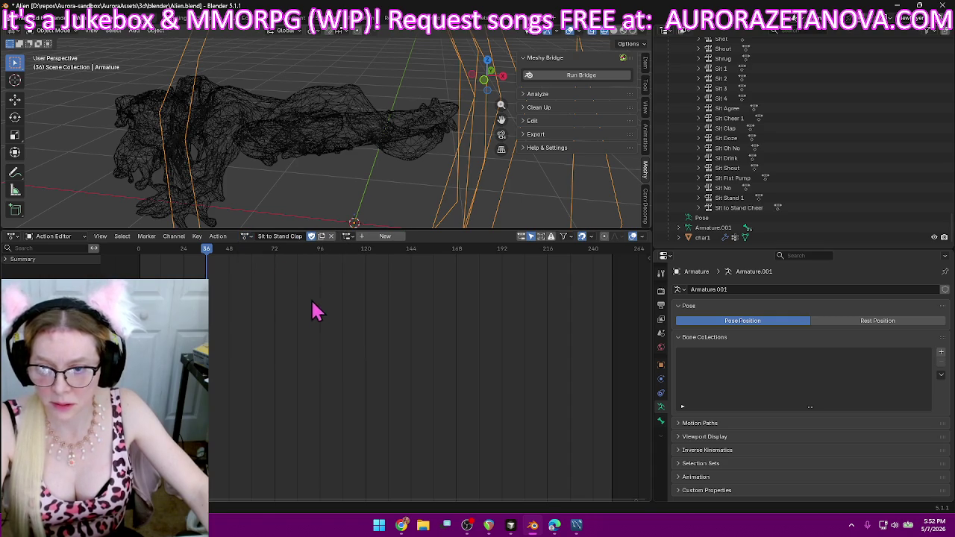
click(217, 236)
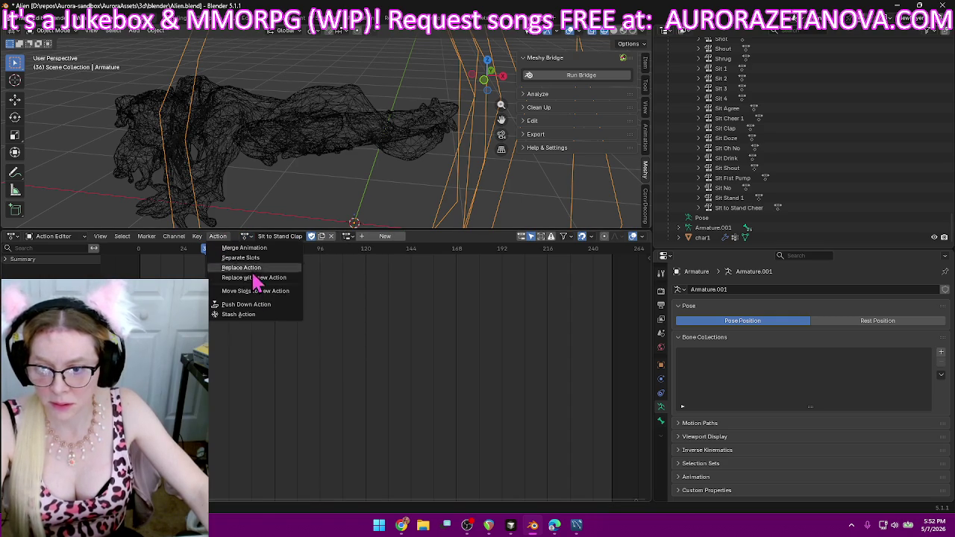
click(272, 312)
- Reselect Sit to Stand Clap, then load Situps as the active action
click(290, 237)
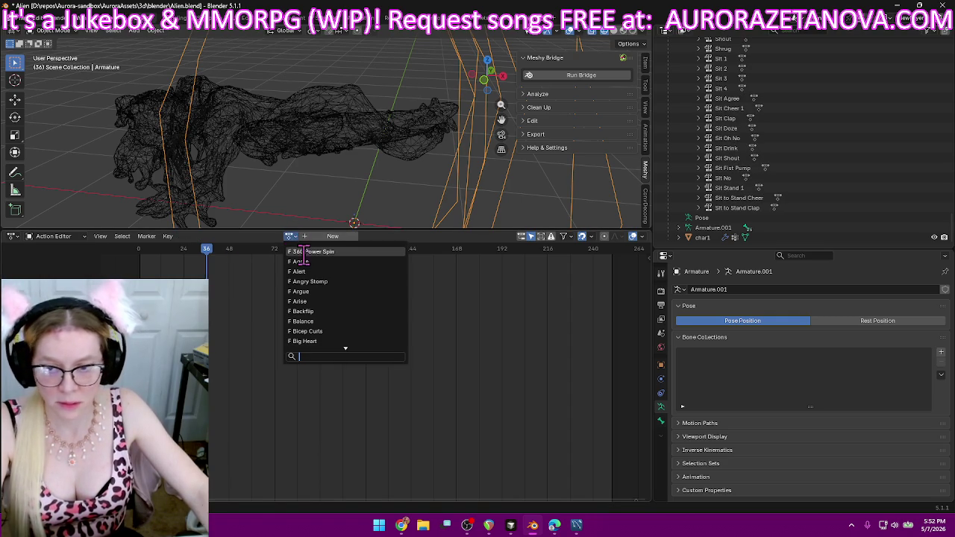
text(sit to)
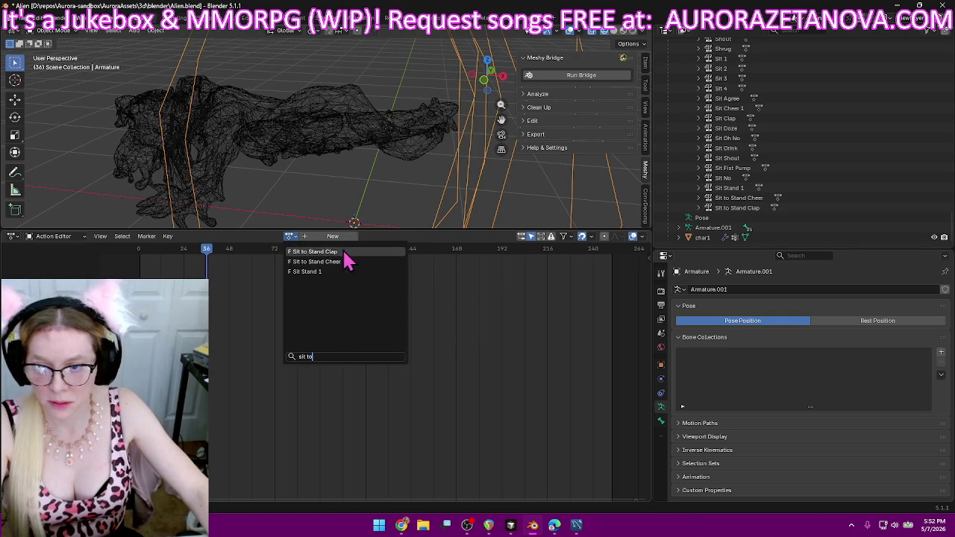
click(349, 254)
click(245, 239)
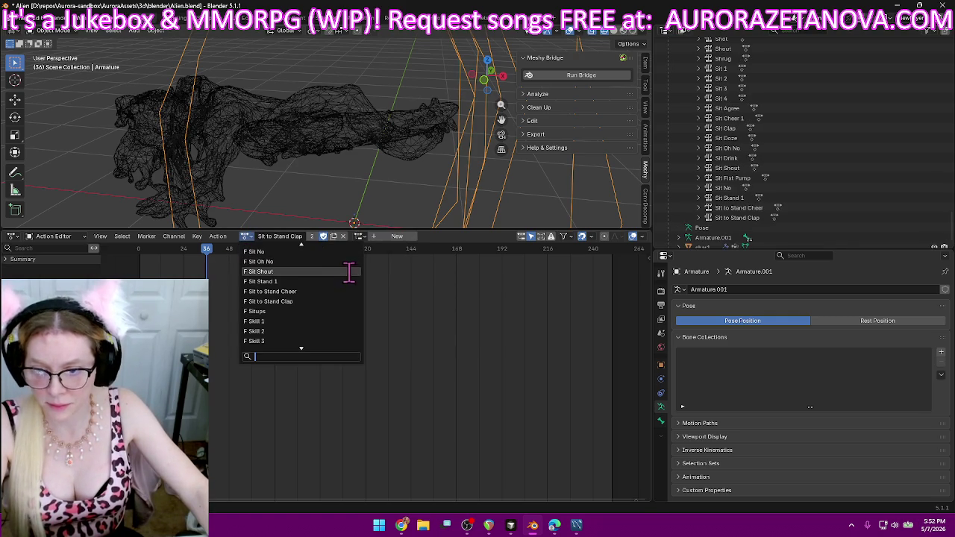
click(337, 312)
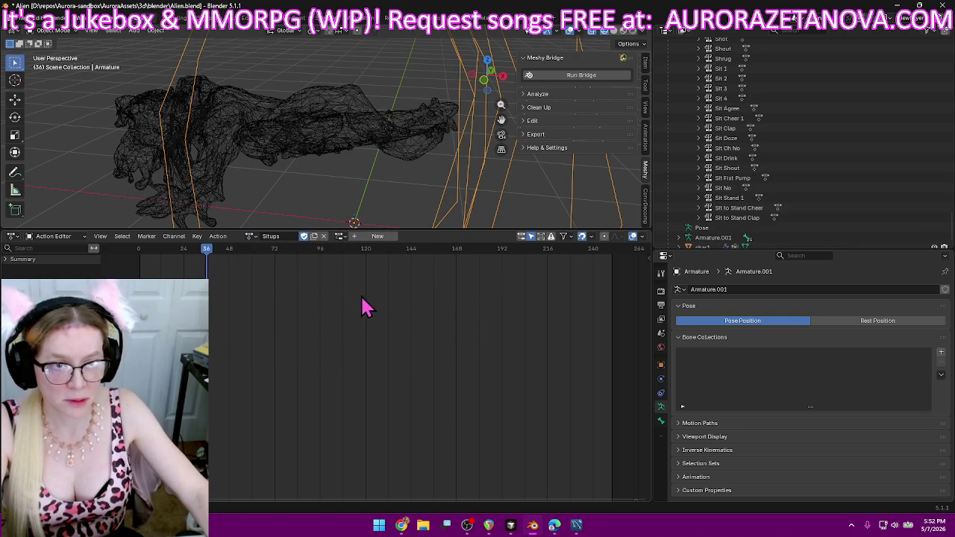
- Push Situps down onto an NLA track and reload it
click(212, 242)
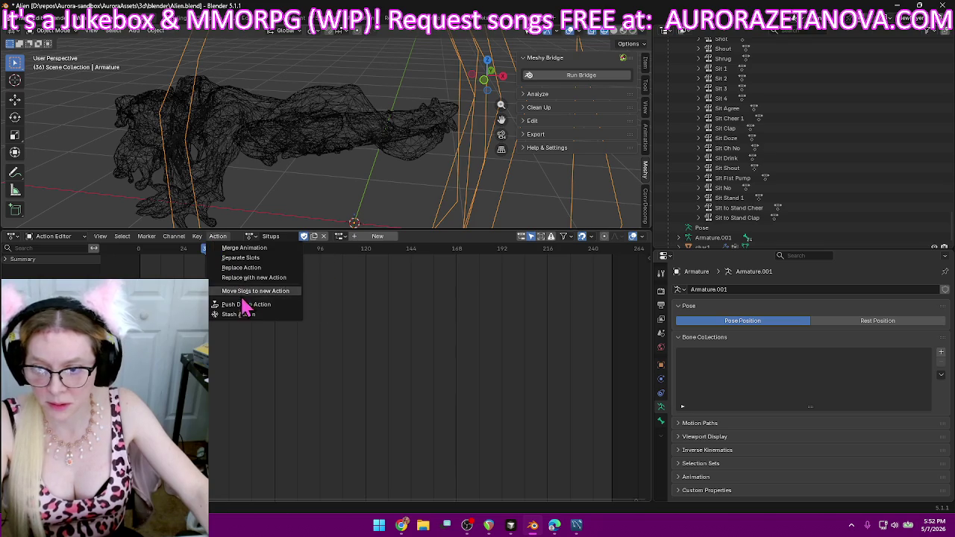
click(246, 309)
click(290, 237)
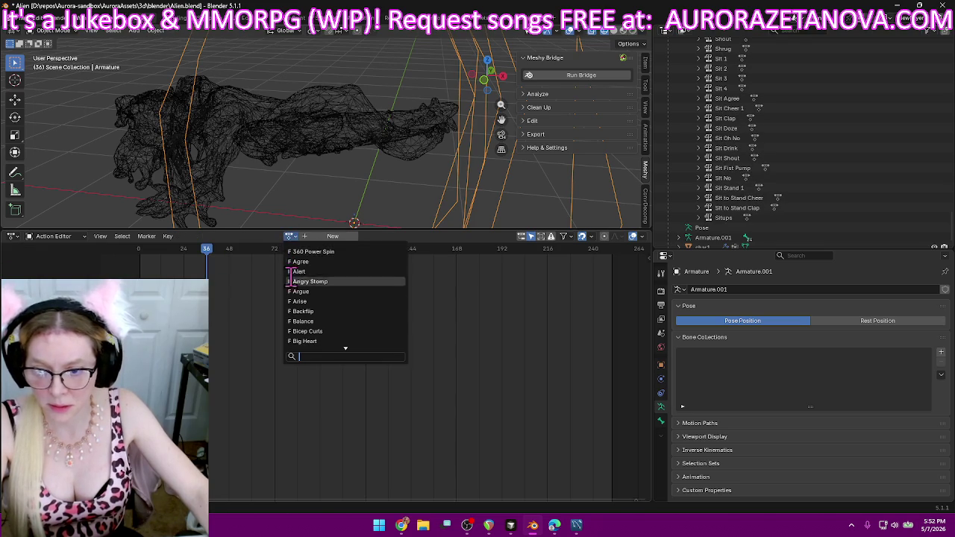
text(situ)
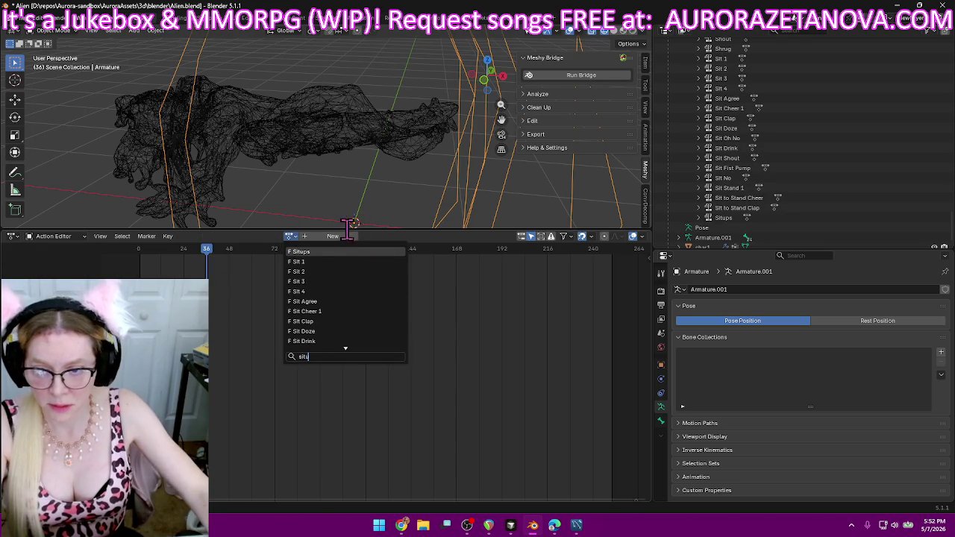
click(344, 253)
- Load Skill 1 and push it down onto an NLA track
click(247, 235)
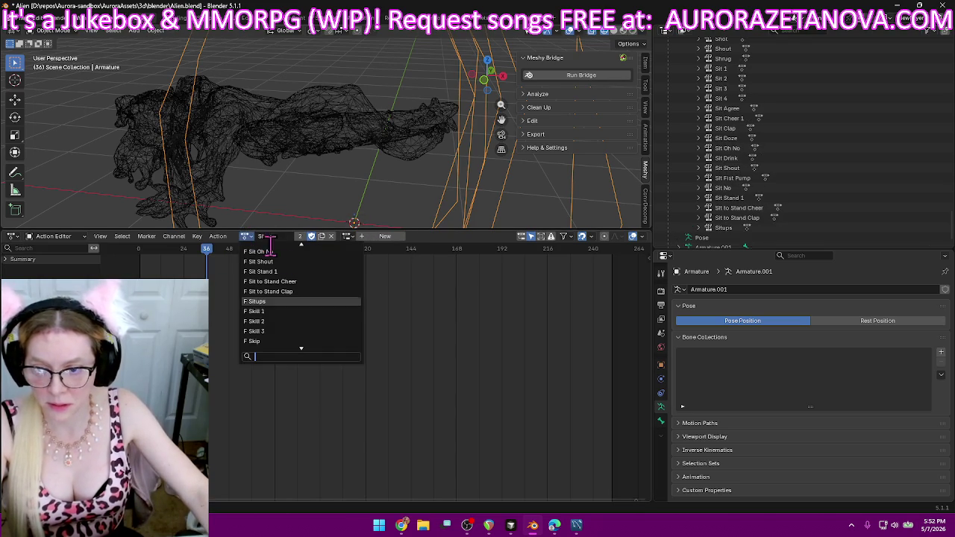
click(317, 311)
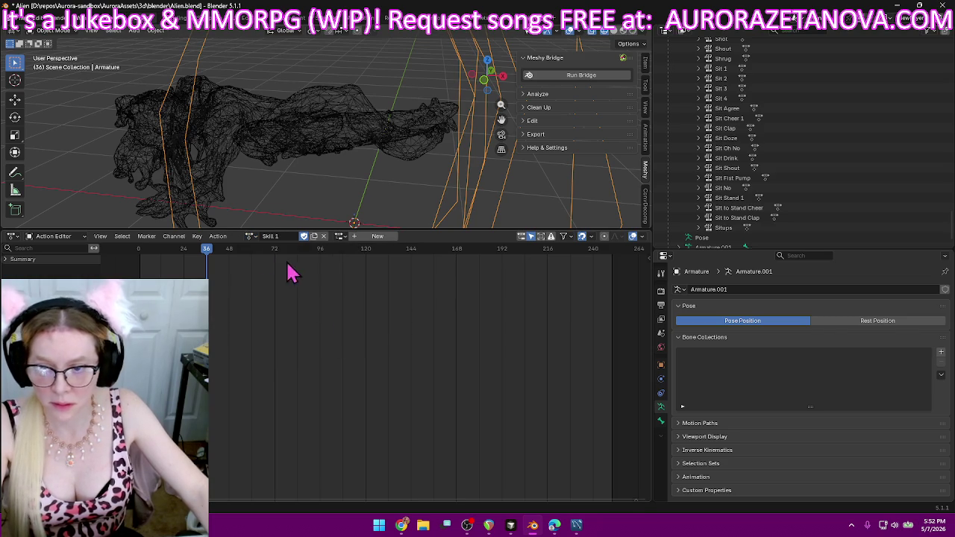
click(223, 236)
click(245, 314)
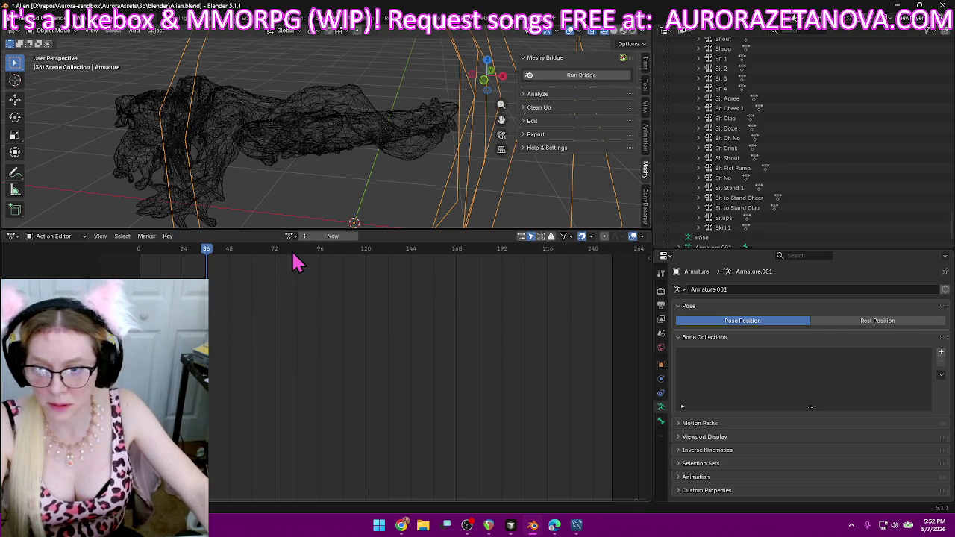
- Load Skill 2 and push it down onto an NLA track
click(289, 236)
text(ski)
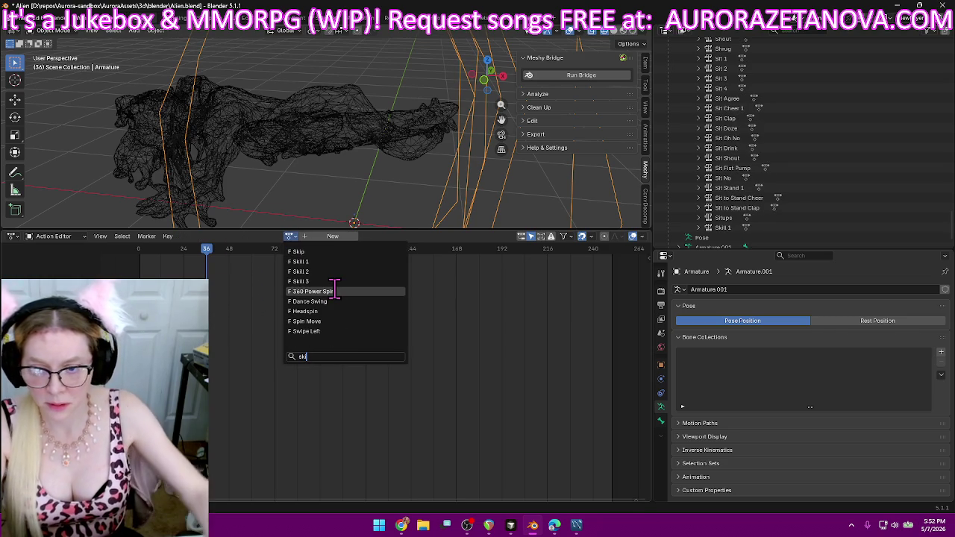
click(357, 271)
click(218, 235)
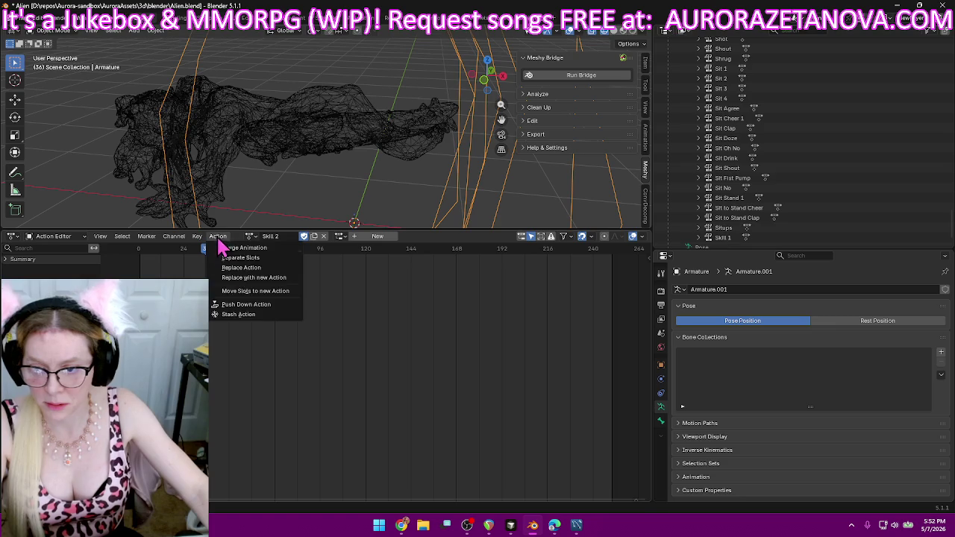
click(240, 305)
- Load Skill 3 and push it down onto an NLA track
click(291, 237)
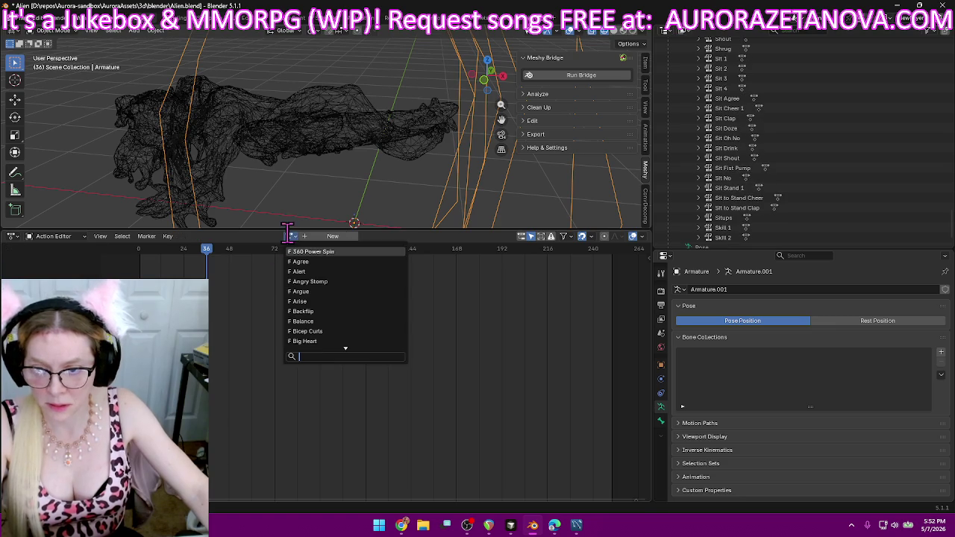
text(ski)
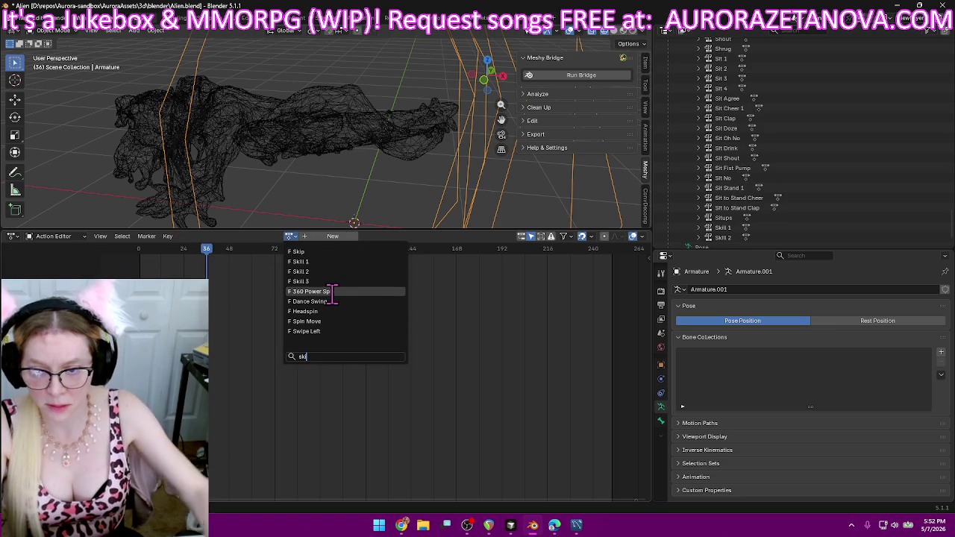
click(329, 287)
click(217, 237)
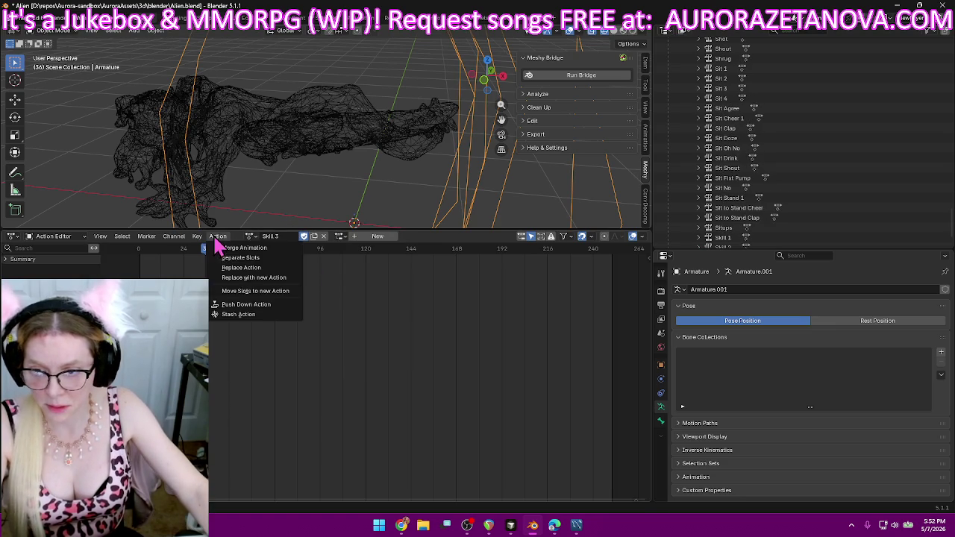
click(252, 305)
- Reselect Skill 3, then load Skip as the active action
click(290, 237)
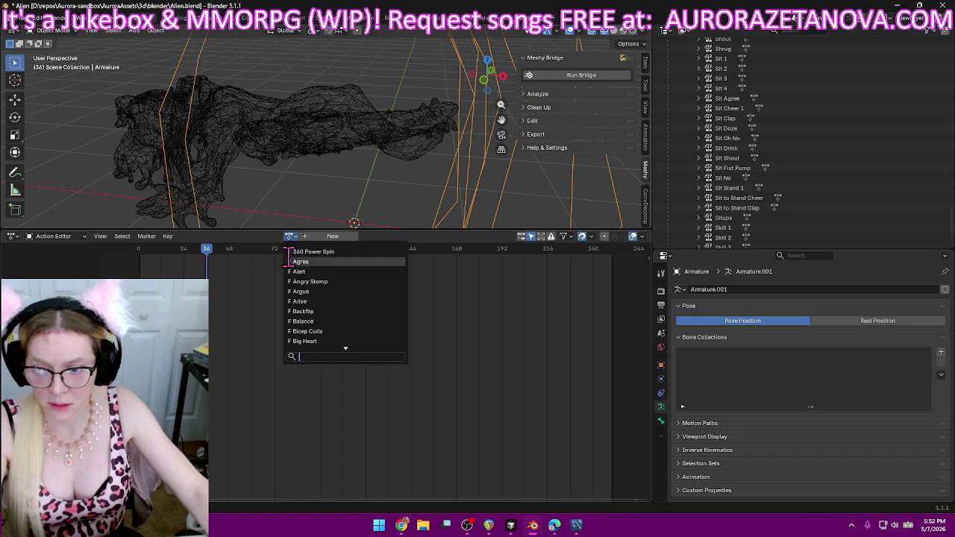
text(sk)
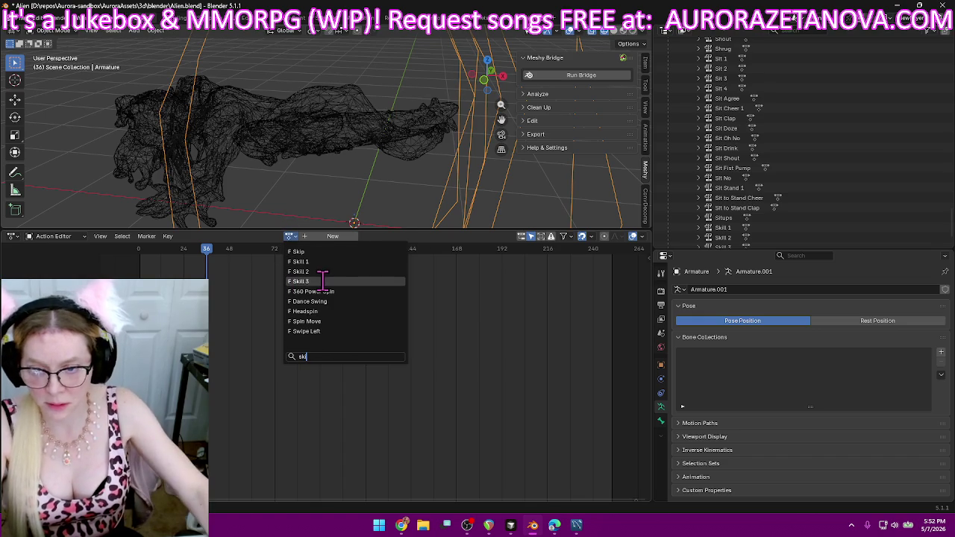
click(323, 282)
click(247, 236)
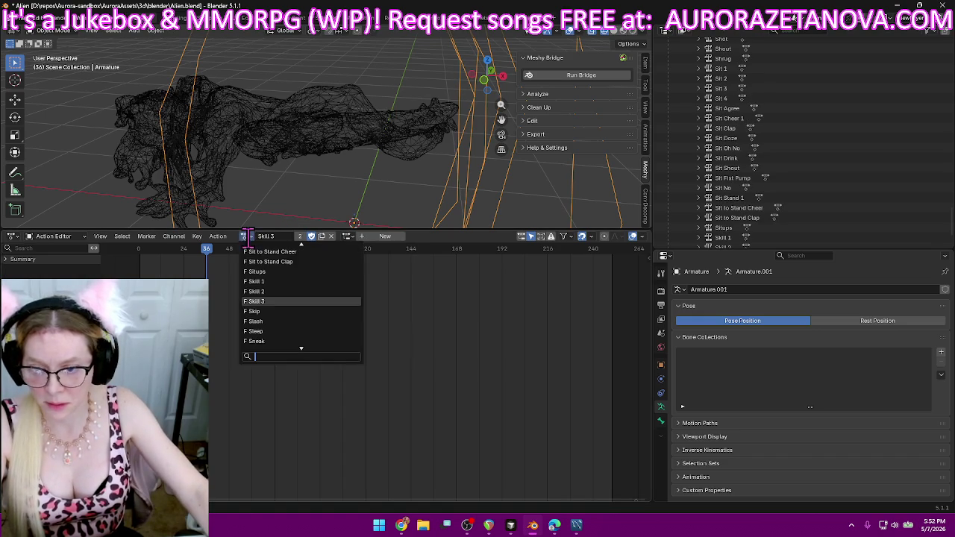
click(307, 311)
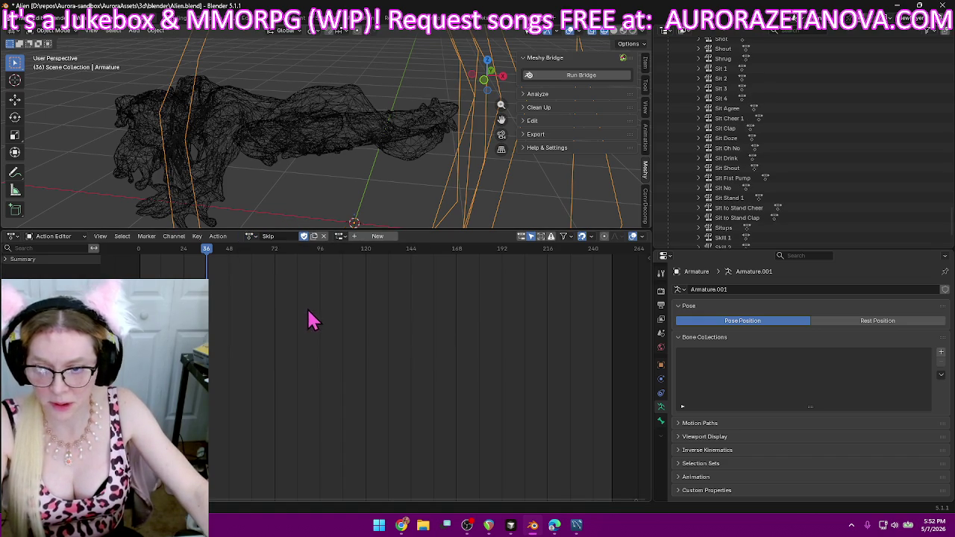
- Push the Skip and Slash actions down into their own NLA tracks
click(222, 240)
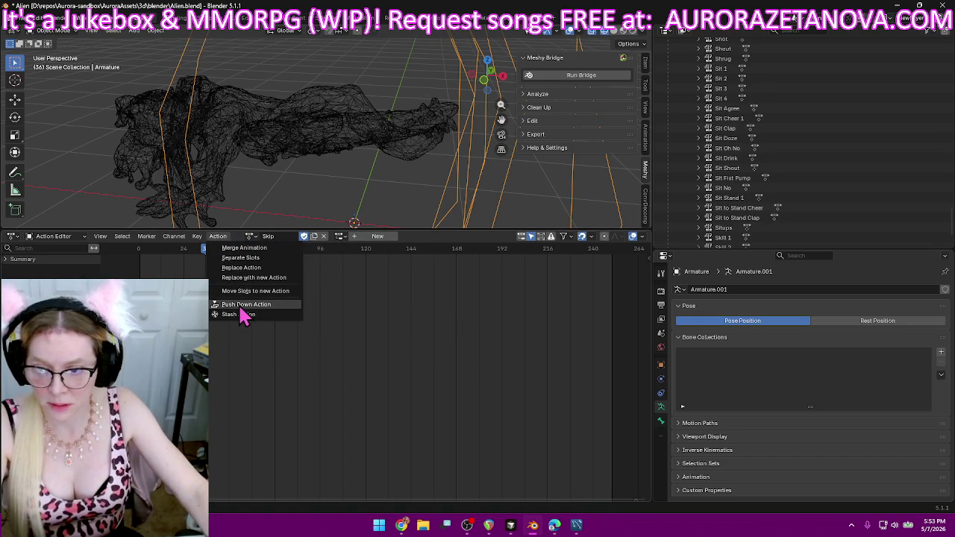
click(253, 306)
click(289, 236)
text(slas)
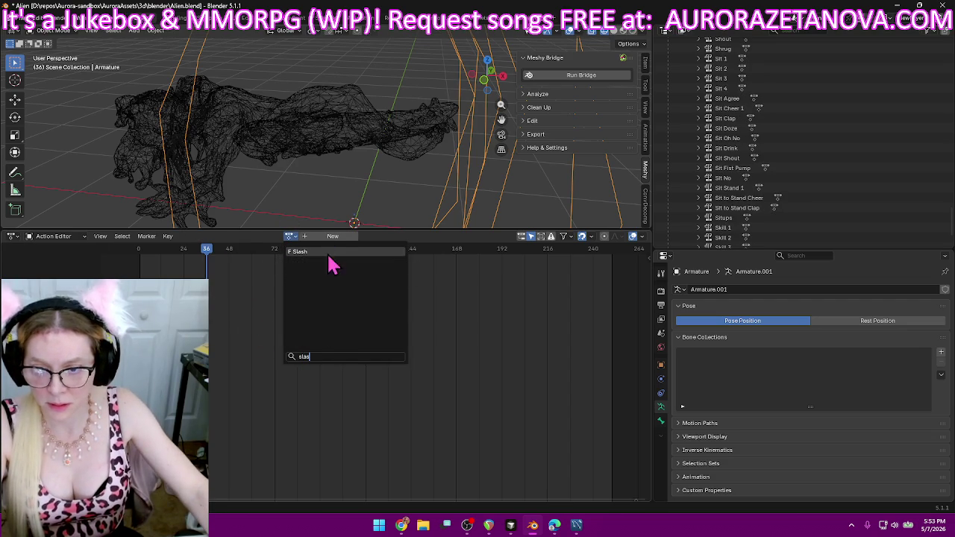
click(329, 254)
click(217, 236)
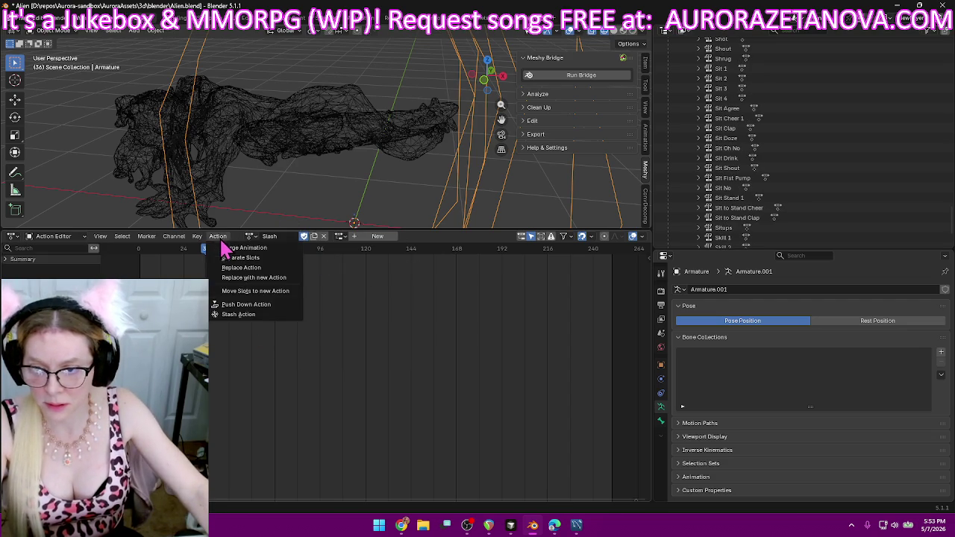
click(239, 304)
- Push the Sleep and Sneak actions down as separate NLA tracks
click(289, 238)
text(sle)
click(311, 252)
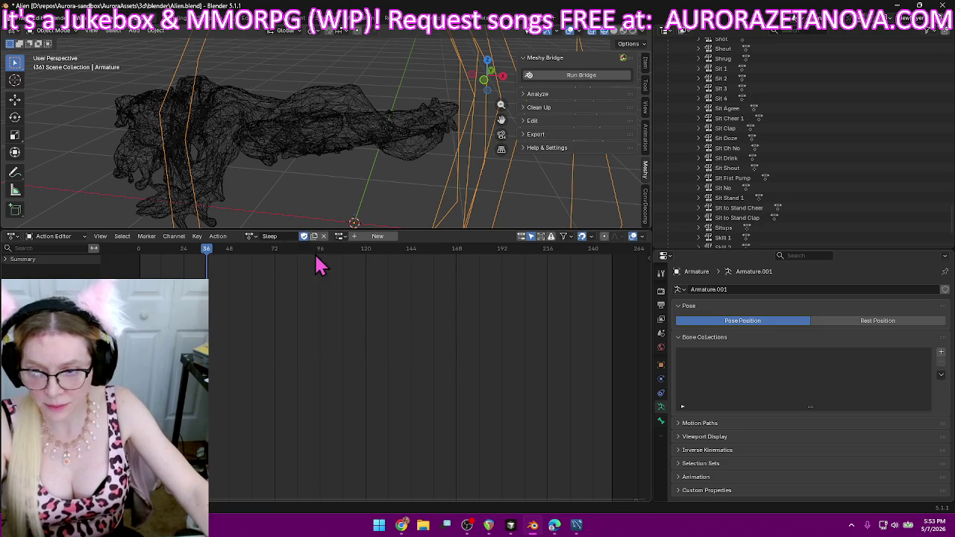
click(218, 236)
click(244, 304)
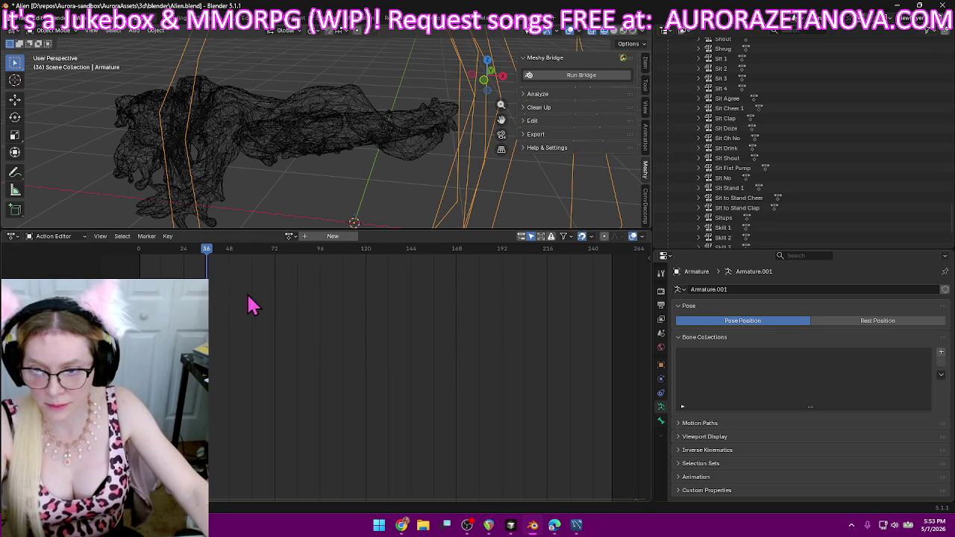
click(290, 237)
text(sl)
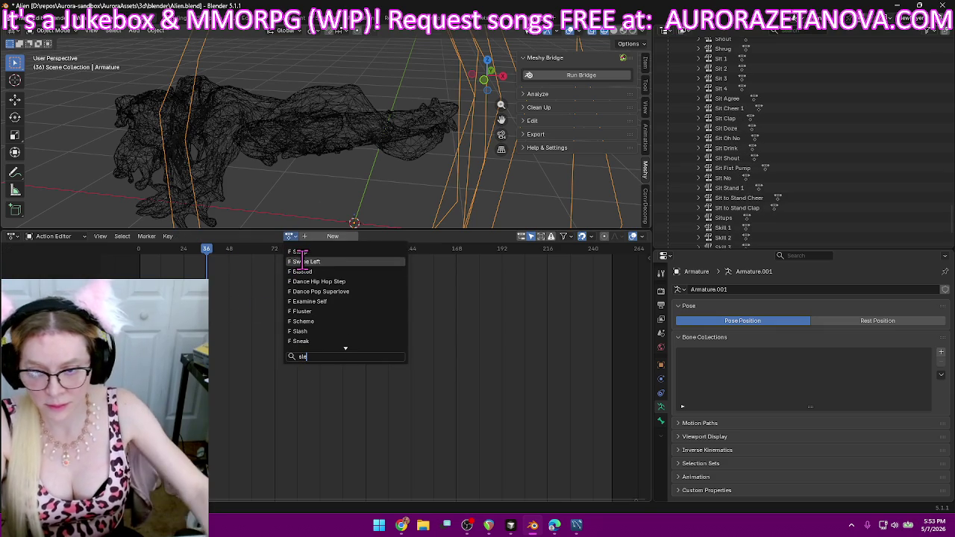
text(e)
click(348, 253)
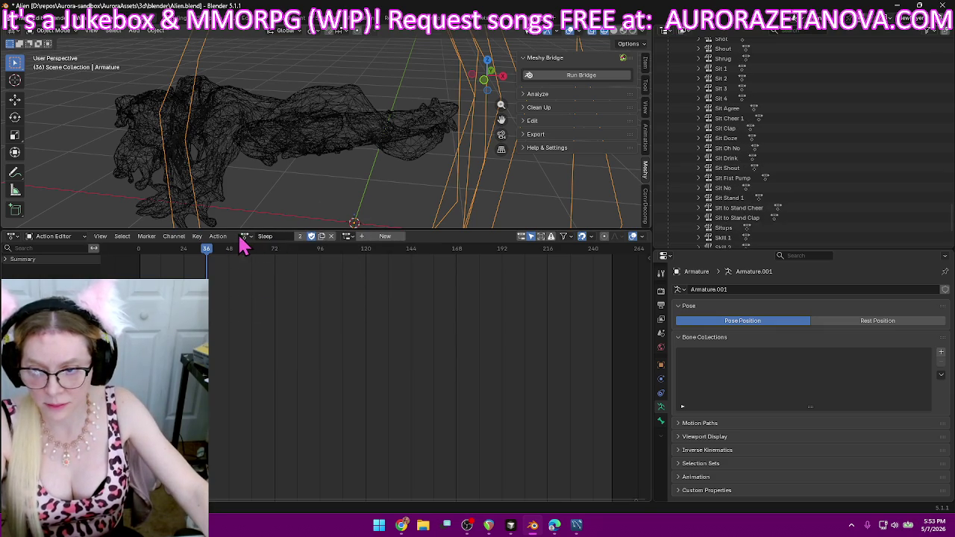
click(246, 239)
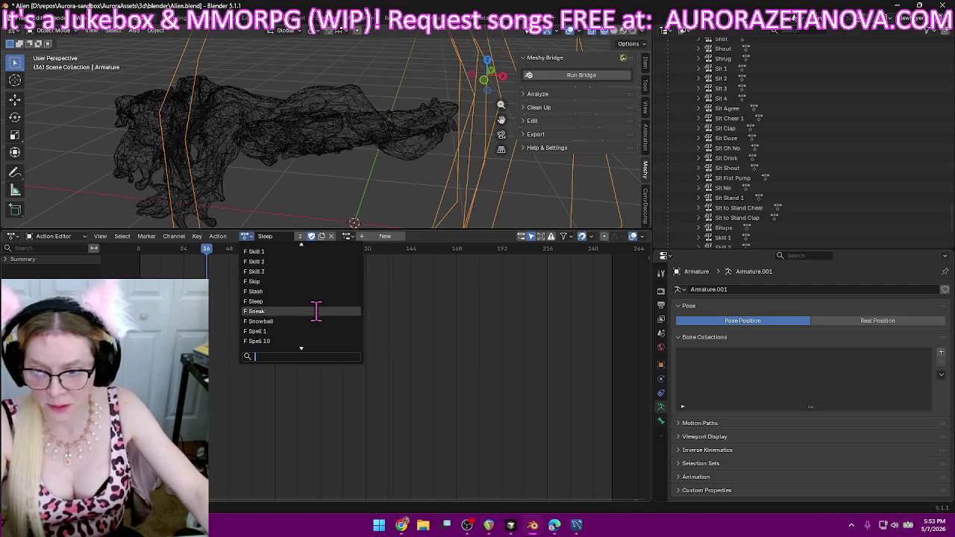
click(316, 310)
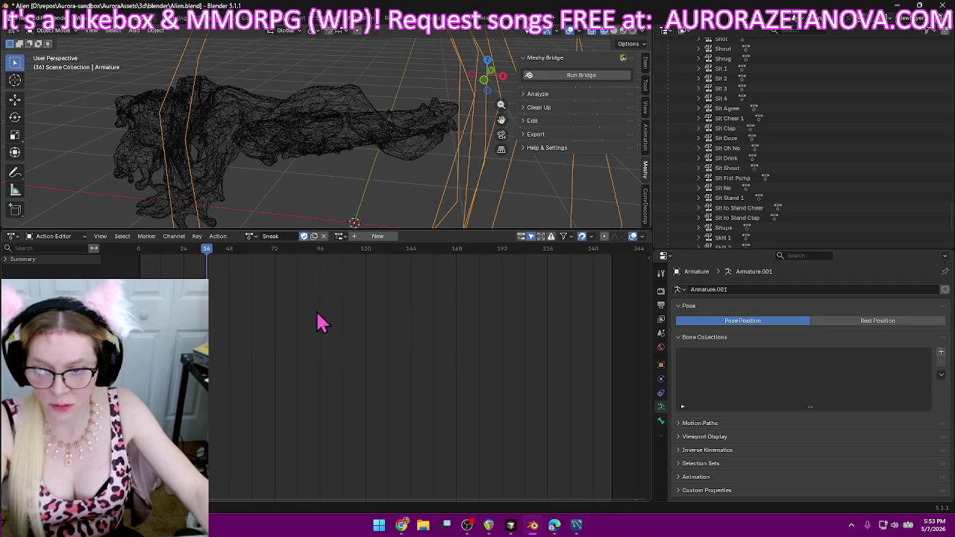
click(218, 236)
click(252, 306)
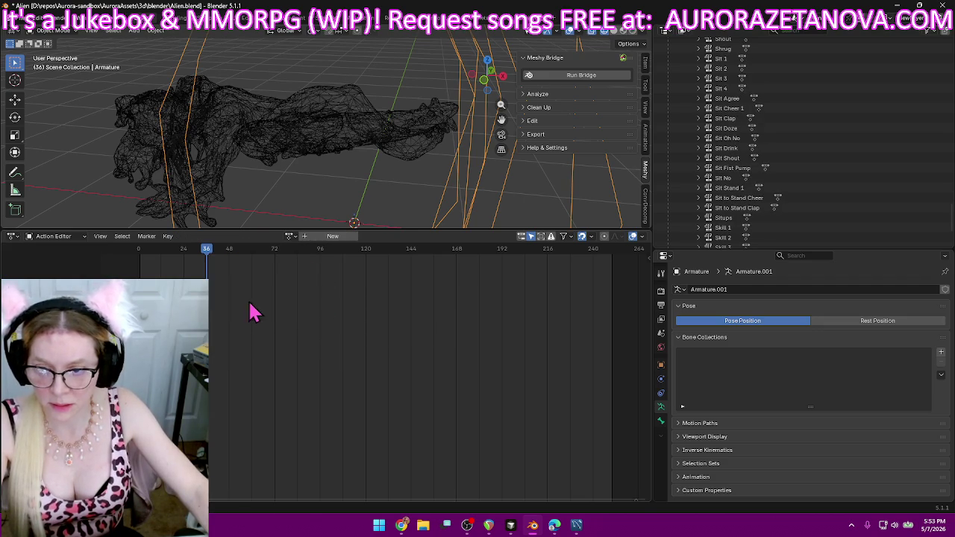
- Assign Snowball and Spell 1 to the armature and push each into an NLA track
click(290, 236)
text(sno)
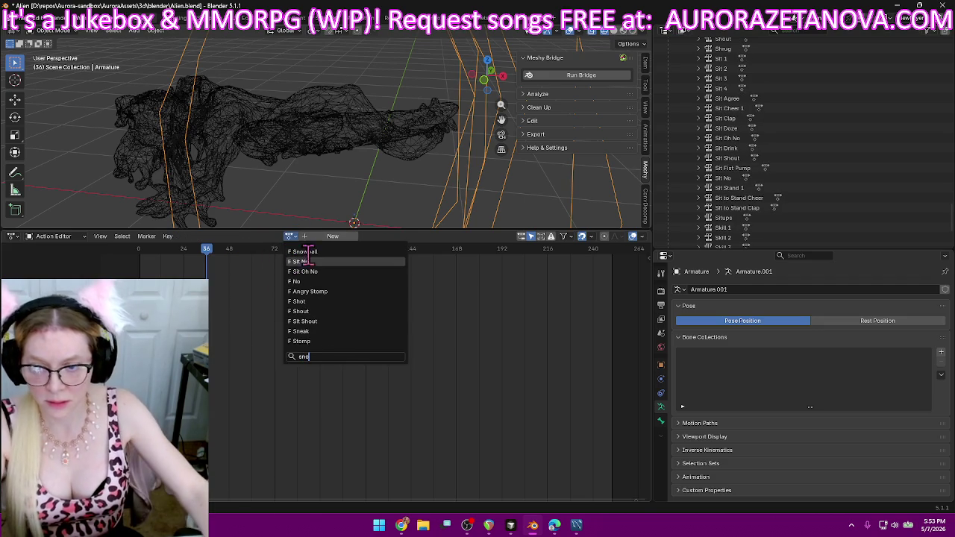
click(325, 252)
click(220, 237)
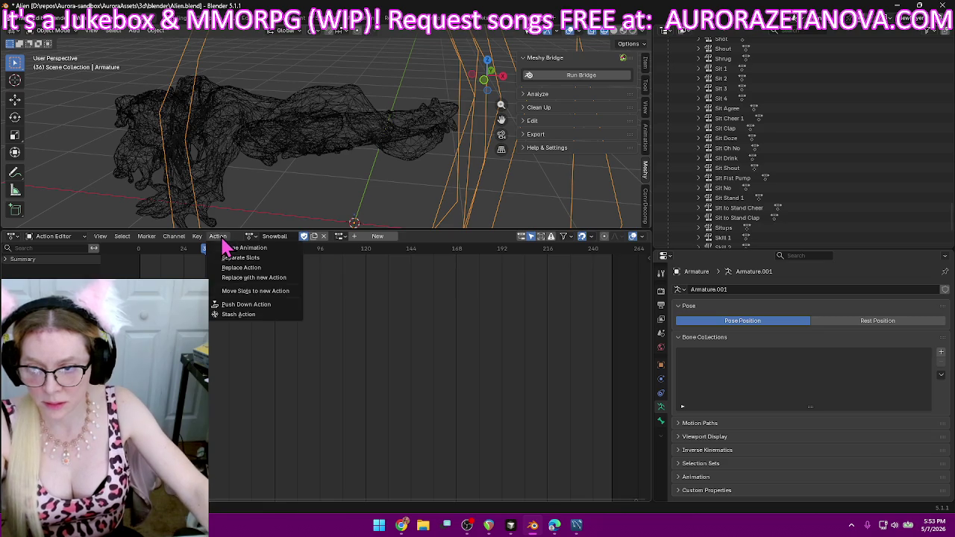
click(246, 305)
click(290, 236)
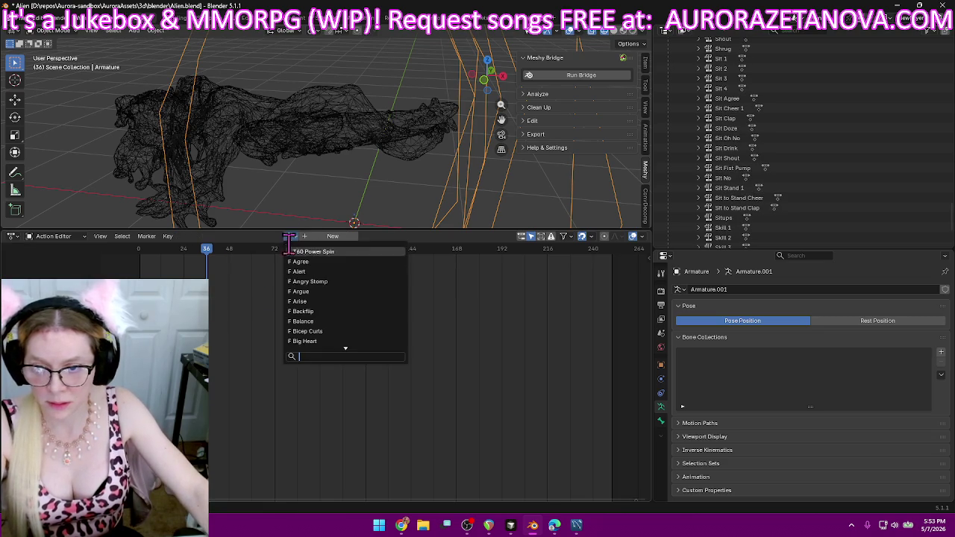
text(spel)
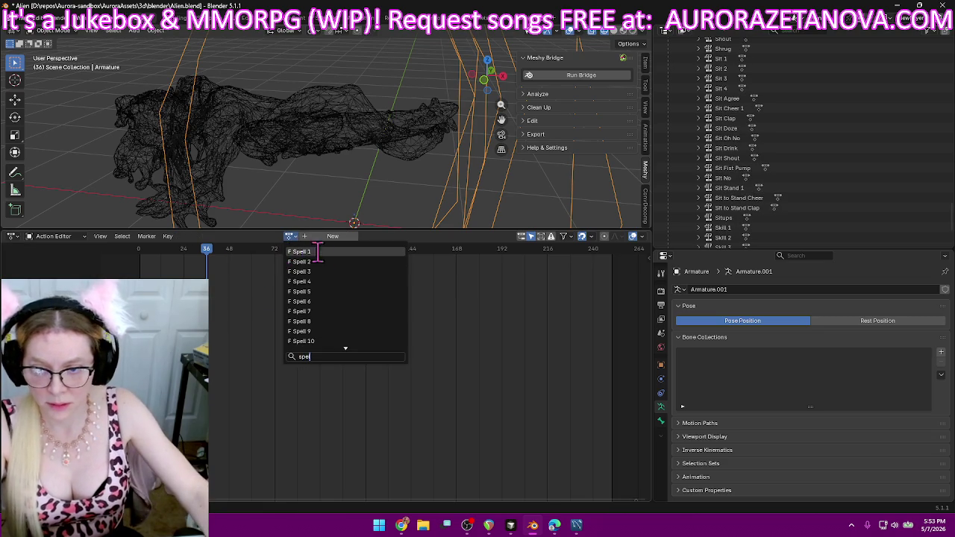
click(336, 252)
click(218, 236)
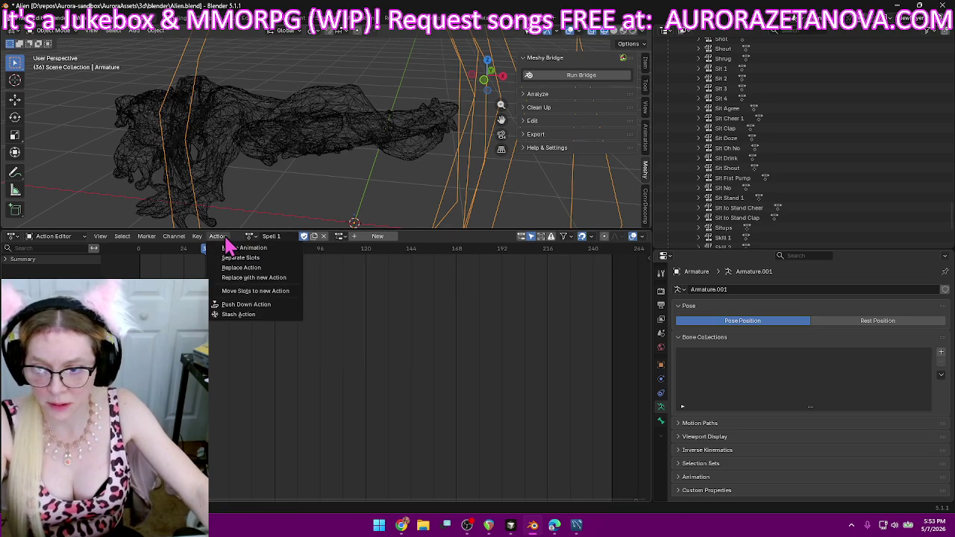
click(255, 308)
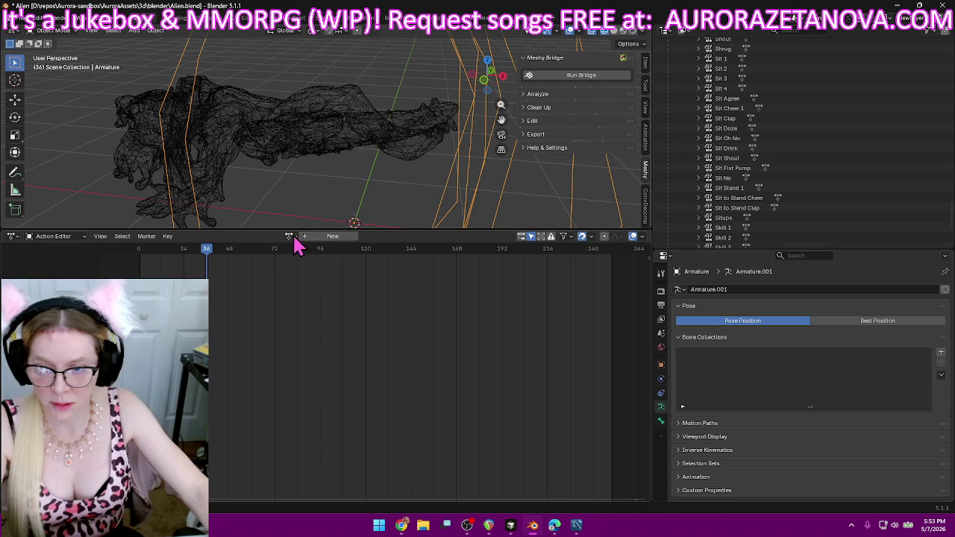
- Store Spell 2 and Spell 3 as their own NLA tracks
click(290, 237)
text(spel)
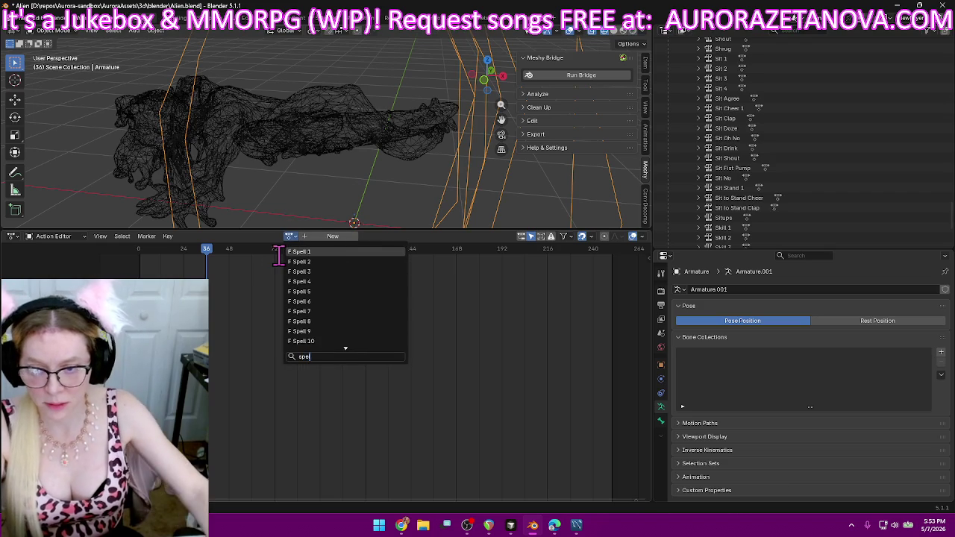
click(223, 237)
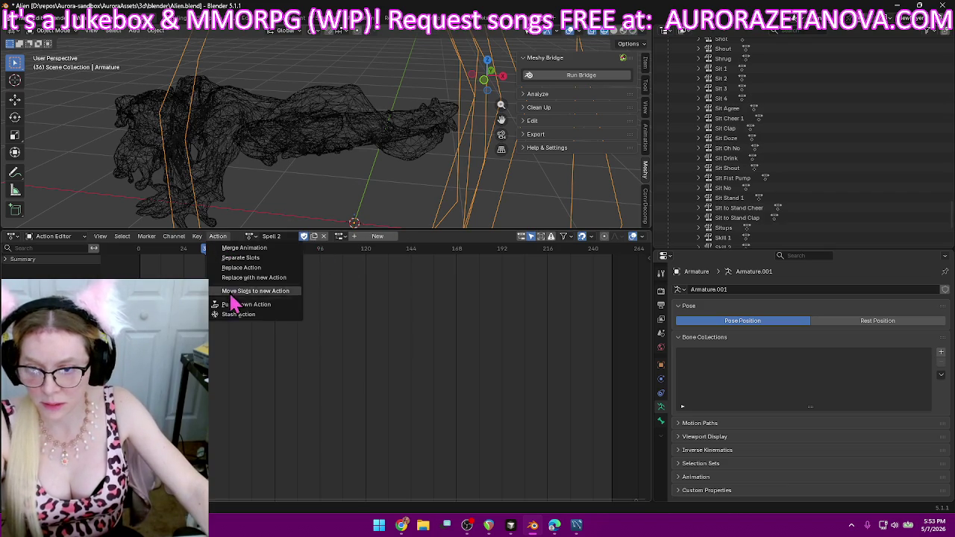
click(243, 309)
click(291, 238)
text(spel)
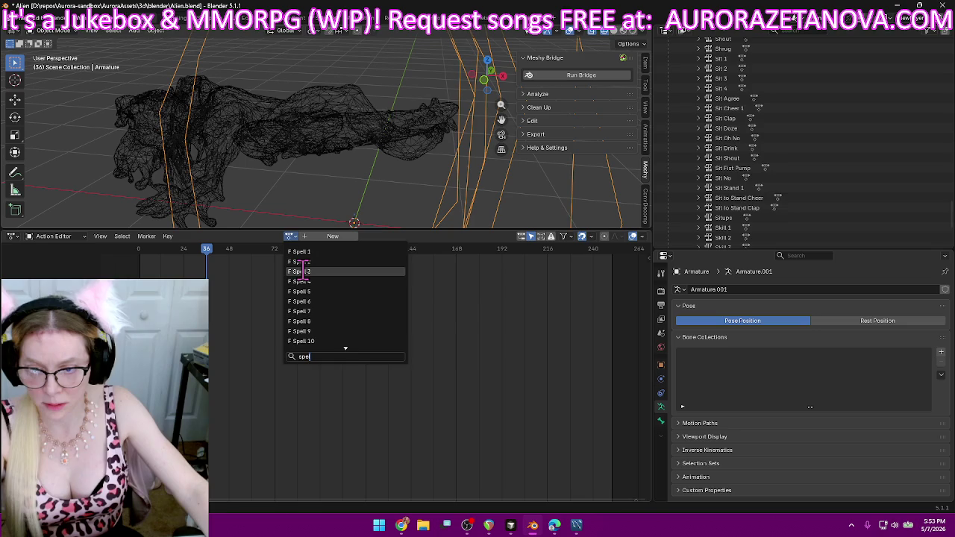
click(299, 273)
click(222, 237)
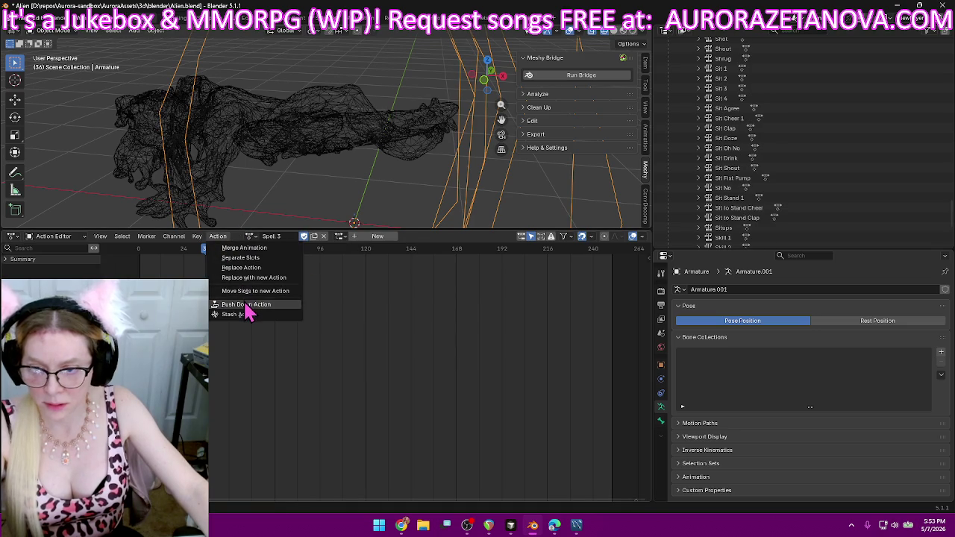
click(244, 307)
- Store Spell 4 and Spell 5 as their own NLA tracks
click(288, 236)
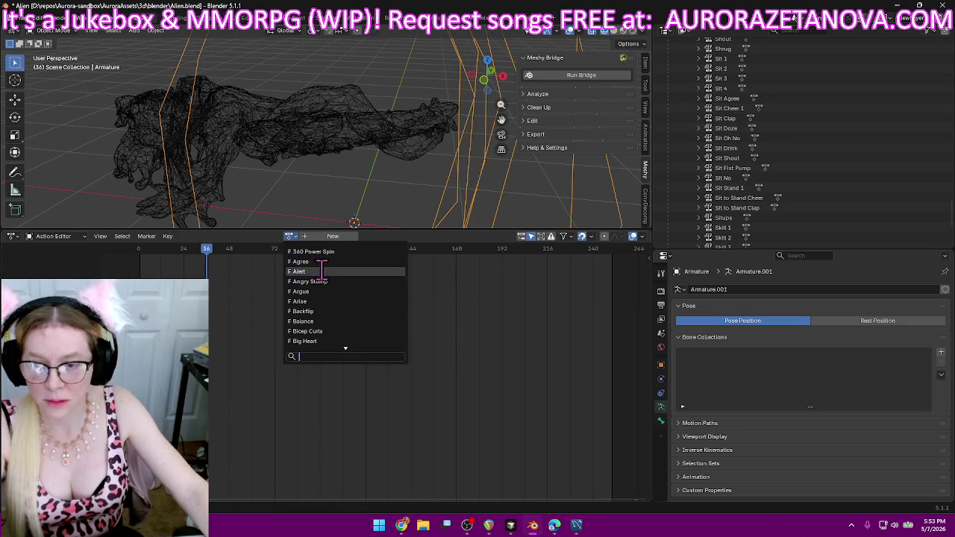
text(spel)
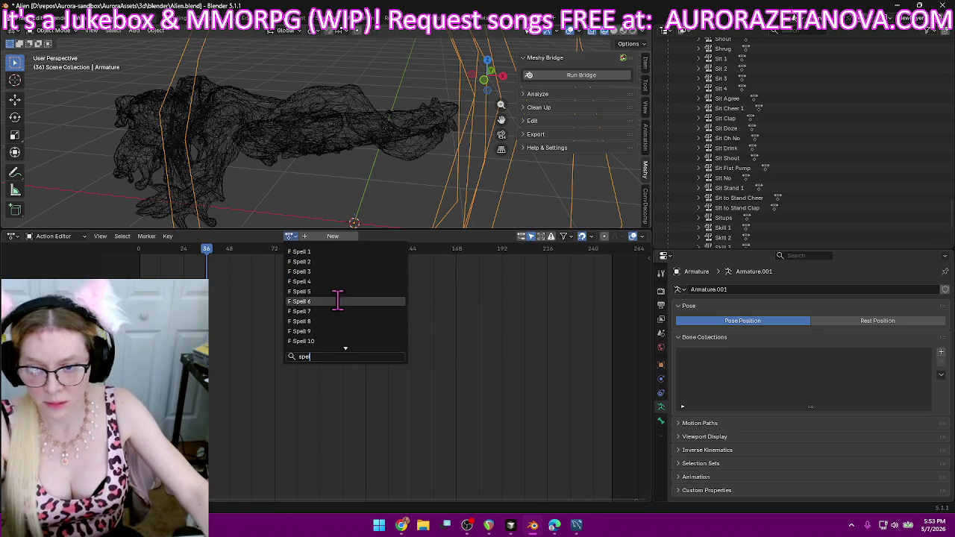
click(337, 281)
click(219, 237)
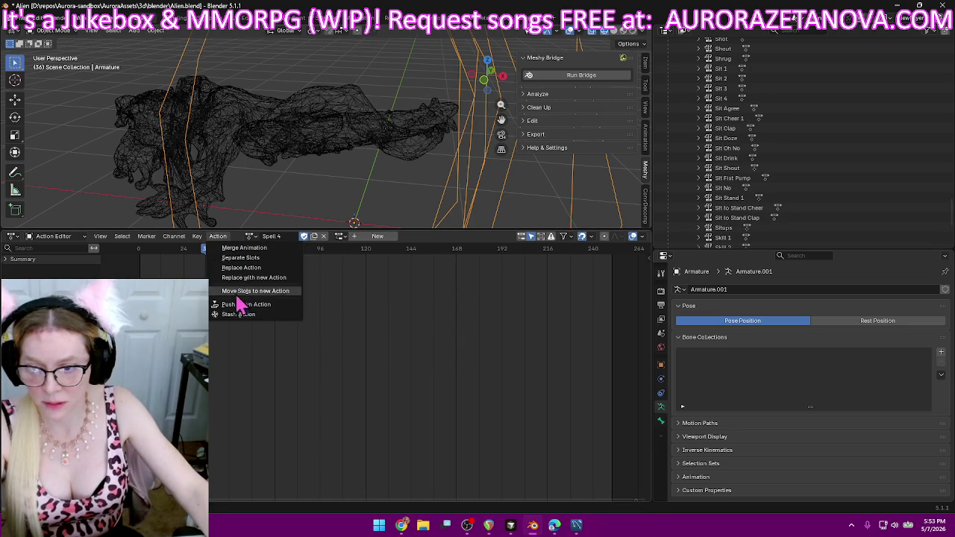
click(248, 307)
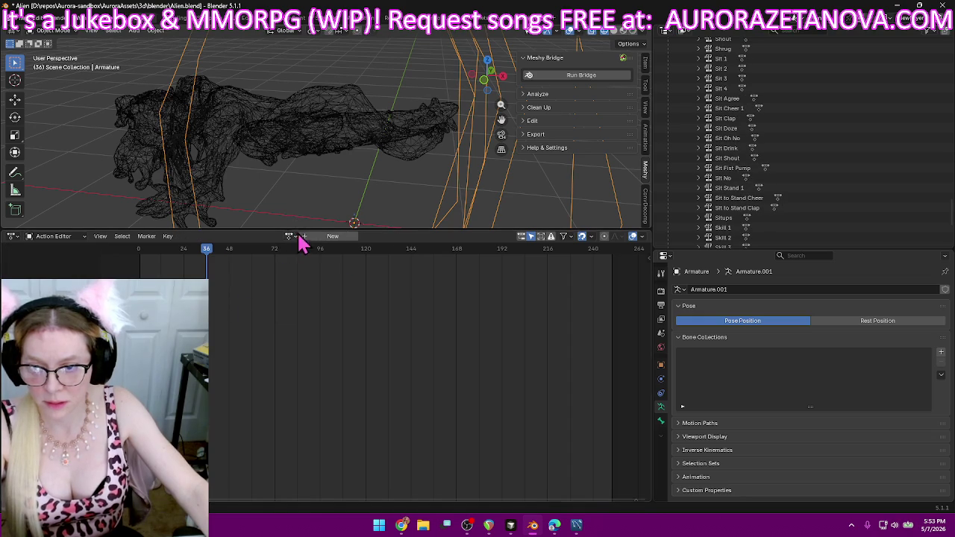
click(292, 236)
text(spel)
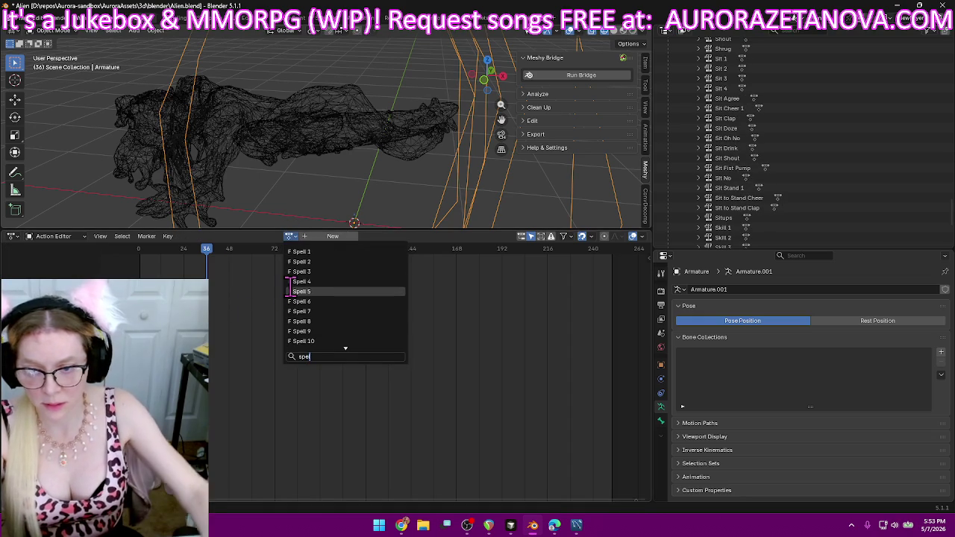
click(299, 291)
click(218, 237)
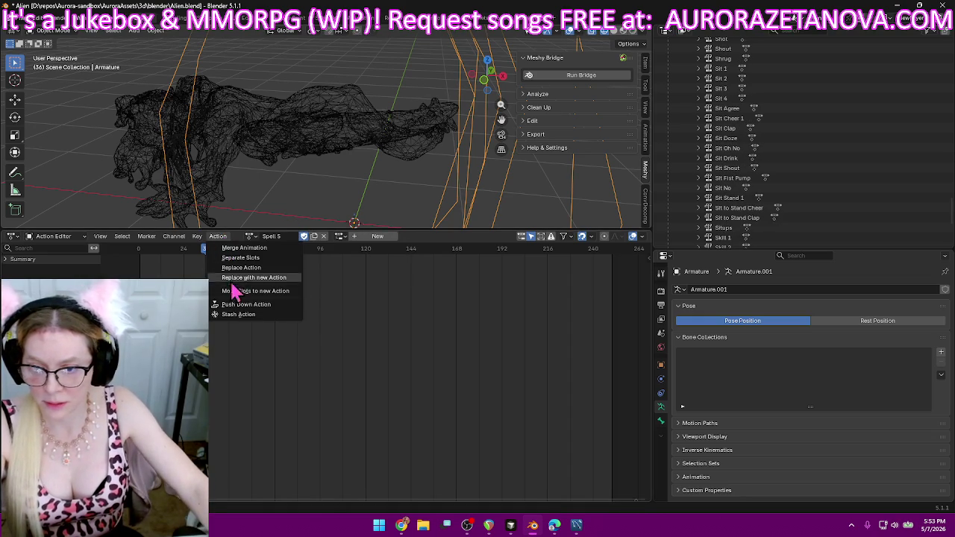
click(258, 305)
- Stash Spell 6 and Spell 7 as NLA tracks
click(289, 237)
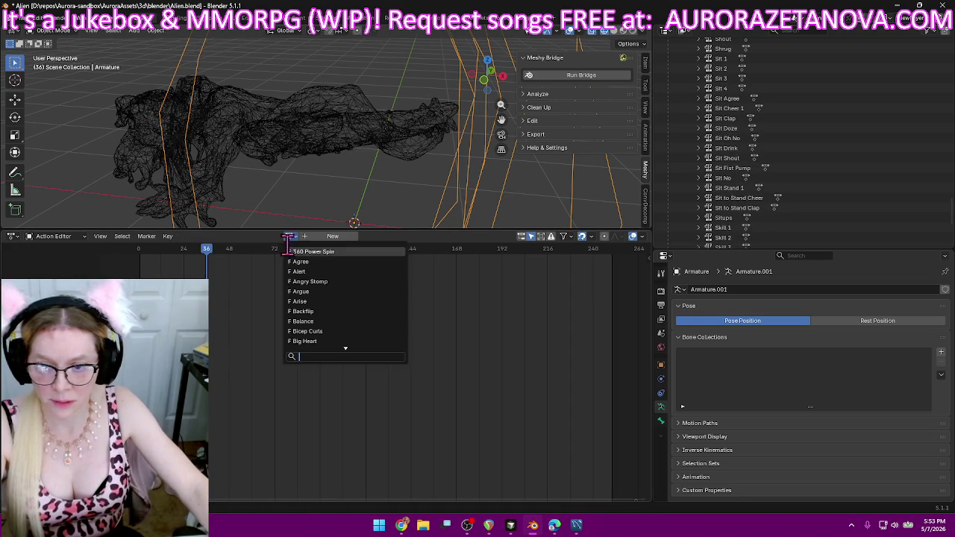
text(spel)
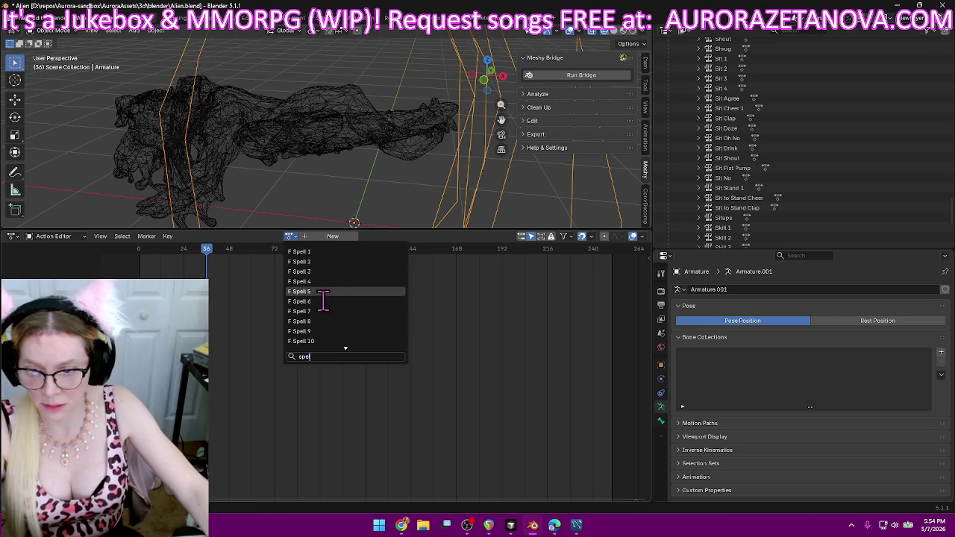
click(322, 300)
click(218, 236)
click(265, 304)
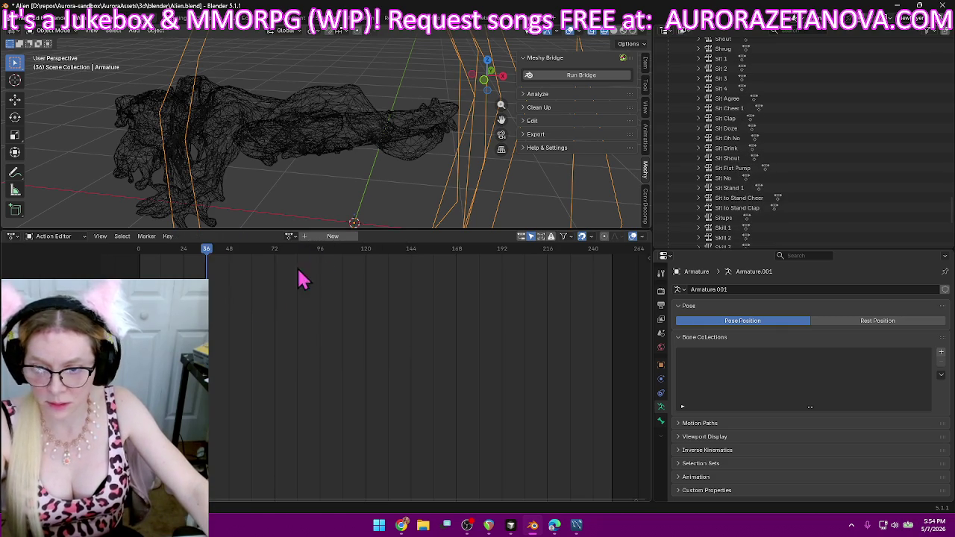
click(289, 238)
text(spel)
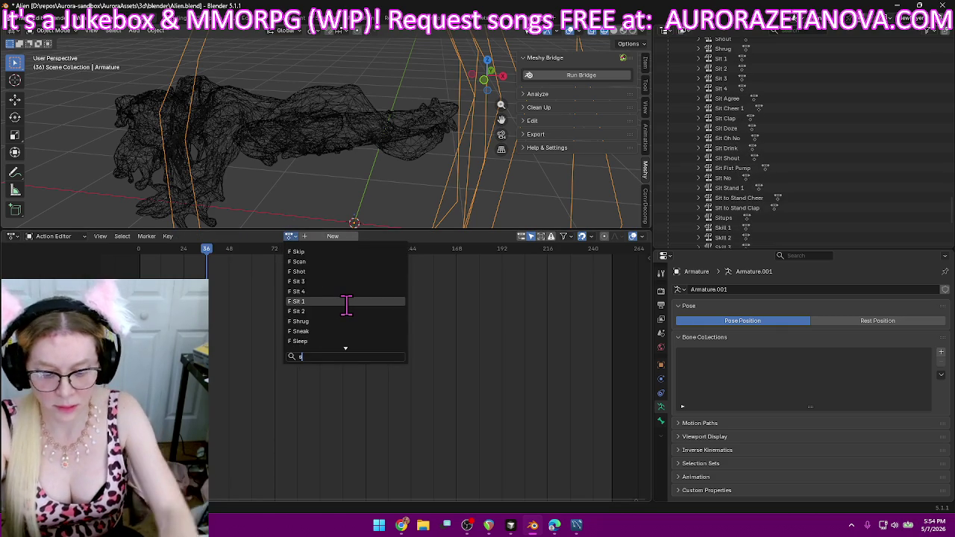
click(346, 311)
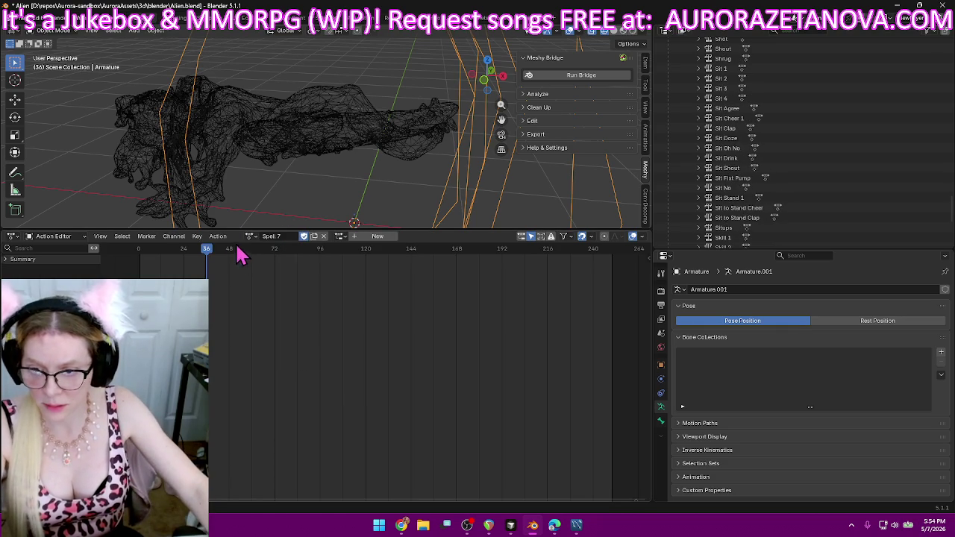
click(218, 236)
click(263, 316)
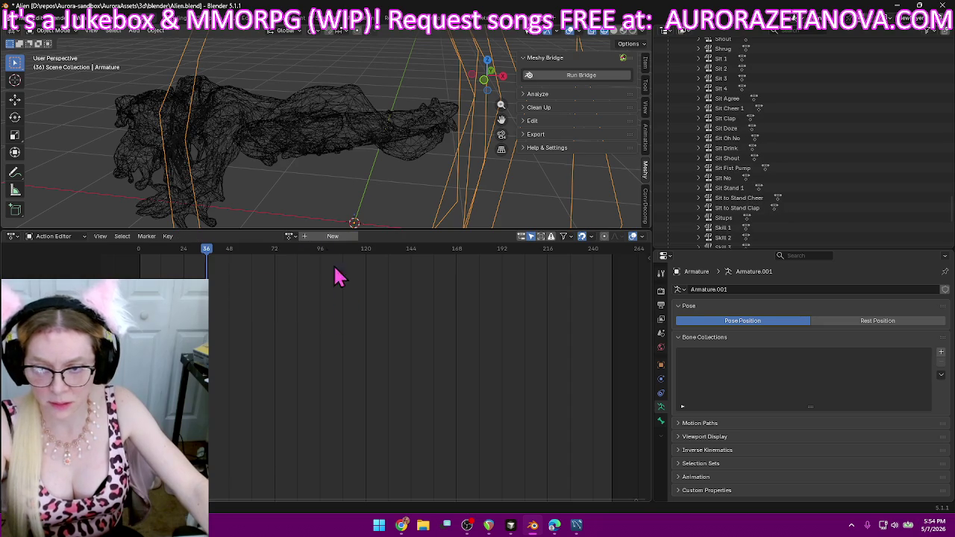
- Assign Spell 8 to the armature and stash it as an NLA track
click(288, 236)
text(spel)
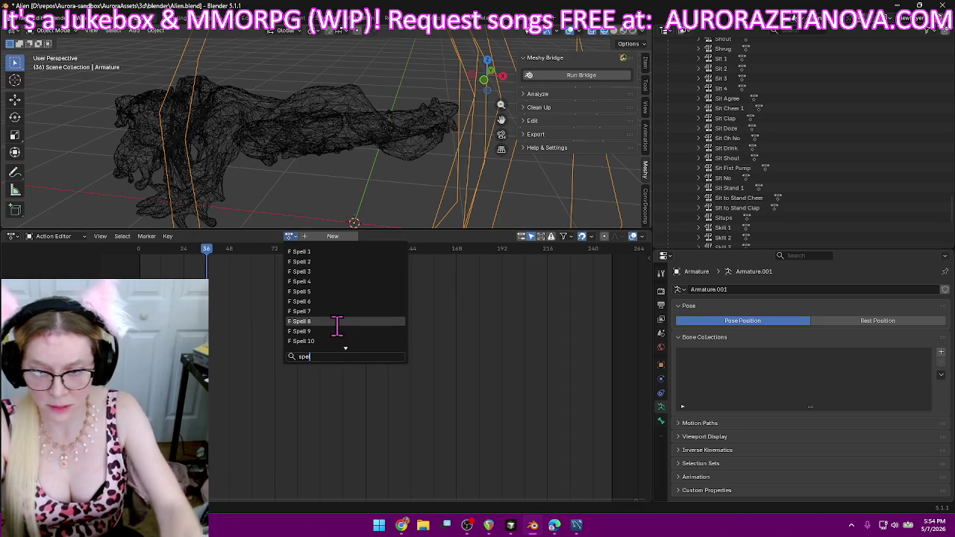
click(324, 320)
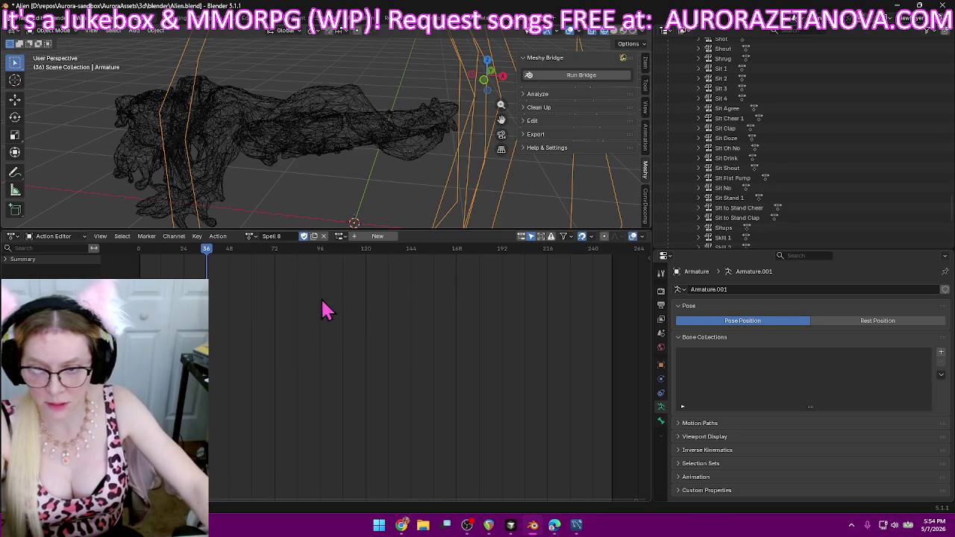
click(218, 237)
click(256, 315)
scroll(820, 149, down, 5)
click(288, 237)
- Store Spell 9 and Spell 10 as their own NLA tracks
text(spel)
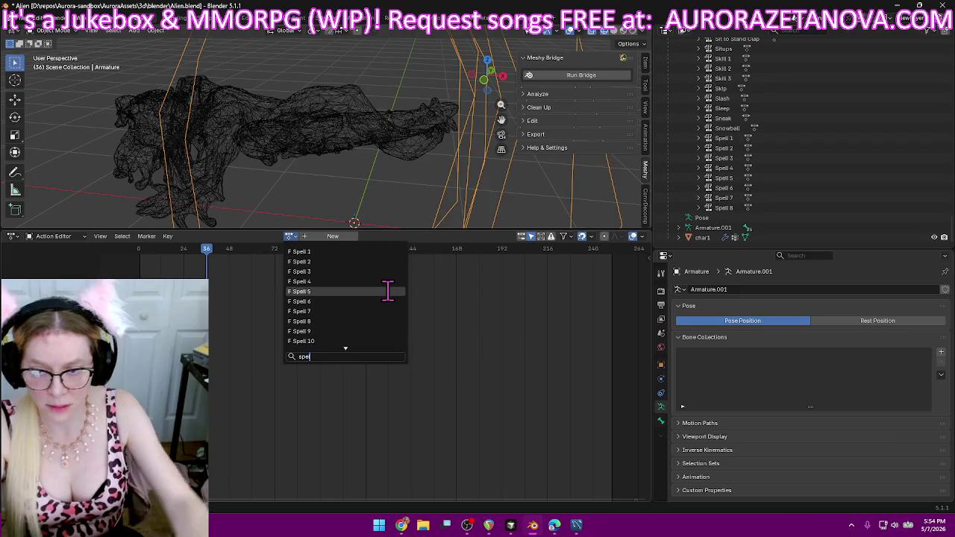
click(361, 332)
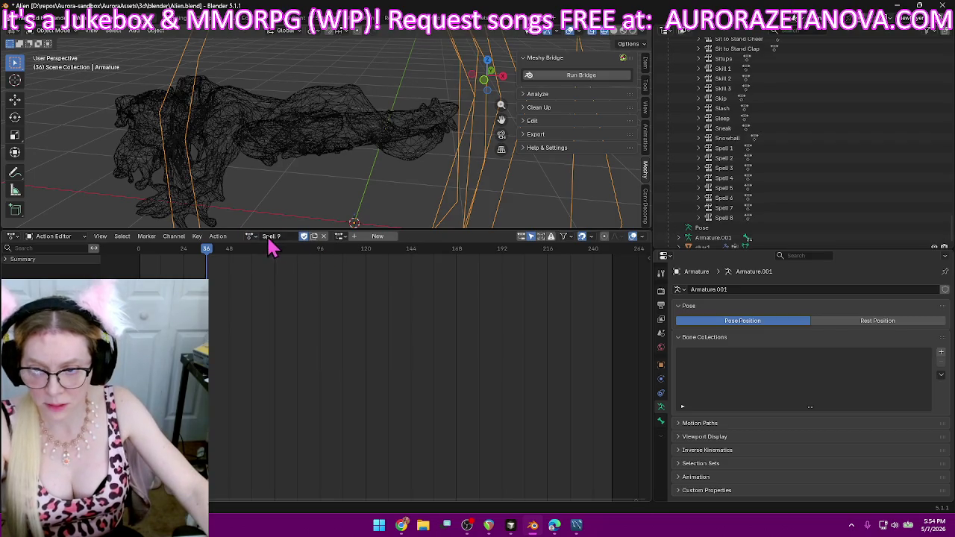
click(220, 237)
click(250, 313)
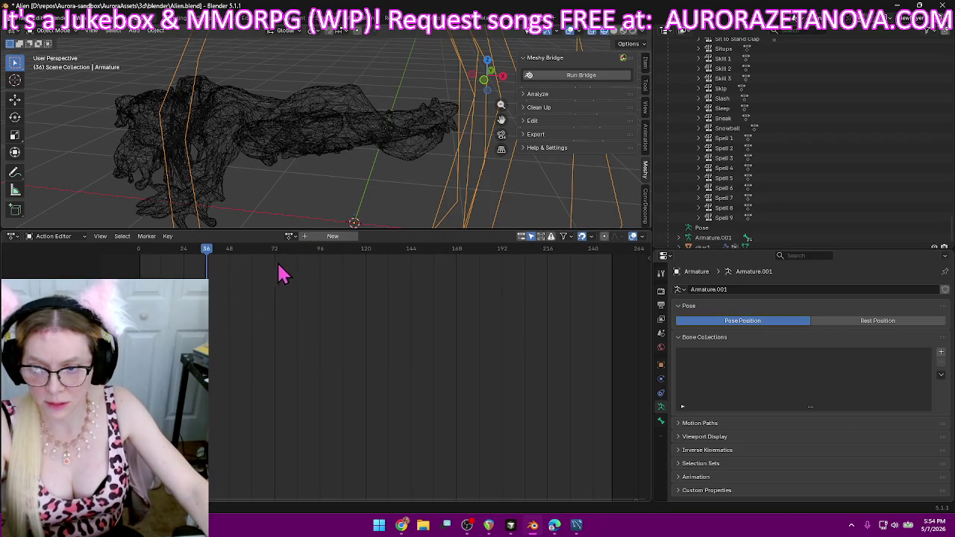
click(289, 236)
text(spel)
click(335, 346)
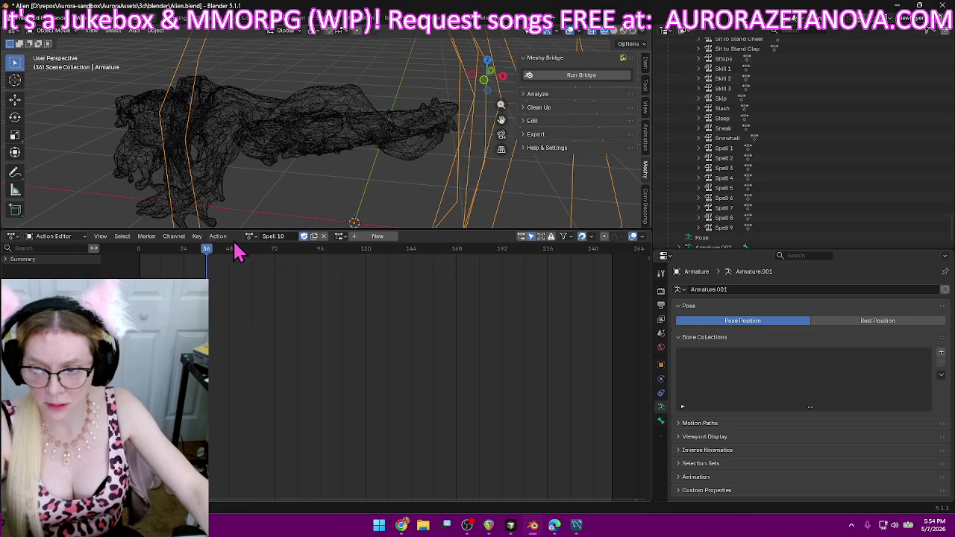
click(218, 236)
click(264, 306)
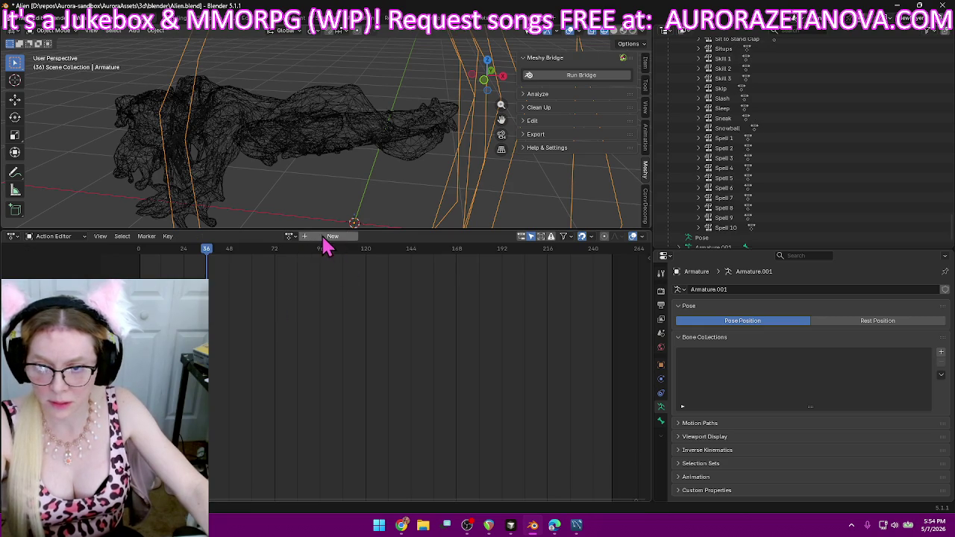
- Push Spell 11 down into an NLA track
click(291, 236)
text(spe)
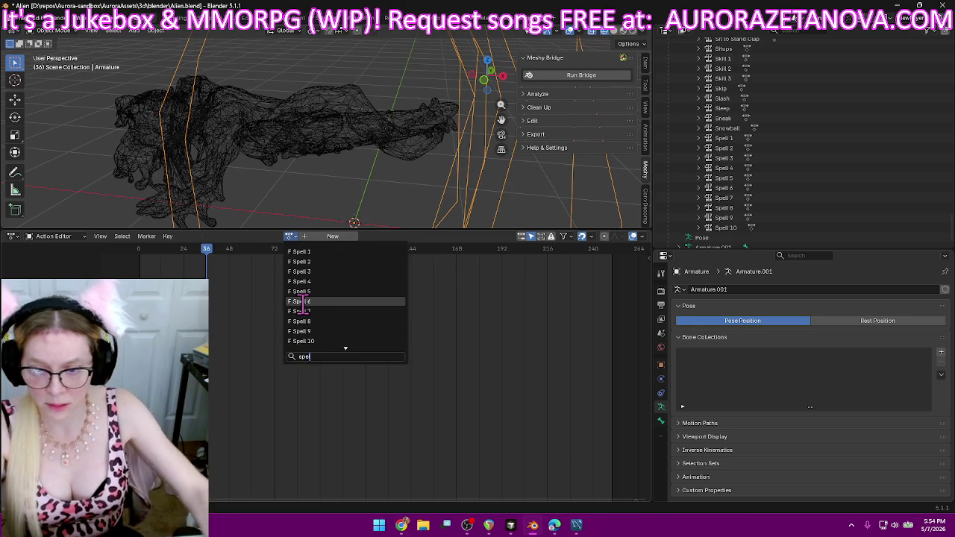
text(l)
scroll(381, 332, down, 2)
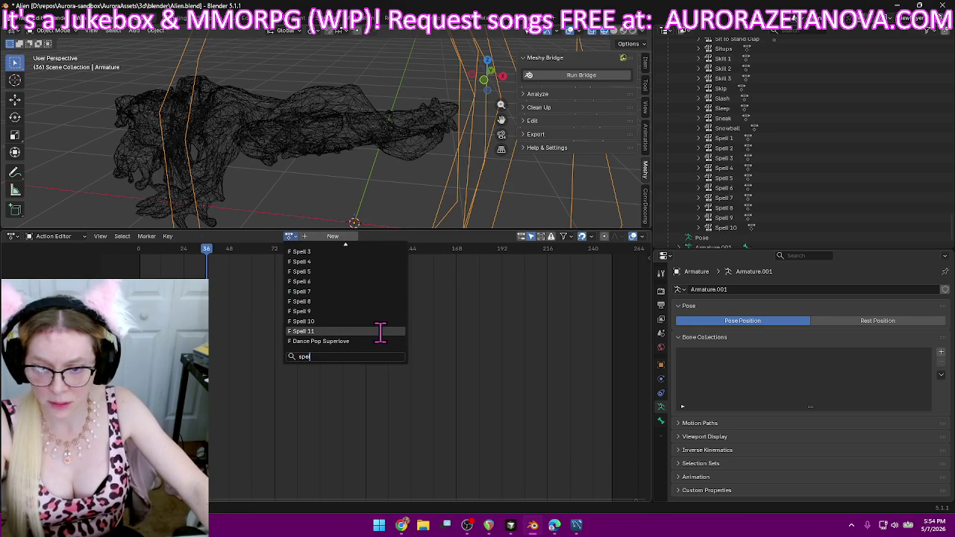
click(381, 332)
click(218, 235)
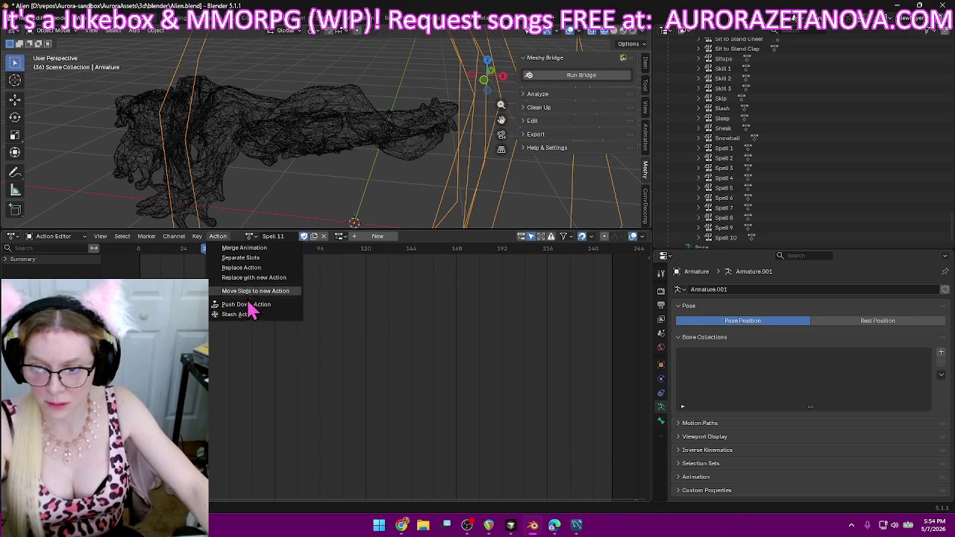
click(249, 306)
click(291, 237)
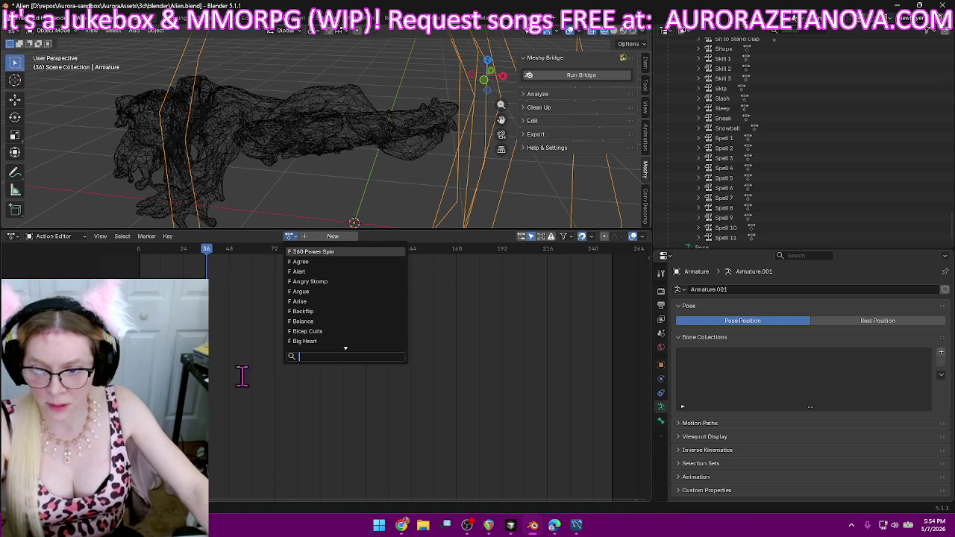
text(spel)
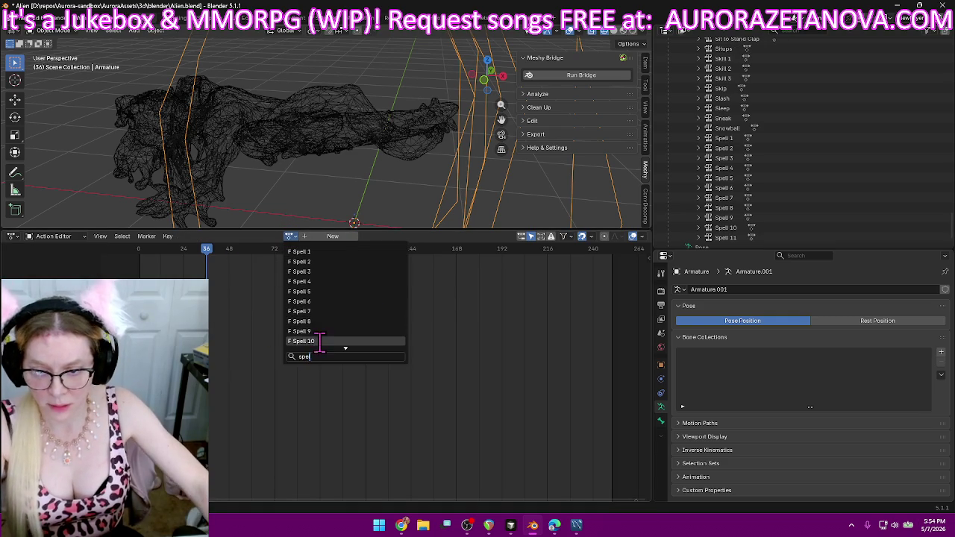
click(321, 331)
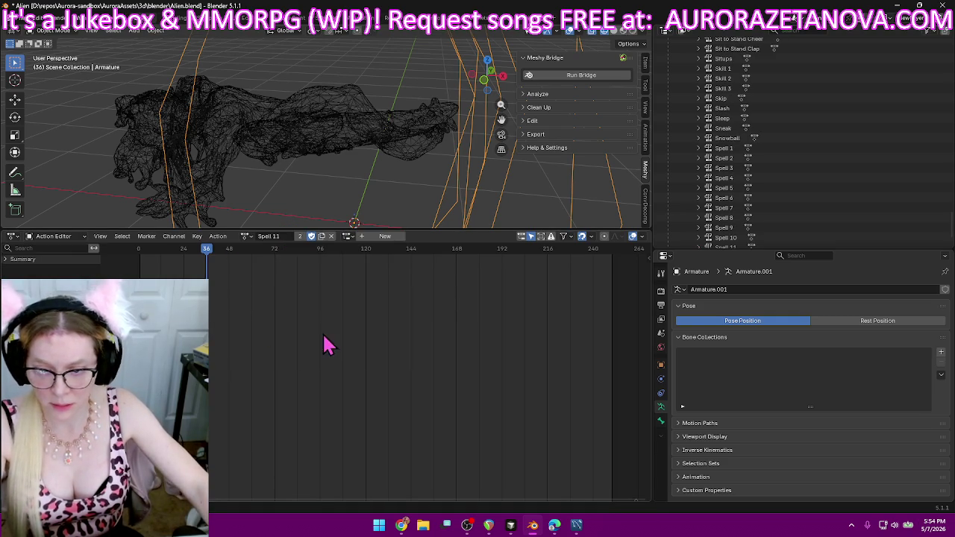
- Assign the Spin Move action and push it down into an NLA track
click(248, 236)
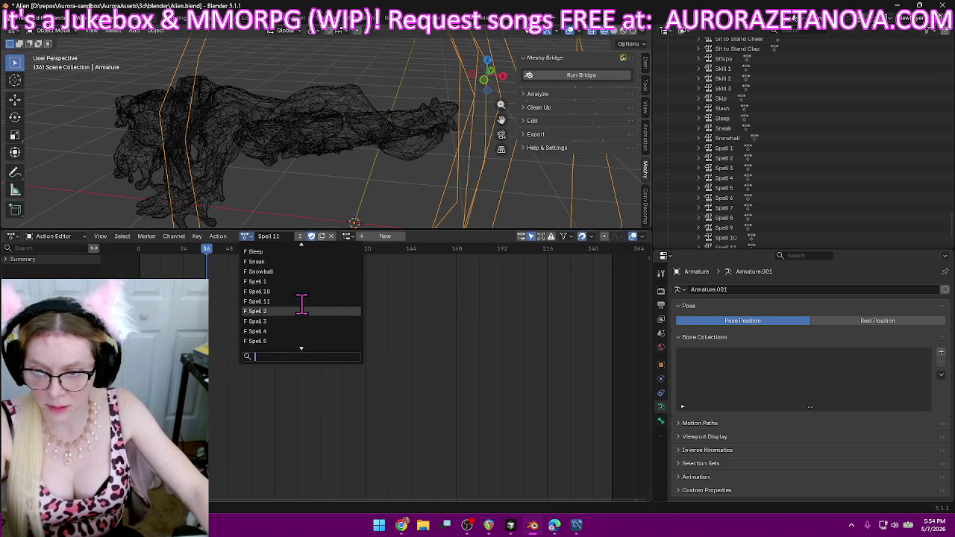
scroll(298, 311, down, 1)
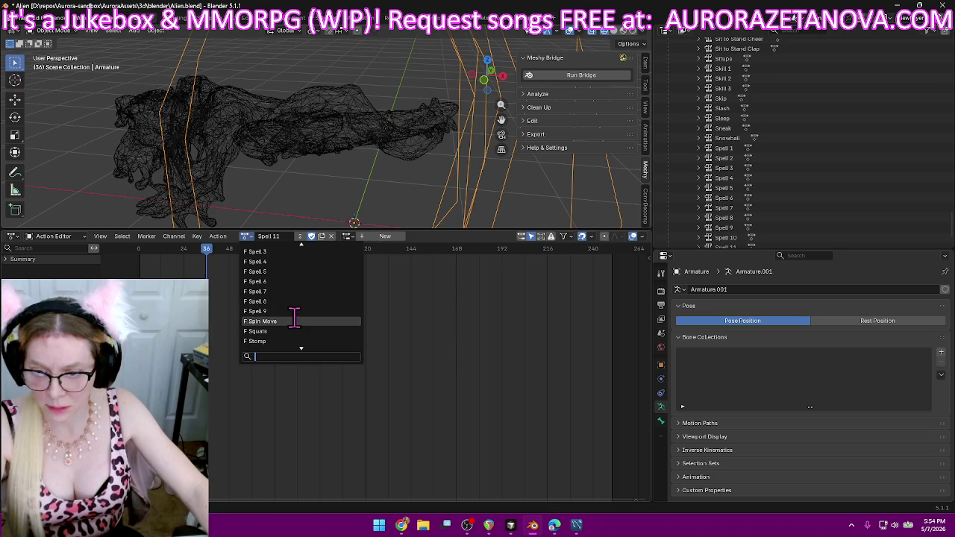
click(291, 321)
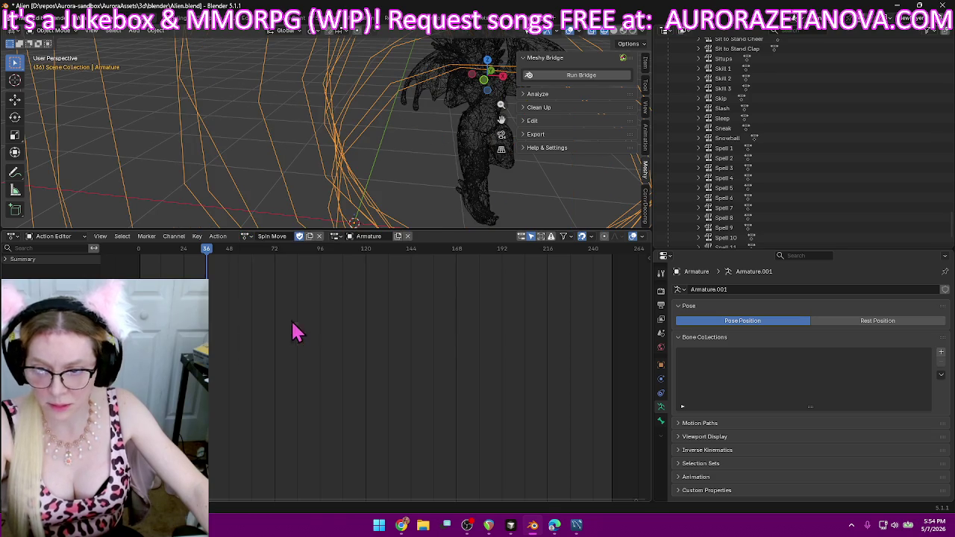
click(218, 237)
click(256, 306)
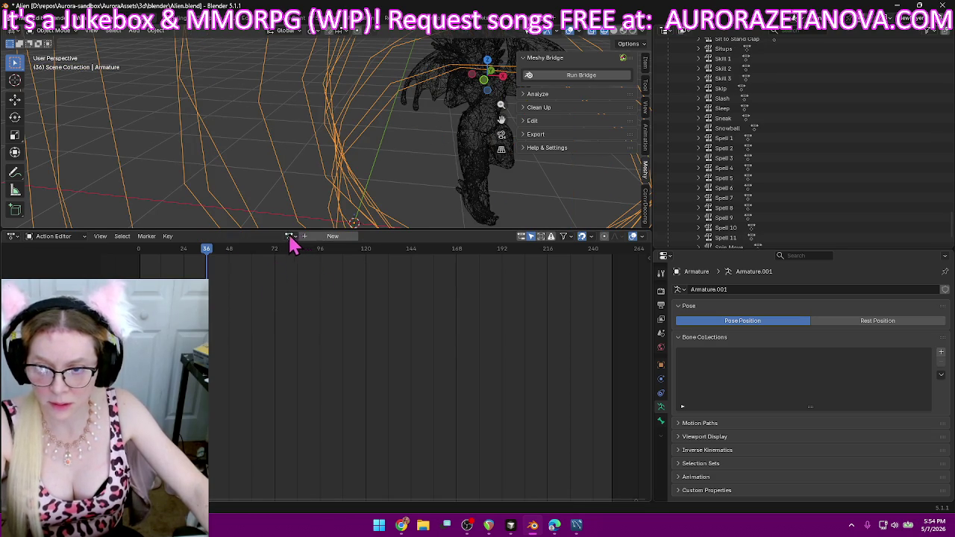
click(291, 238)
text(spin)
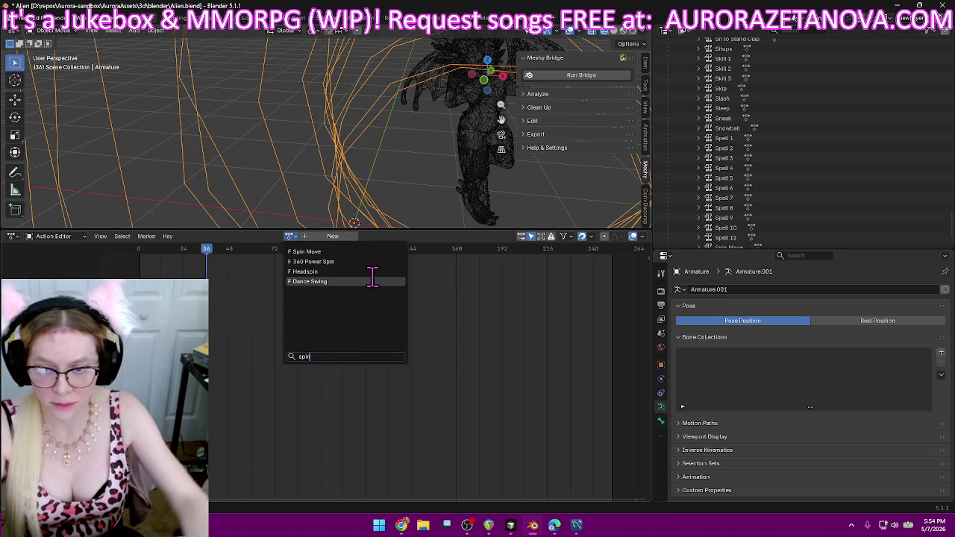
click(351, 251)
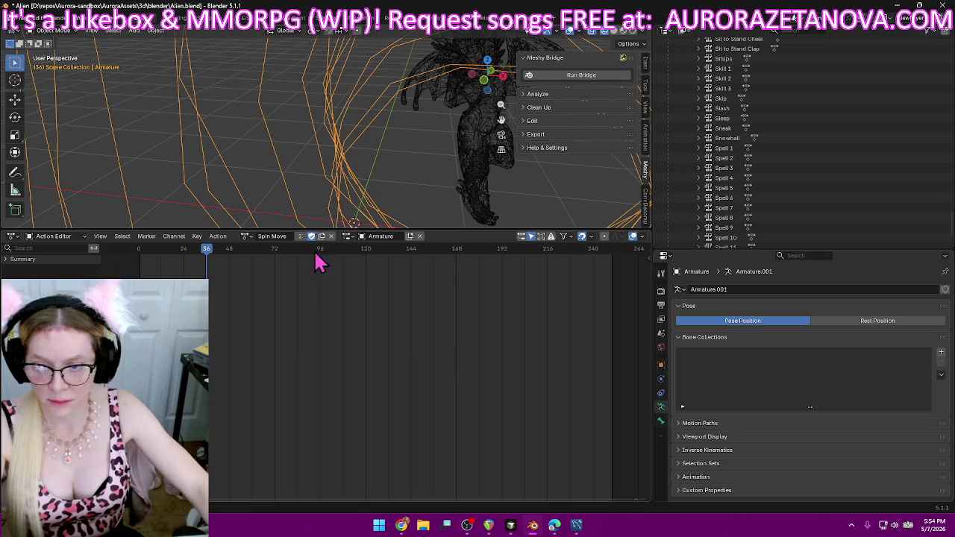
- Push the Squats and Stomp actions down as separate NLA tracks
click(245, 236)
scroll(298, 310, down, 3)
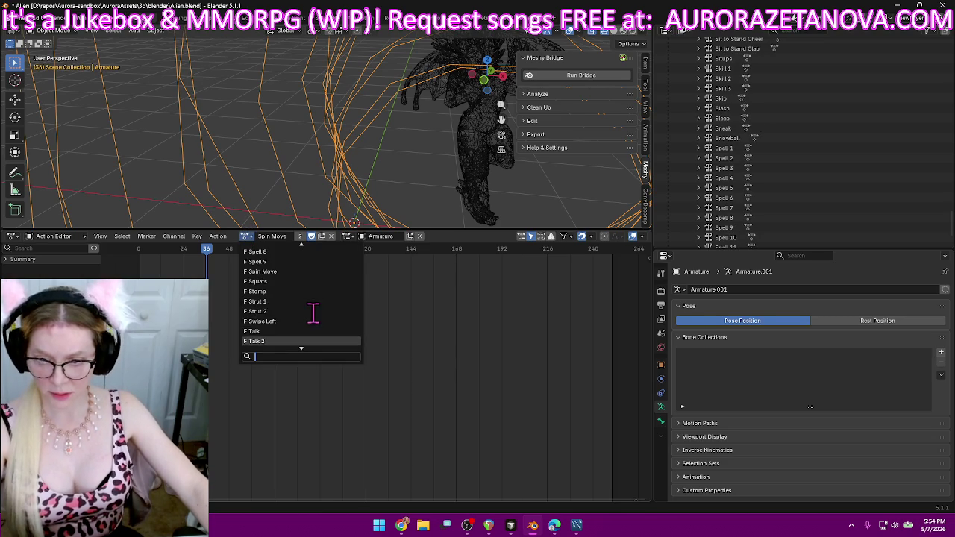
click(305, 282)
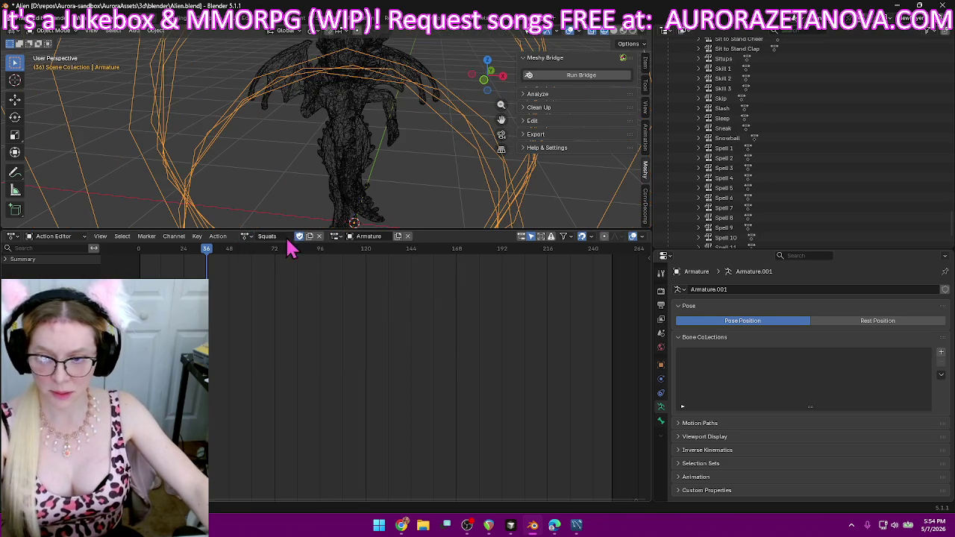
click(220, 236)
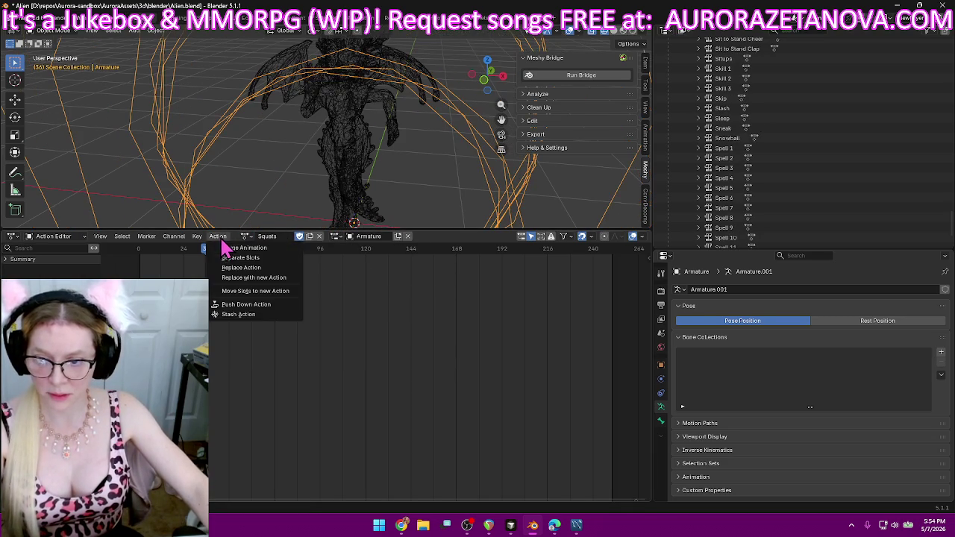
click(265, 306)
click(291, 236)
text(st)
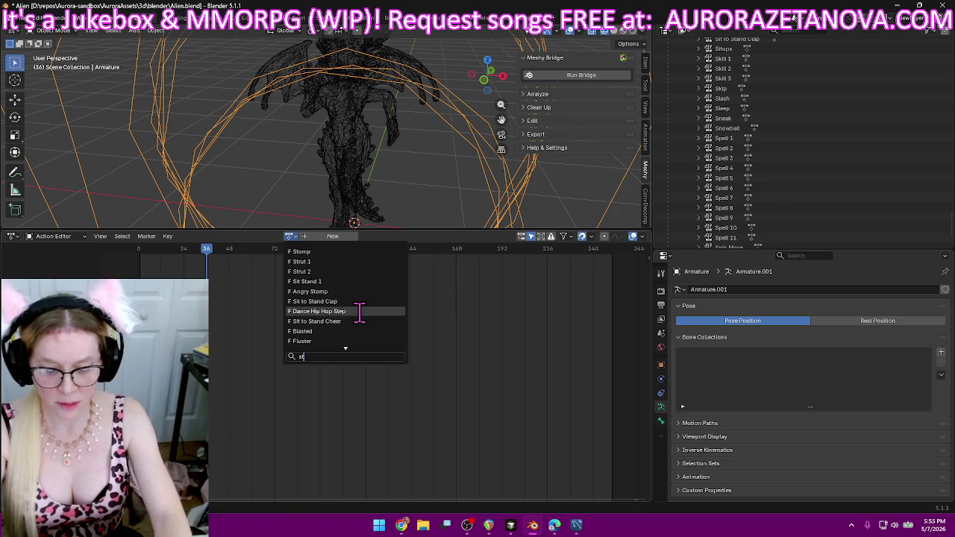
text(om)
click(355, 251)
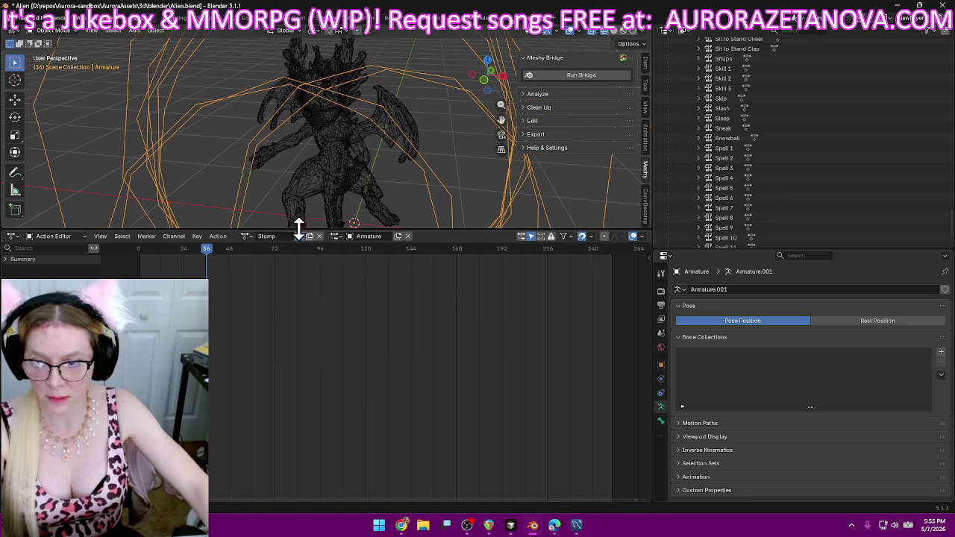
click(220, 240)
click(241, 303)
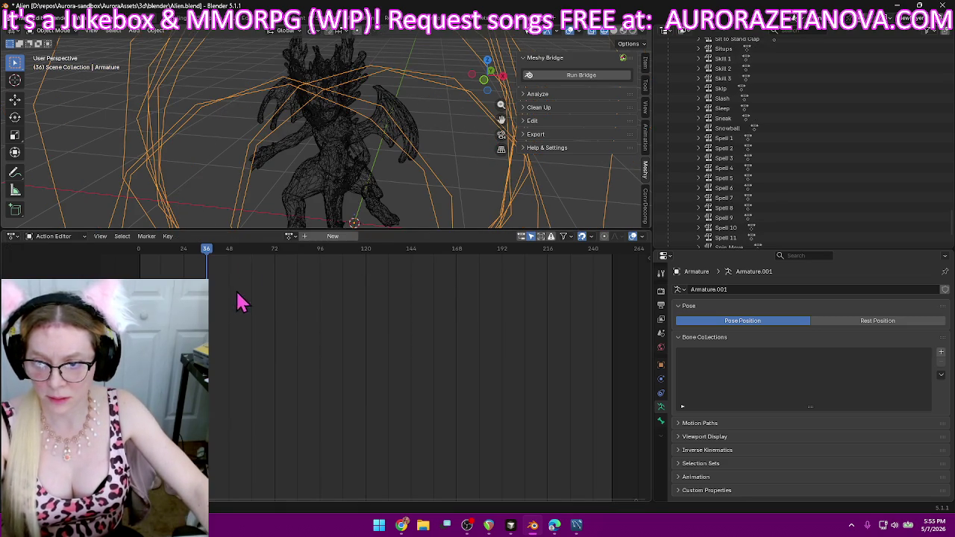
- Push Strut 1 and Strut 2 down as separate NLA tracks
click(290, 237)
text(st)
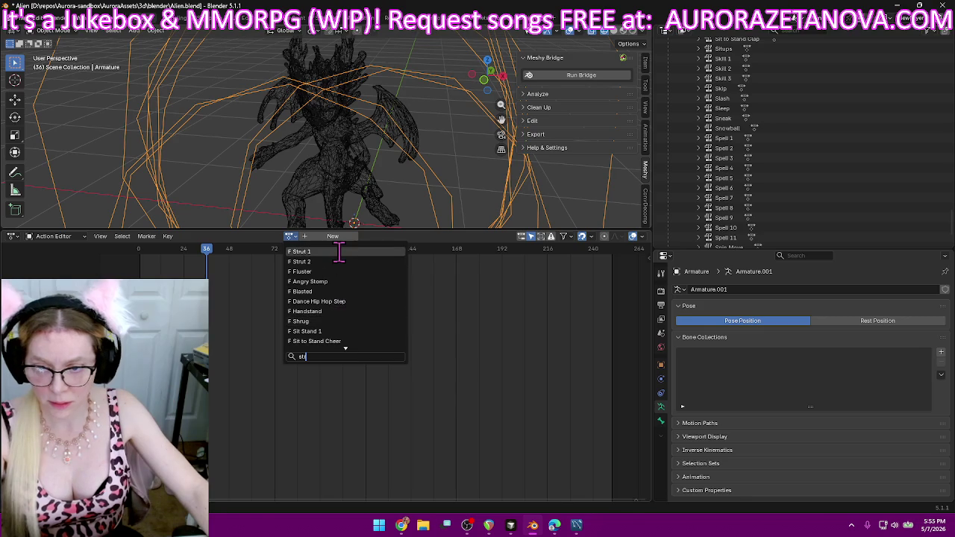
click(341, 251)
click(218, 237)
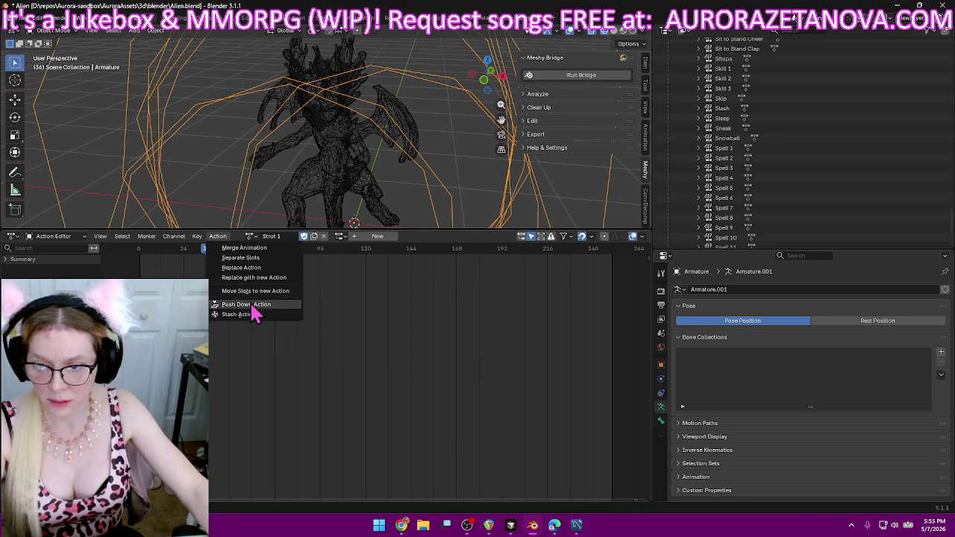
click(255, 306)
click(290, 237)
text(st)
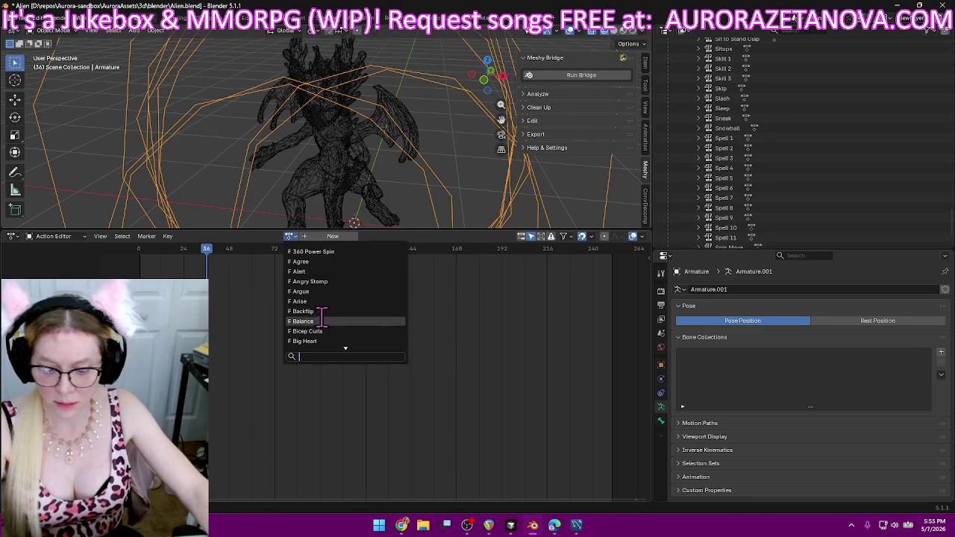
click(321, 261)
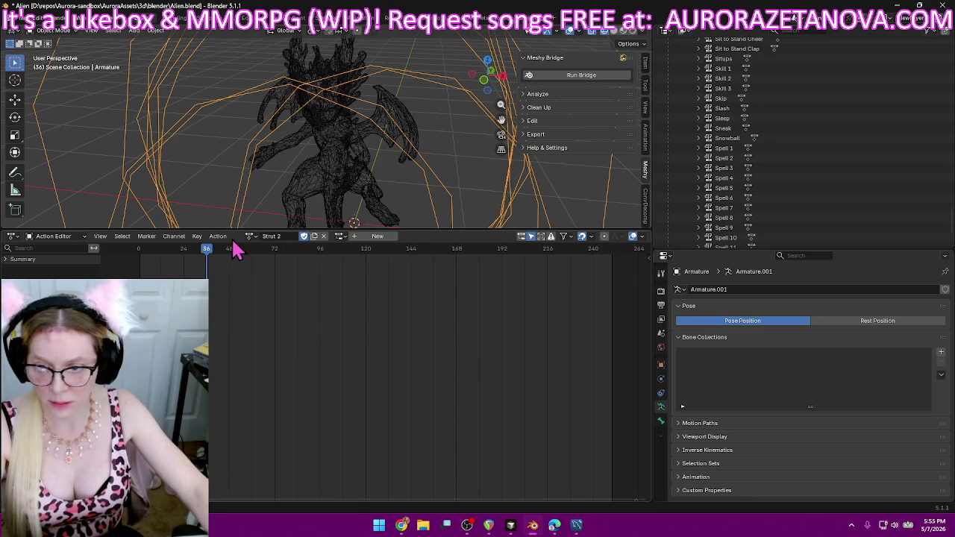
click(218, 237)
click(240, 304)
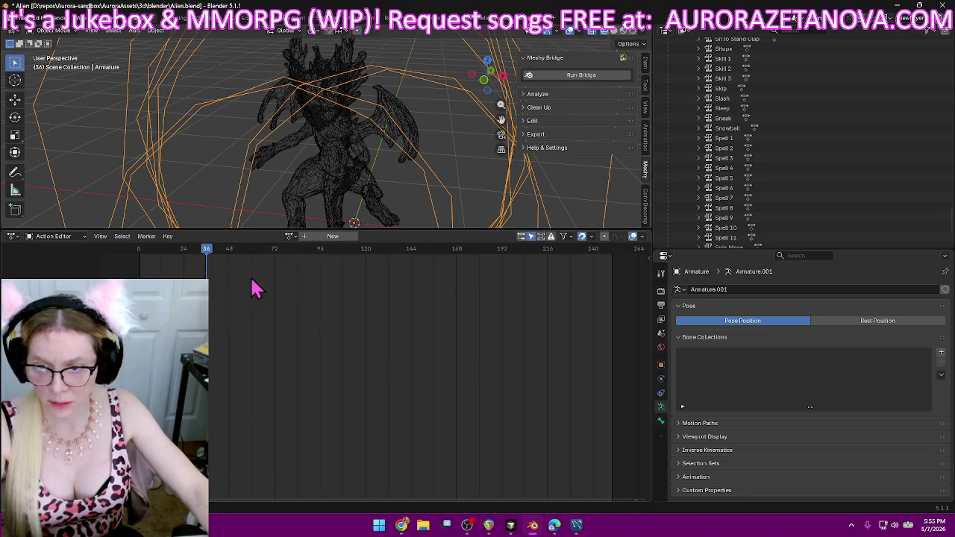
- Reassign Strut 2, then make Talk the armature's active action
click(289, 236)
text(st)
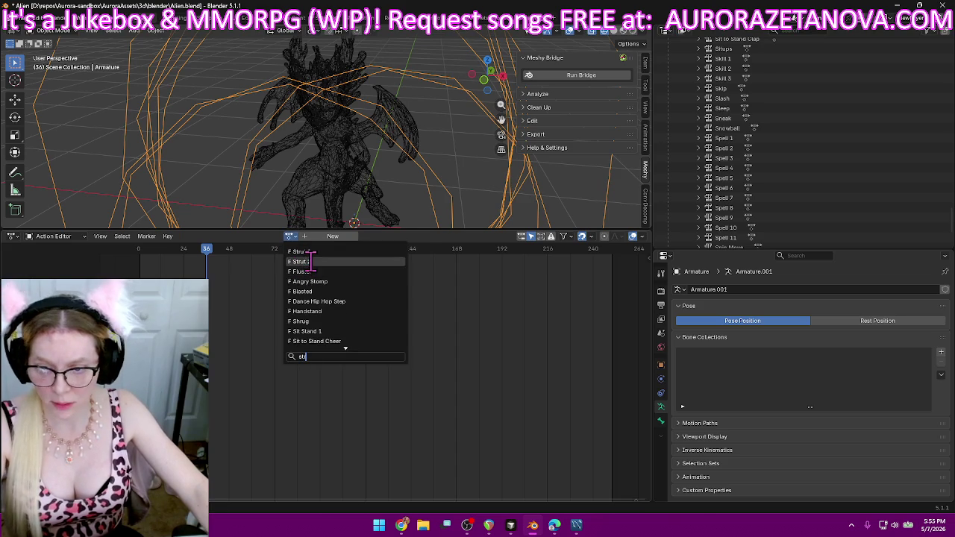
click(309, 261)
click(242, 236)
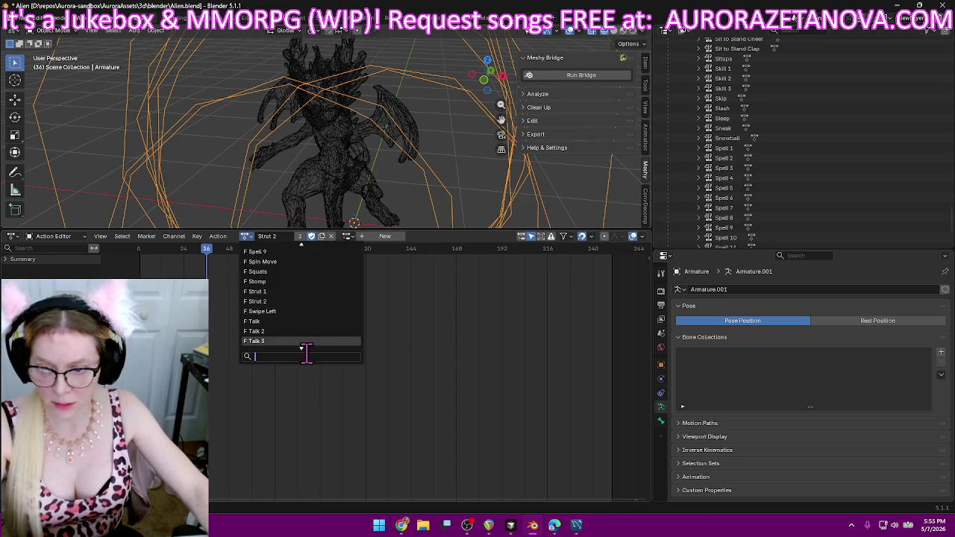
scroll(310, 336, down, 1)
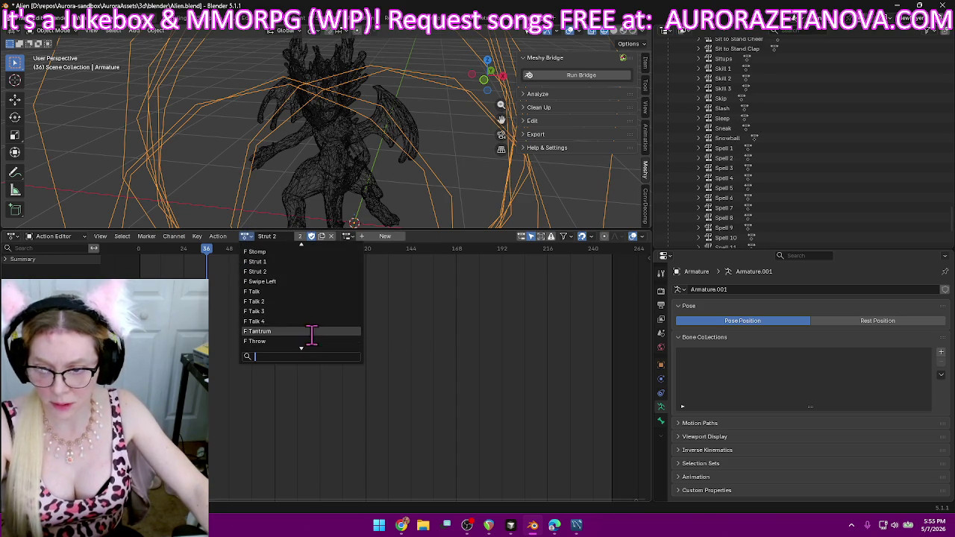
click(306, 292)
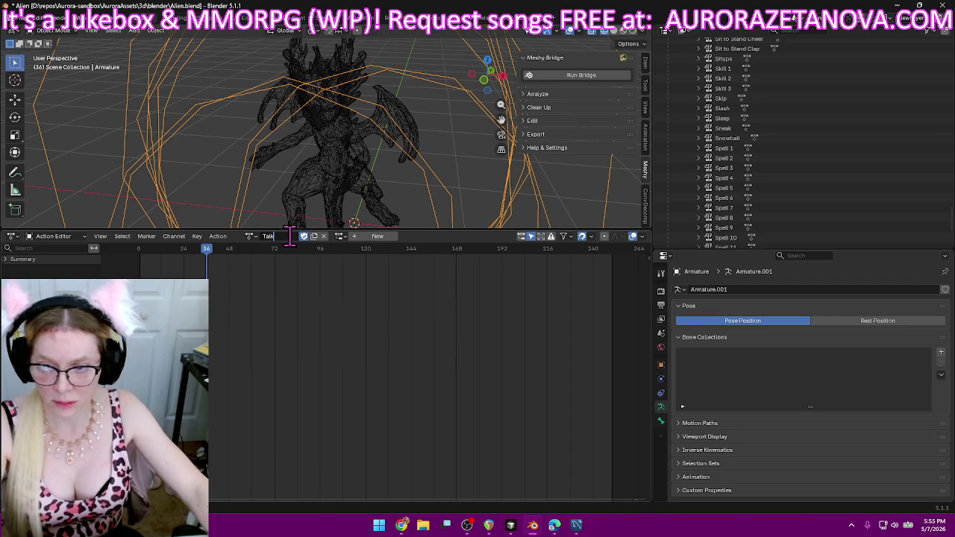
- Assign the Swipe Left action and push it down onto an NLA track
click(250, 237)
click(309, 291)
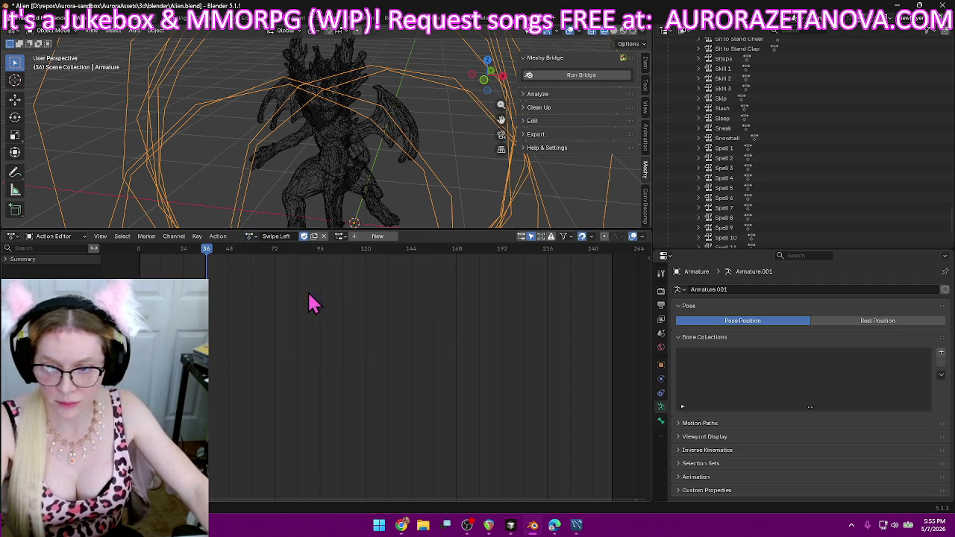
click(218, 236)
click(252, 312)
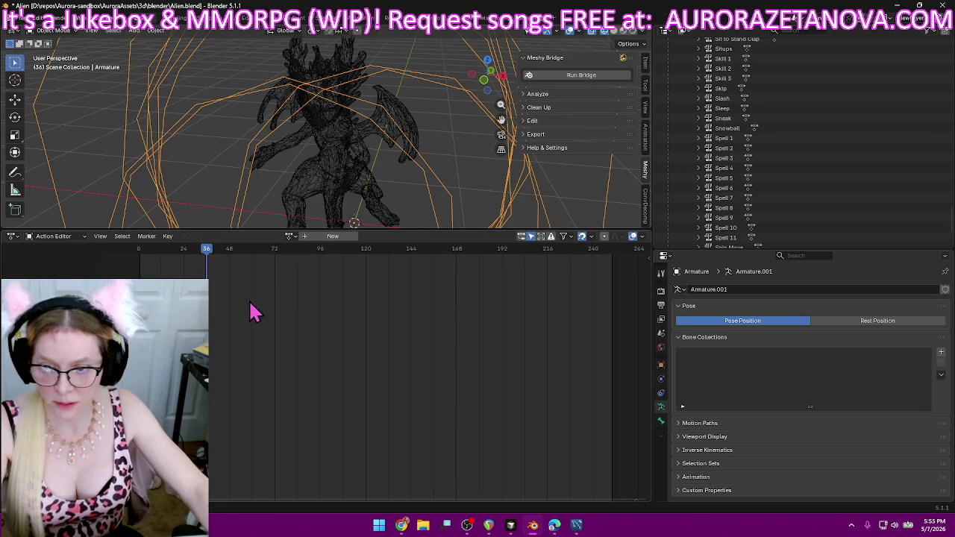
- Push the Talk 1 and Talk 2 actions down as NLA tracks
click(291, 236)
text(ta)
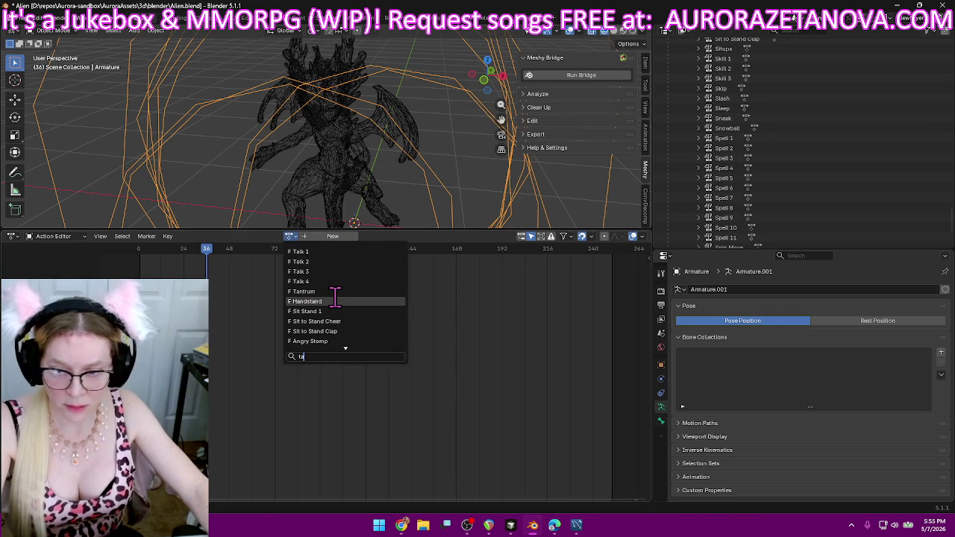
click(336, 252)
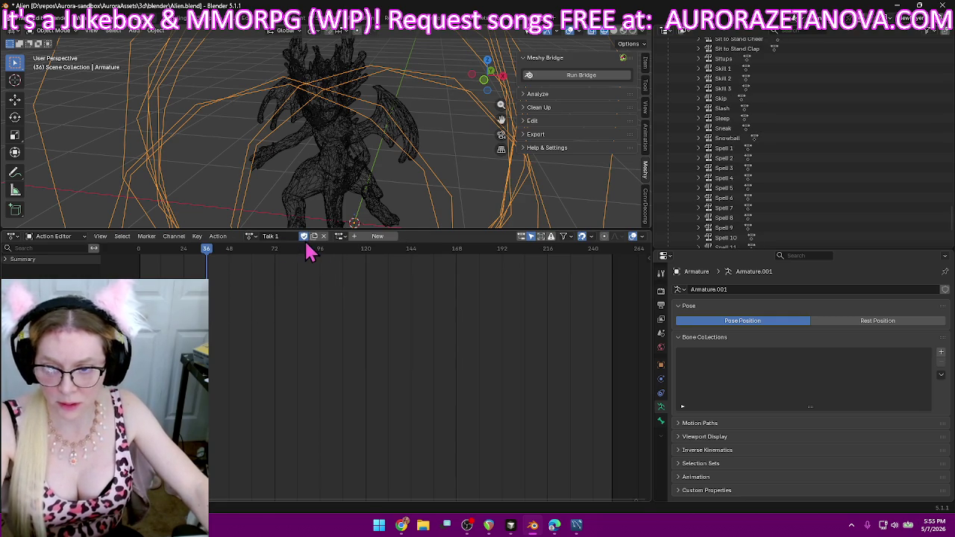
click(220, 236)
click(246, 312)
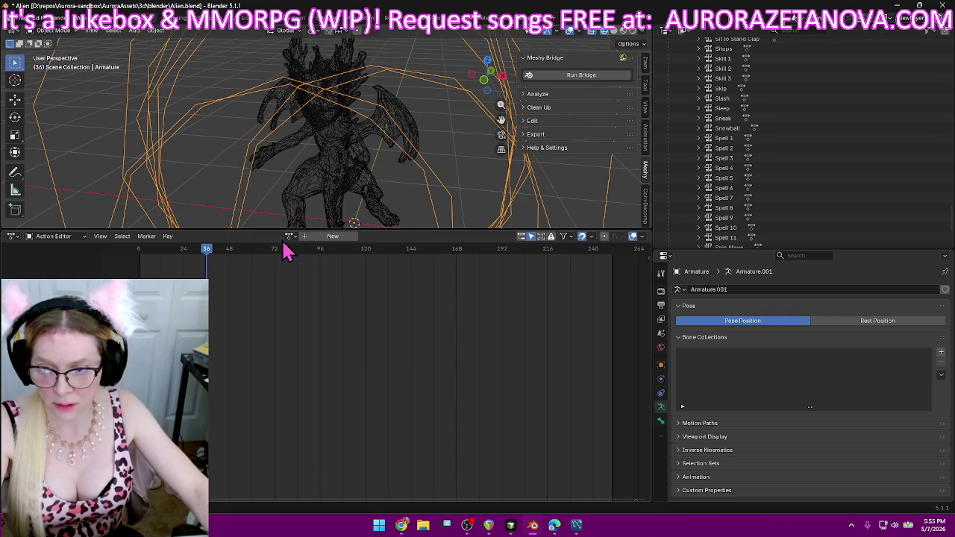
click(287, 235)
text(ta)
click(334, 262)
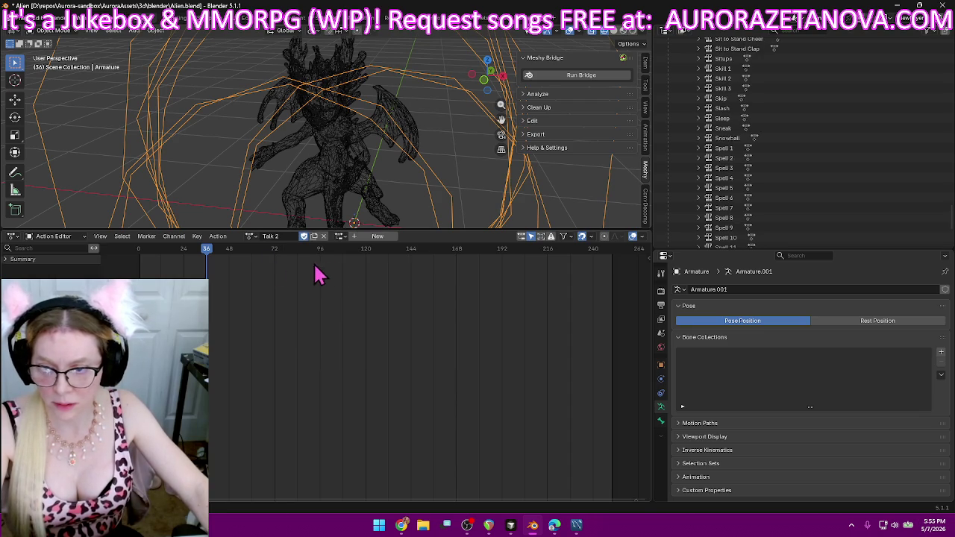
click(218, 236)
click(267, 306)
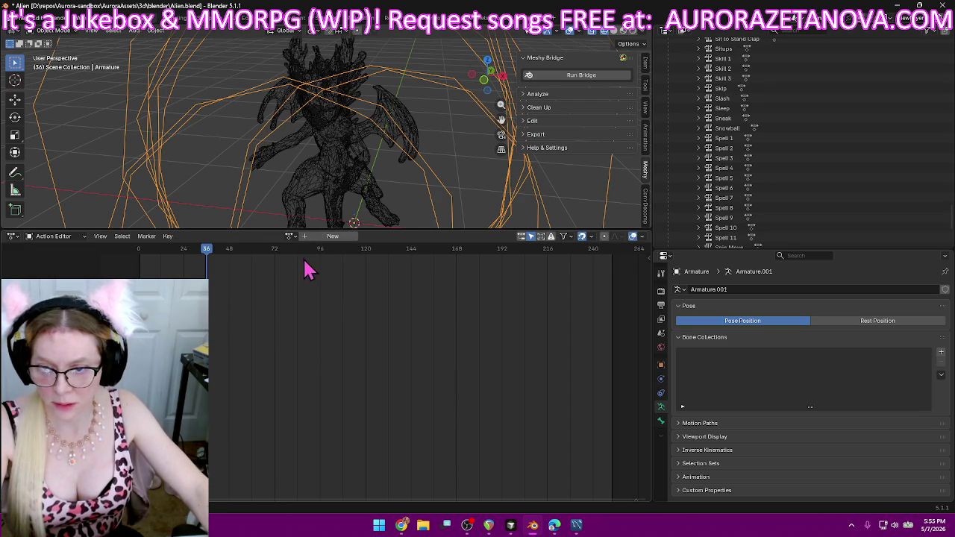
- Push Talk 3 and Talk 4 down as NLA tracks, leaving no active action
click(289, 237)
scroll(335, 306, up, 3)
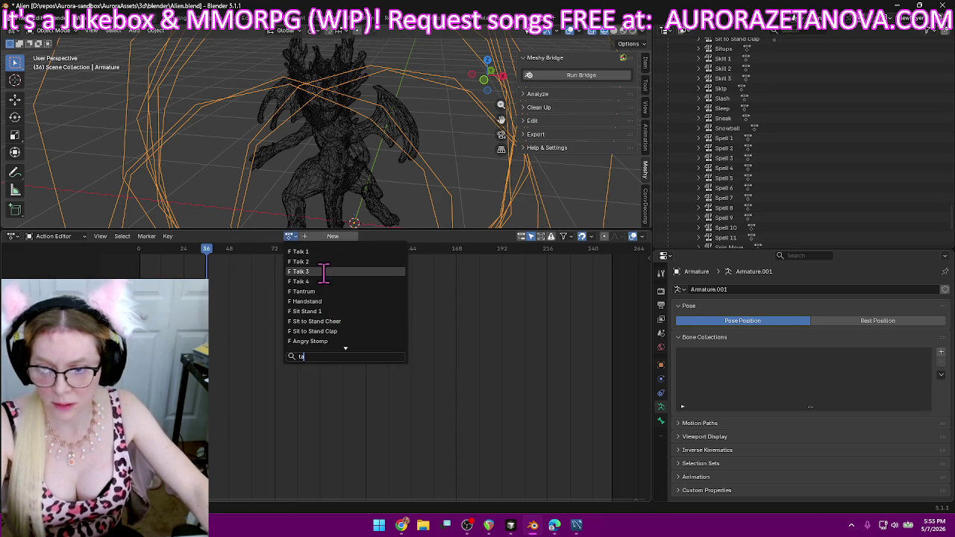
click(324, 272)
click(218, 238)
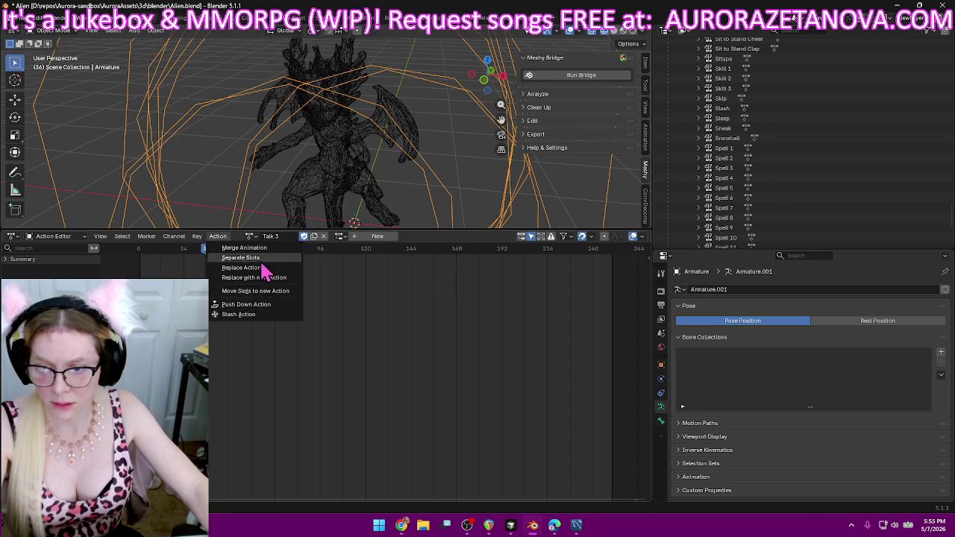
click(257, 308)
click(290, 236)
text(ta)
click(333, 281)
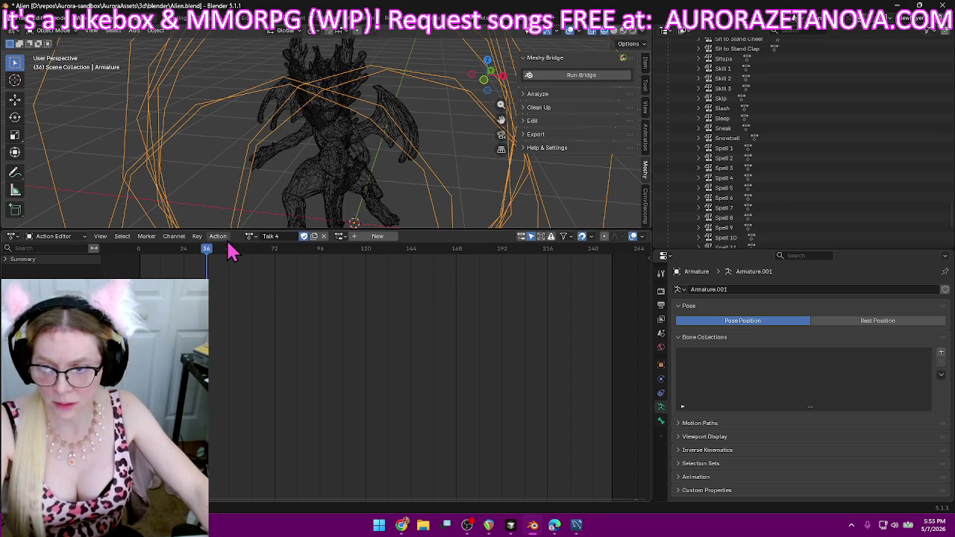
click(218, 236)
click(242, 305)
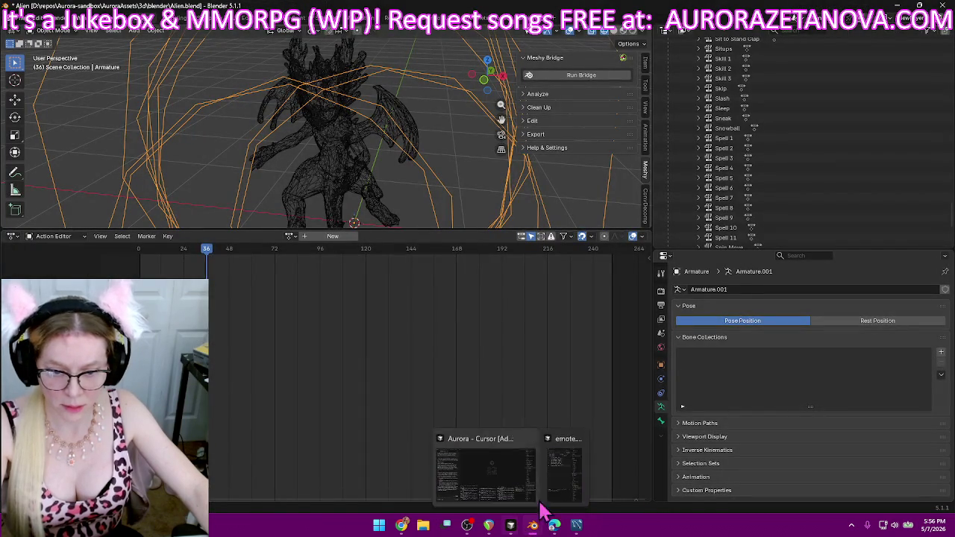
- In VS Code, search emote.md for 'talk'
mouse_move(532, 525)
click(552, 498)
scroll(196, 222, up, 5)
key(ctrl+f)
text(tan)
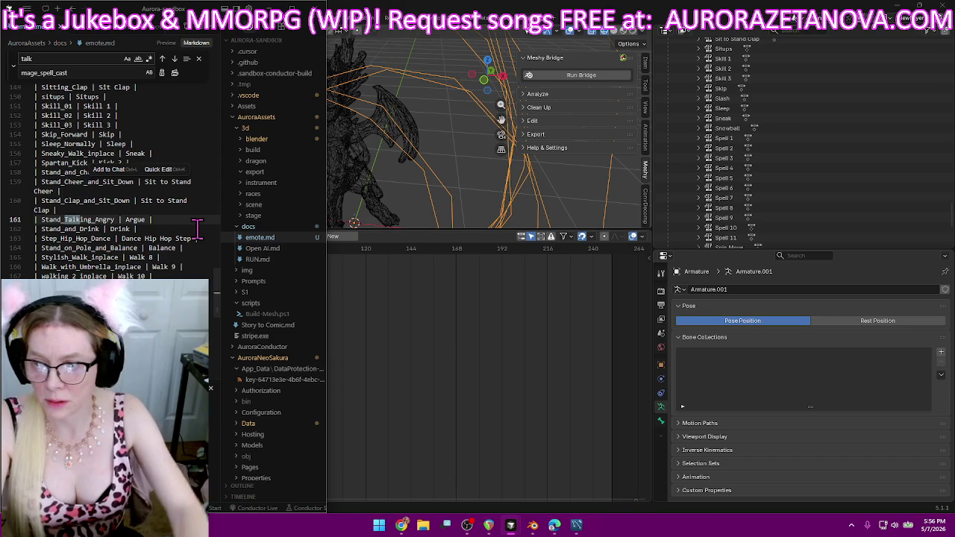
key(BackSpace)
key(BackSpace)
key(BackSpace)
text(talk)
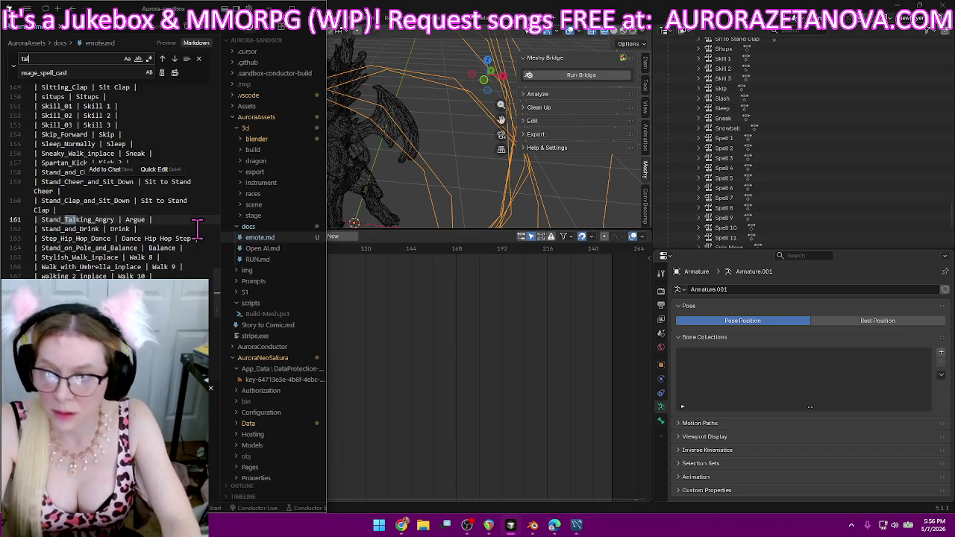
- Change the Talk_Passionately mapping on line 171 to 'Talk 1', then return to Blender
click(163, 59)
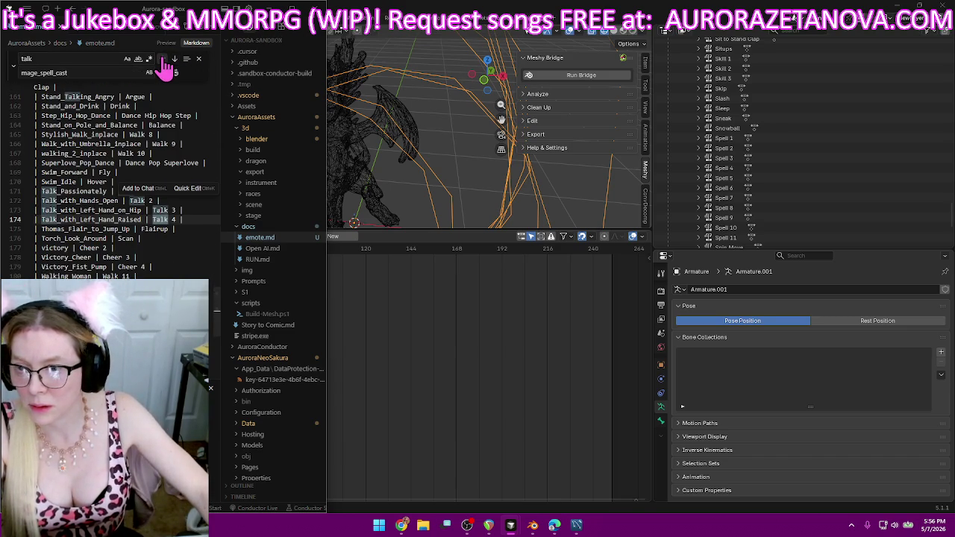
click(179, 228)
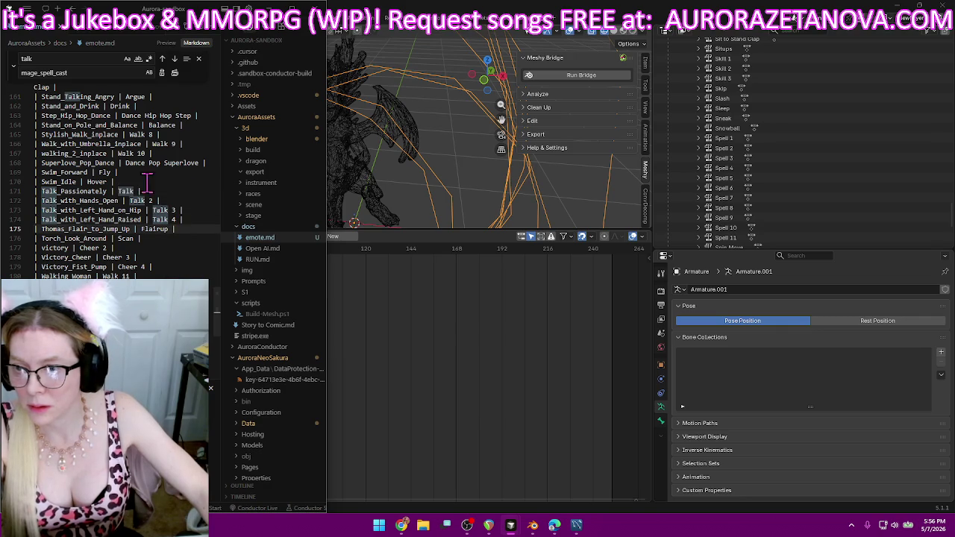
click(204, 191)
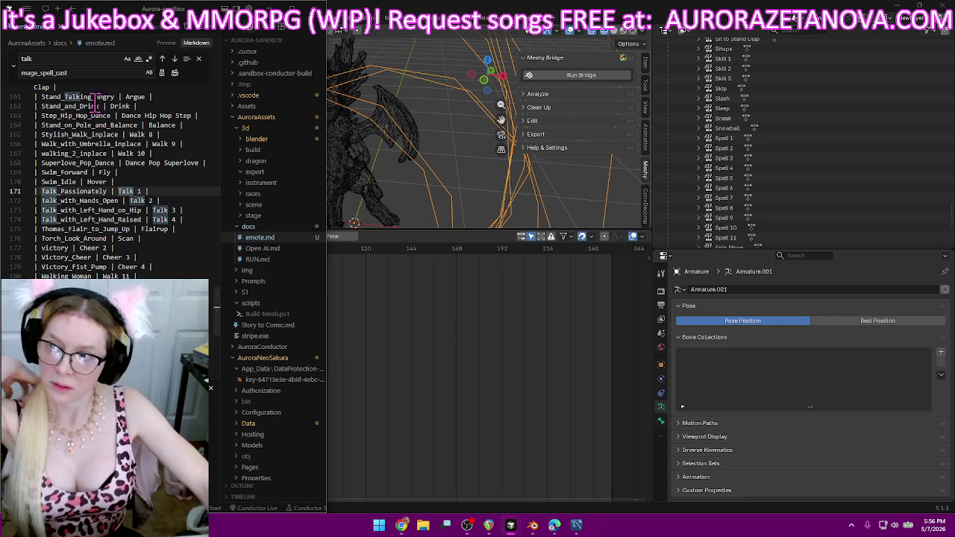
click(198, 60)
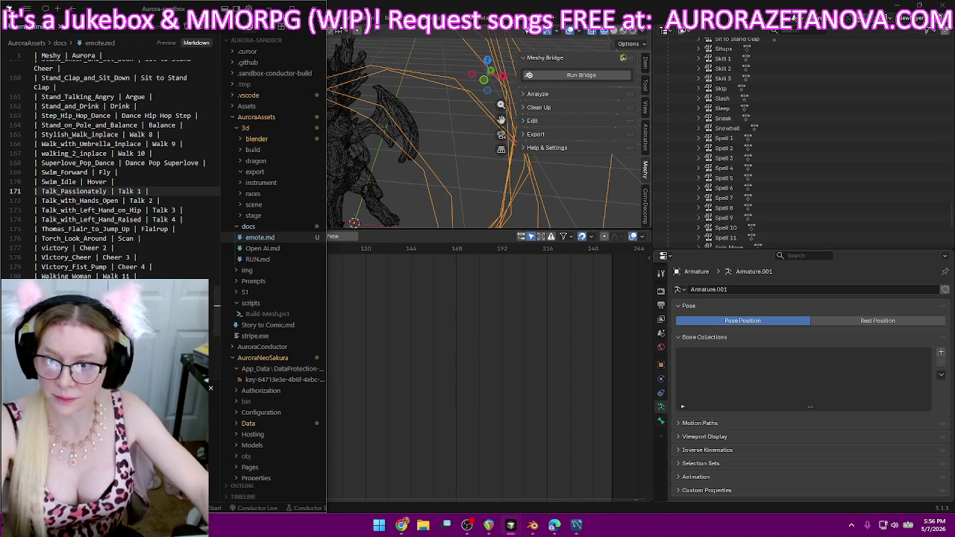
click(693, 34)
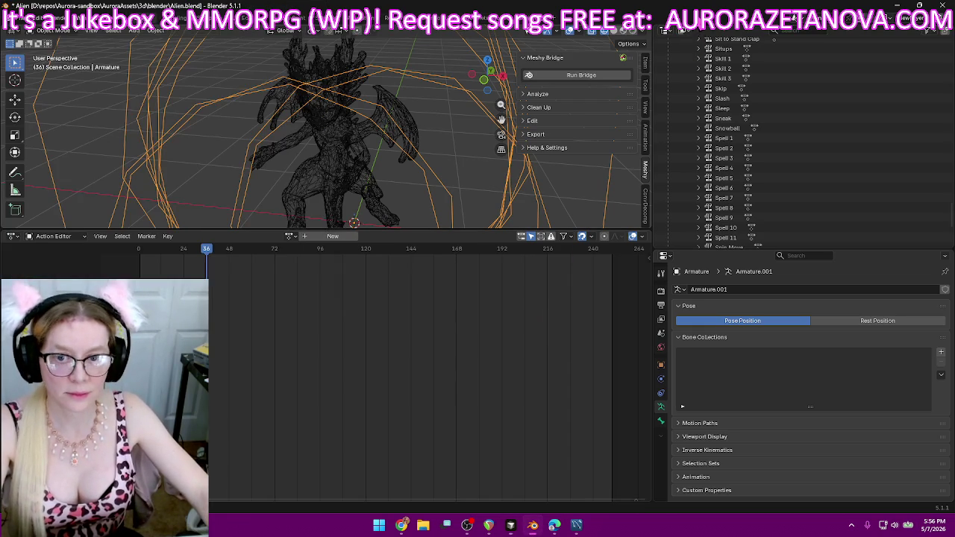
- Reload Talk 4, then push the Tantrum action down onto an NLA track
click(290, 236)
text(ta)
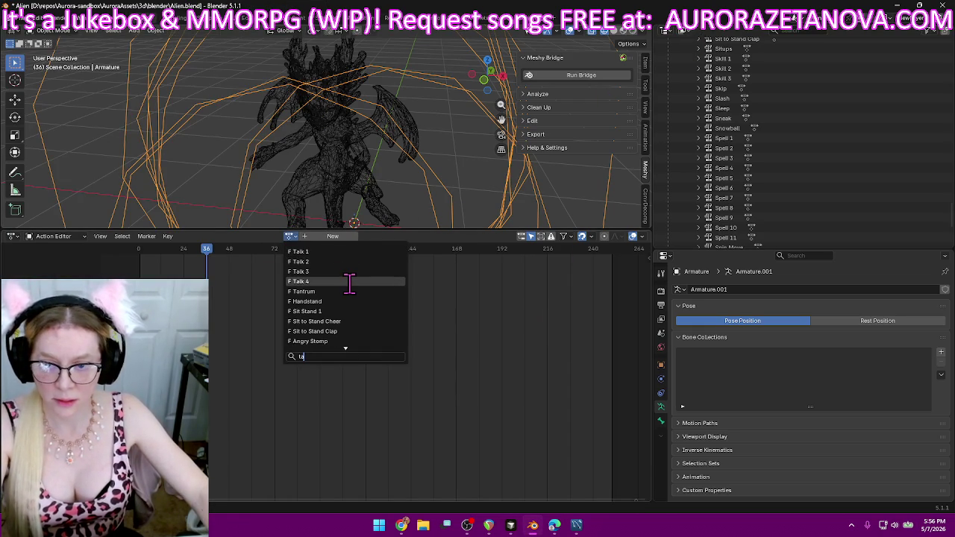
click(351, 282)
scroll(828, 197, down, 3)
scroll(828, 197, down, 2)
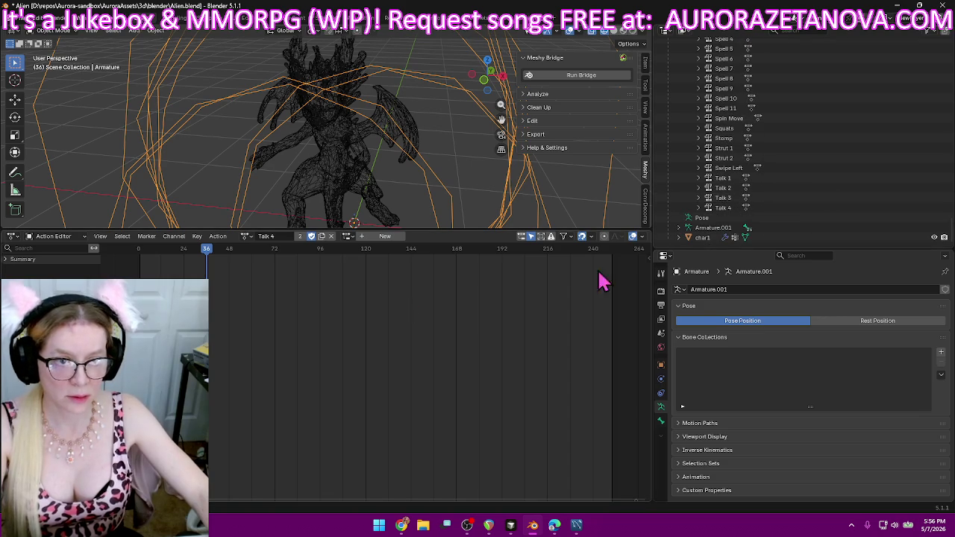
click(245, 237)
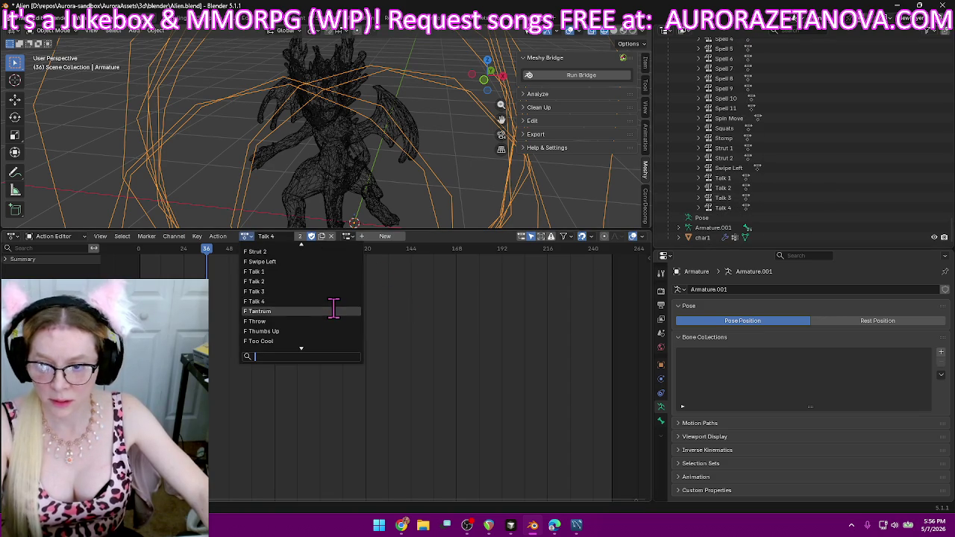
click(333, 311)
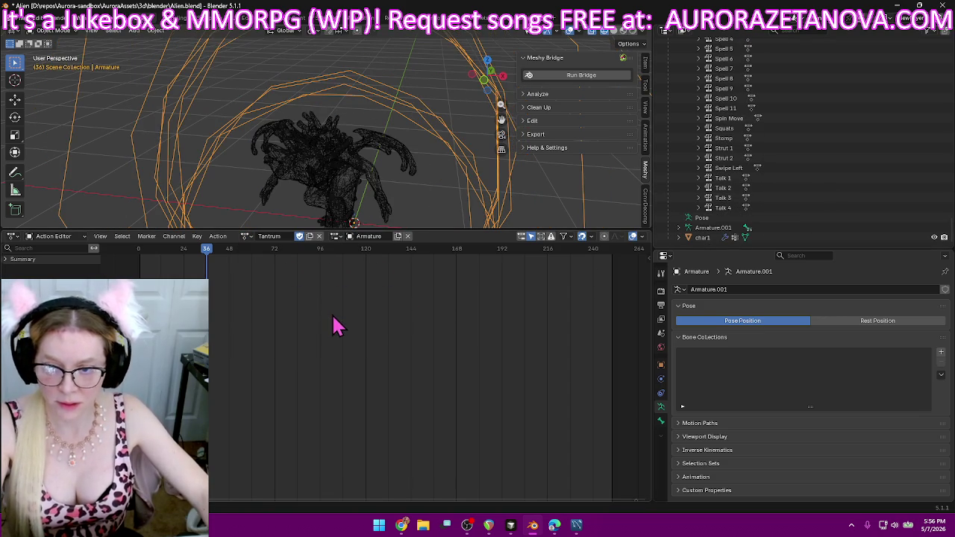
click(216, 237)
click(246, 310)
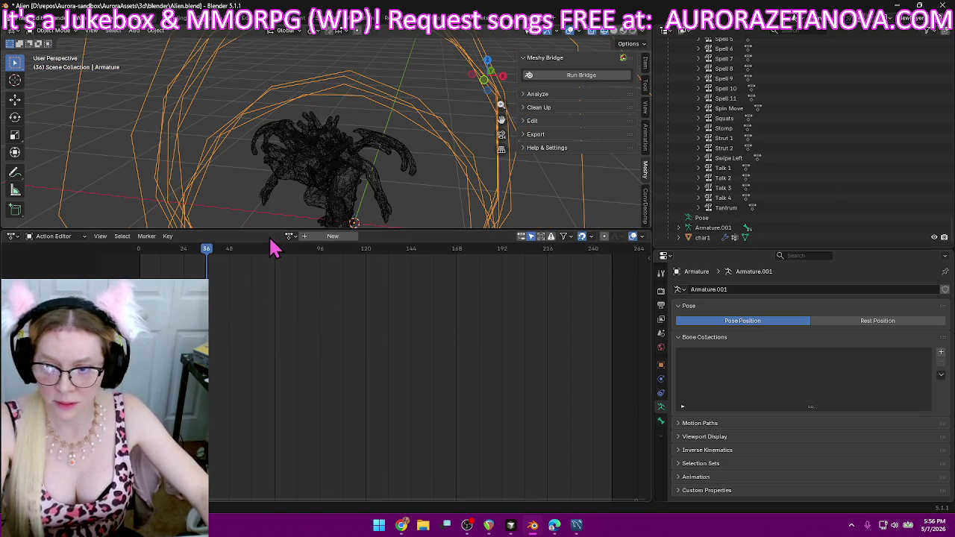
- Push the Throw and Thumbs Up actions down as NLA tracks
click(290, 237)
text(th)
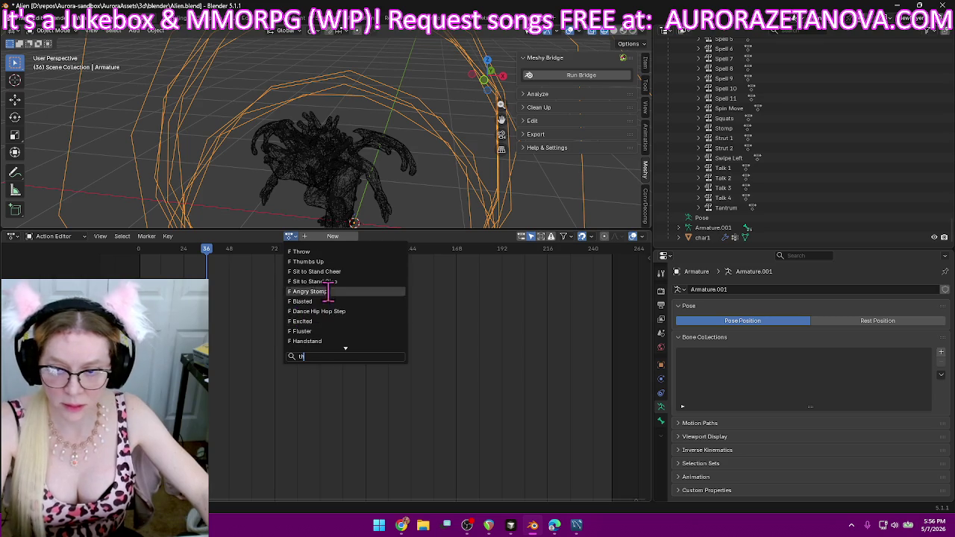
click(346, 263)
click(216, 240)
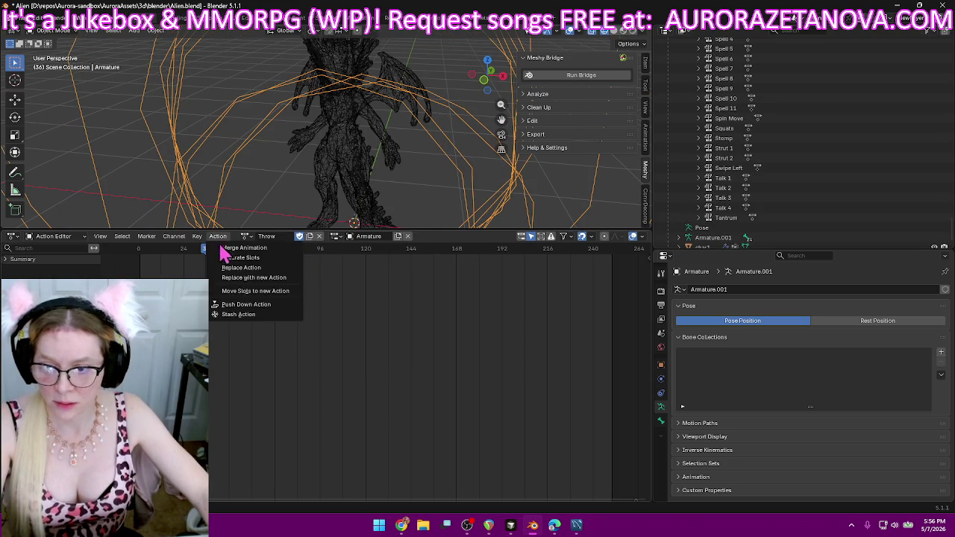
click(249, 309)
click(290, 237)
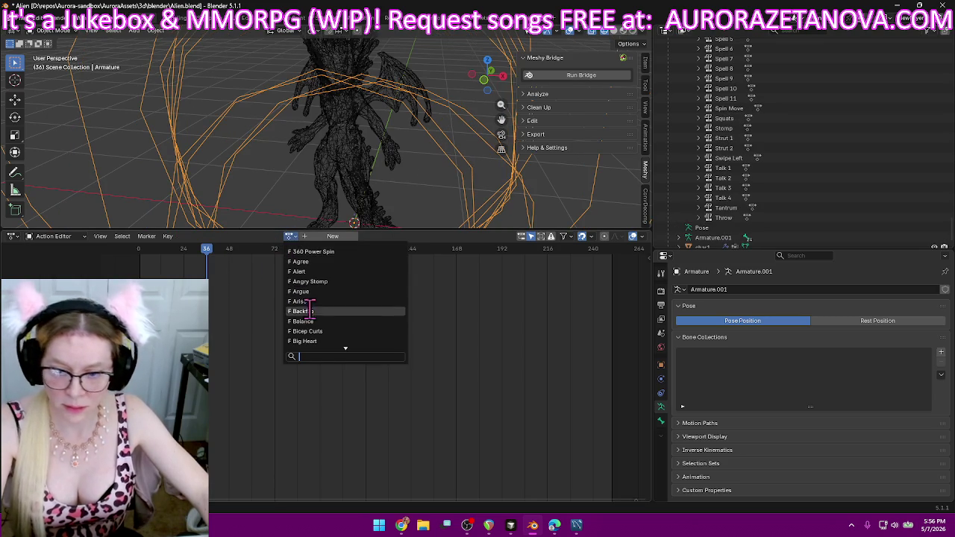
text(th)
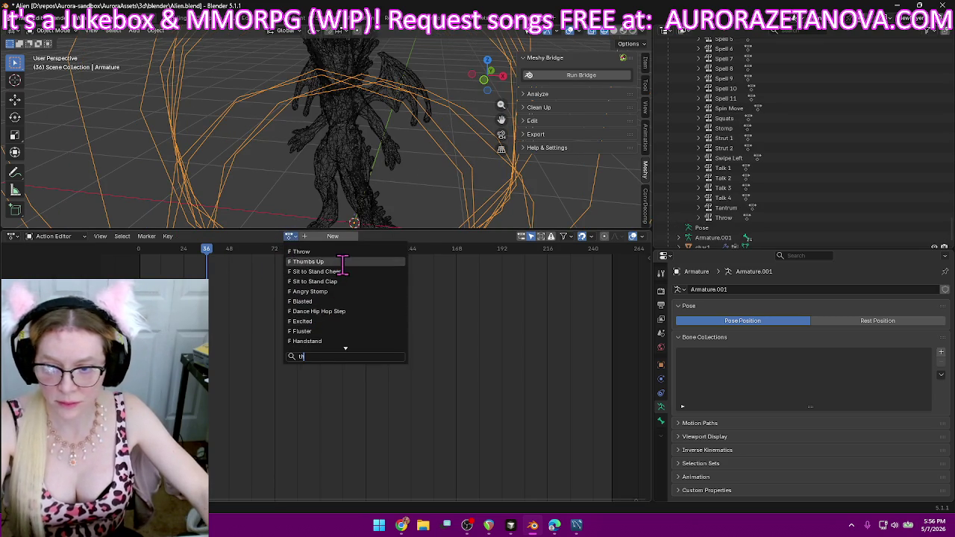
click(335, 261)
click(218, 236)
click(256, 306)
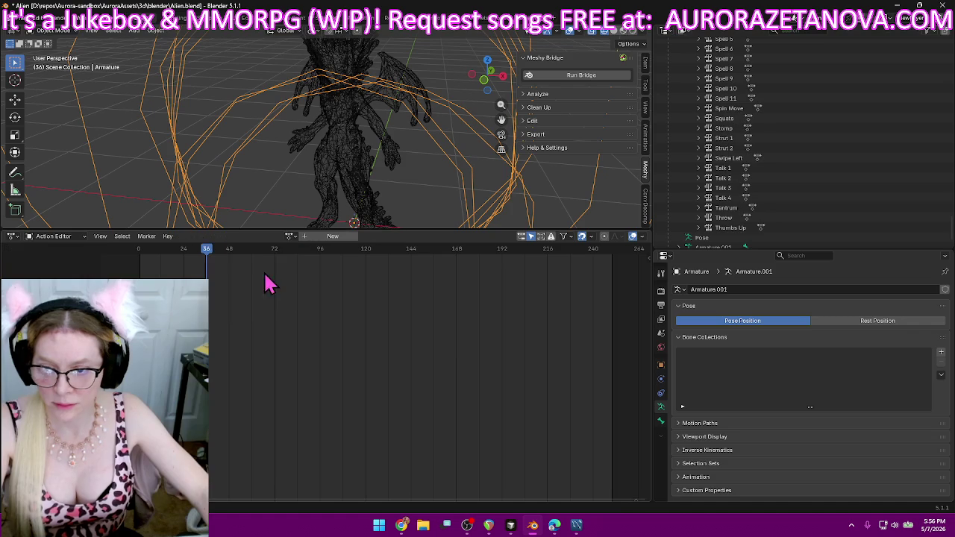
click(288, 237)
text(th)
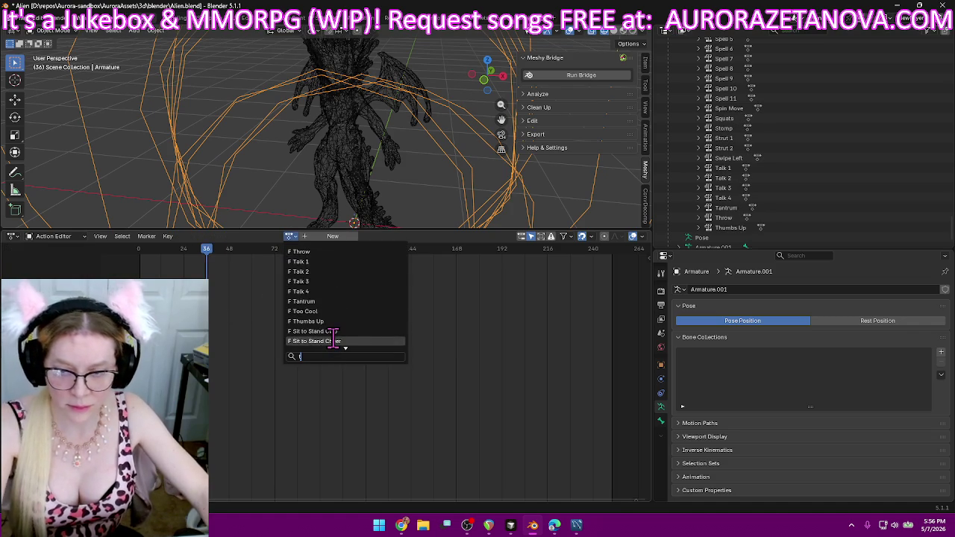
click(351, 261)
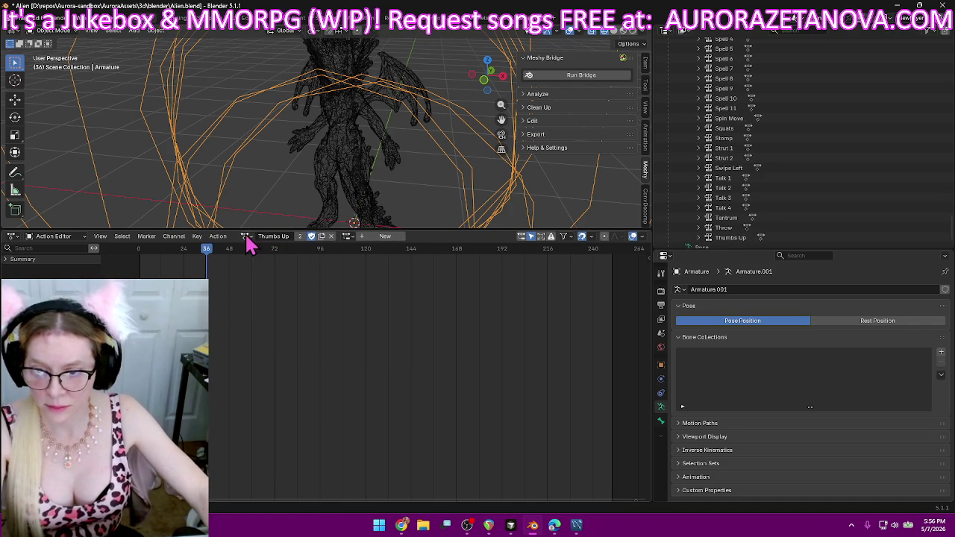
- Push the Too Cool and Walk 1 actions down as NLA tracks
click(246, 235)
scroll(314, 311, down, 2)
scroll(314, 310, down, 1)
click(306, 282)
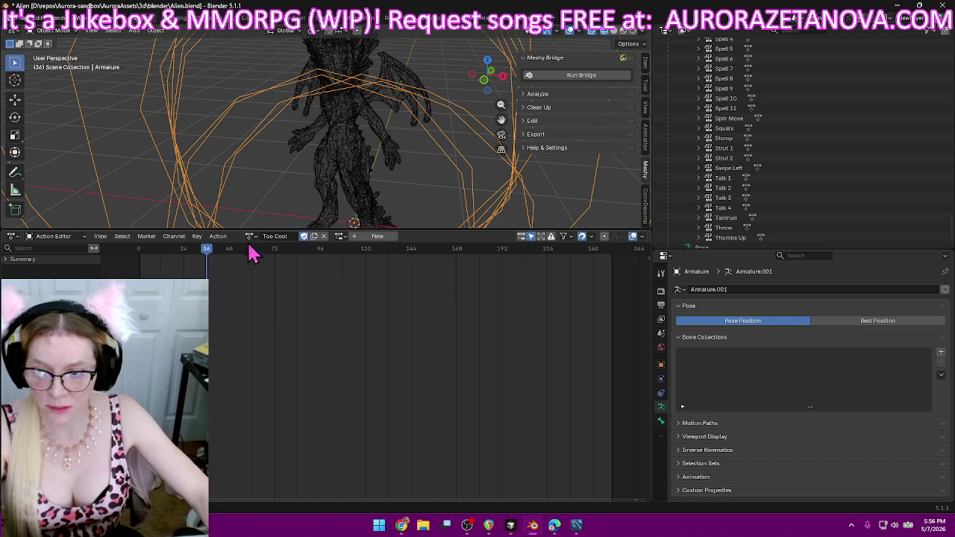
click(218, 236)
click(249, 305)
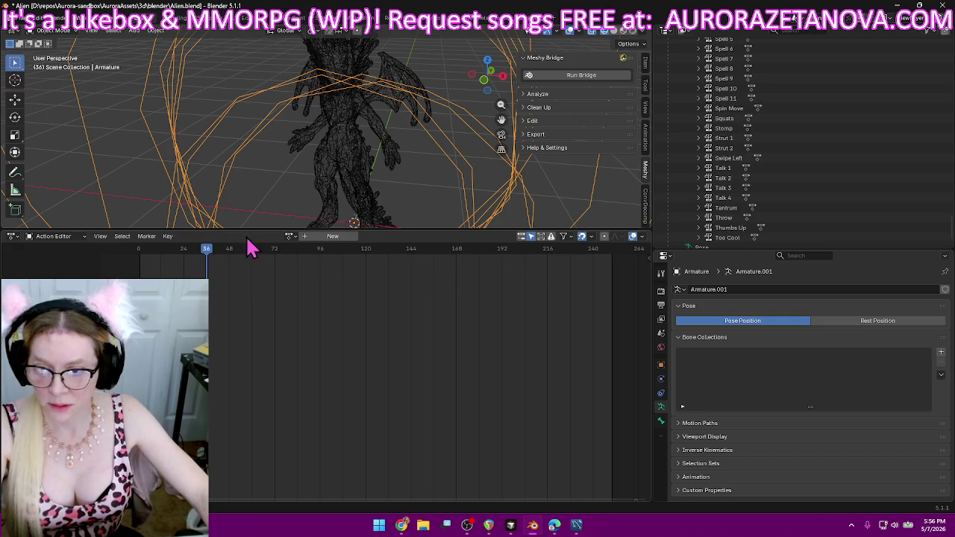
click(288, 237)
text(walk)
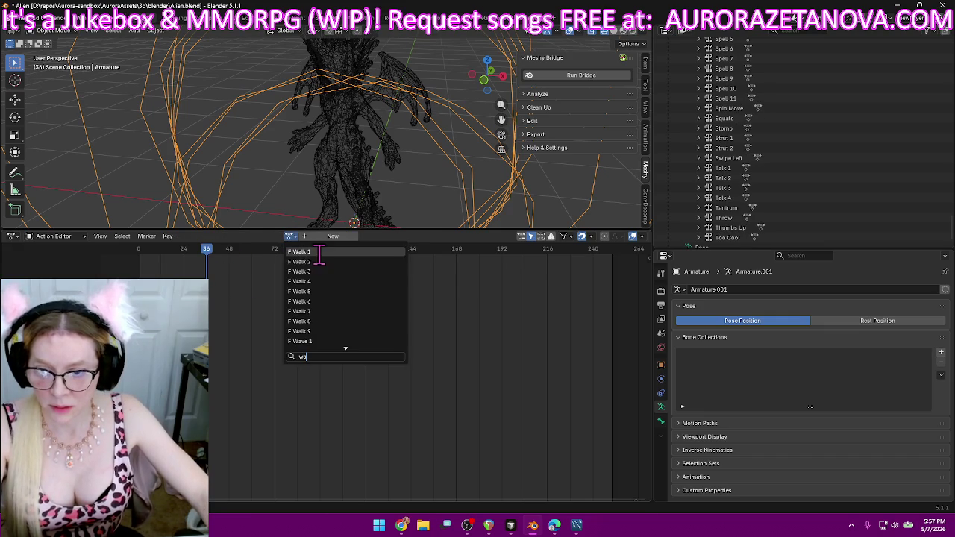
key(Return)
click(217, 236)
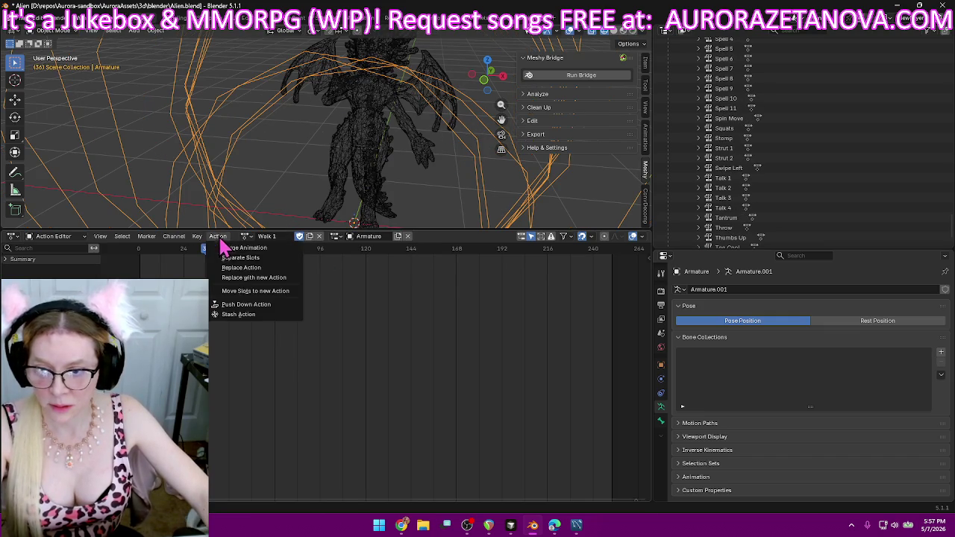
click(248, 306)
- Push Walk 2 and Walk 3 down as NLA tracks
click(290, 237)
text(wa)
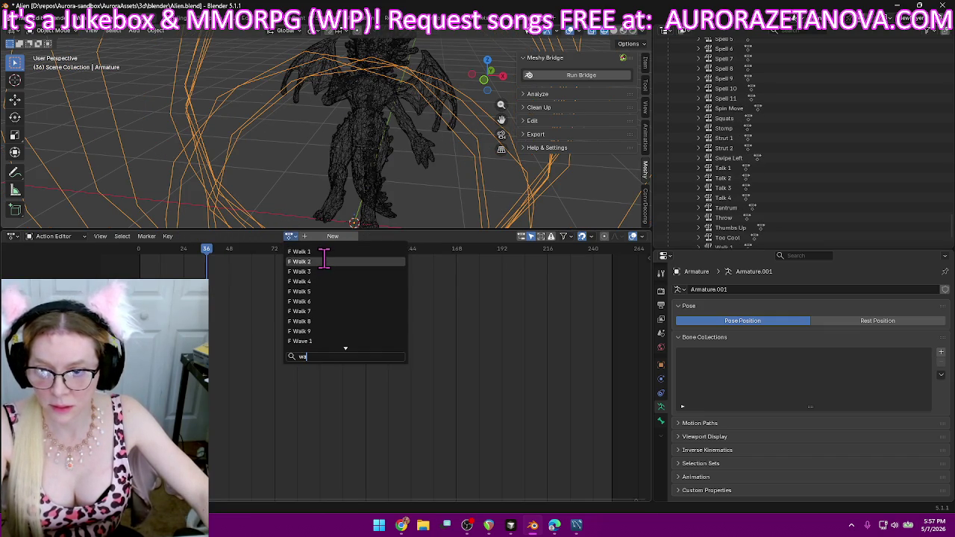
click(324, 261)
click(218, 236)
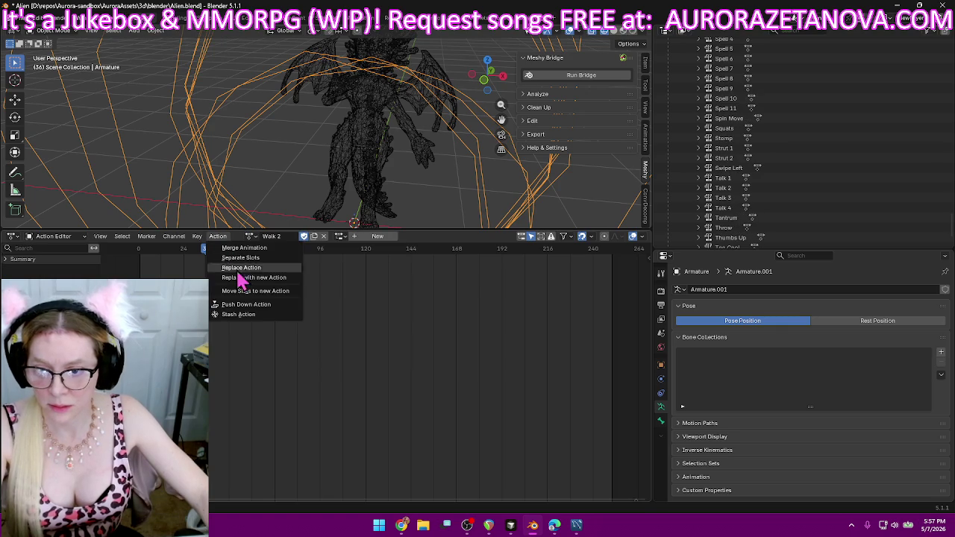
click(248, 306)
click(290, 237)
text(wa)
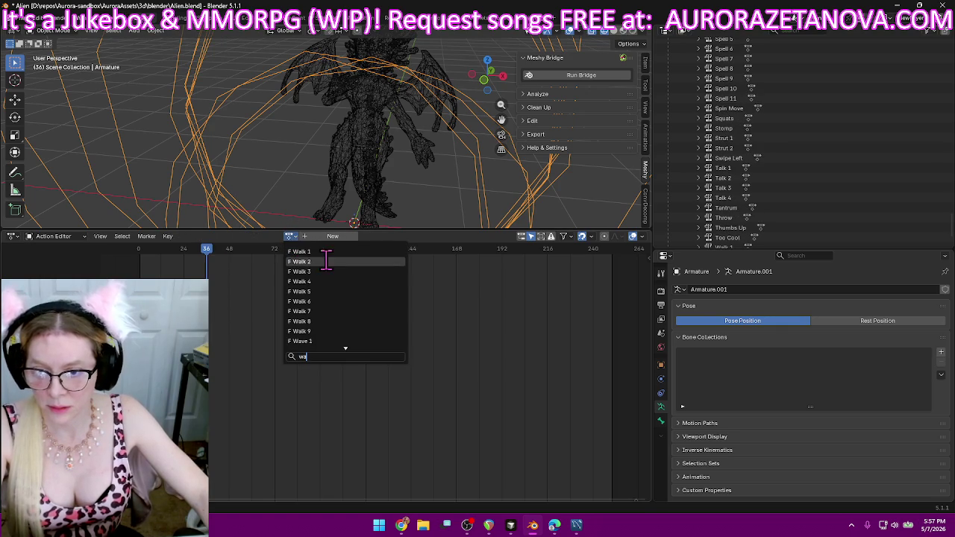
click(328, 271)
click(219, 236)
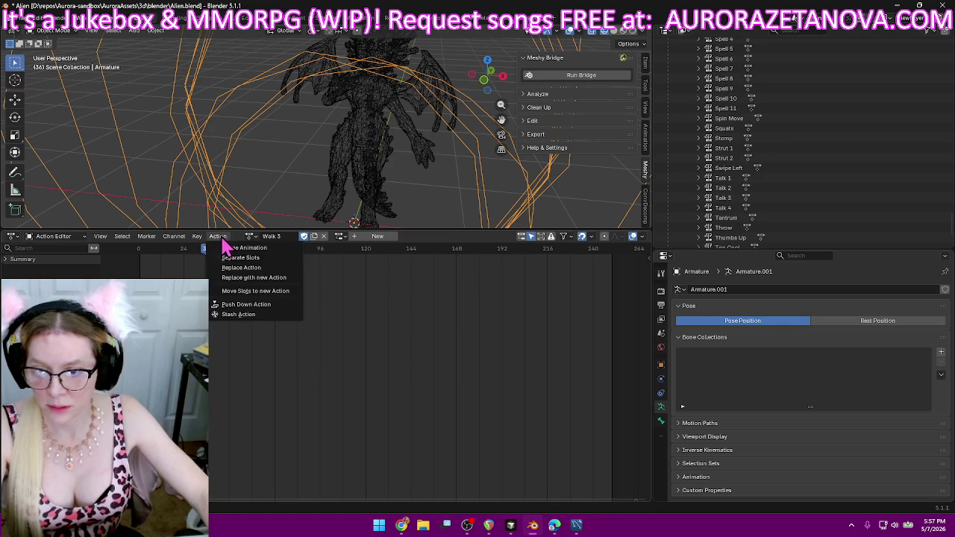
click(246, 304)
- Push Walk 4 down as an NLA track and load Walk 5 as the active action
click(290, 237)
text(walk)
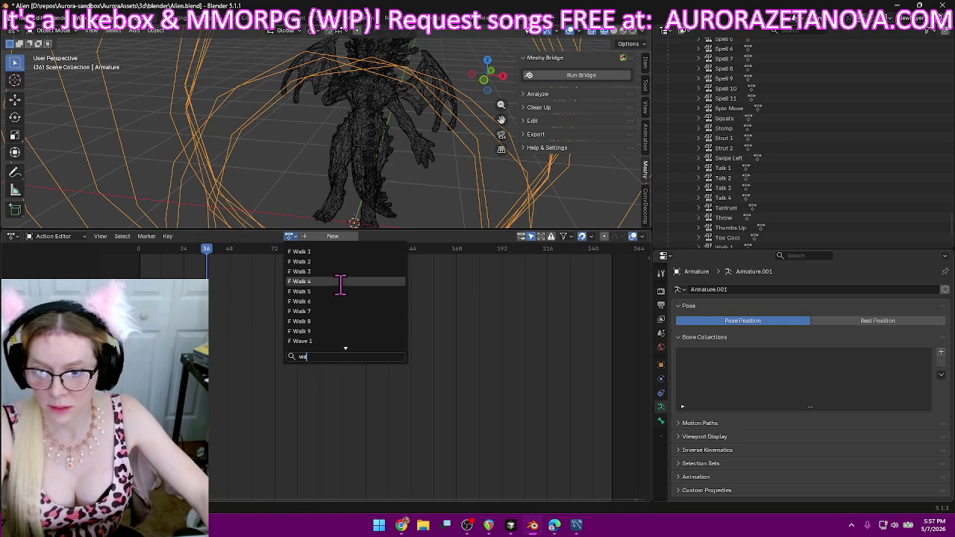
click(337, 291)
click(217, 236)
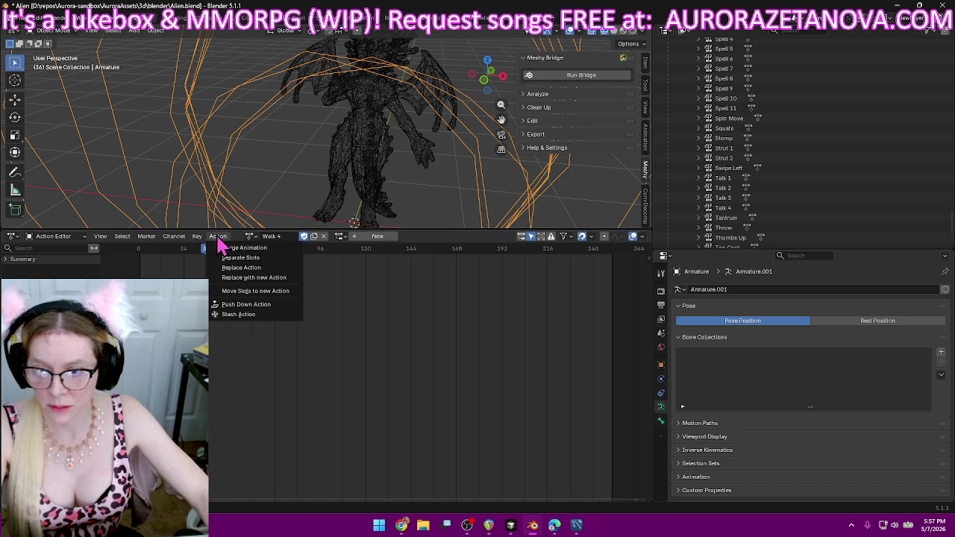
click(265, 306)
click(290, 236)
text(wa)
click(335, 291)
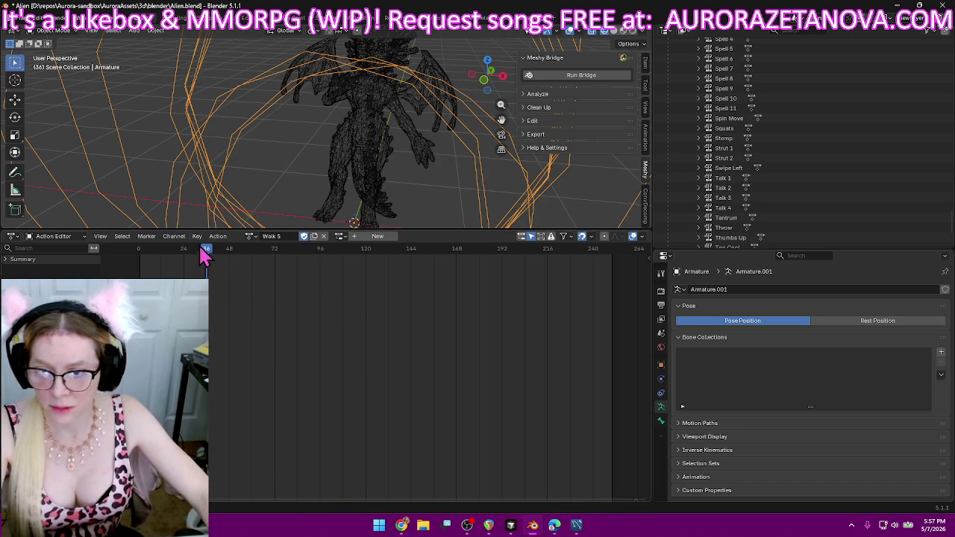
- Push Walk 5 and Walk 6 down as NLA tracks
click(217, 236)
click(246, 305)
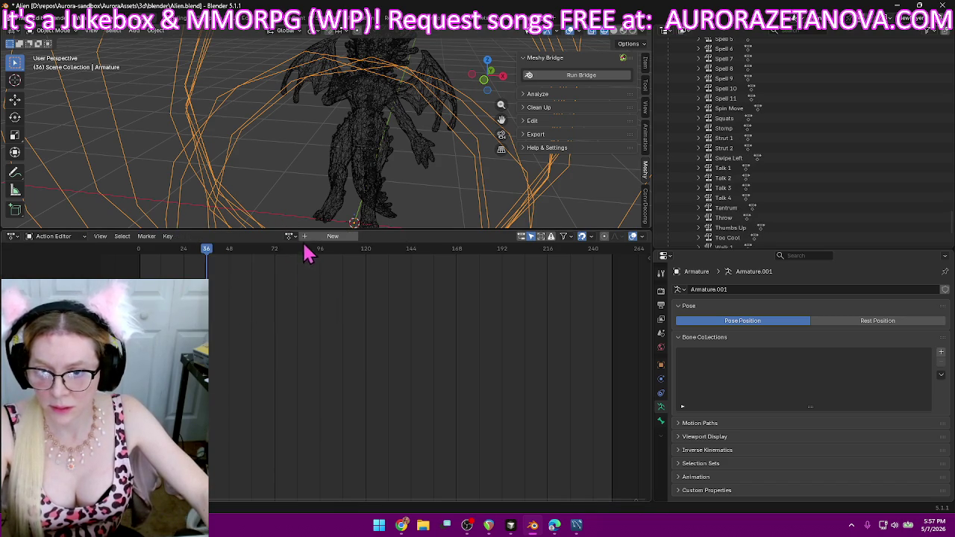
click(290, 236)
text(wa)
click(328, 306)
click(219, 236)
click(254, 306)
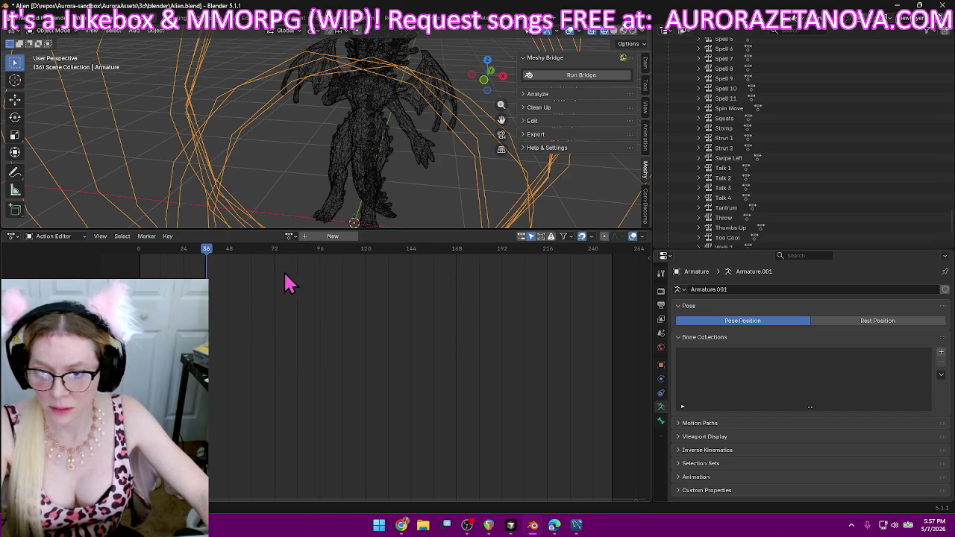
- Push Walk 7 and Walk 8 down as NLA tracks
click(290, 236)
text(wa)
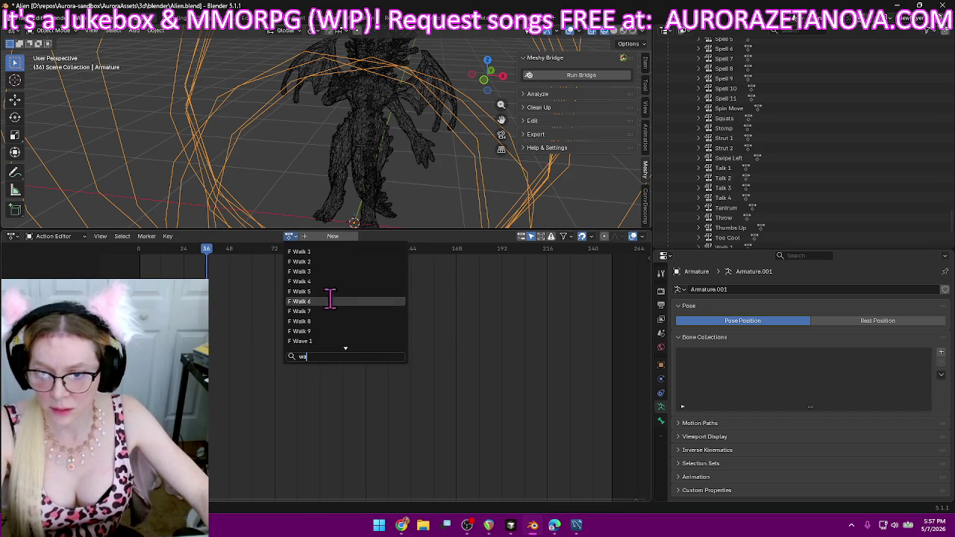
click(328, 310)
click(218, 236)
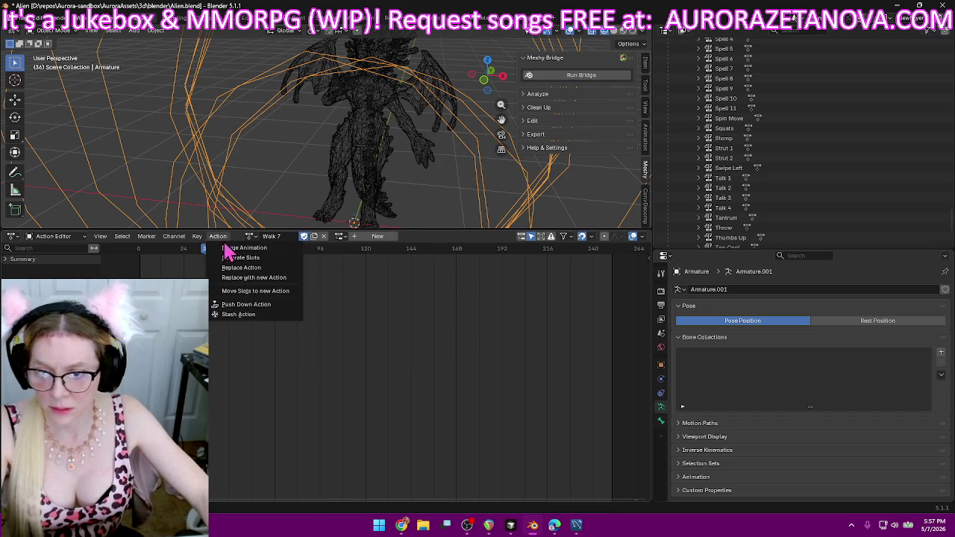
click(251, 307)
click(289, 238)
text(wa)
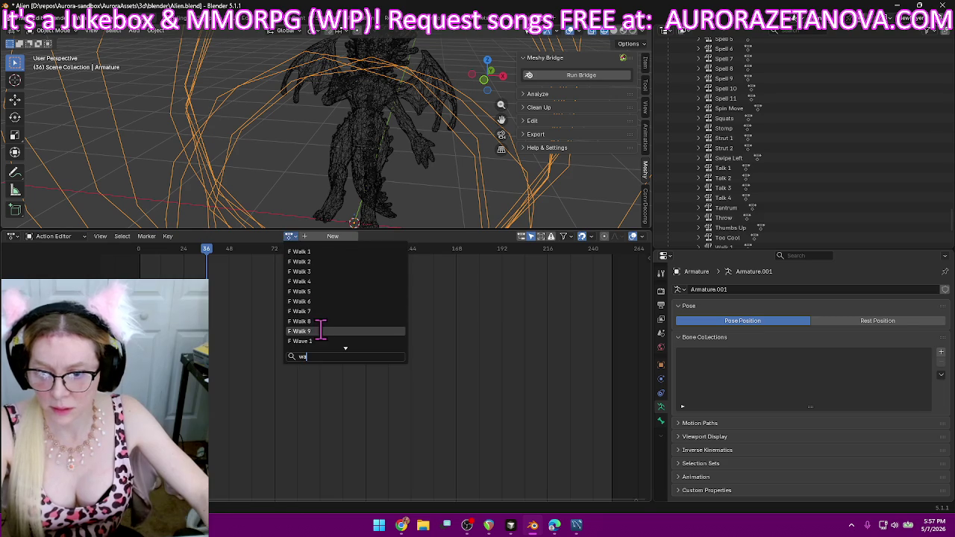
click(331, 321)
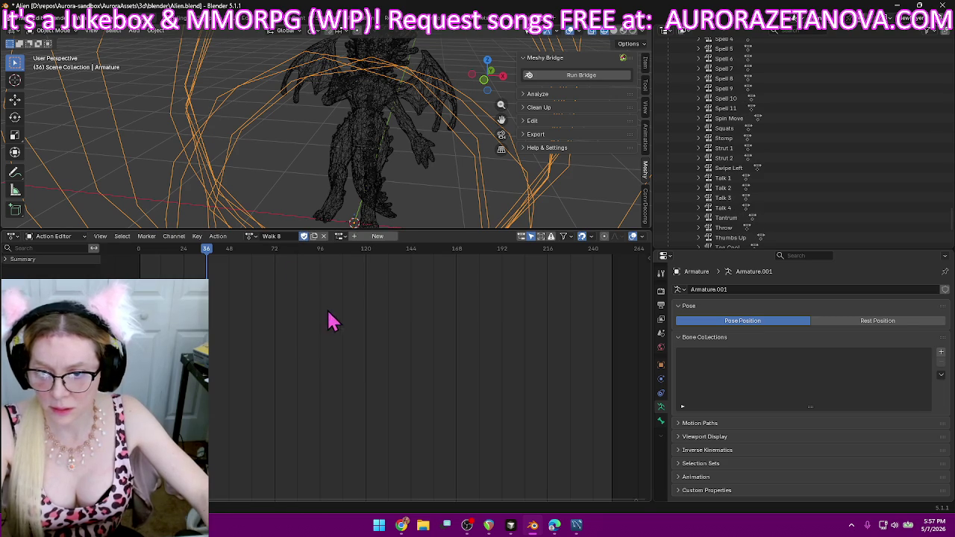
click(223, 235)
click(271, 307)
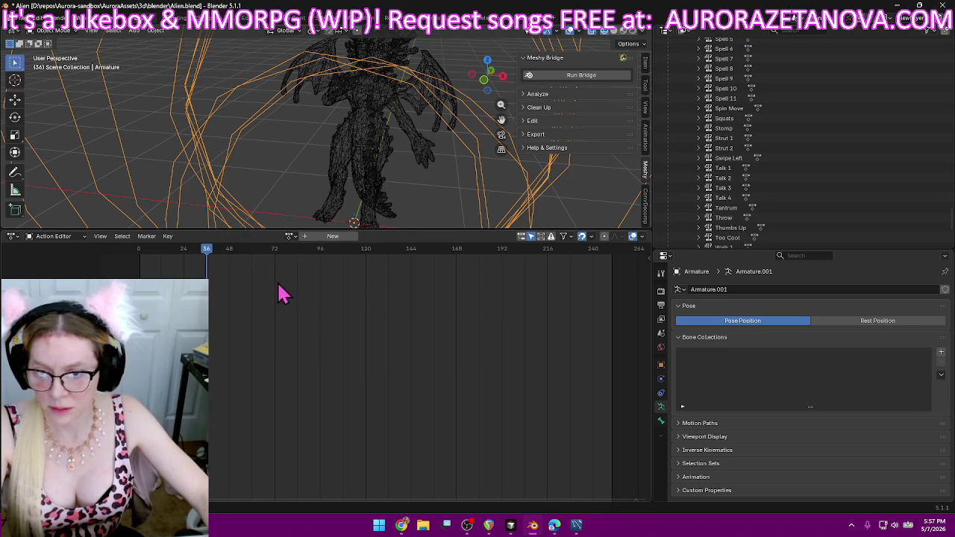
- Push Walk 9 down as an NLA track, leaving no active action
click(290, 239)
text(wa)
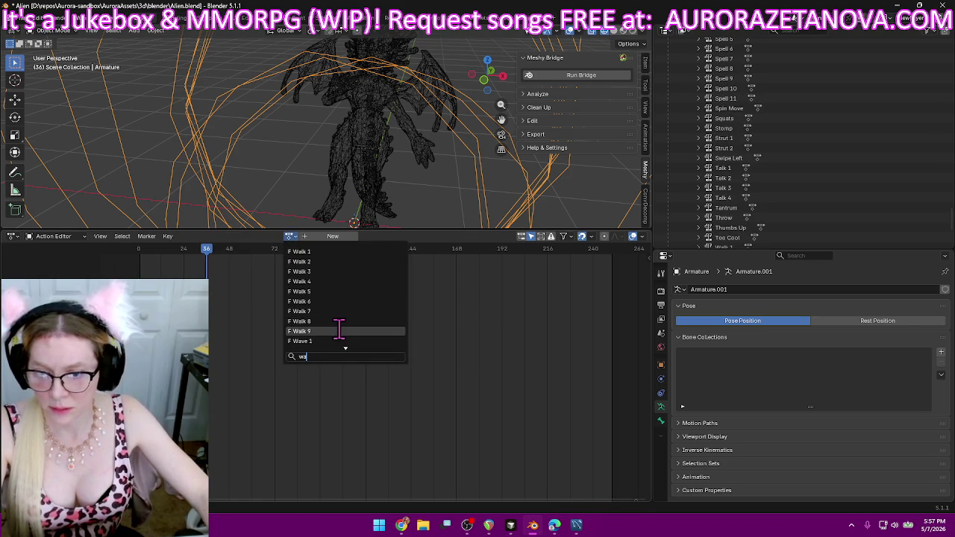
click(341, 333)
click(220, 237)
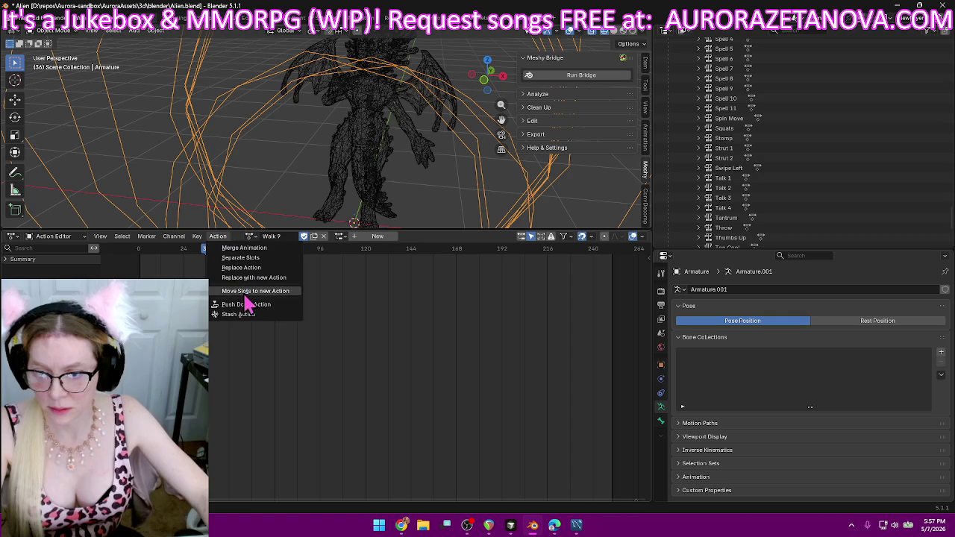
click(256, 305)
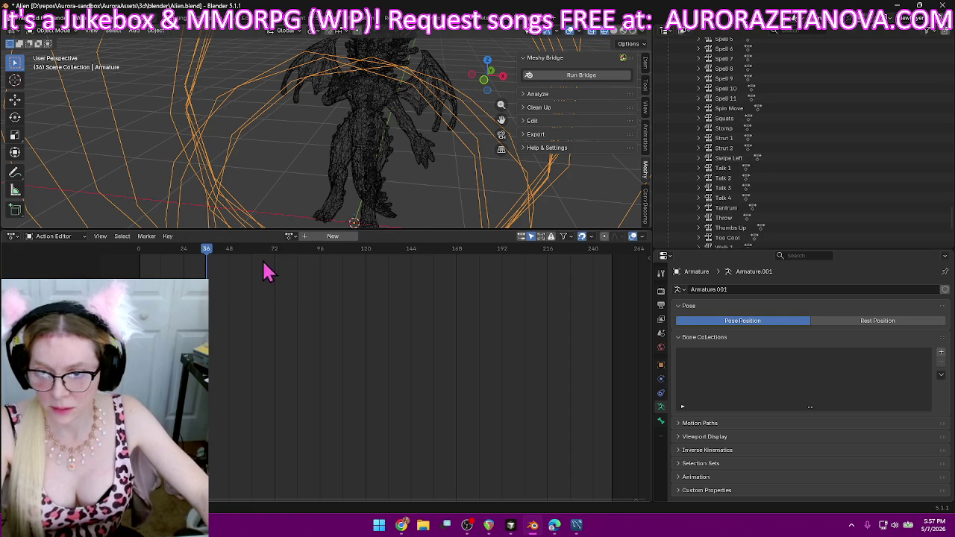
- Push Walk 10 and Walk 11 down as NLA tracks
scroll(708, 214, down, 5)
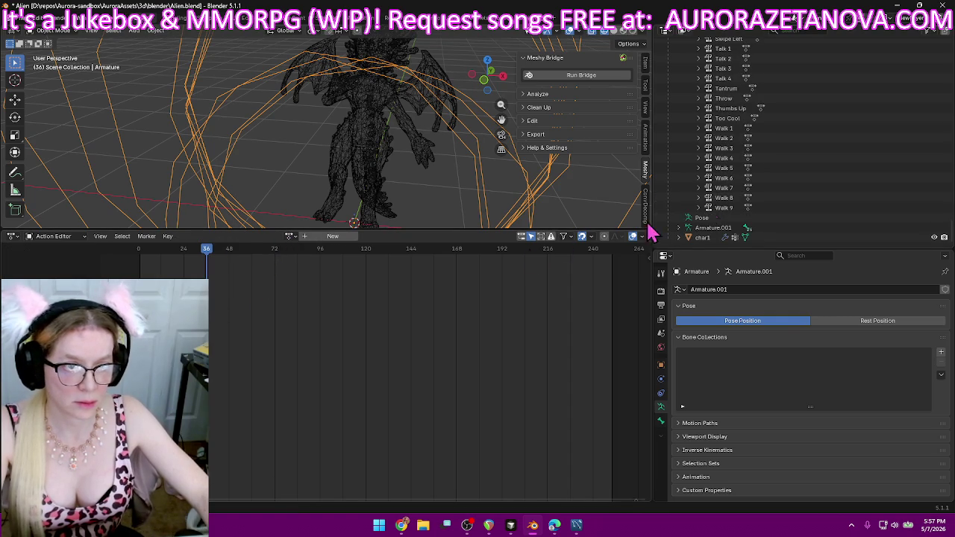
click(291, 236)
text(wa)
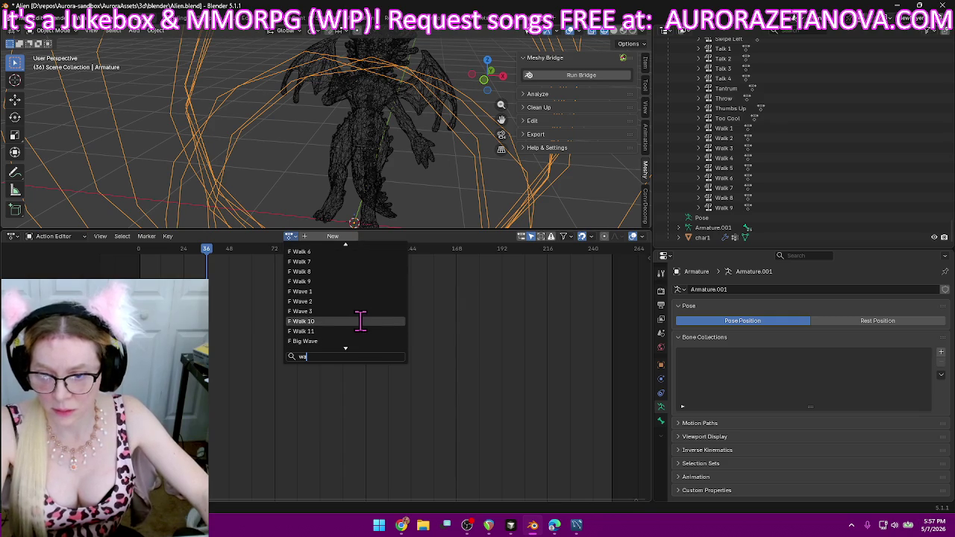
click(362, 326)
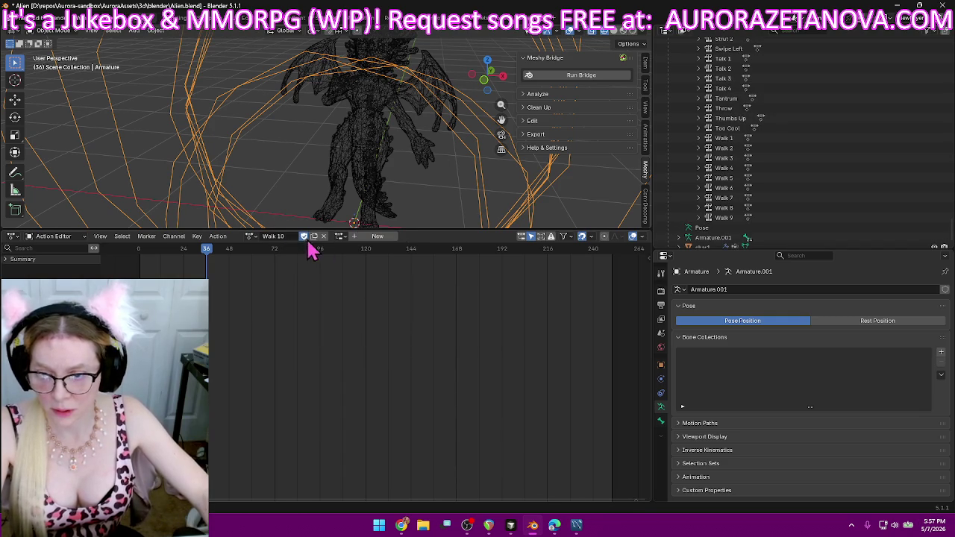
click(223, 237)
click(250, 306)
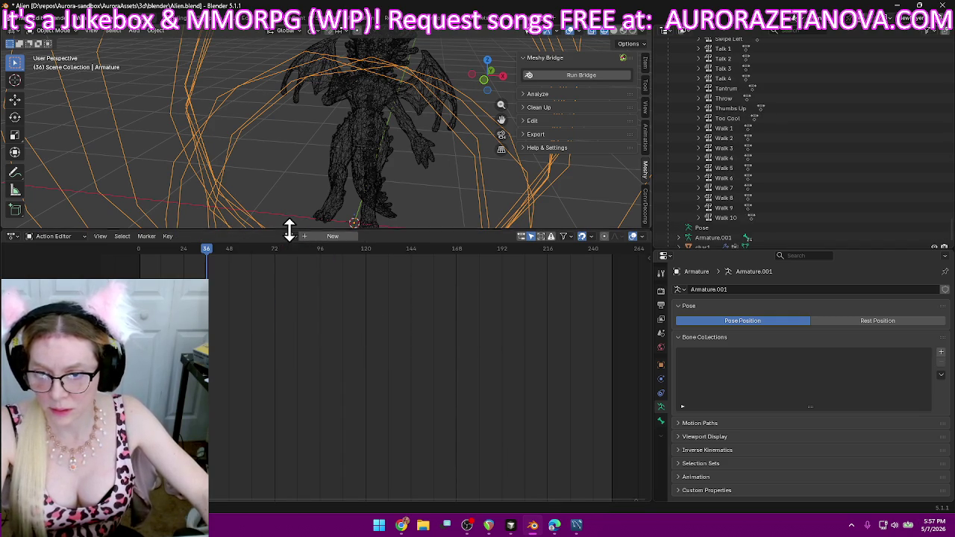
click(289, 236)
text(wa)
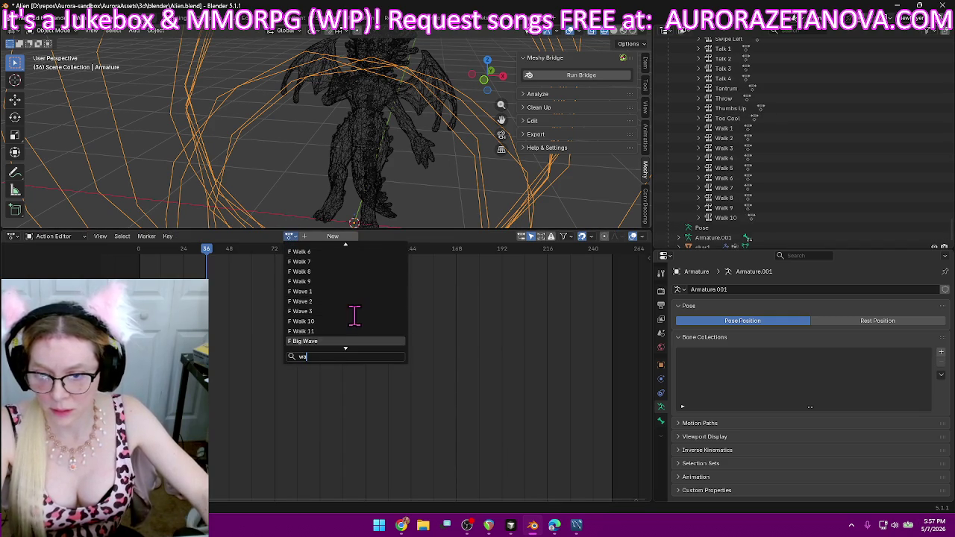
click(336, 330)
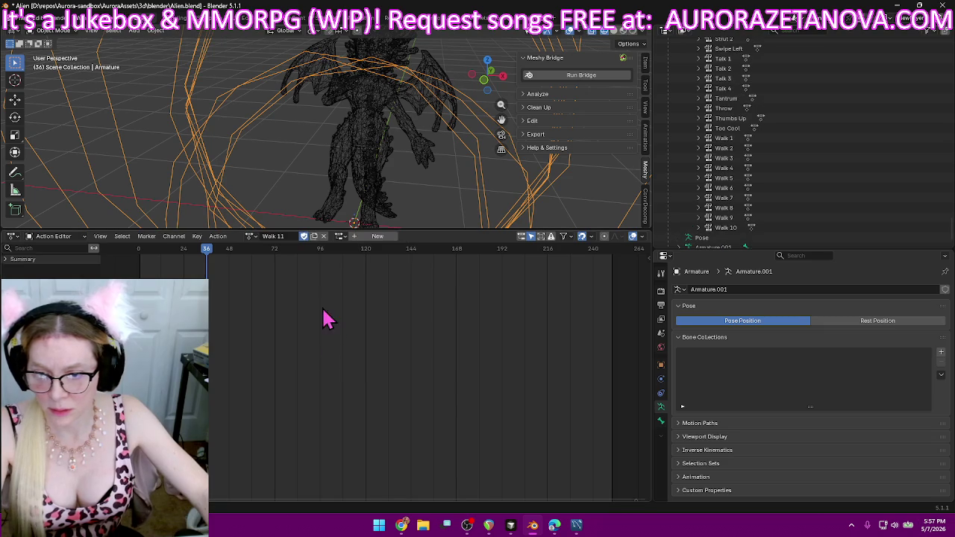
click(219, 236)
click(252, 308)
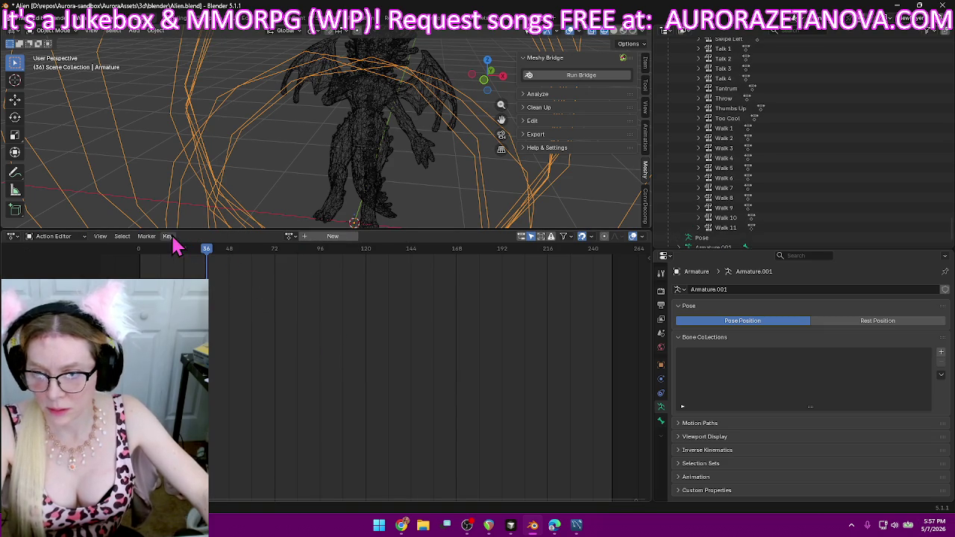
- Load Wave 1 as the armature's active action
click(290, 237)
text(wa)
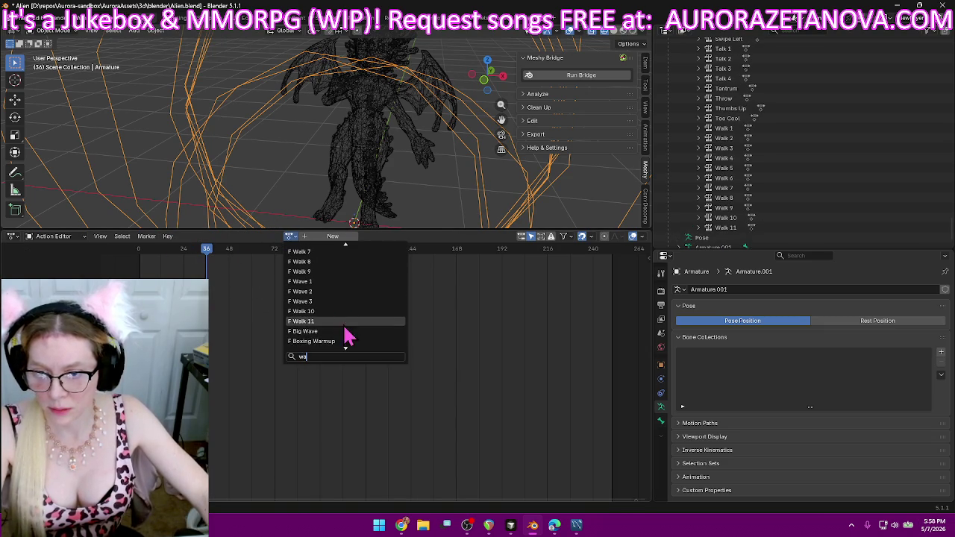
click(343, 322)
click(247, 235)
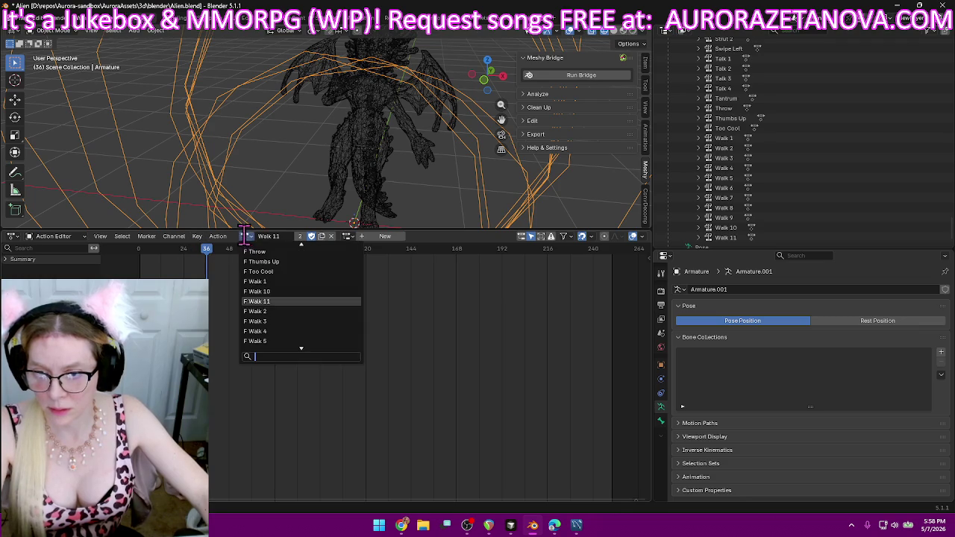
scroll(327, 301, down, 6)
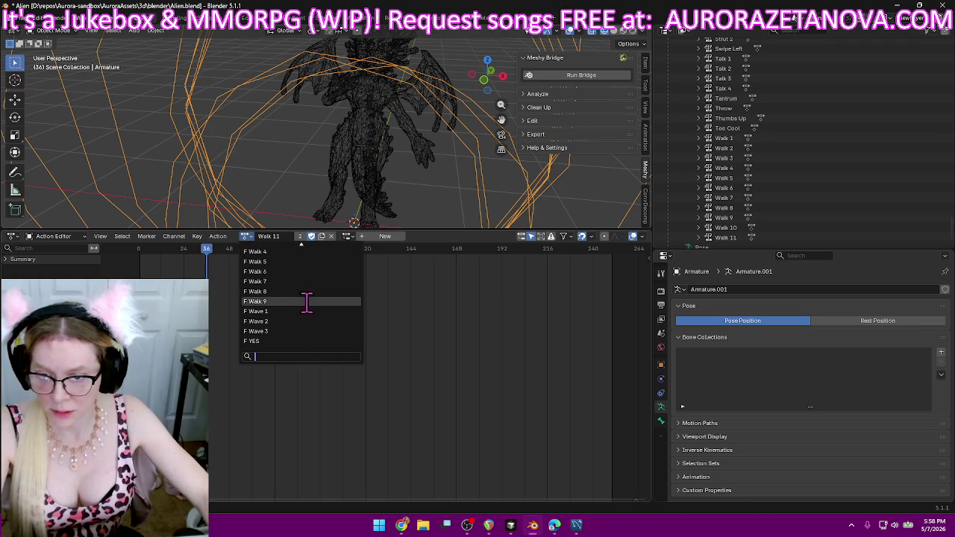
click(310, 311)
- Push Wave 1 and then Wave 2 down into NLA tracks
click(218, 238)
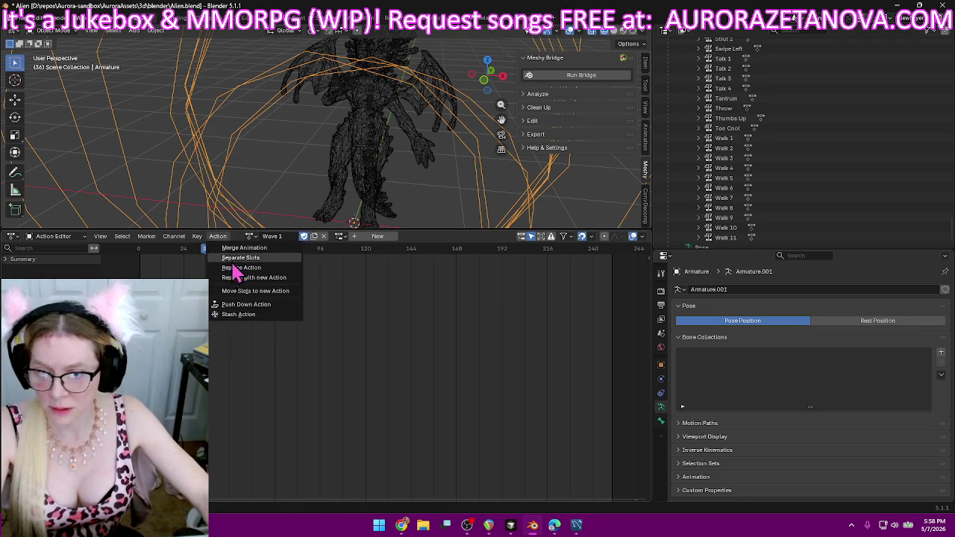
click(261, 305)
click(290, 236)
text(wa)
scroll(330, 343, down, 1)
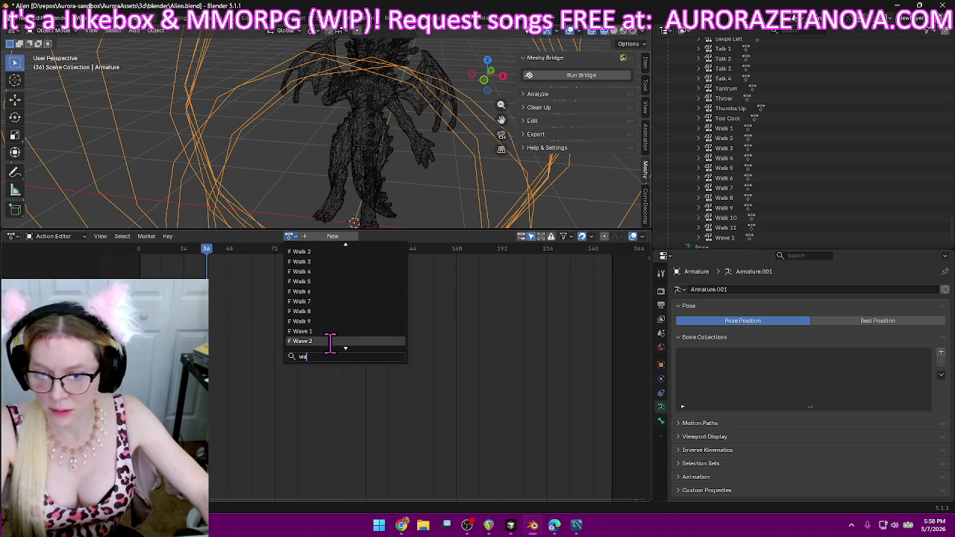
click(329, 341)
click(217, 236)
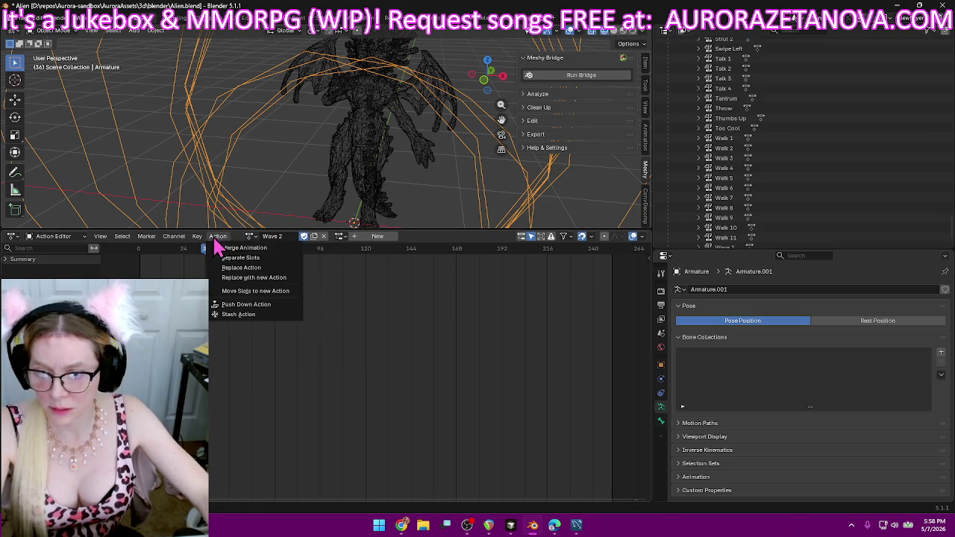
click(246, 306)
- Make Wave 3 the active action and push it down into an NLA track
click(290, 236)
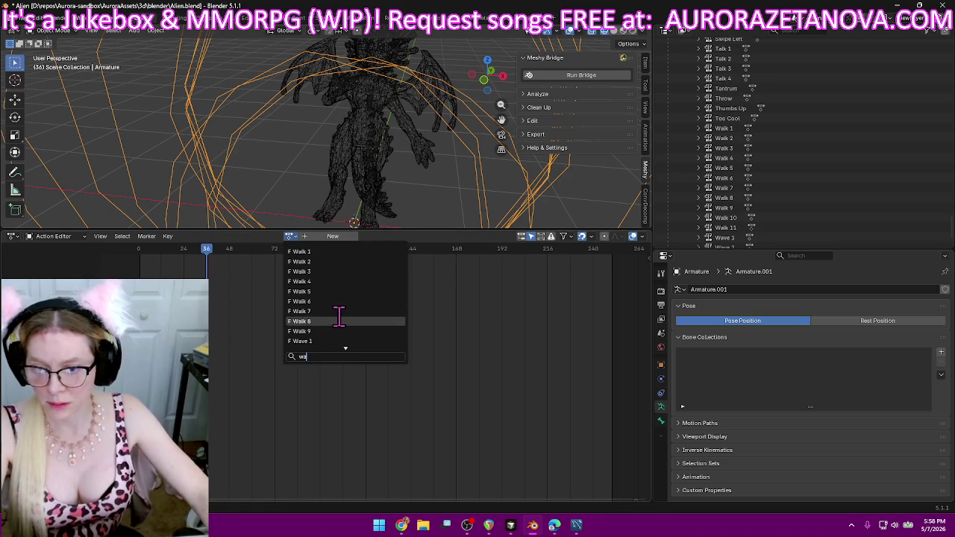
text(wa)
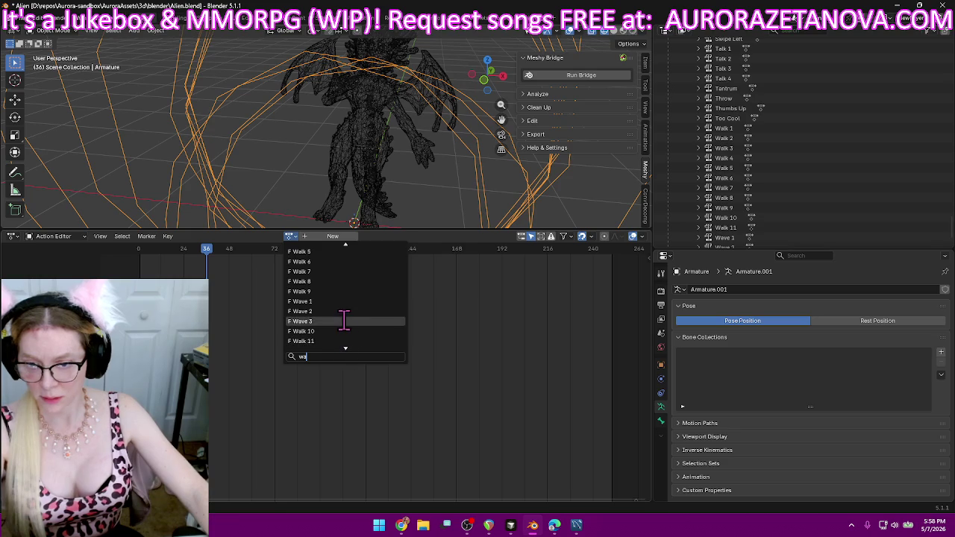
click(339, 321)
click(218, 237)
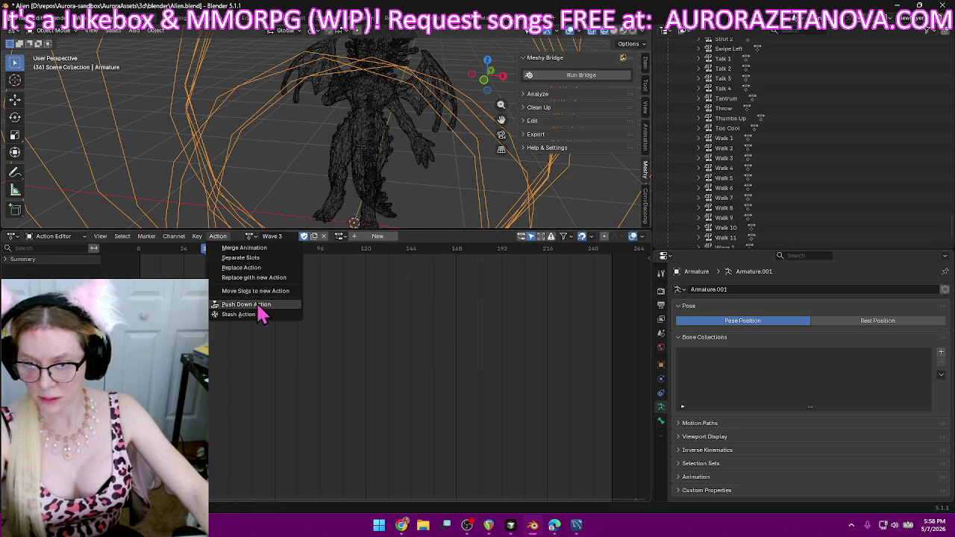
click(295, 306)
click(290, 237)
click(340, 358)
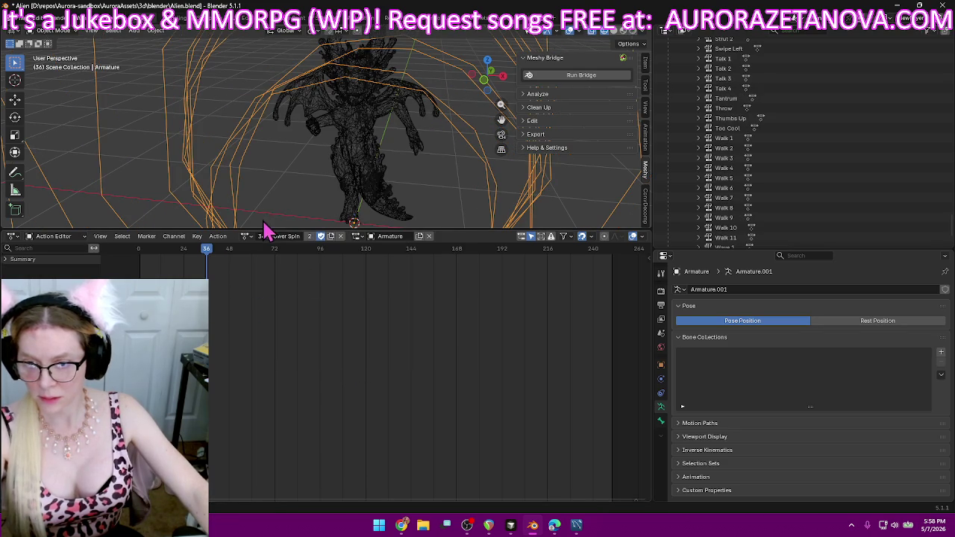
- Reselect Wave 3, then make YES active and push it down into an NLA track
click(247, 238)
text(w)
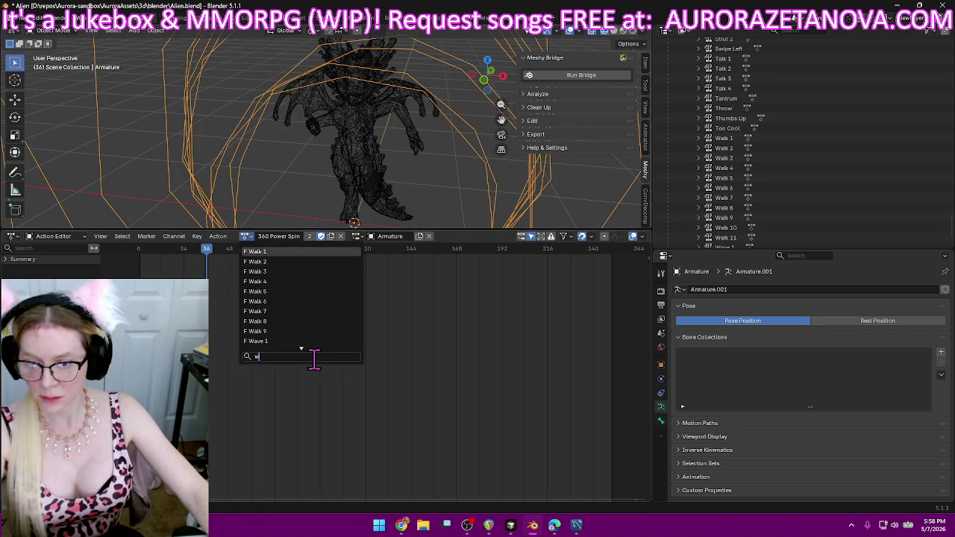
scroll(301, 332, down, 3)
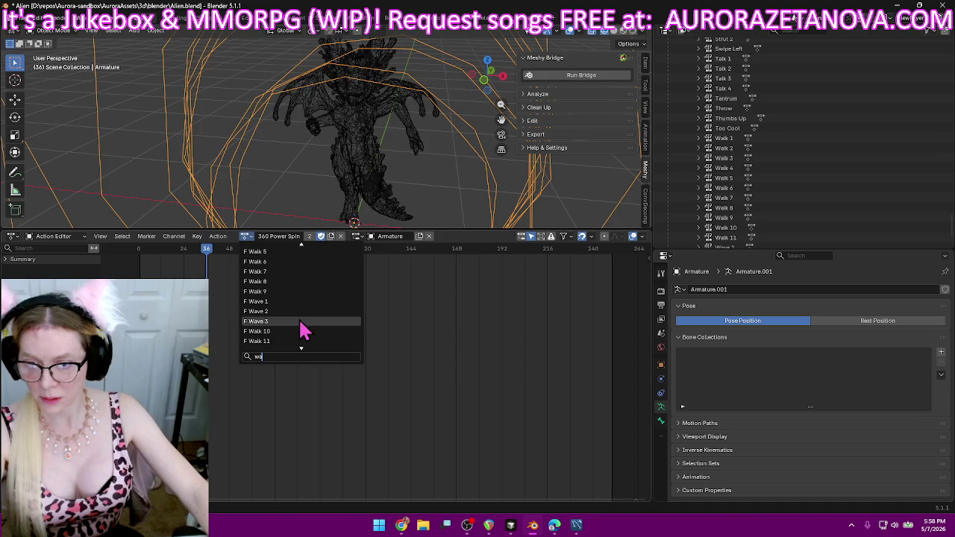
click(301, 316)
click(247, 236)
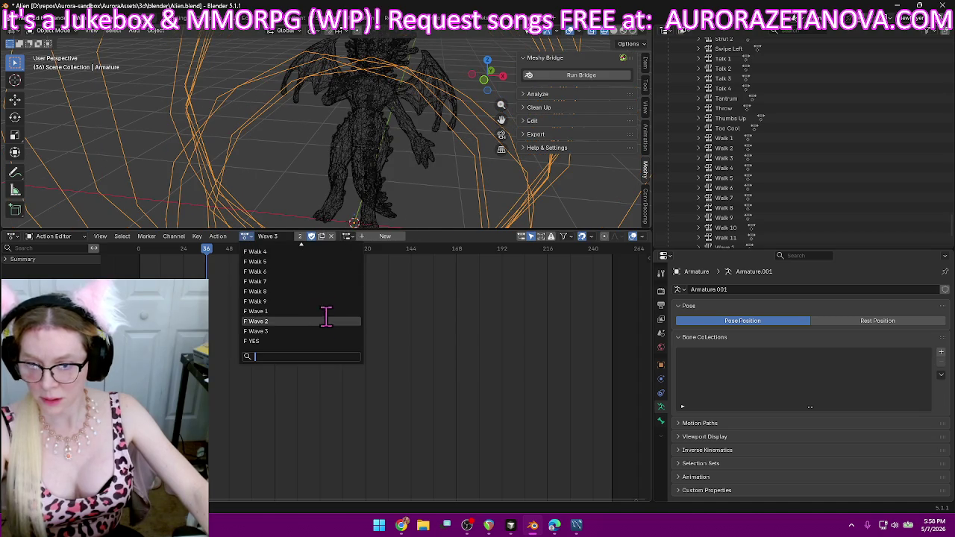
click(314, 341)
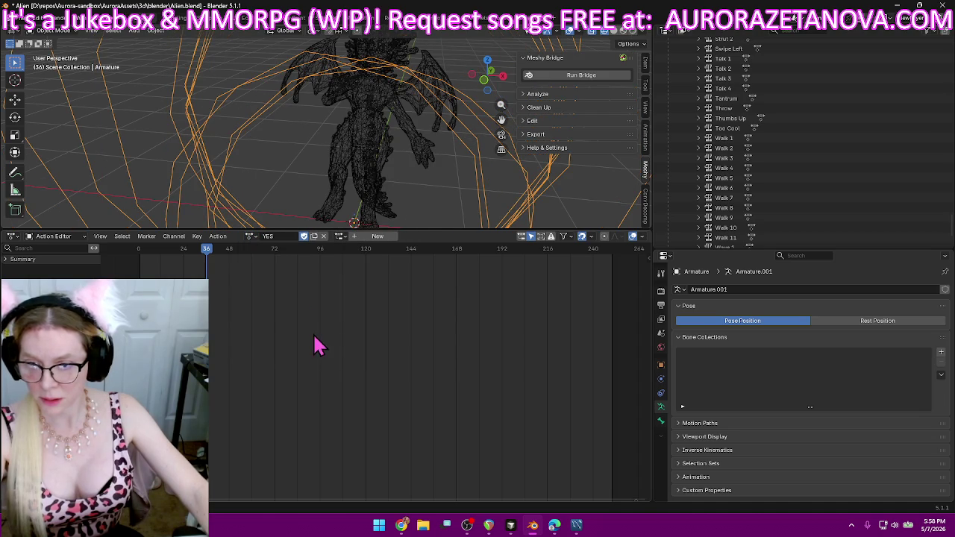
click(222, 240)
click(270, 313)
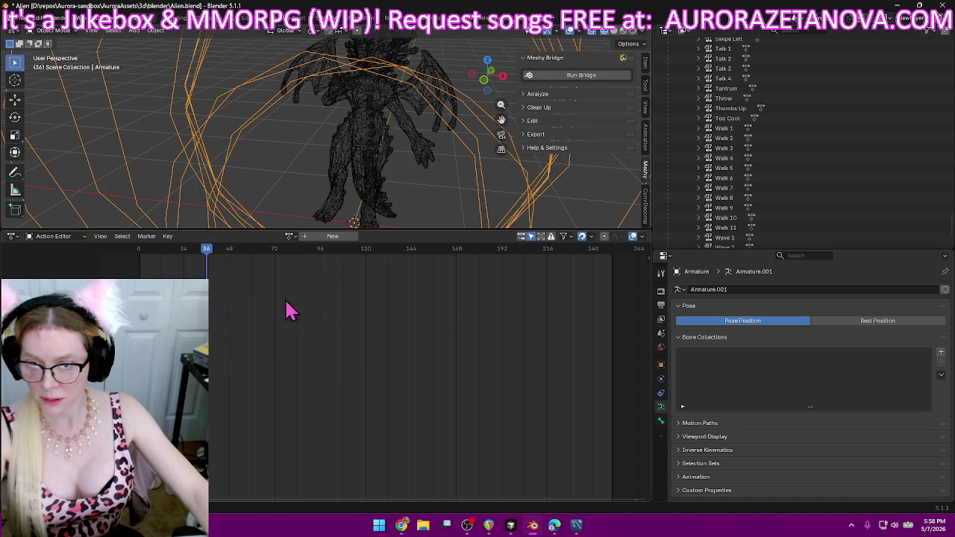
click(288, 236)
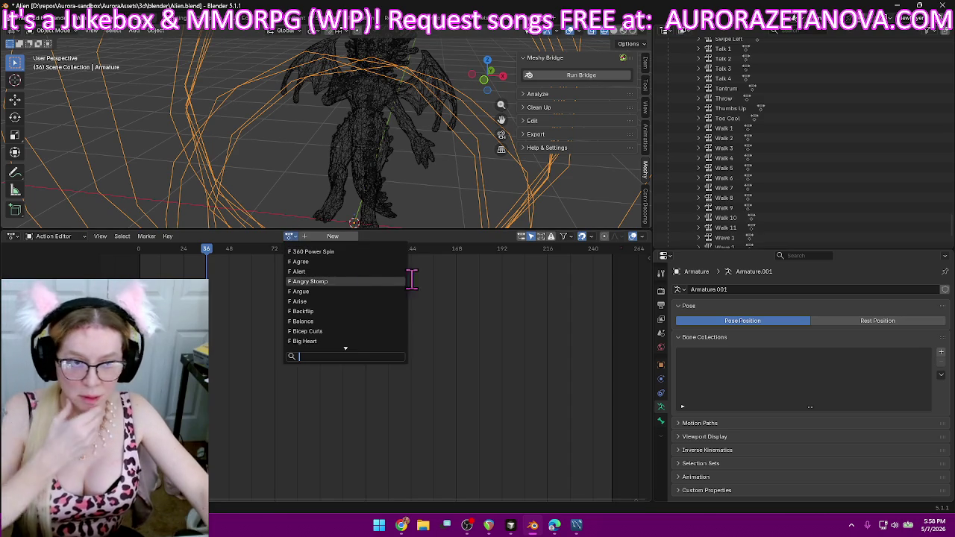
- Dismiss the action list and scroll the Outliner to review all NLA tracks
click(866, 185)
scroll(895, 202, down, 3)
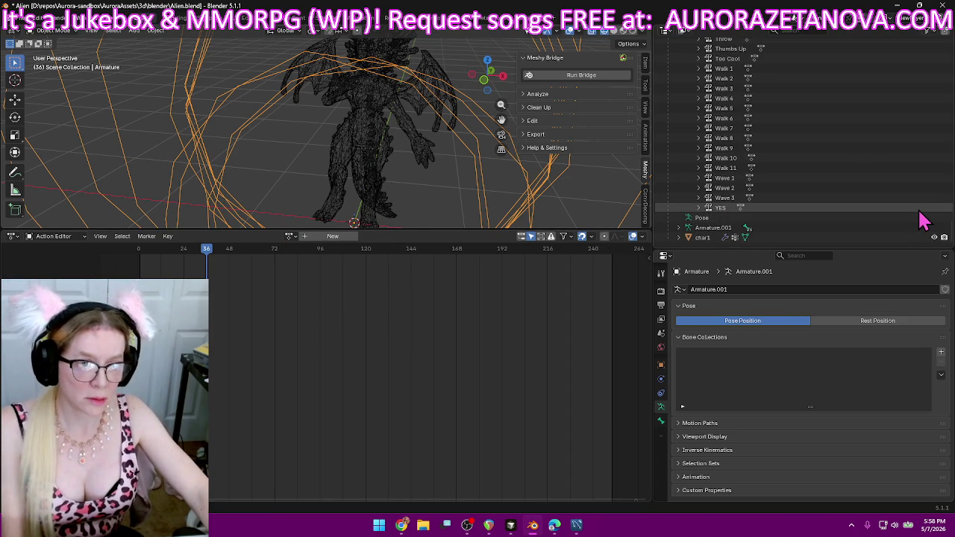
scroll(922, 221, up, 3)
scroll(922, 221, up, 3)
scroll(923, 220, up, 3)
scroll(923, 221, up, 3)
scroll(922, 221, up, 3)
scroll(923, 221, up, 3)
scroll(920, 211, up, 3)
scroll(918, 213, up, 3)
scroll(918, 213, up, 3)
scroll(916, 207, up, 3)
scroll(918, 213, up, 3)
scroll(918, 213, up, 3)
scroll(918, 213, up, 3)
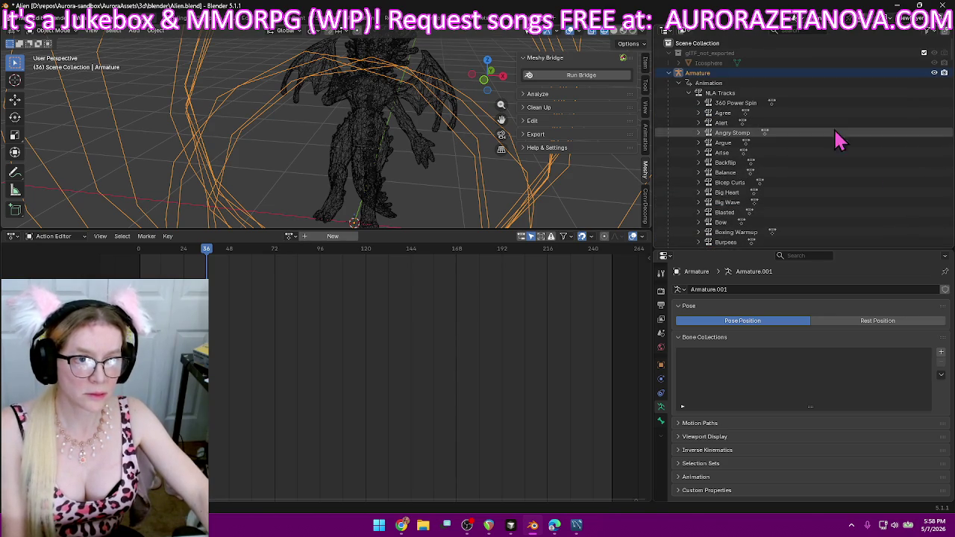
- Collapse and select the NLA Tracks entry, then open its context menu
click(689, 93)
click(720, 94)
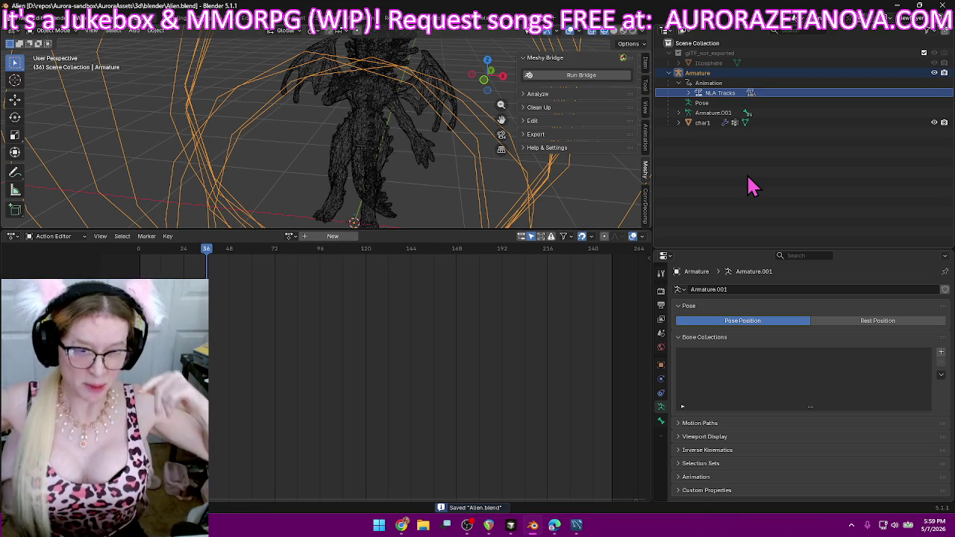
right_click(746, 179)
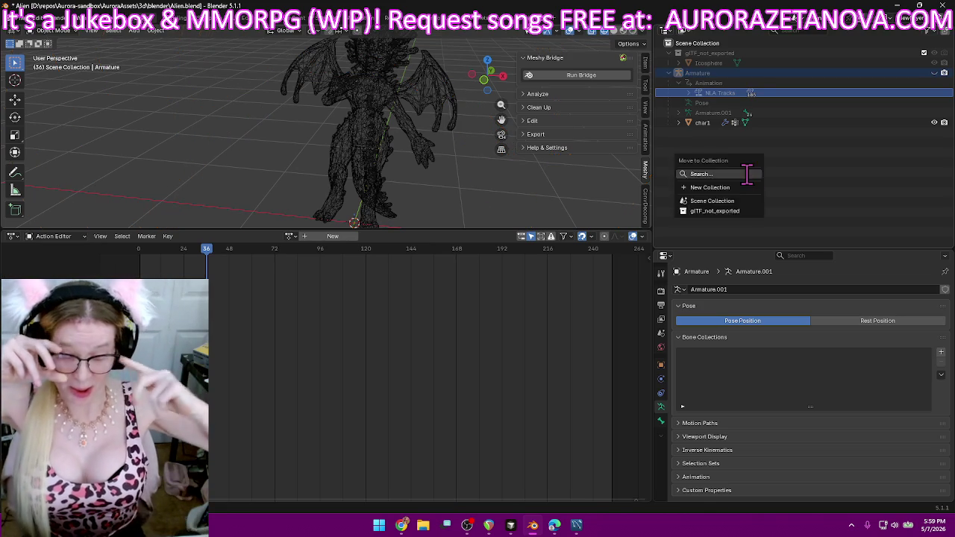
text(dying)
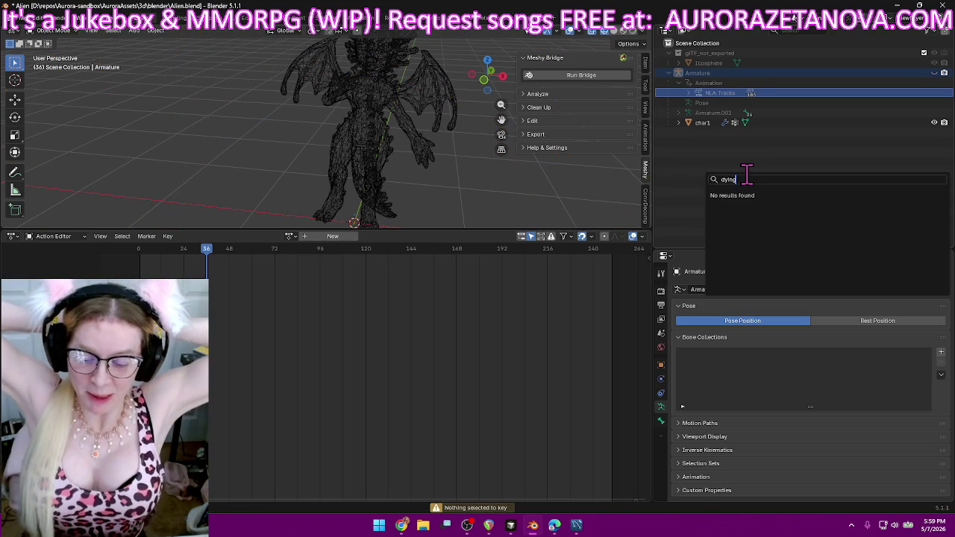
text( with that one)
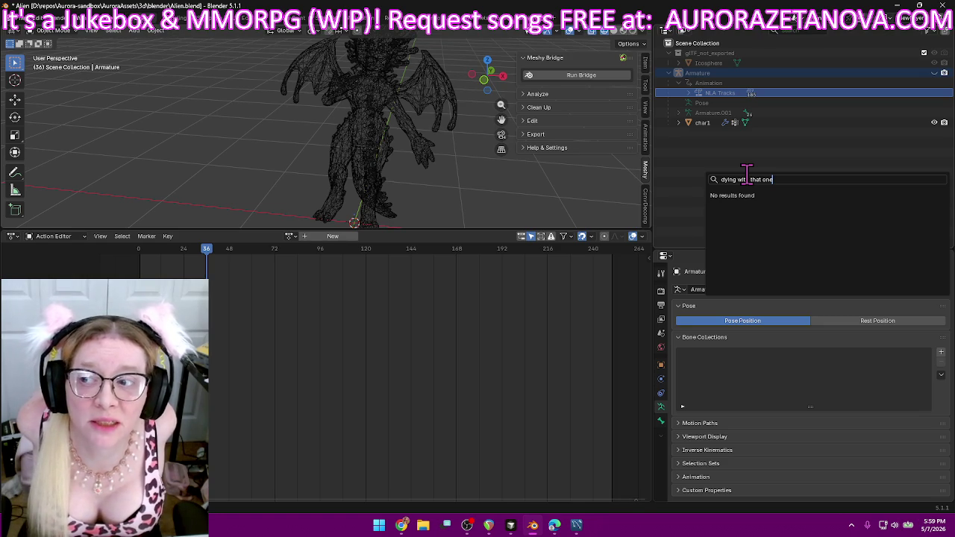
text( oh my)
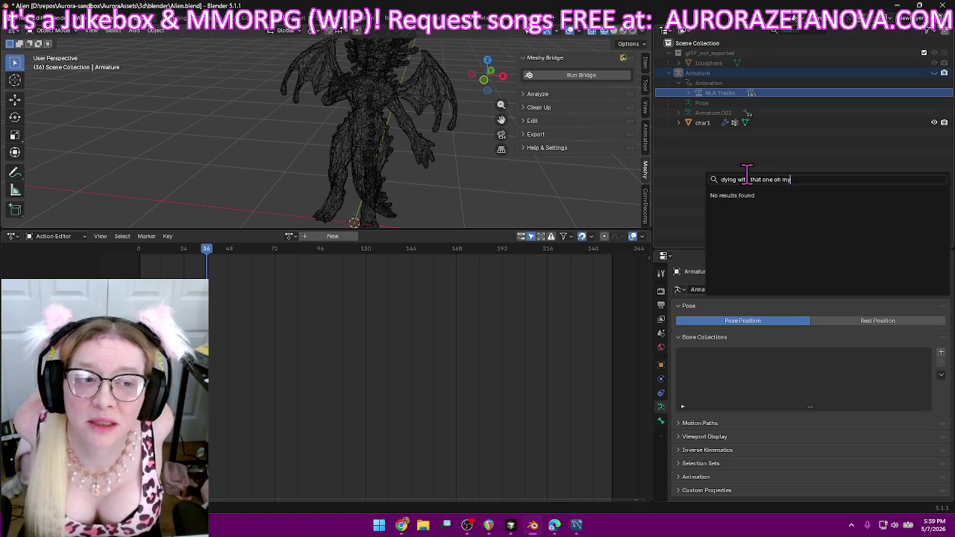
text( fucking face of my scalp was losing my scalpel it hurts luna shut my fucking door)
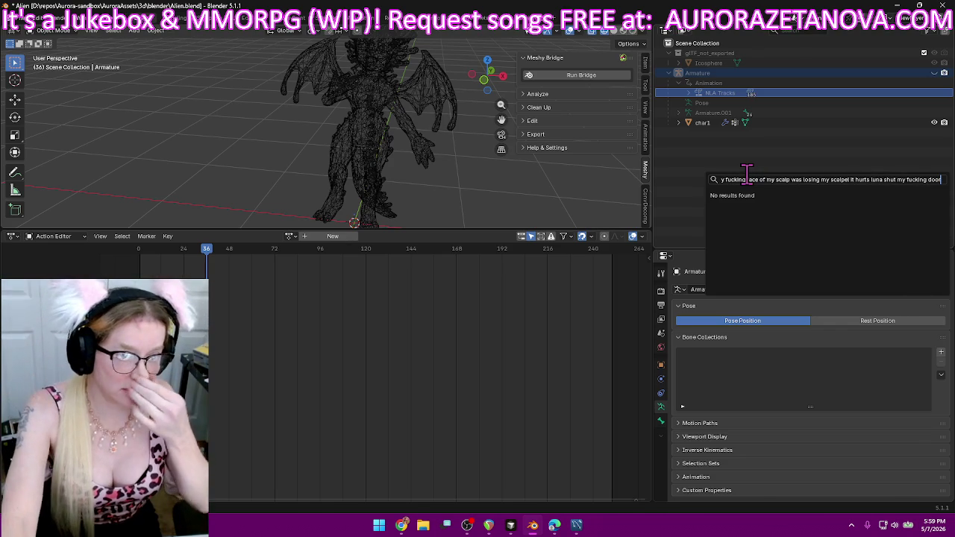
key(ctrl+a)
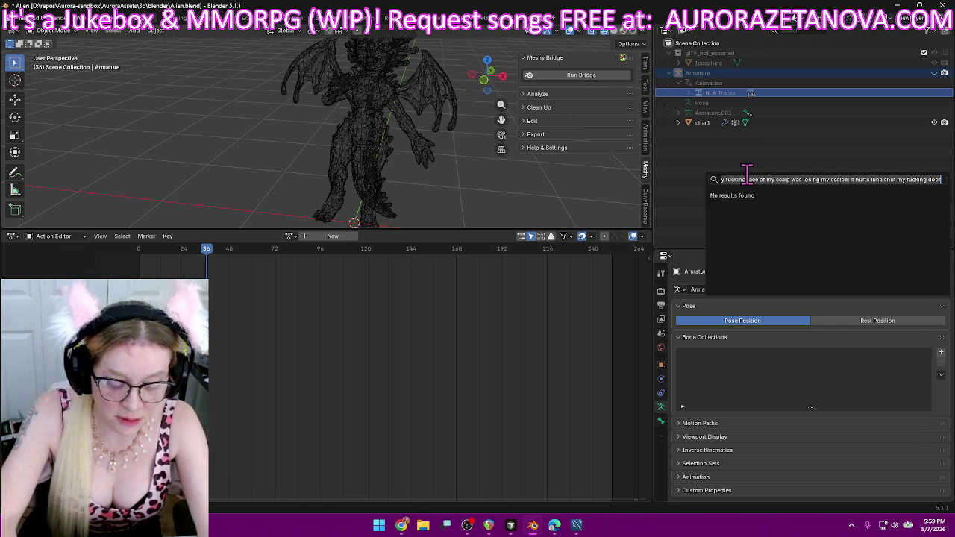
key(BackSpace)
key(Escape)
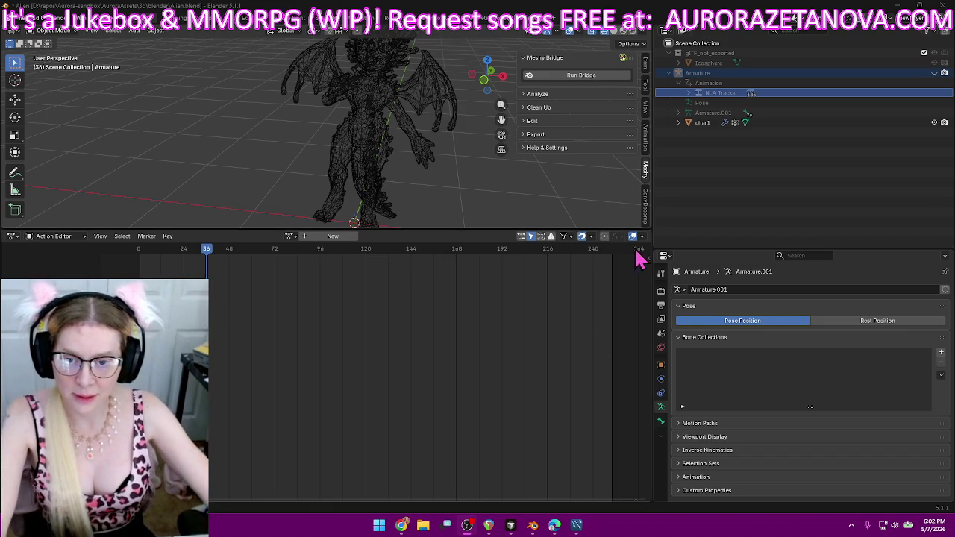
- Enlarge and recentre the 3D view on the alien and collapse the Armature tree
drag(416, 229, 416, 377)
mouse_move(314, 230)
middle_down()
mouse_move(366, 254)
mouse_move(322, 221)
middle_up()
shift+middle_drag(416, 217, 486, 241)
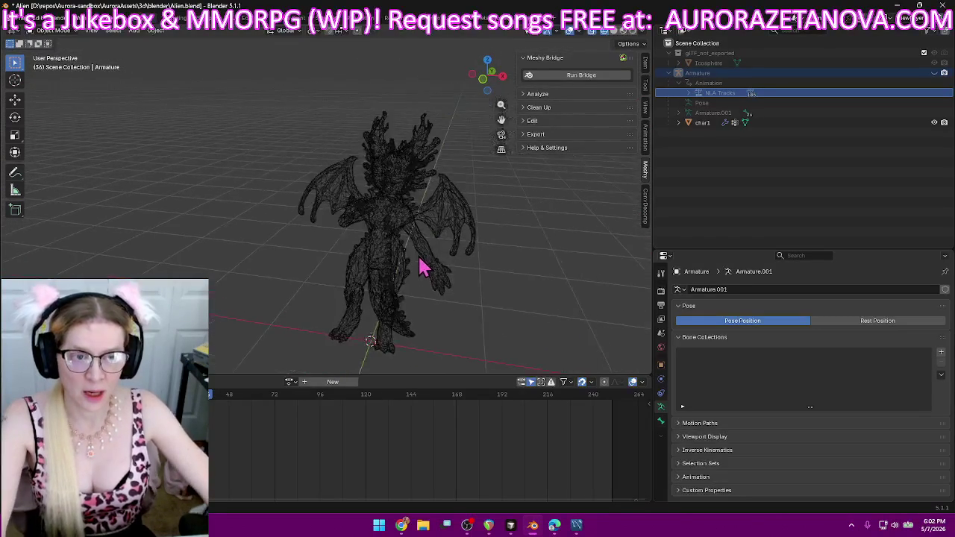
click(678, 73)
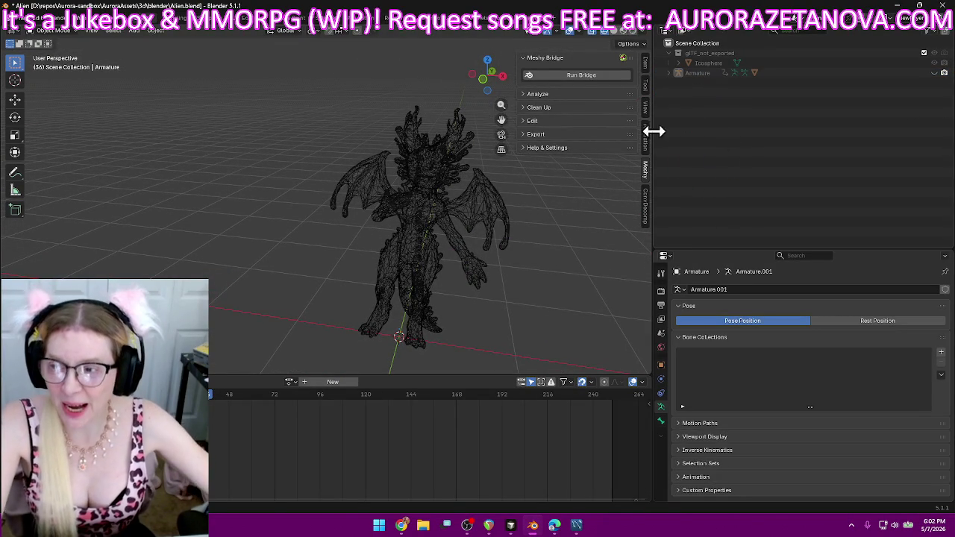
- Purge unused data-blocks from Alien.blend via File > Clean Up
click(21, 18)
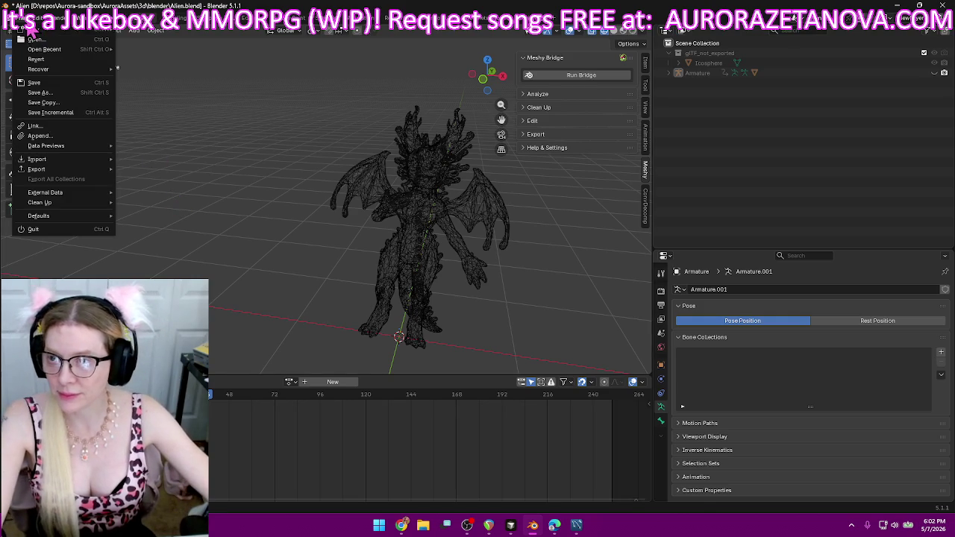
mouse_move(39, 202)
click(132, 209)
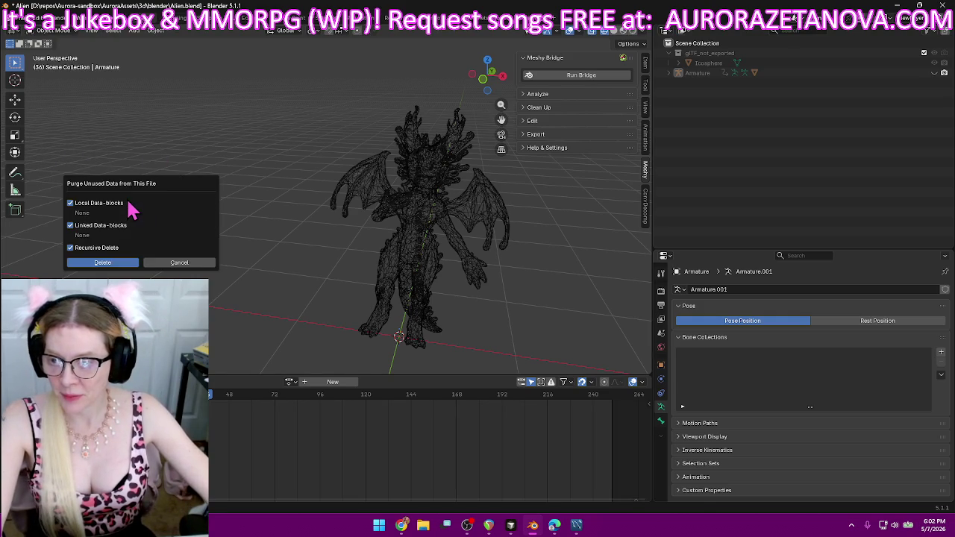
click(114, 270)
click(21, 19)
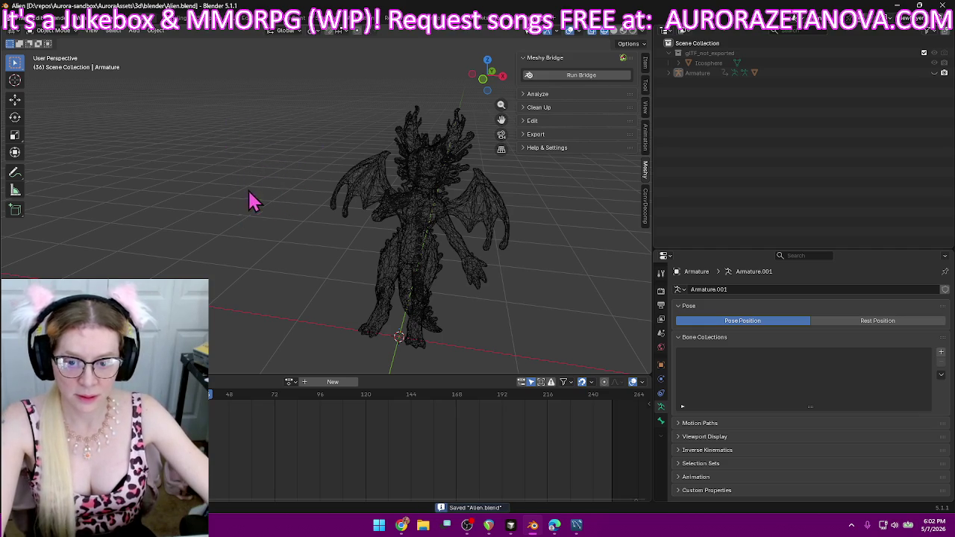
mouse_move(142, 91)
middle_down()
mouse_move(206, 186)
mouse_move(226, 180)
middle_up()
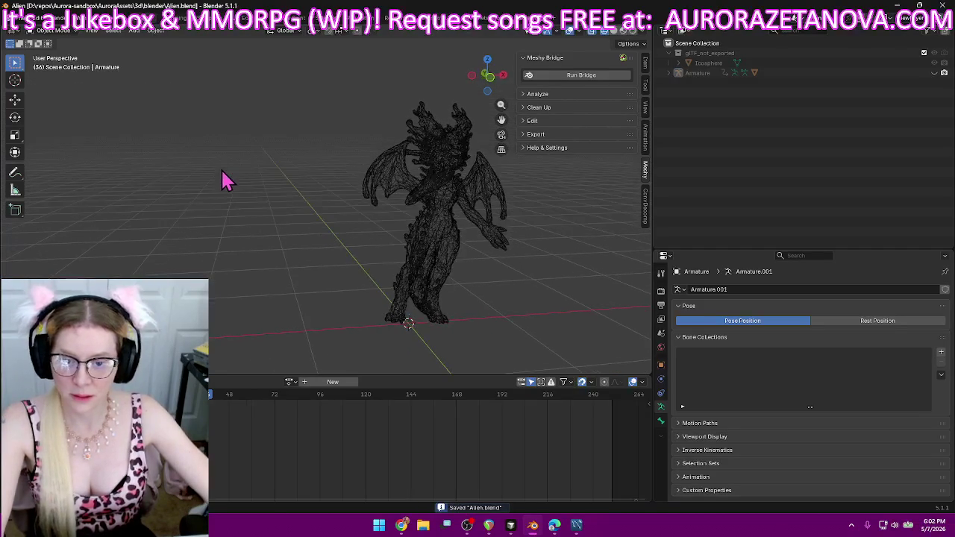
- Play the alien's animation in Material Preview shading, then stop it and list export formats
click(620, 33)
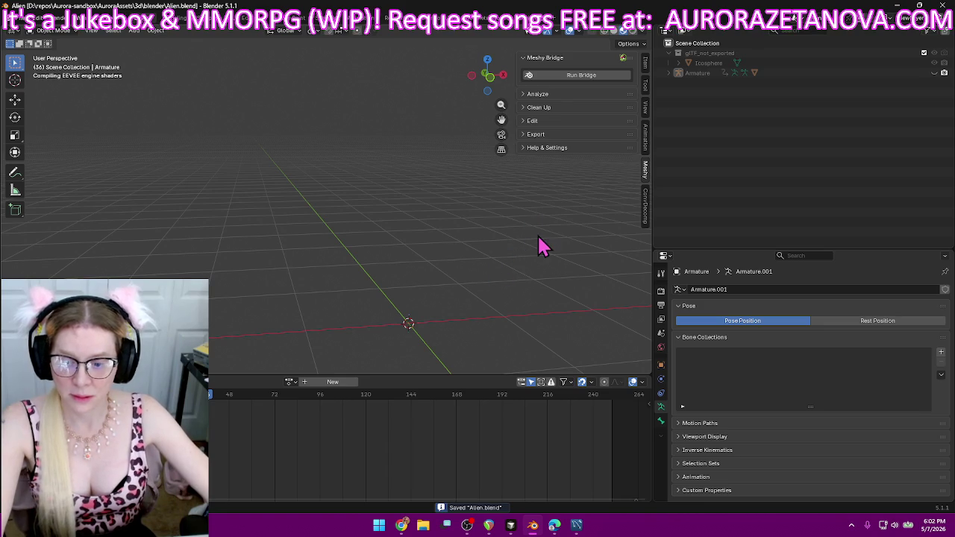
key(space)
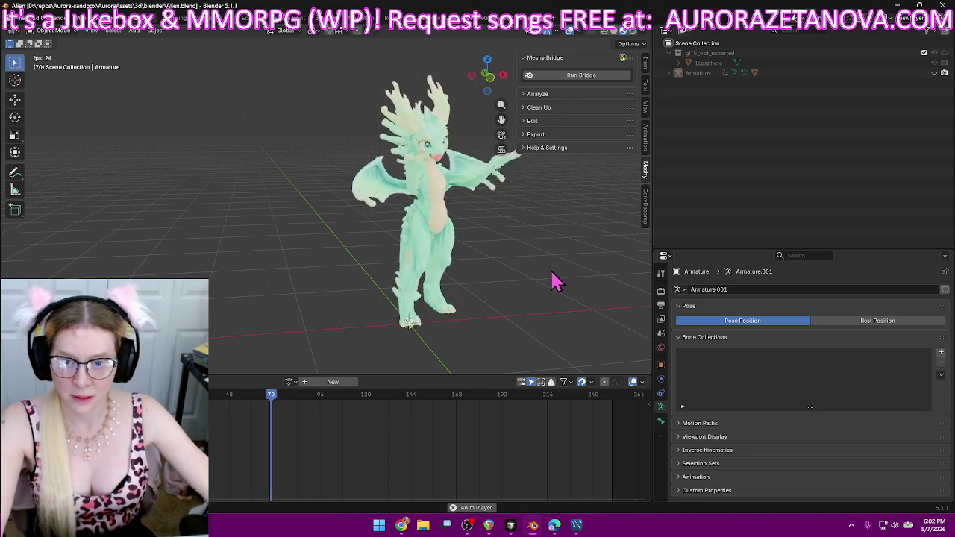
middle_drag(556, 281, 503, 273)
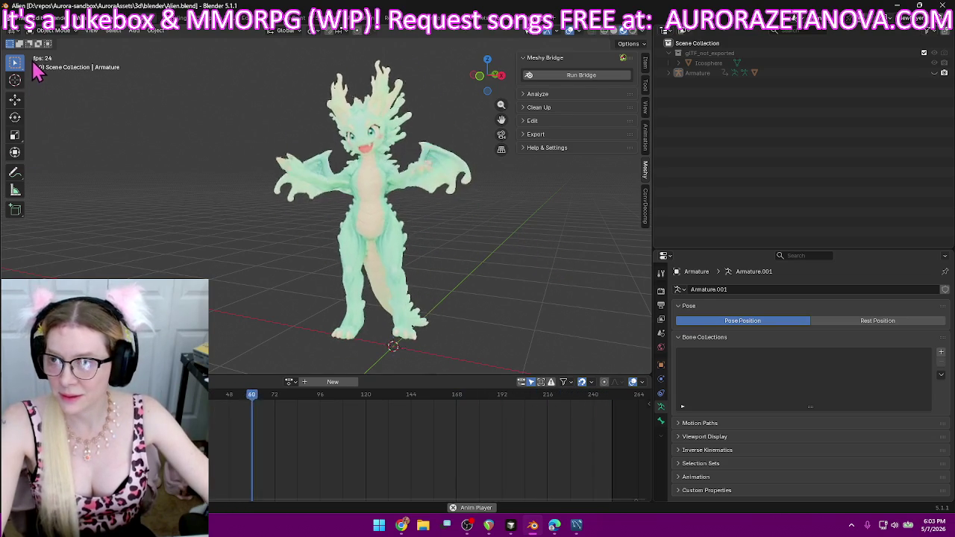
key(space)
click(21, 25)
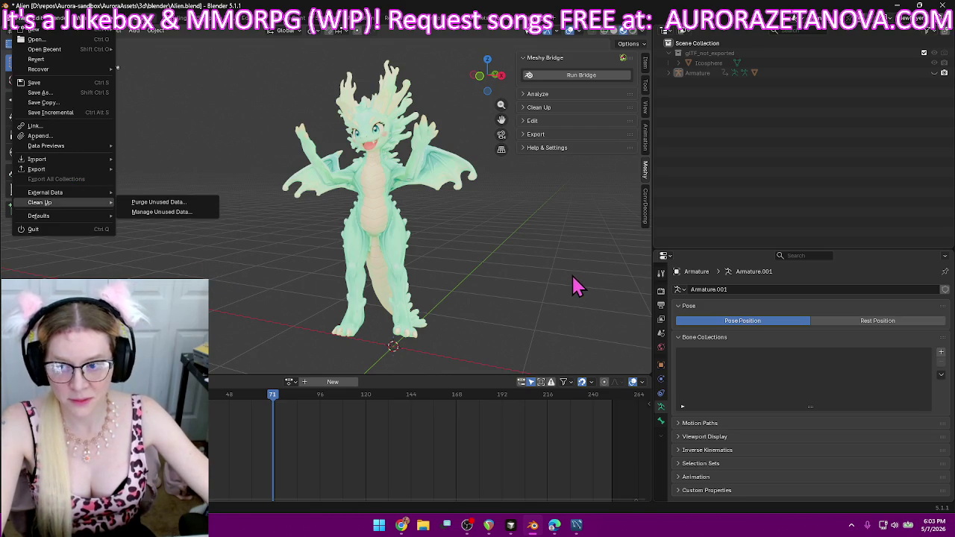
mouse_move(37, 169)
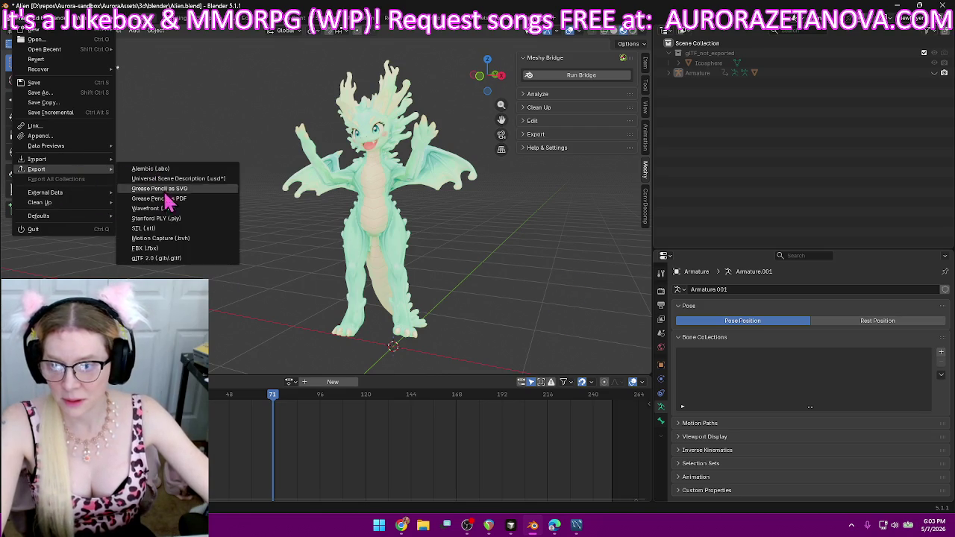
- Export the alien as glTF 2.0 binary Alien.glb into the export bookmark folder
click(162, 259)
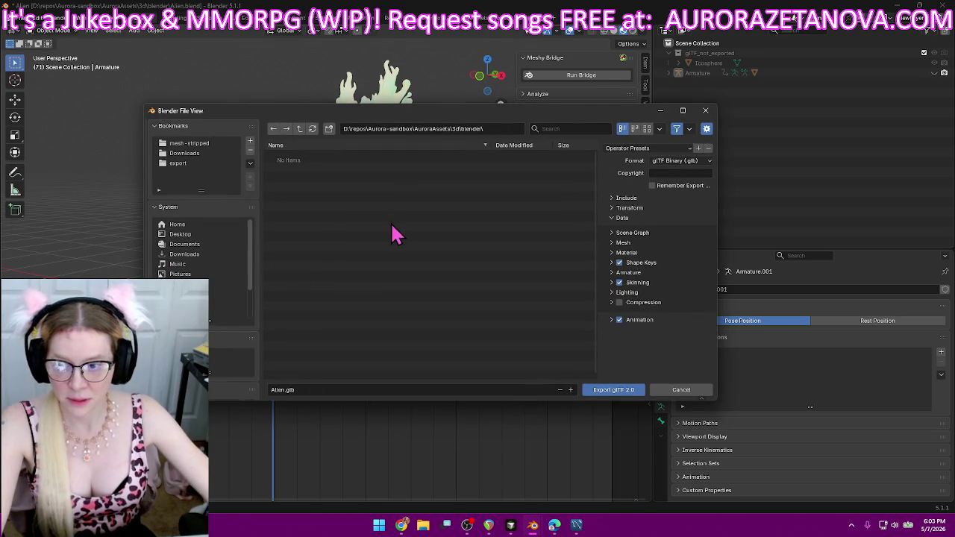
click(201, 164)
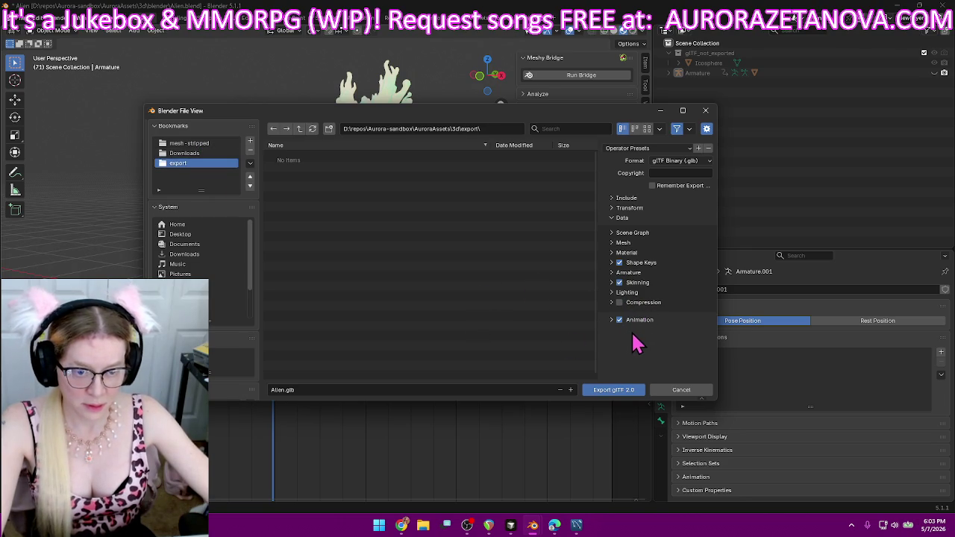
click(612, 244)
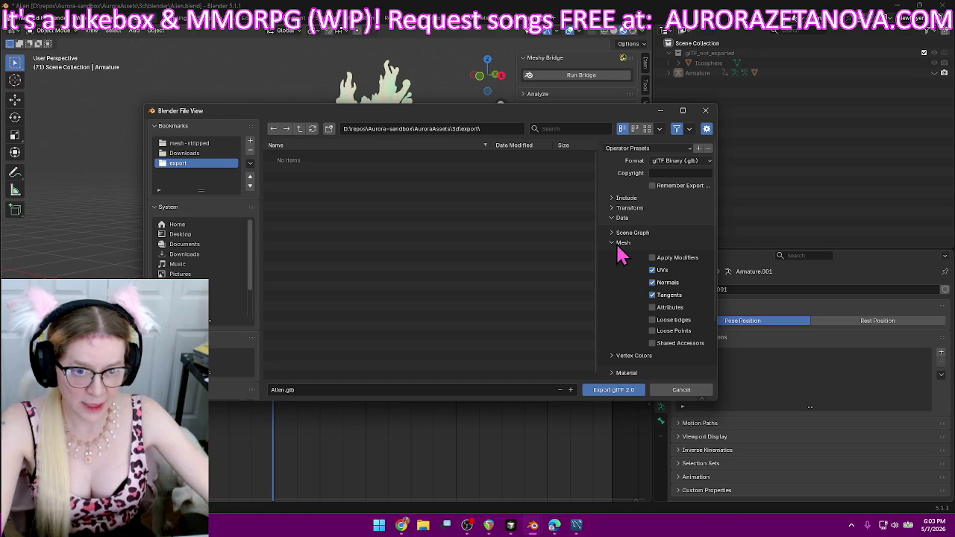
click(614, 247)
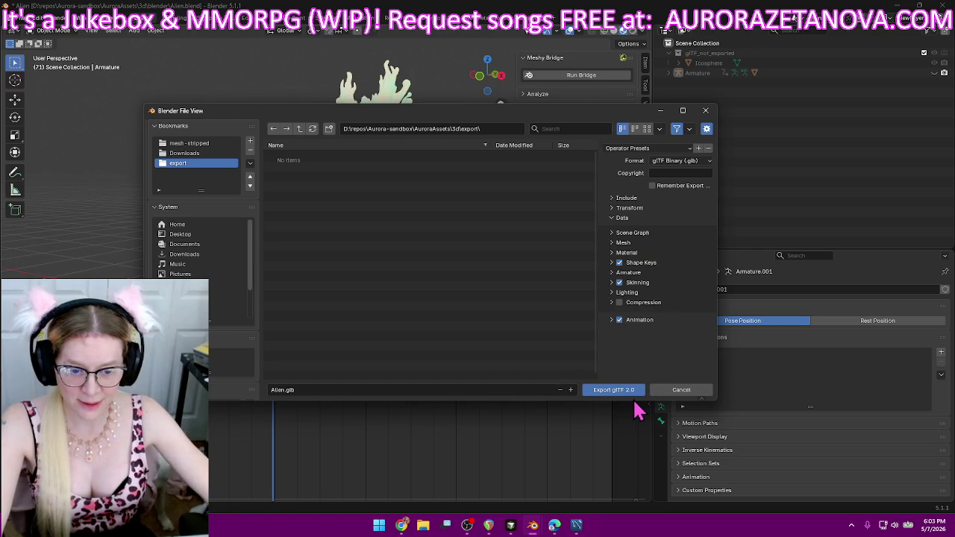
click(629, 393)
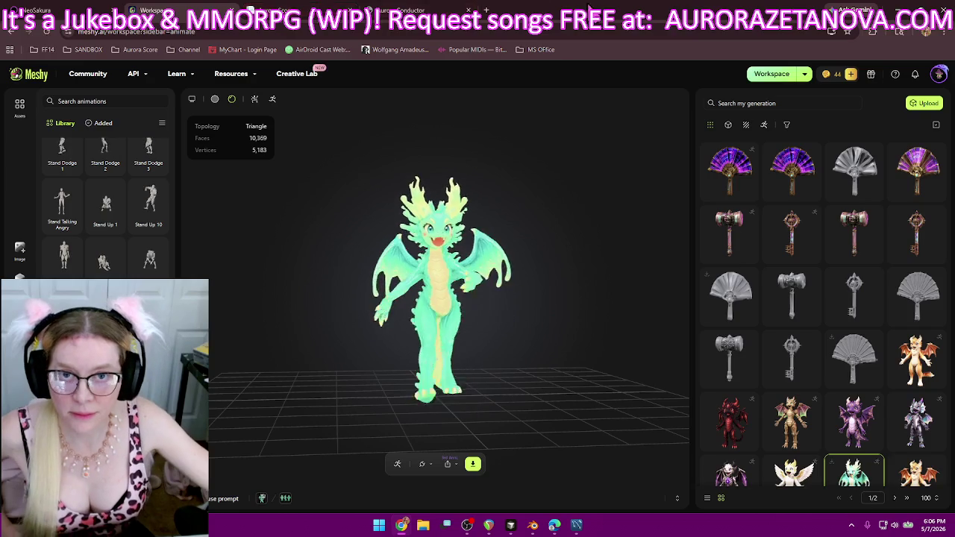
- Restore, snap right and widen the Chrome window, then switch to the NeoSakura tab
drag(578, 8, 623, 26)
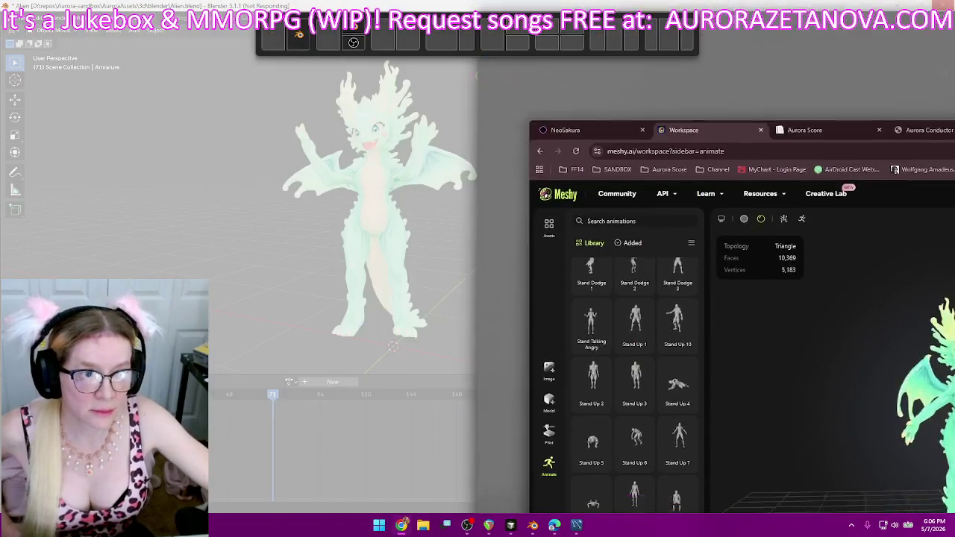
drag(622, 26, 954, 119)
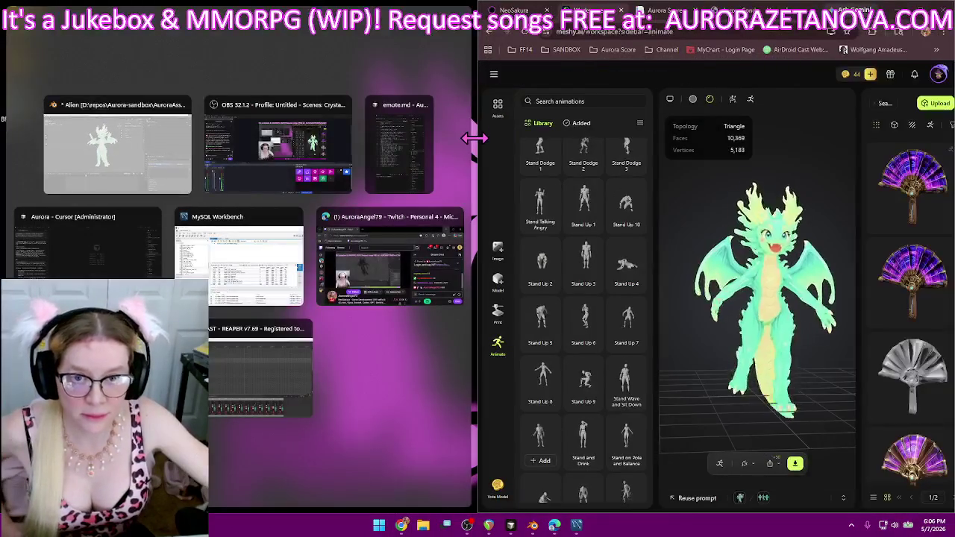
drag(475, 138, 79, 156)
key(ctrl+1)
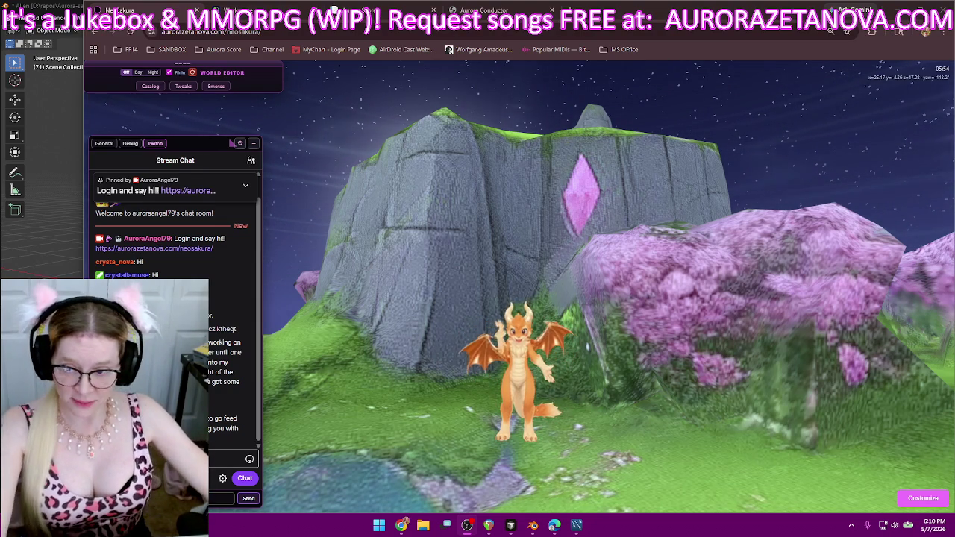
- Glance at the dragon model in Blender, return to the browser, then bring Cursor forward
key(alt+Tab)
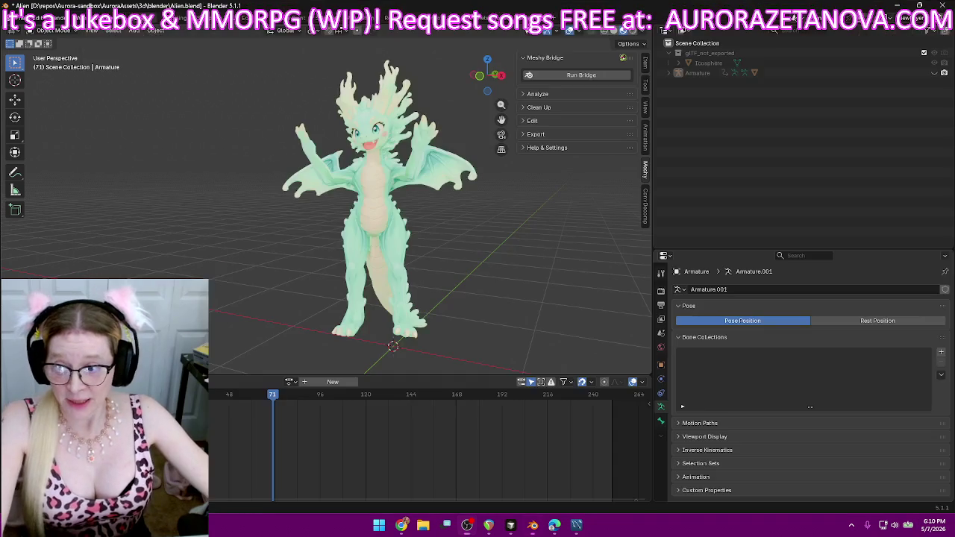
mouse_move(421, 223)
middle_down()
mouse_move(420, 209)
mouse_move(440, 261)
middle_up()
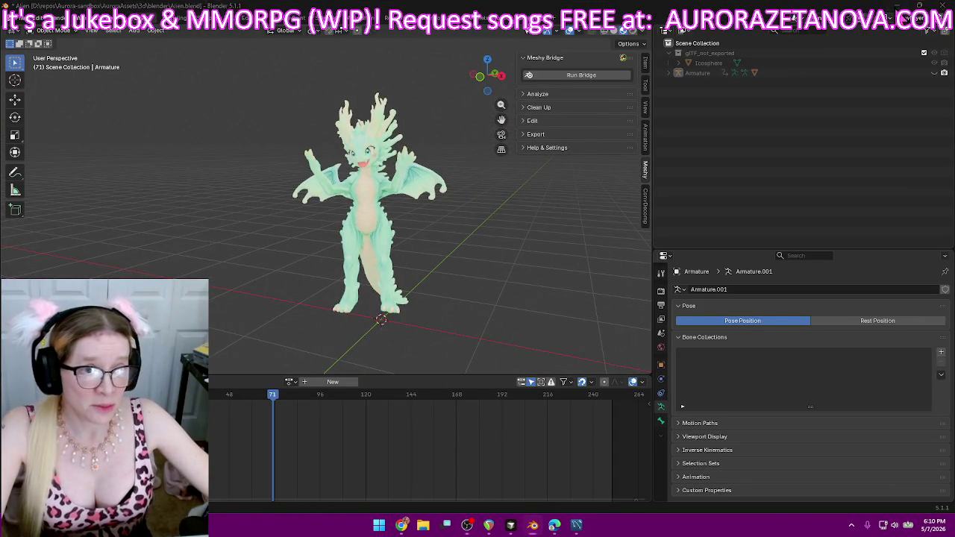
key(alt+Tab)
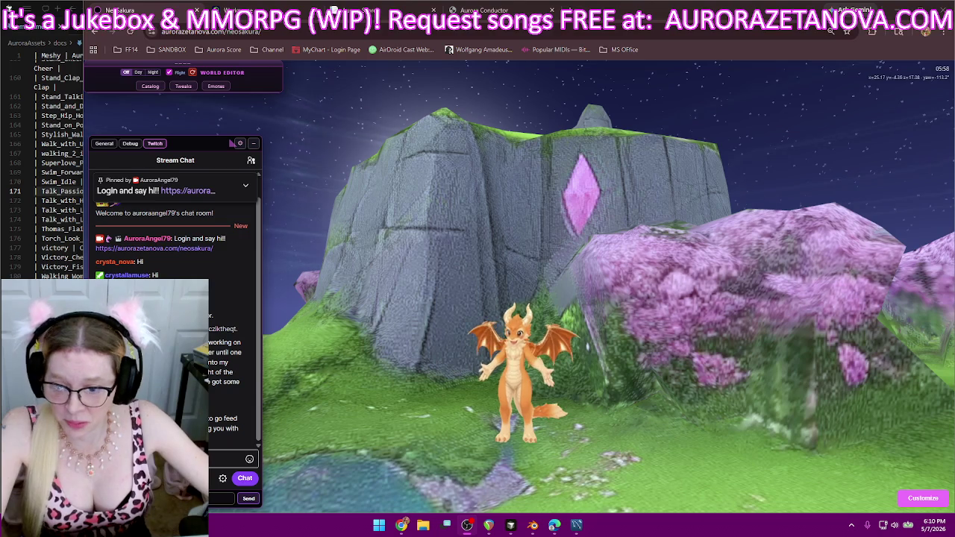
click(510, 525)
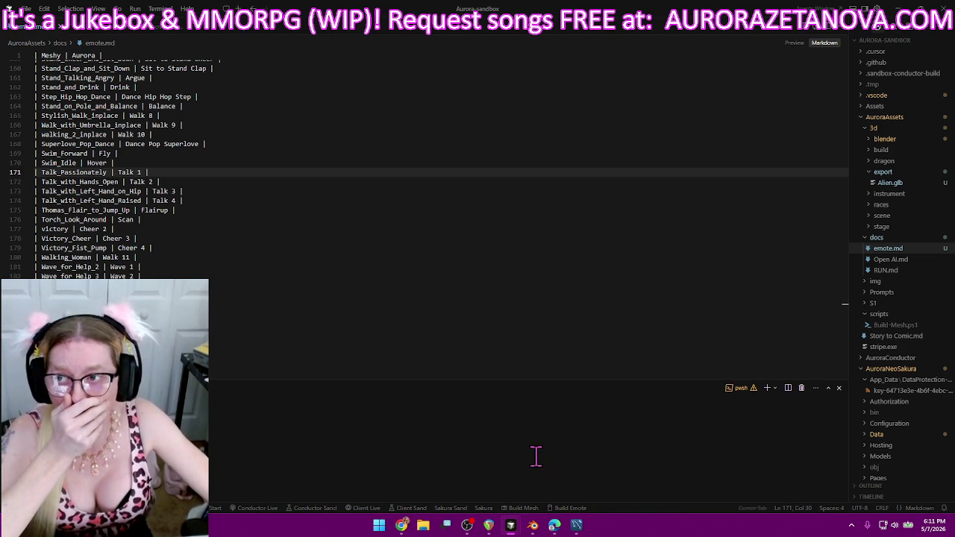
- Click into line 183 of the emote.md animation table
click(390, 287)
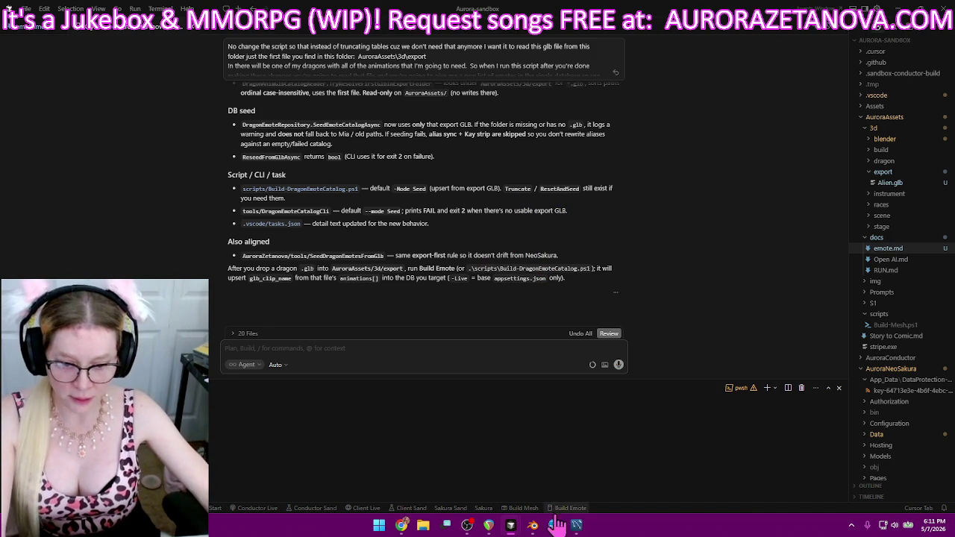
- Bring up MySQL Workbench and close its three old songs and playlist query tabs
click(582, 526)
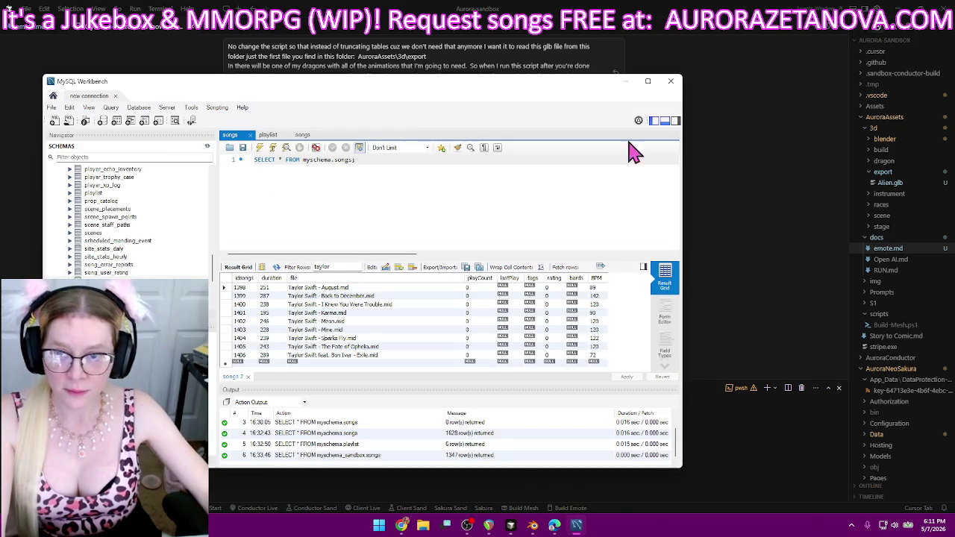
click(252, 137)
click(252, 137)
click(252, 137)
scroll(157, 269, up, 5)
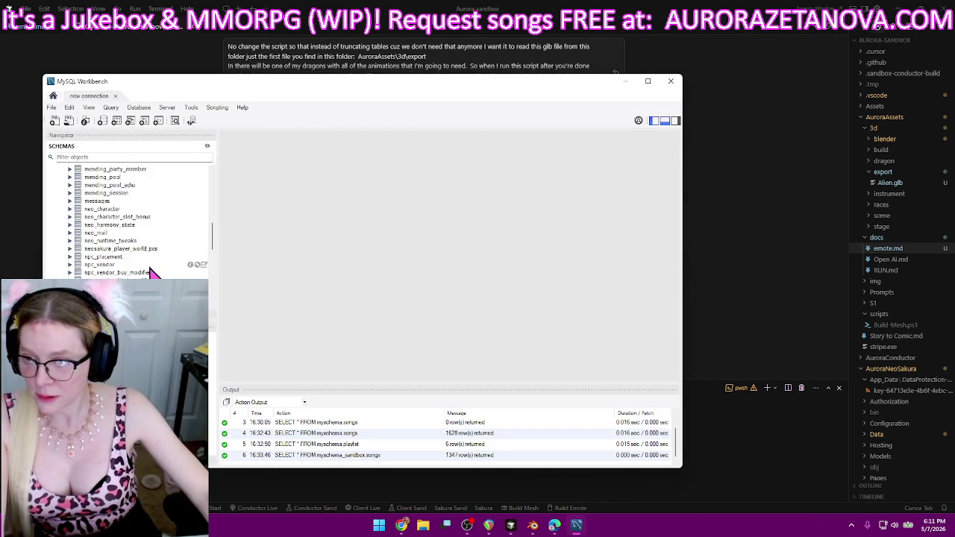
scroll(155, 264, up, 5)
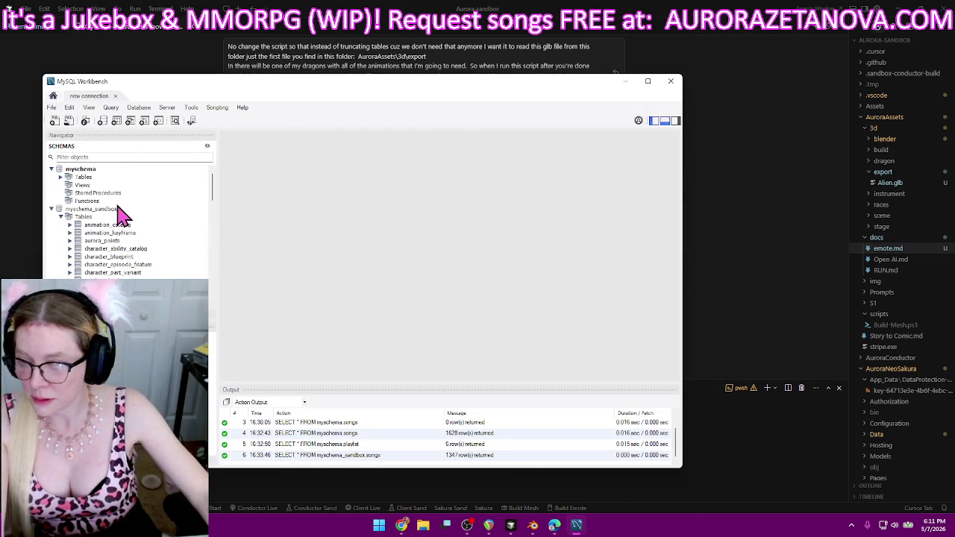
scroll(169, 268, down, 4)
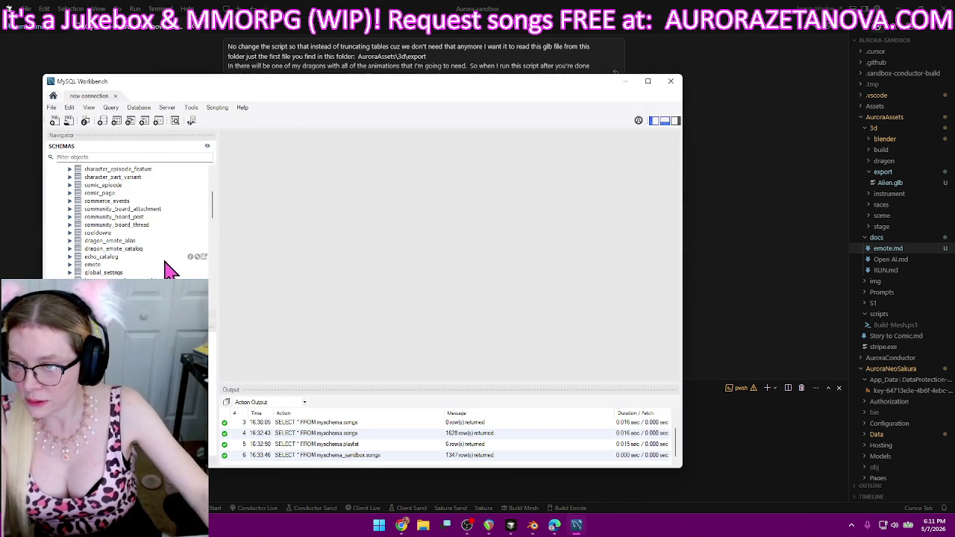
- Show rows of dragon_emote_catalog and dragon_emote_alias, then run the Build Emote task in Cursor
right_click(119, 250)
click(153, 262)
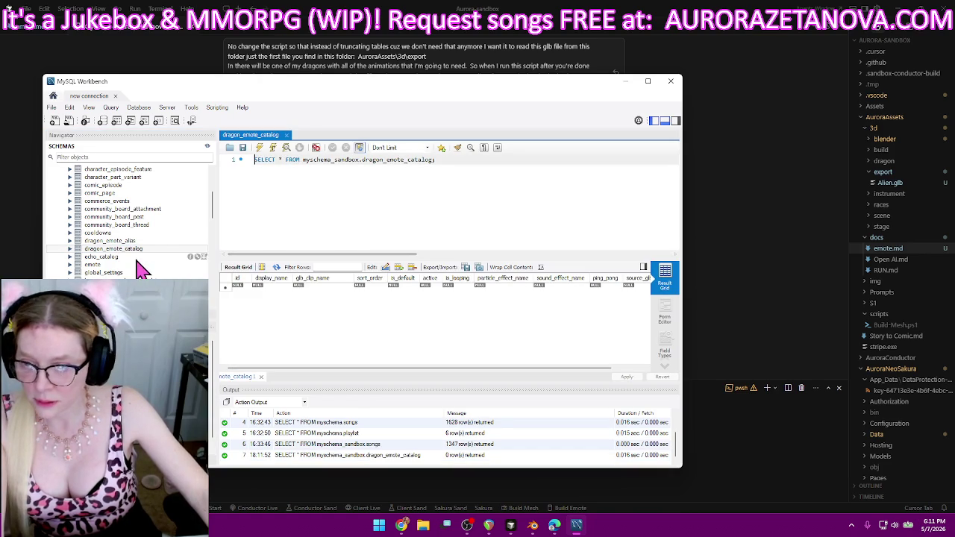
right_click(140, 241)
click(160, 247)
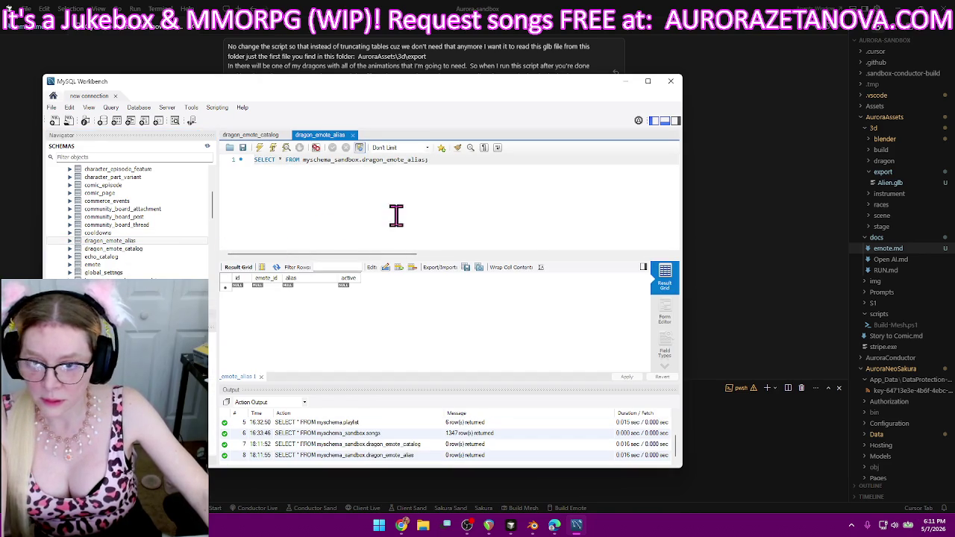
click(626, 82)
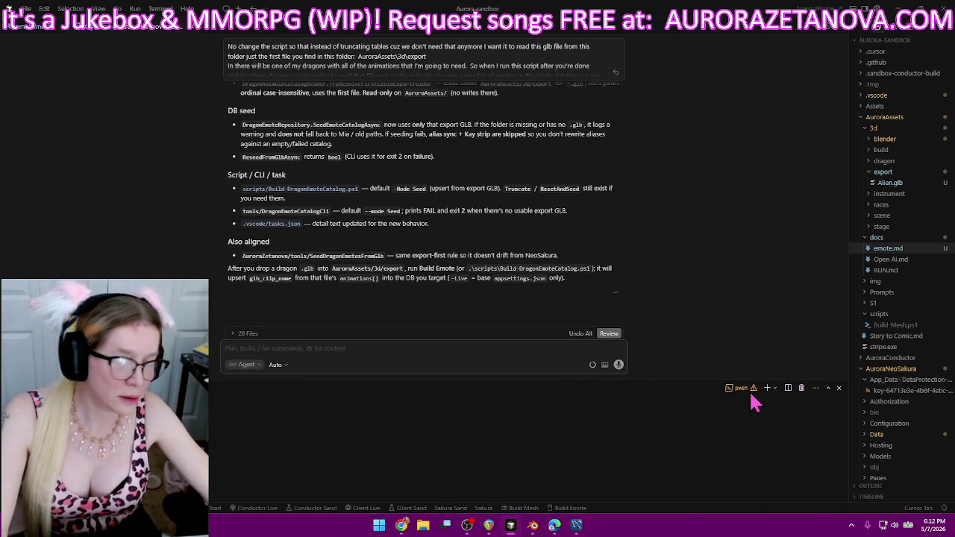
click(570, 508)
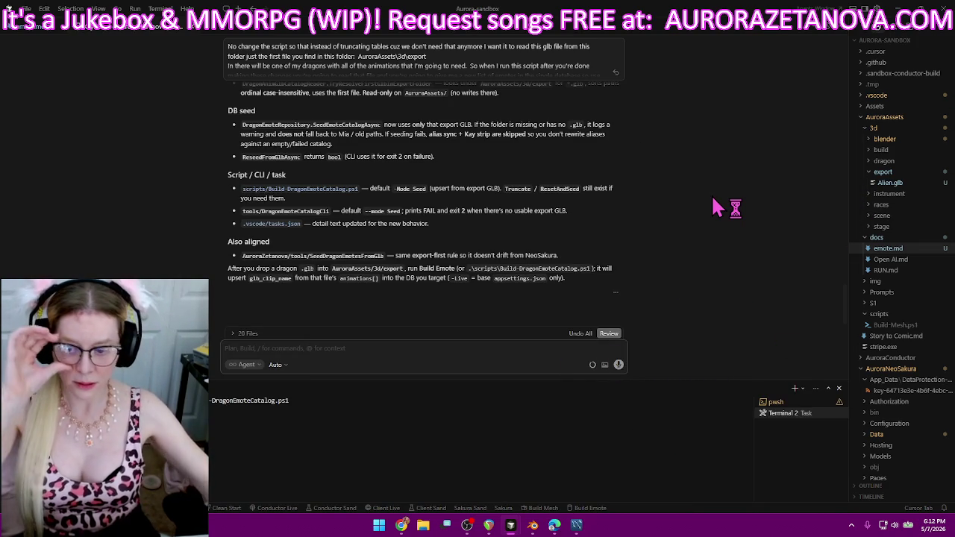